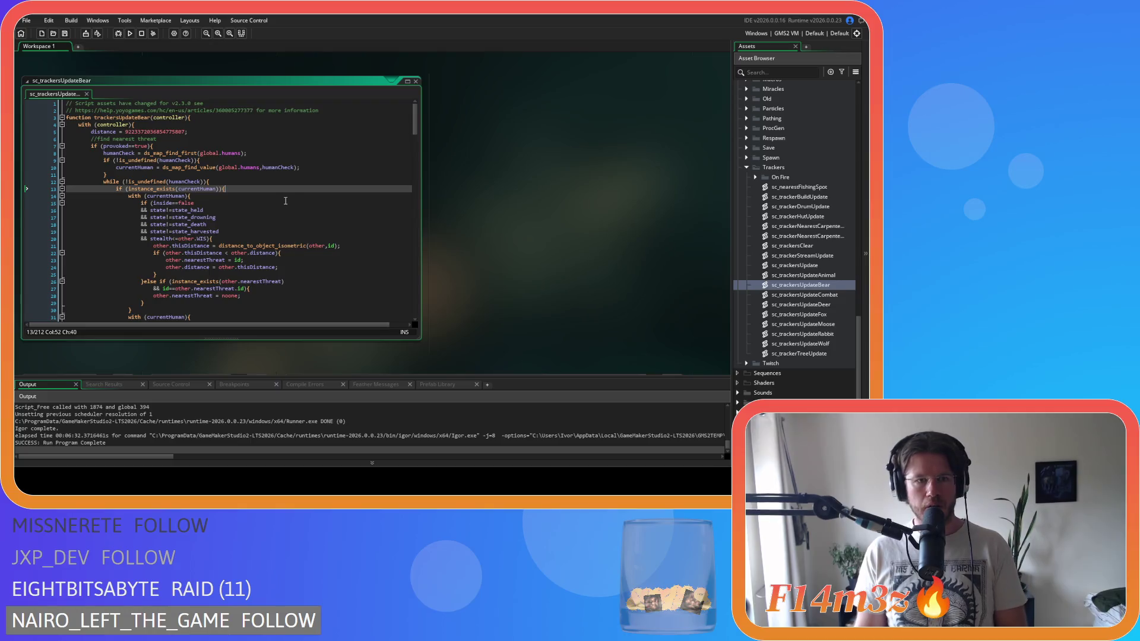
Step: Review the bear script's held-state condition and the tent loop's next-tent, reset and existence-check lines
{"action": "scroll", "coordinate": [327, 186], "scroll_direction": "down", "scroll_amount": 1}
{"action": "scroll", "coordinate": [325, 189], "scroll_direction": "down", "scroll_amount": 1}
{"action": "left_click", "coordinate": [324, 191]}
{"action": "left_click_drag", "start_coordinate": [415, 121], "coordinate": [410, 300]}
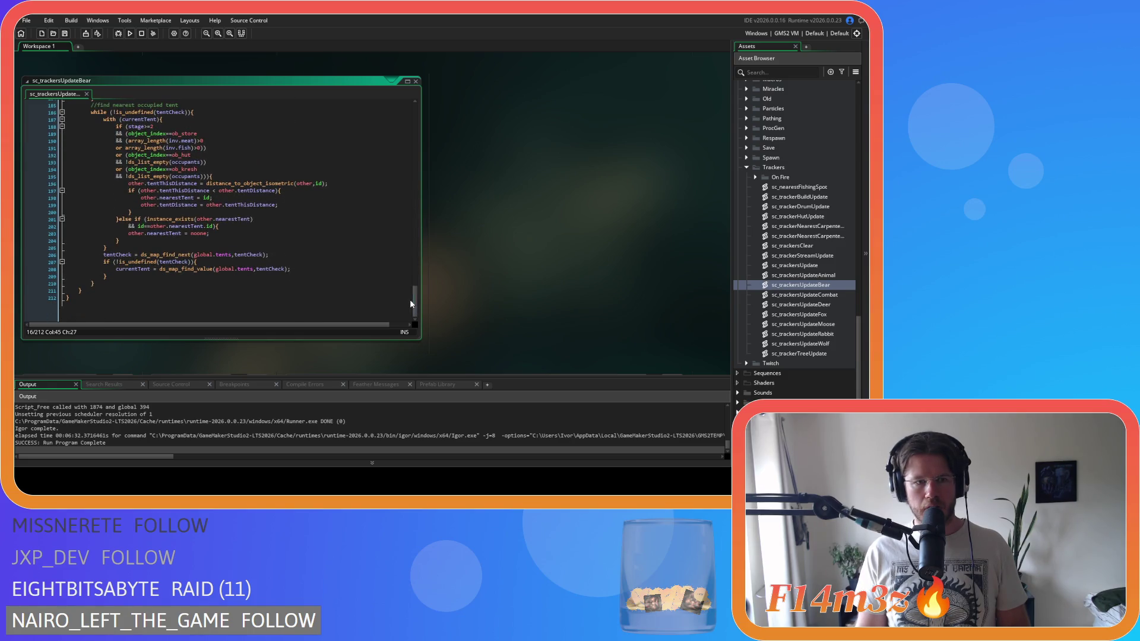
{"action": "left_click", "coordinate": [381, 280]}
{"action": "left_click", "coordinate": [382, 276]}
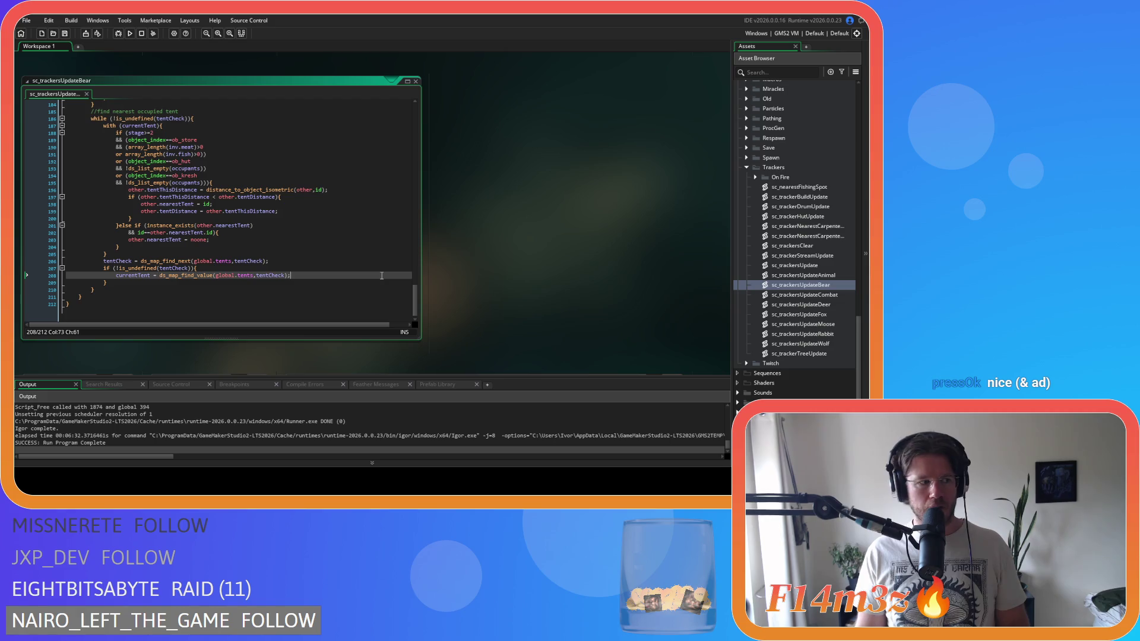
{"action": "left_click", "coordinate": [282, 240]}
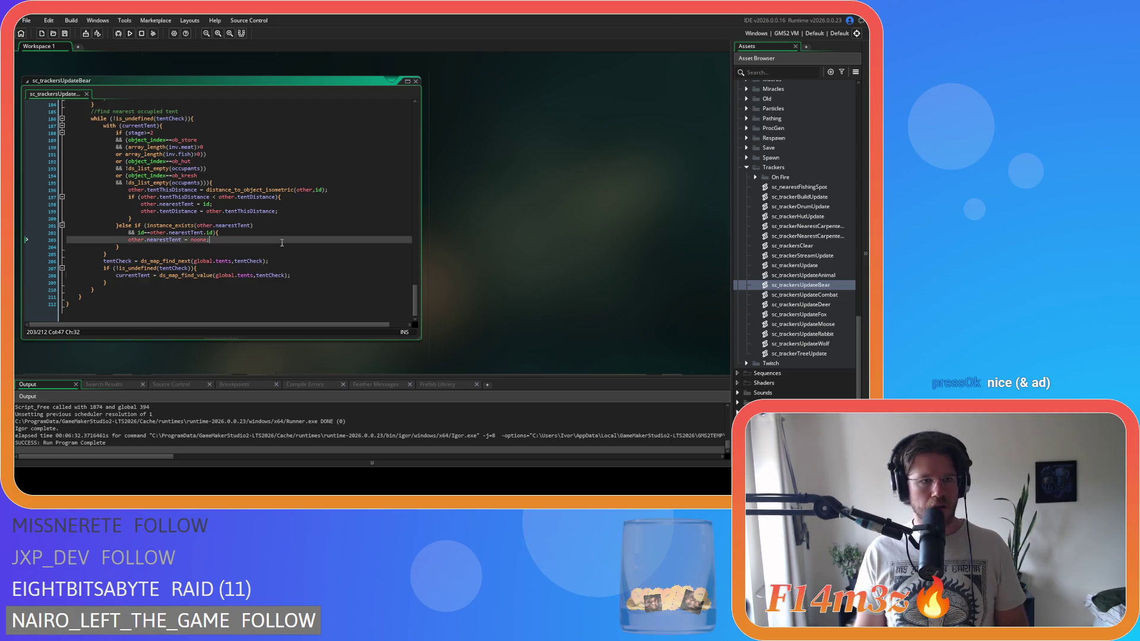
{"action": "left_click", "coordinate": [325, 225]}
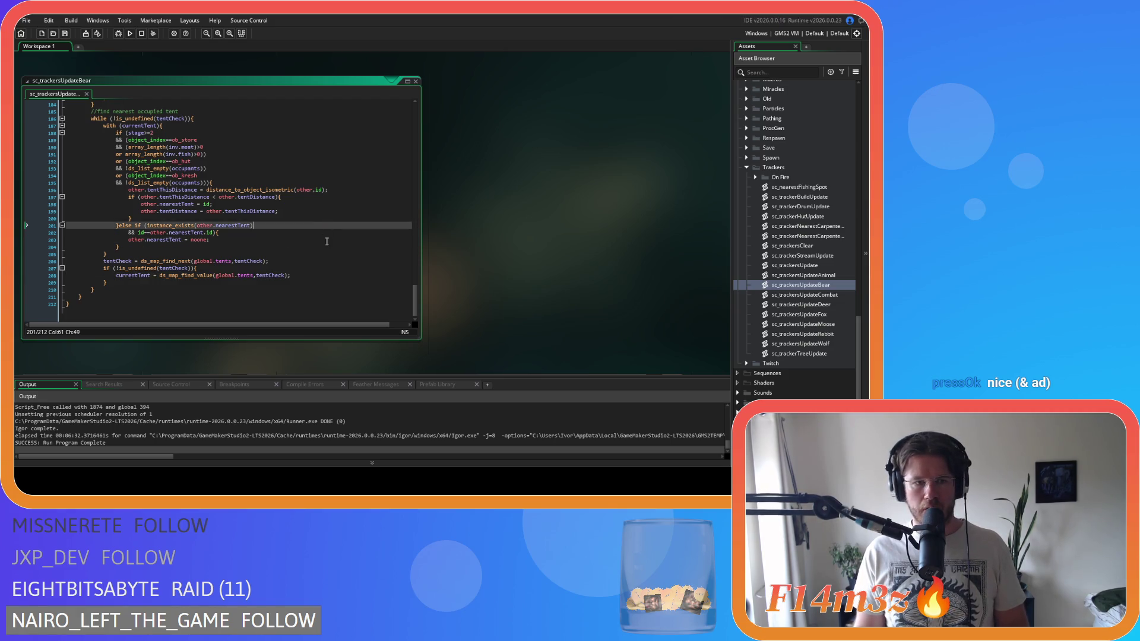
Step: Recheck the nearest-tent reset line, then close sc_trackersUpdateBear
{"action": "scroll", "coordinate": [328, 266], "scroll_direction": "up", "scroll_amount": 2}
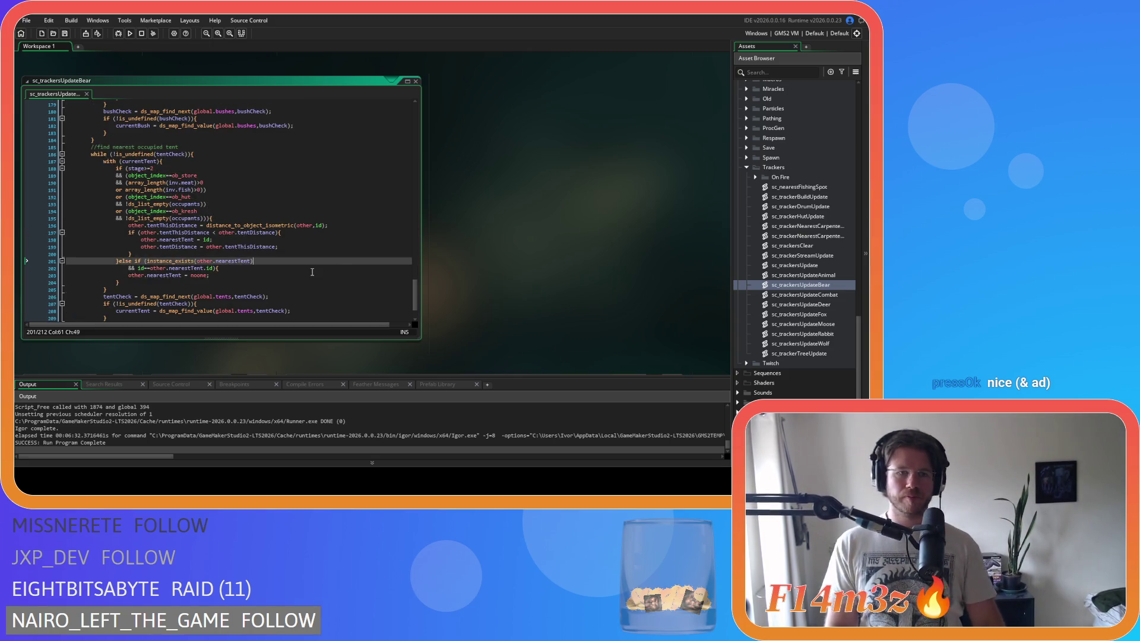
{"action": "left_click", "coordinate": [312, 273]}
{"action": "scroll", "coordinate": [332, 237], "scroll_direction": "down", "scroll_amount": 2}
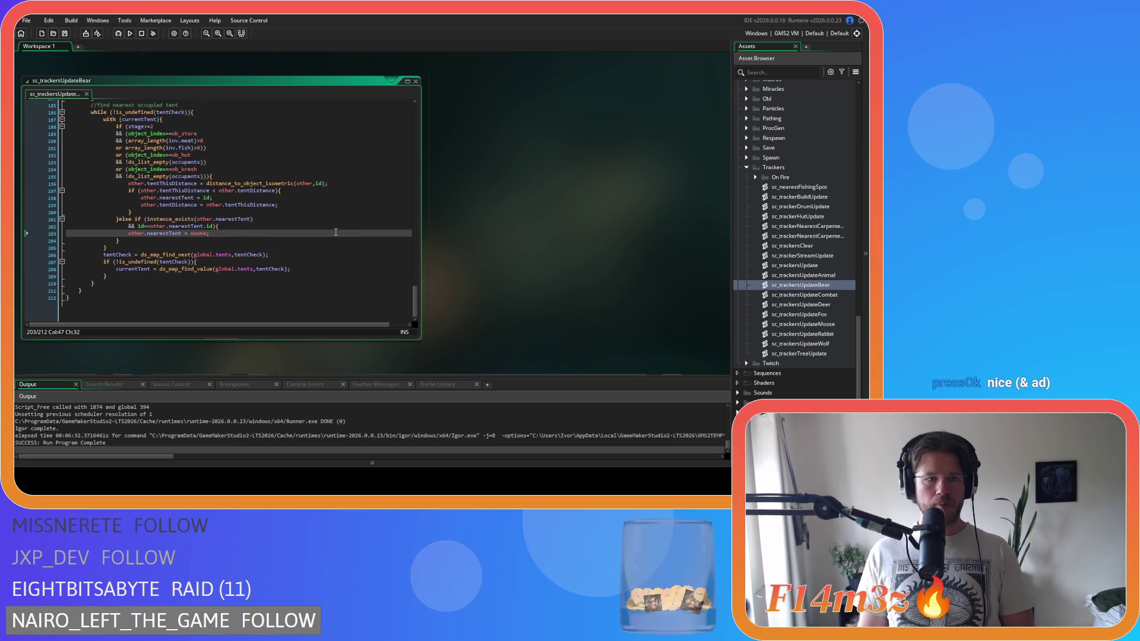
{"action": "scroll", "coordinate": [335, 232], "scroll_direction": "up", "scroll_amount": 3}
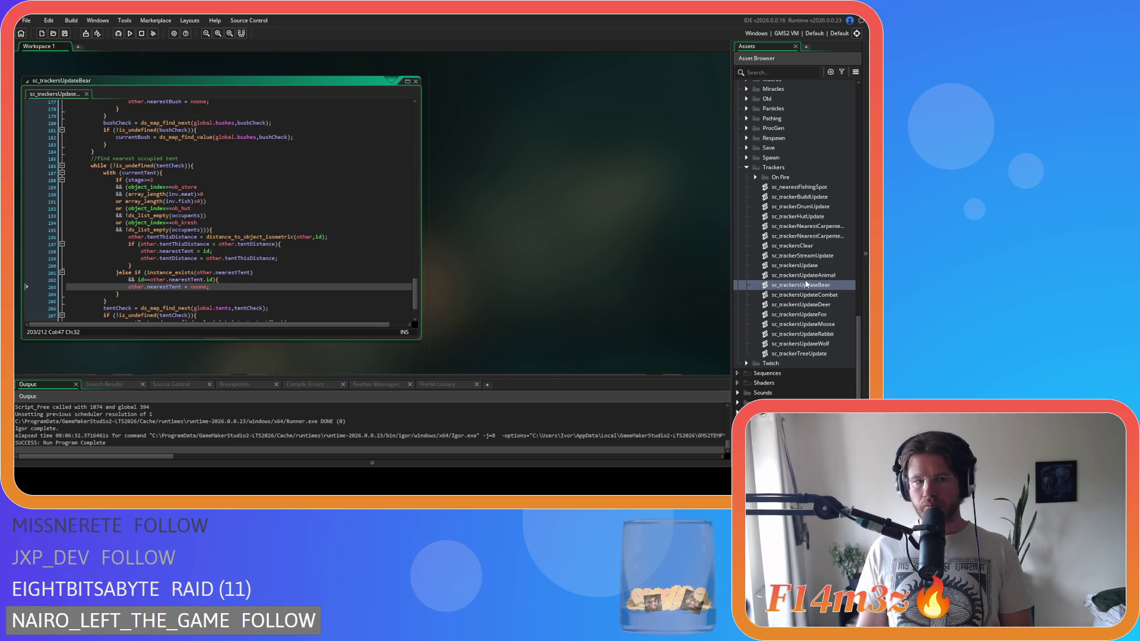
{"action": "scroll", "coordinate": [278, 245], "scroll_direction": "down", "scroll_amount": 3}
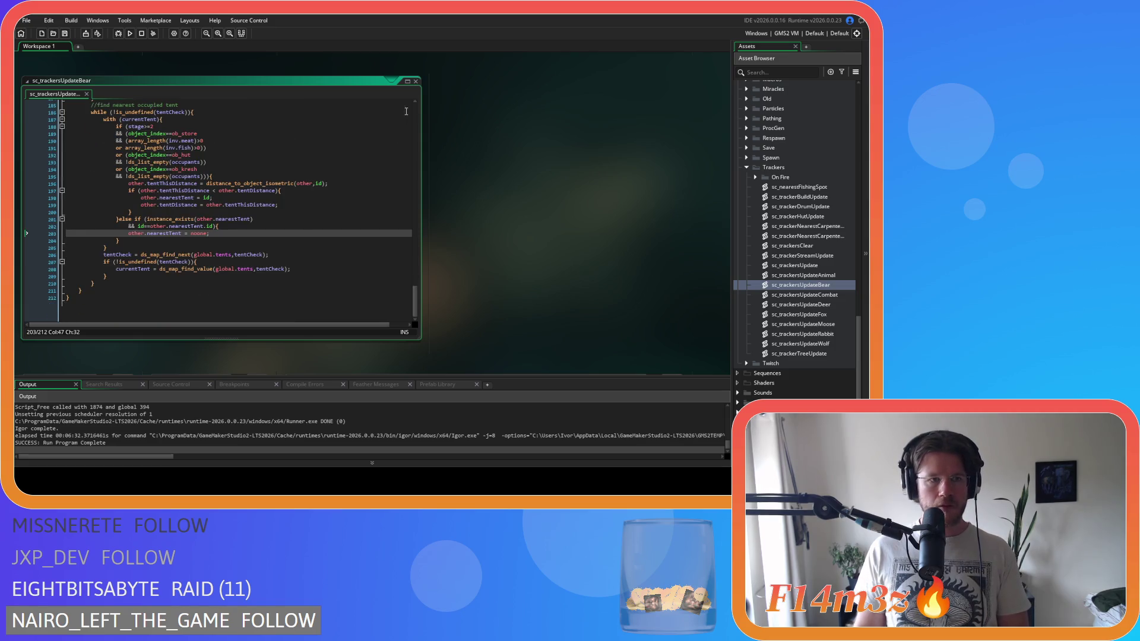
{"action": "left_click", "coordinate": [416, 81]}
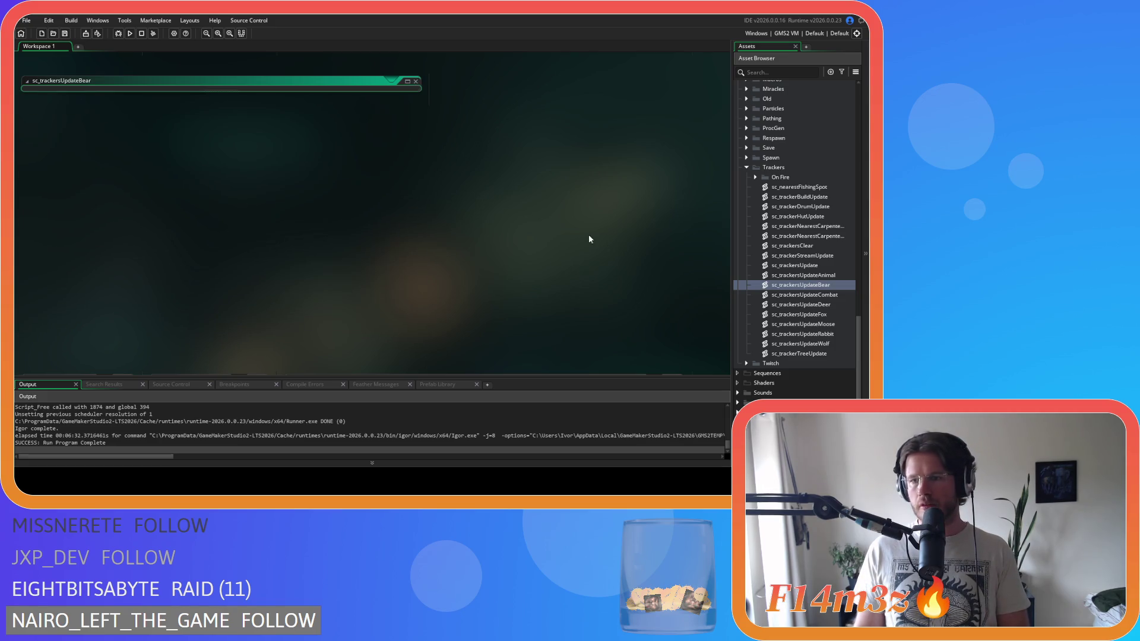
Step: Open the sc_trackersUpdateWolf script after briefly opening the moose tracker instead
{"action": "double_click", "coordinate": [815, 323]}
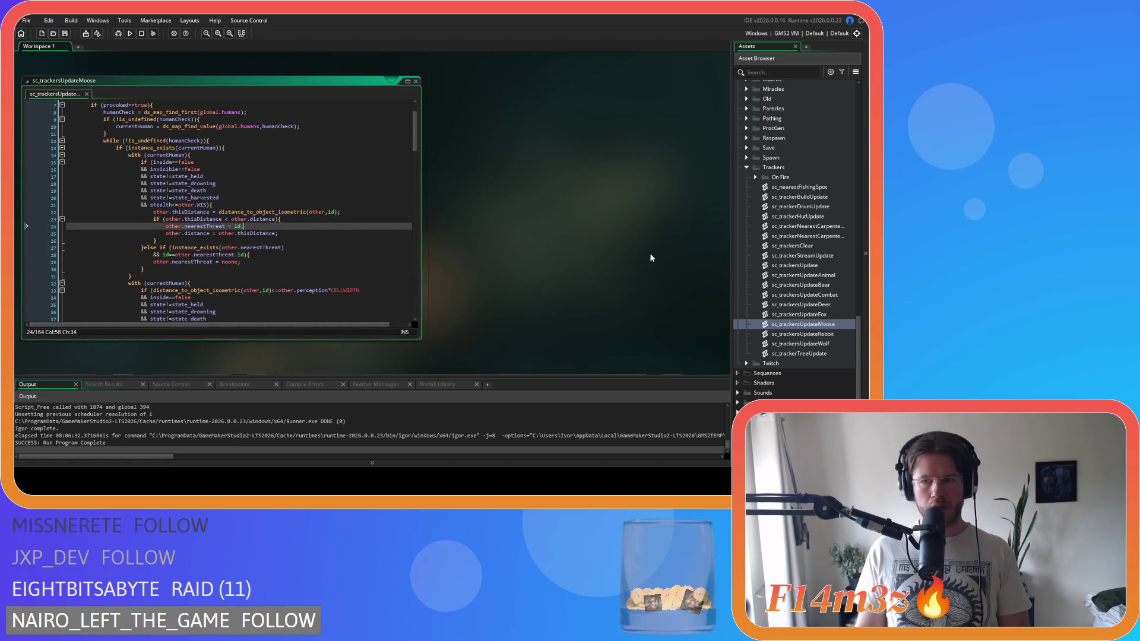
{"action": "double_click", "coordinate": [800, 343]}
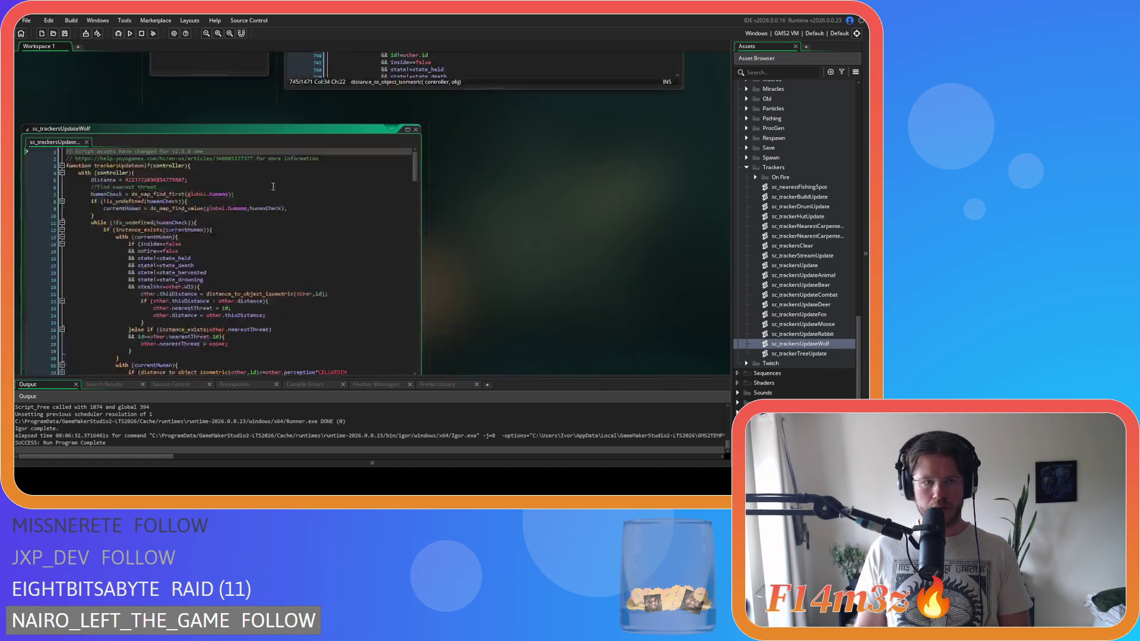
{"action": "left_click_drag", "start_coordinate": [416, 114], "coordinate": [414, 301]}
{"action": "scroll", "coordinate": [156, 216], "scroll_direction": "up", "scroll_amount": 2}
{"action": "scroll", "coordinate": [156, 215], "scroll_direction": "down", "scroll_amount": 2}
Step: Copy the wolf script's nearest-occupied-tent block, lines 207–232
{"action": "left_click", "coordinate": [211, 132]}
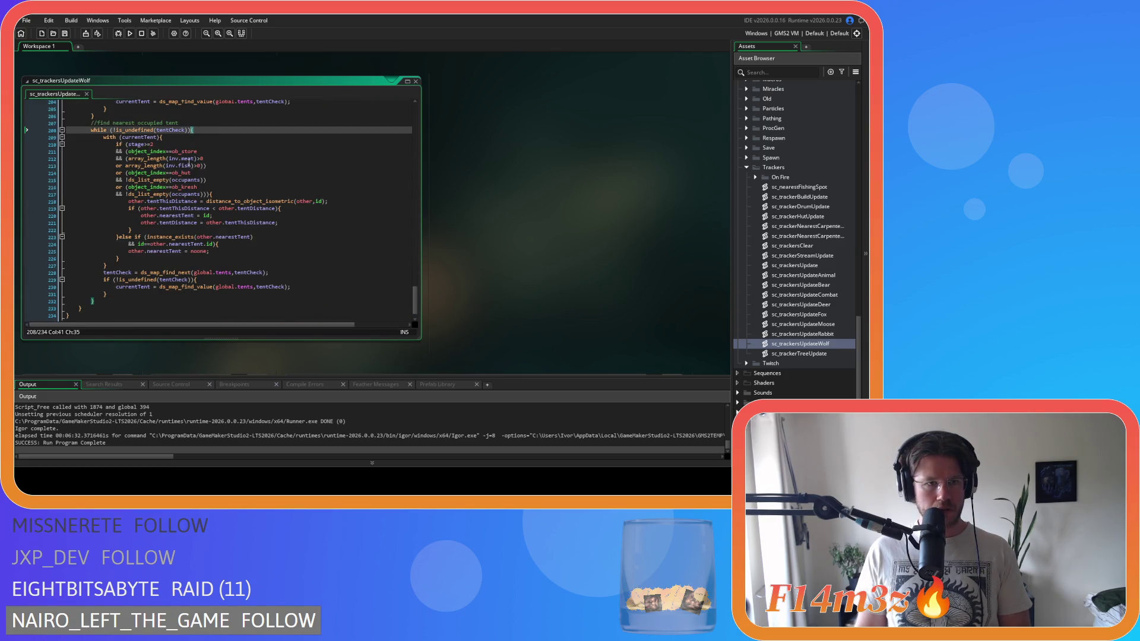
{"action": "scroll", "coordinate": [118, 276], "scroll_direction": "down", "scroll_amount": 1}
{"action": "left_click_drag", "start_coordinate": [103, 287], "coordinate": [91, 112]}
{"action": "right_click", "coordinate": [112, 140]}
{"action": "left_click", "coordinate": [165, 156]}
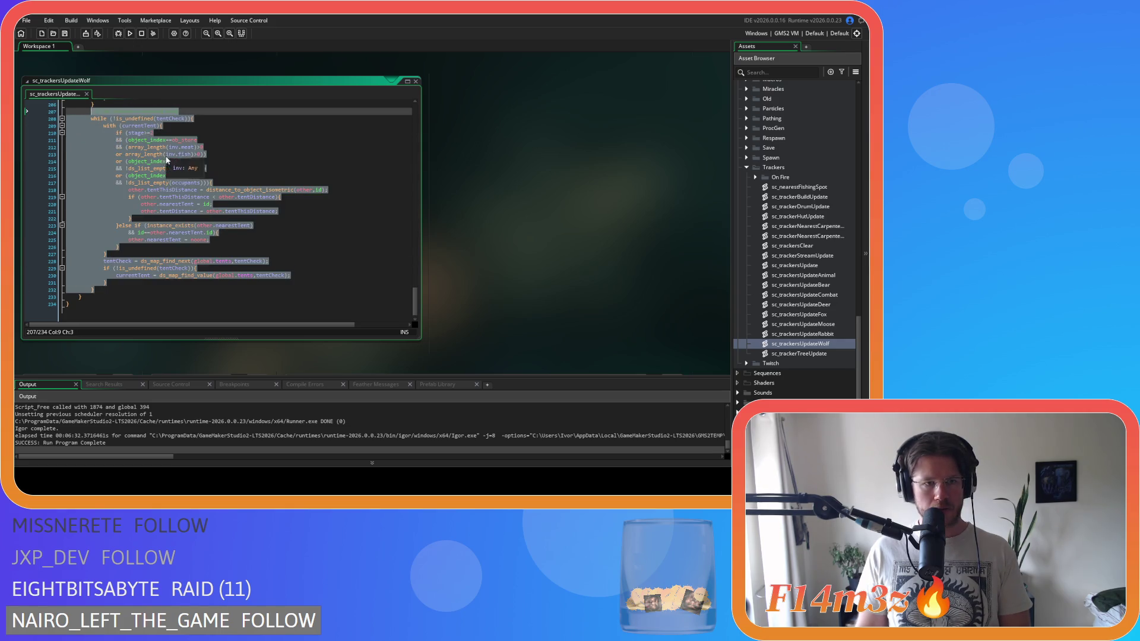
{"action": "scroll", "coordinate": [536, 234], "scroll_direction": "up", "scroll_amount": 5}
{"action": "scroll", "coordinate": [527, 283], "scroll_direction": "up", "scroll_amount": 1}
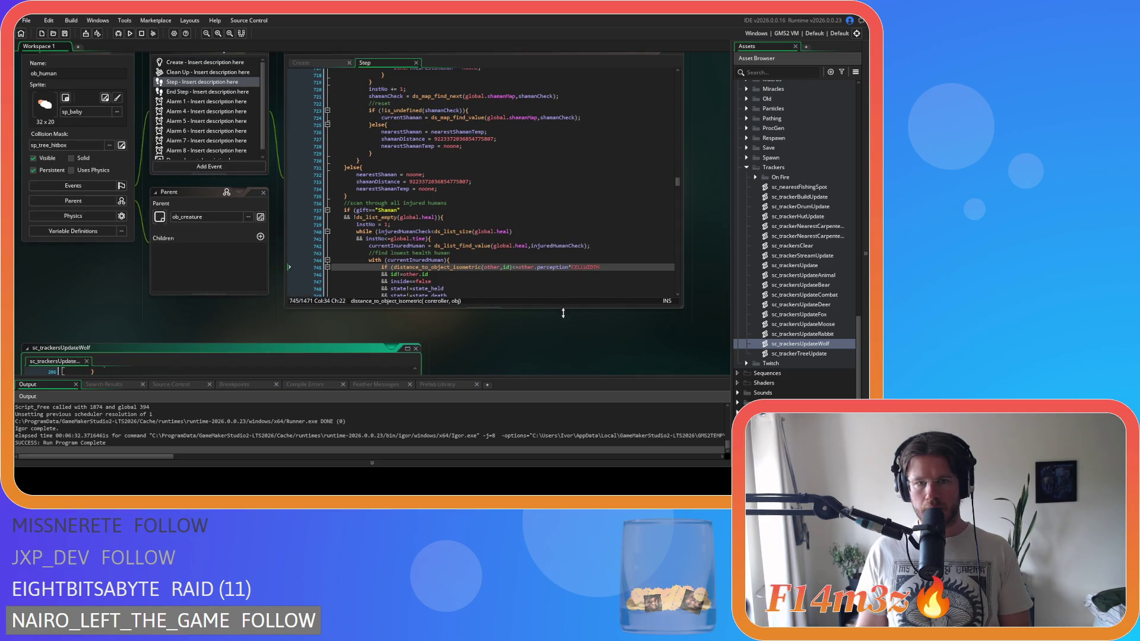
Step: Find ob_moose under Objects > Animal > Prey and open it with its Step event code
{"action": "scroll", "coordinate": [476, 310], "scroll_direction": "down", "scroll_amount": 9}
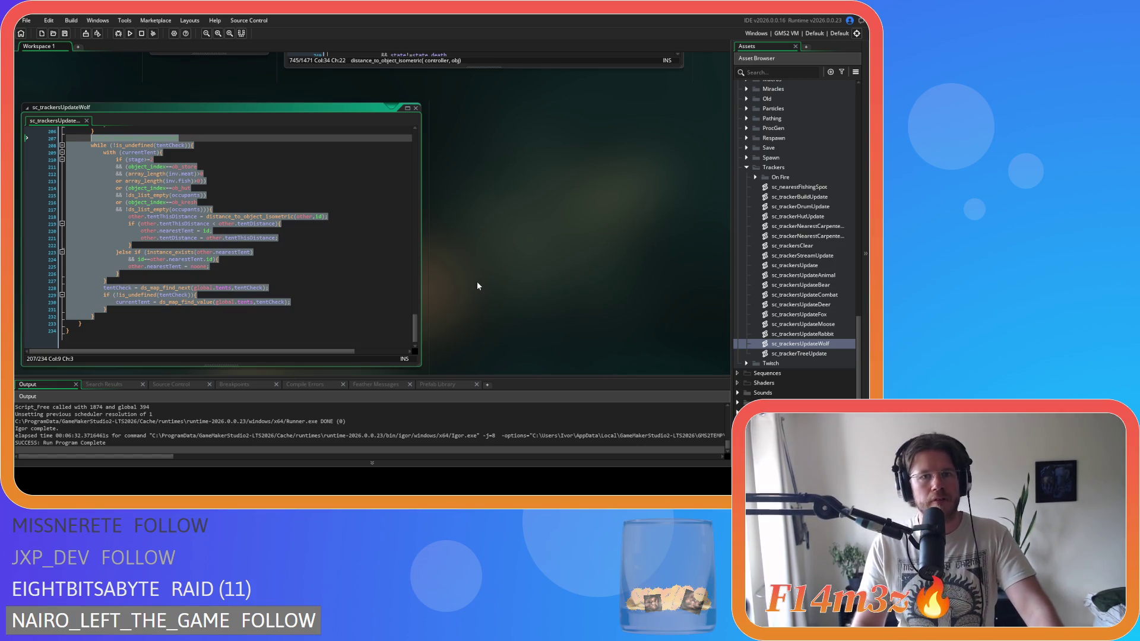
{"action": "scroll", "coordinate": [496, 206], "scroll_direction": "up", "scroll_amount": 9}
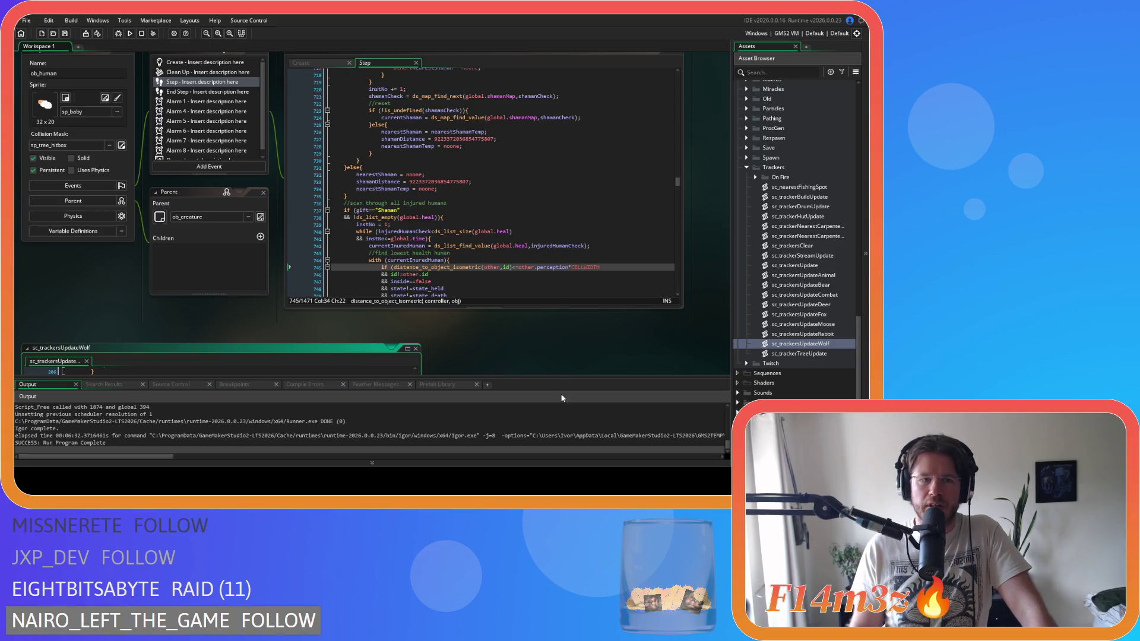
{"action": "scroll", "coordinate": [807, 279], "scroll_direction": "up", "scroll_amount": 10}
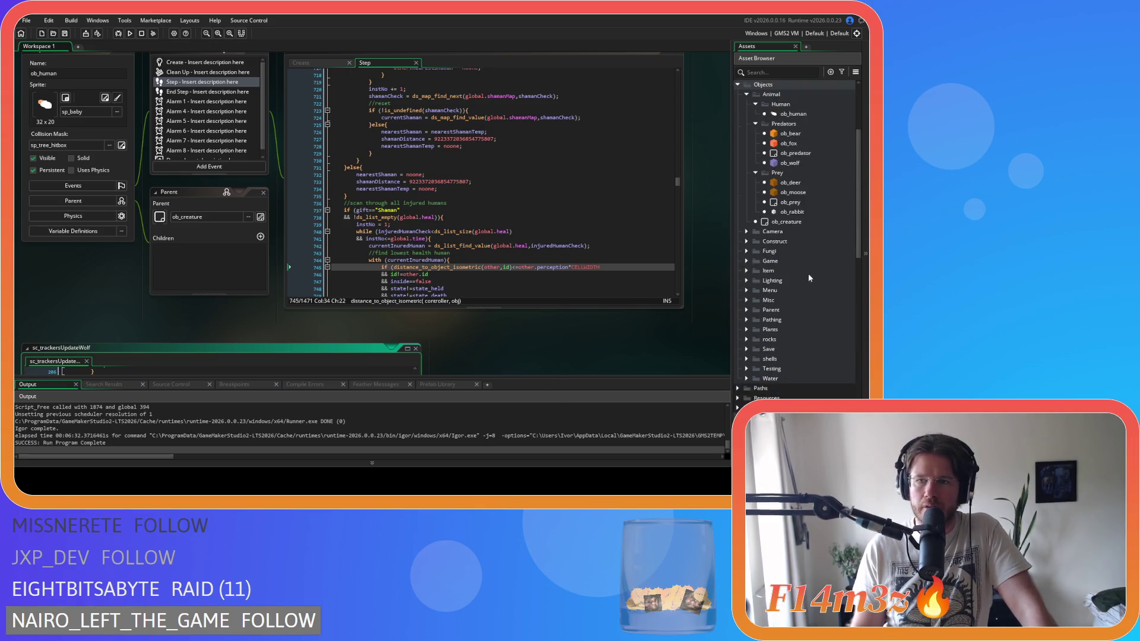
{"action": "scroll", "coordinate": [809, 277], "scroll_direction": "up", "scroll_amount": 1}
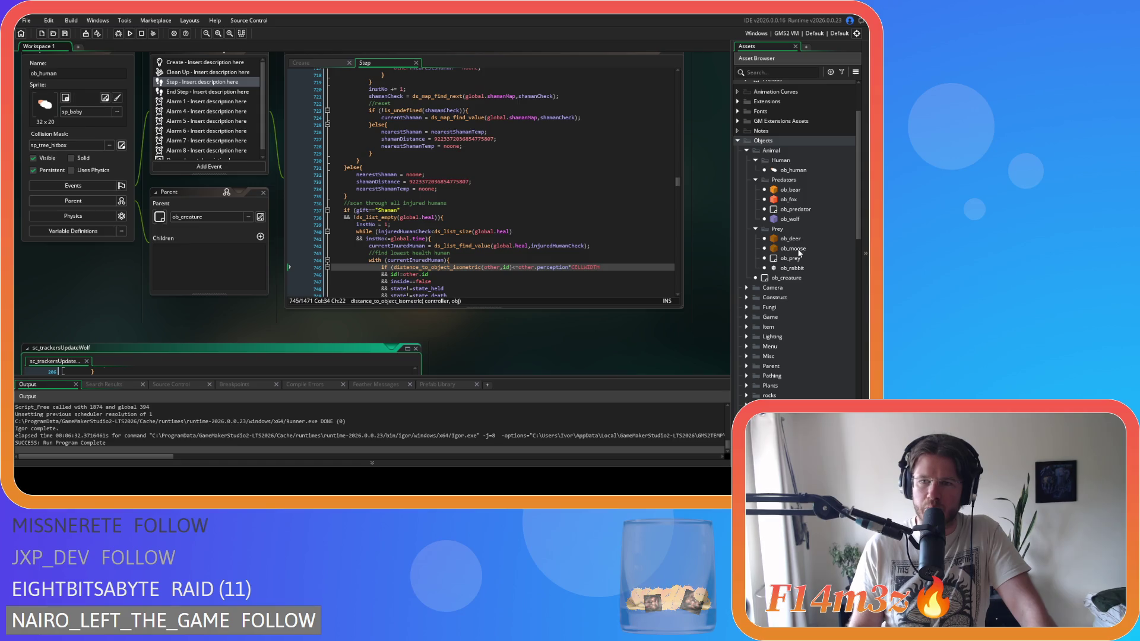
{"action": "double_click", "coordinate": [797, 248]}
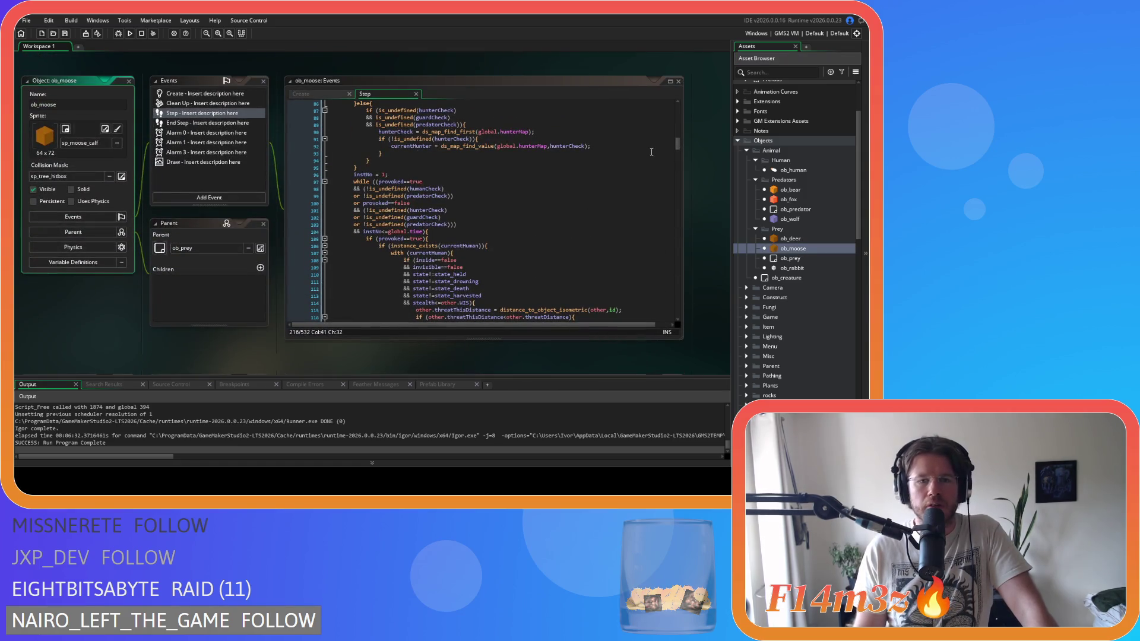
{"action": "mouse_move", "coordinate": [677, 144]}
{"action": "left_mouse_down"}
{"action": "mouse_move", "coordinate": [669, 280]}
{"action": "mouse_move", "coordinate": [661, 195]}
{"action": "mouse_move", "coordinate": [674, 273]}
{"action": "left_mouse_up"}
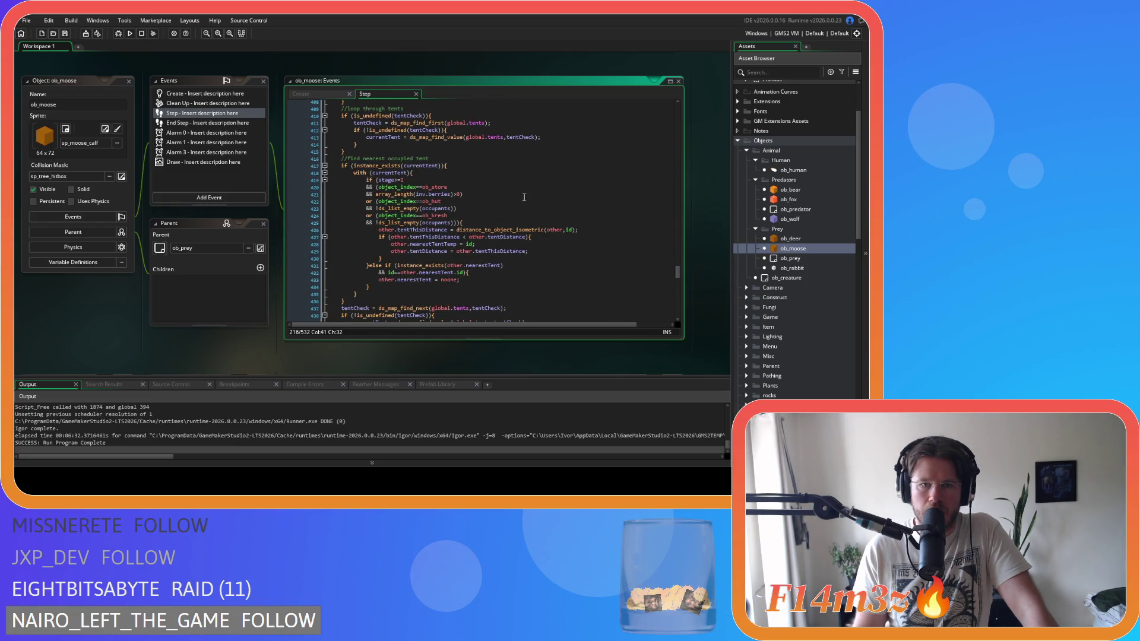
{"action": "left_click", "coordinate": [517, 194]}
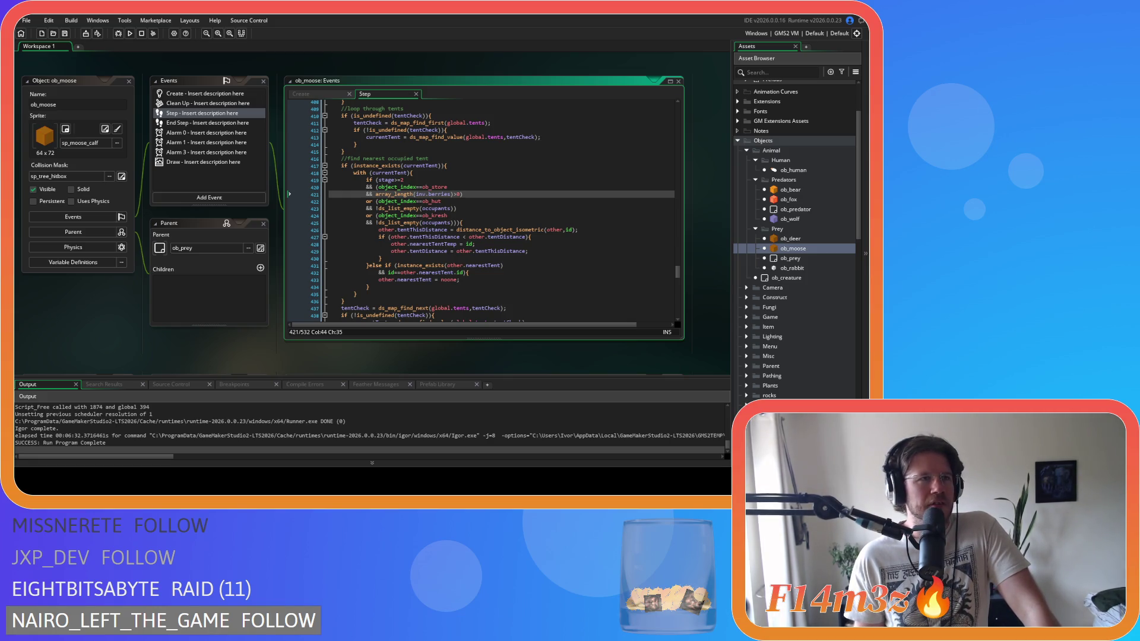
{"action": "left_click", "coordinate": [469, 202]}
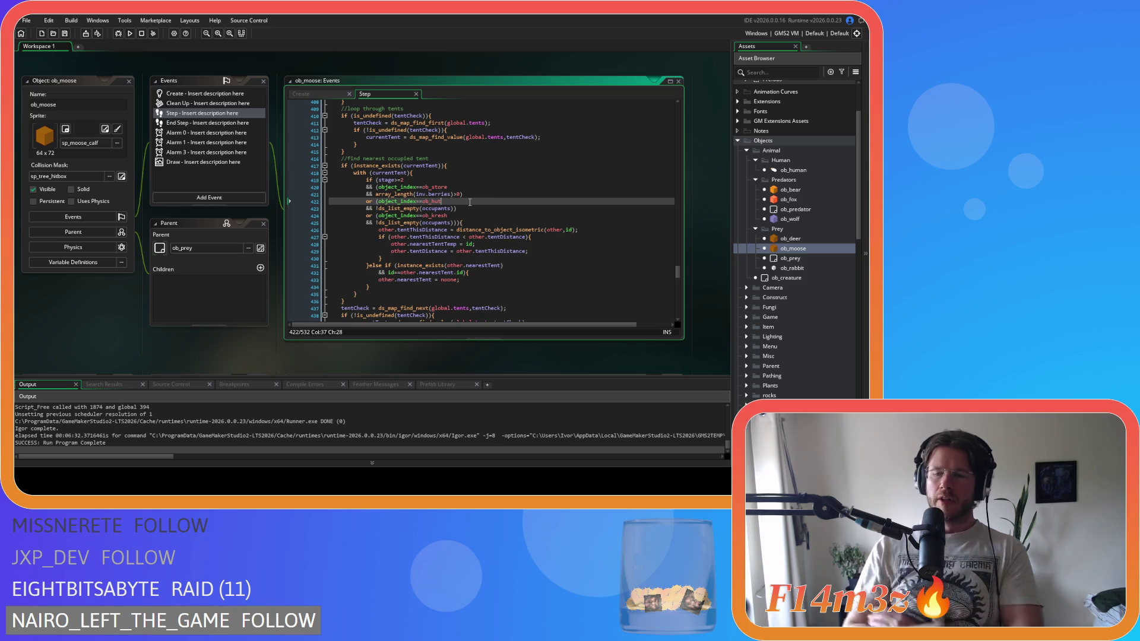
{"action": "scroll", "coordinate": [181, 262], "scroll_direction": "down", "scroll_amount": 5}
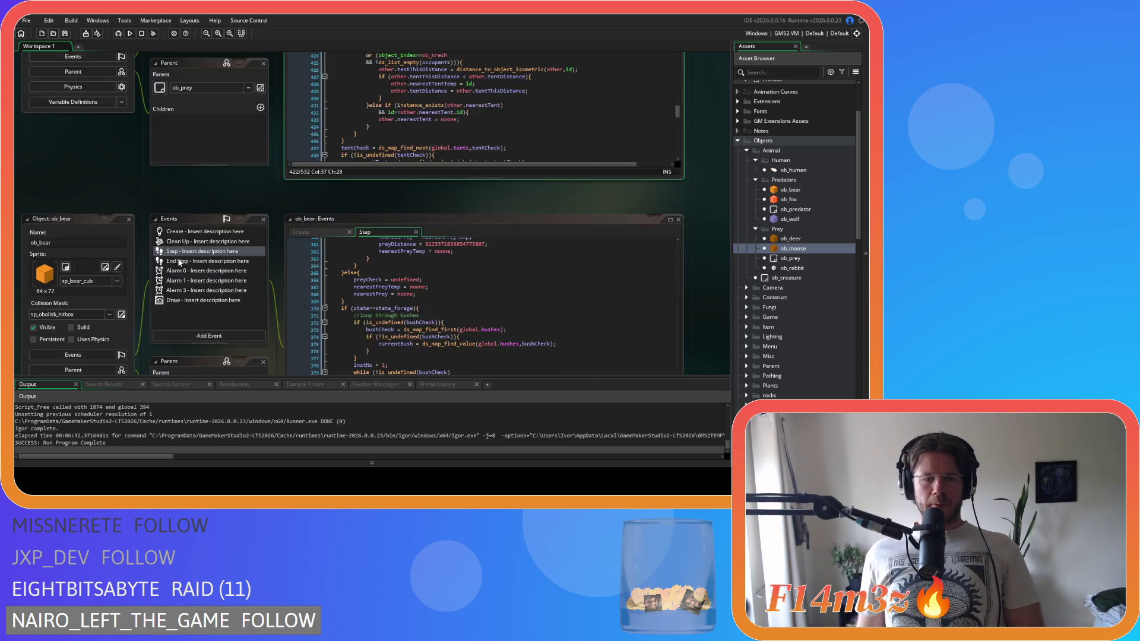
Step: Check the guard loop in the combat tracker script and collapse that script window
{"action": "scroll", "coordinate": [477, 298], "scroll_direction": "down", "scroll_amount": 3}
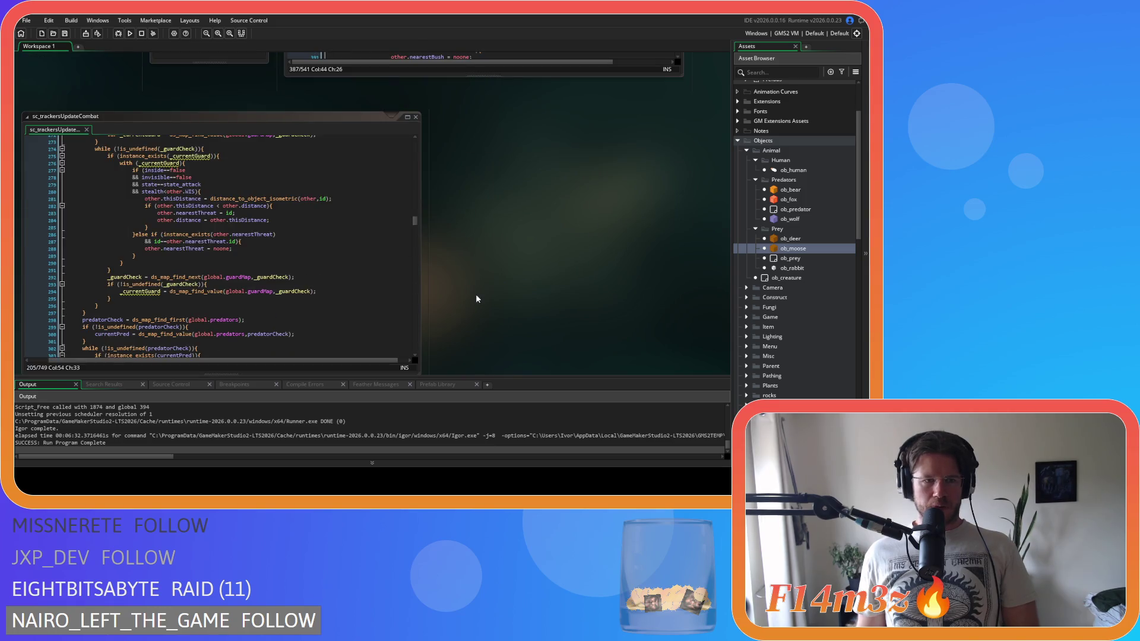
{"action": "scroll", "coordinate": [477, 298], "scroll_direction": "up", "scroll_amount": 5}
{"action": "scroll", "coordinate": [479, 326], "scroll_direction": "down", "scroll_amount": 8}
{"action": "scroll", "coordinate": [480, 331], "scroll_direction": "up", "scroll_amount": 4}
{"action": "left_click", "coordinate": [210, 285]}
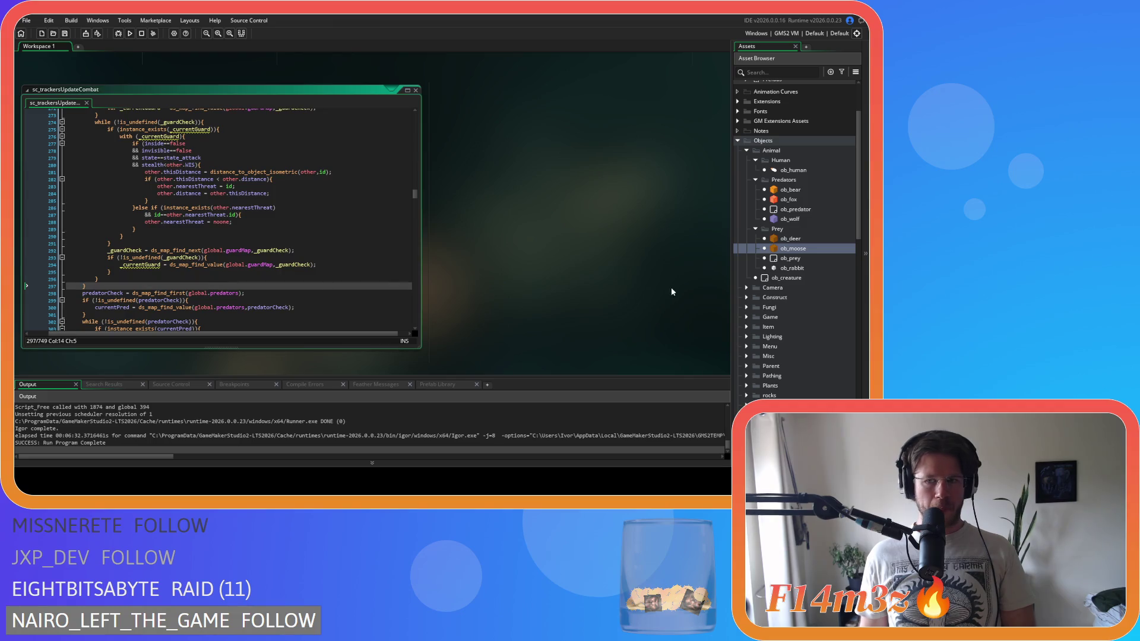
{"action": "double_click", "coordinate": [379, 90]}
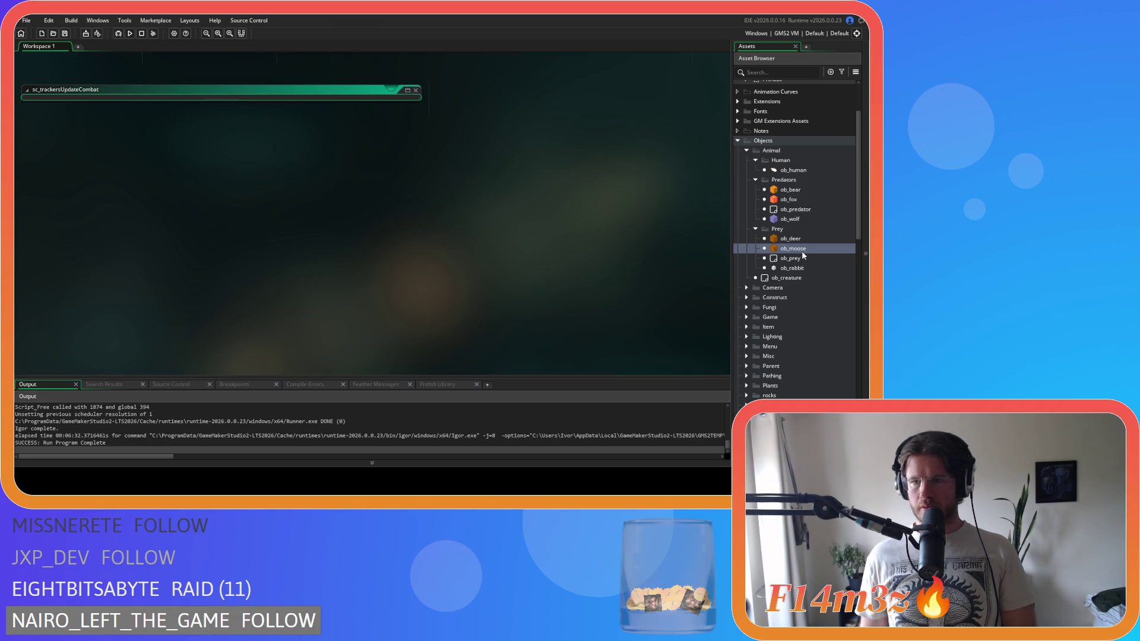
Step: Reopen sc_trackersUpdateWolf to look over its tent code
{"action": "scroll", "coordinate": [611, 301], "scroll_direction": "up", "scroll_amount": 5}
{"action": "scroll", "coordinate": [838, 302], "scroll_direction": "down", "scroll_amount": 10}
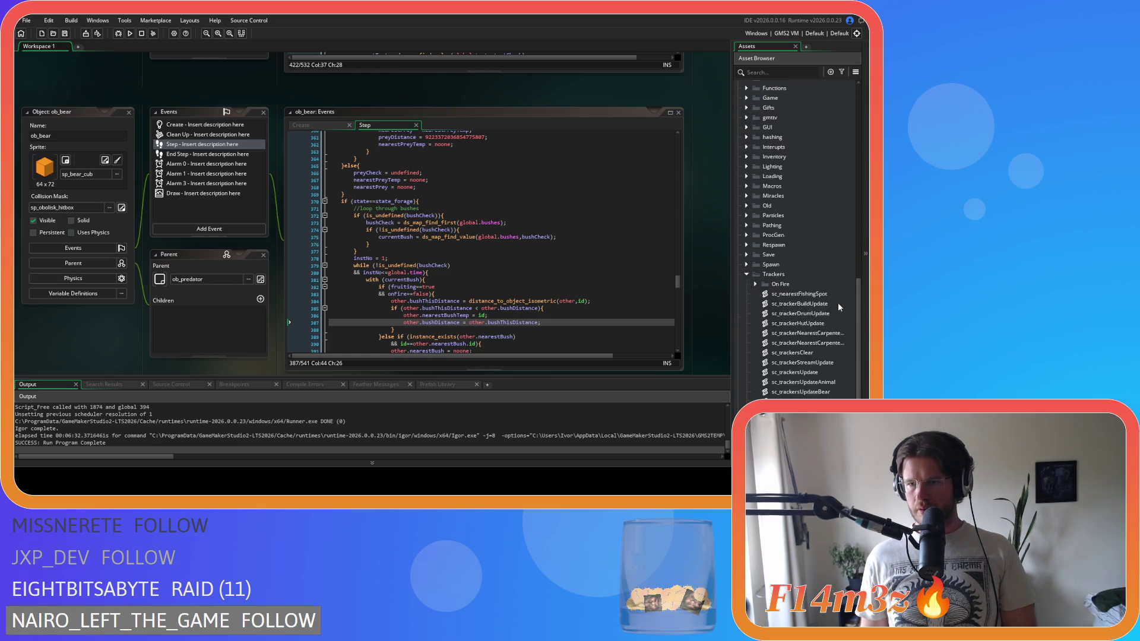
{"action": "scroll", "coordinate": [838, 304], "scroll_direction": "down", "scroll_amount": 4}
{"action": "double_click", "coordinate": [800, 344]}
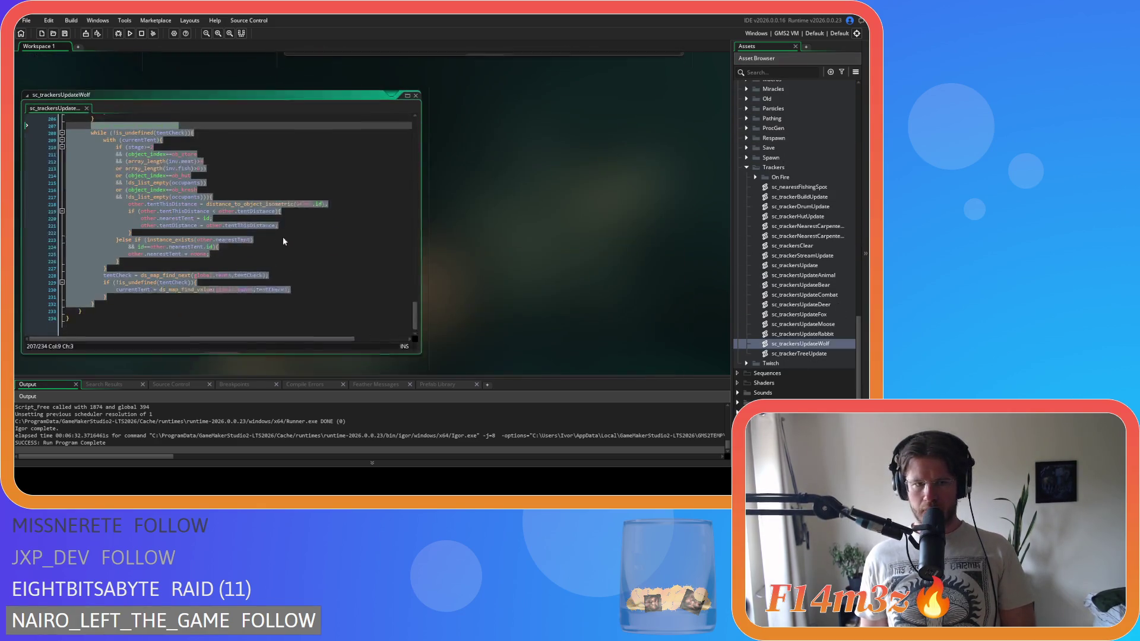
{"action": "right_click", "coordinate": [124, 201]}
{"action": "left_click", "coordinate": [138, 222]}
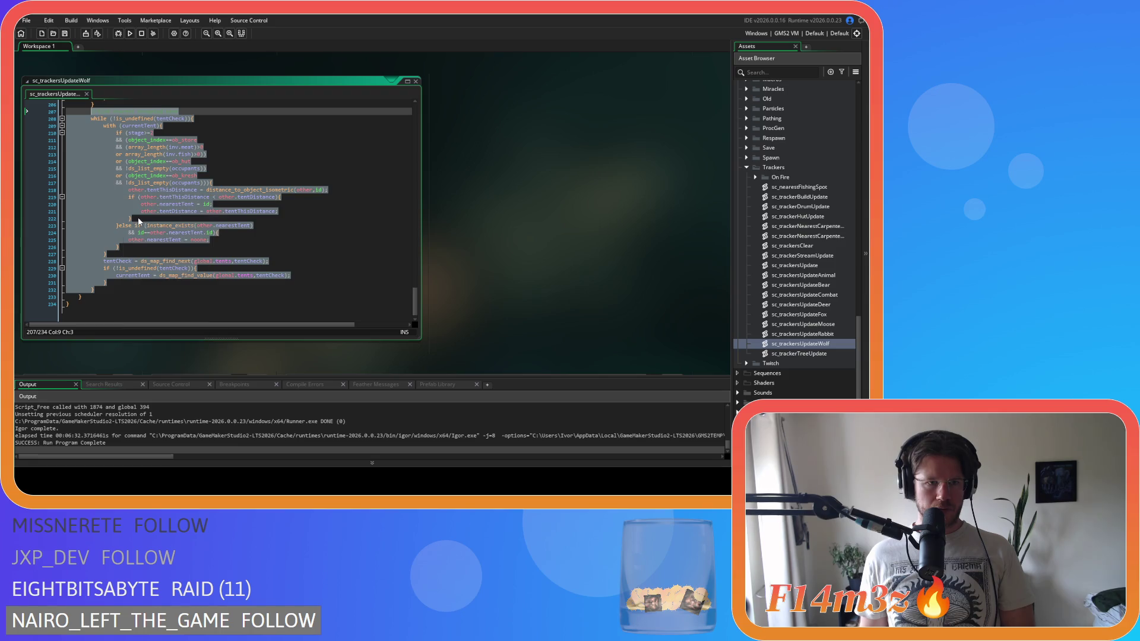
Step: In sc_trackersUpdateMoose, paste the tent-search block on a new line after the predator loop
{"action": "double_click", "coordinate": [835, 324]}
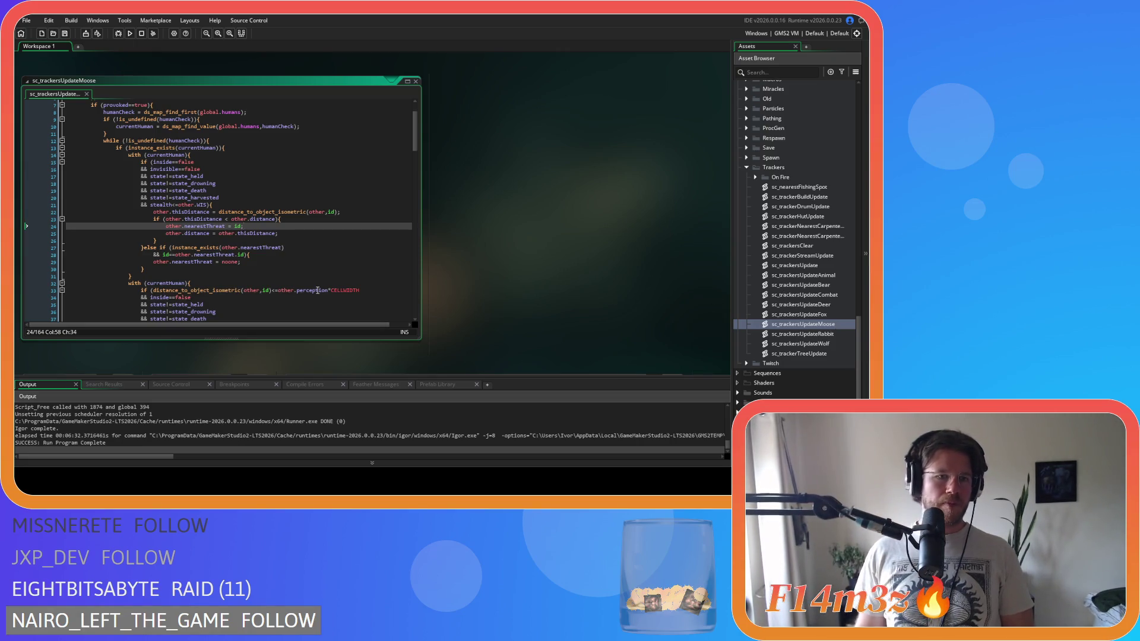
{"action": "mouse_move", "coordinate": [410, 136]}
{"action": "left_mouse_down"}
{"action": "mouse_move", "coordinate": [400, 308]}
{"action": "mouse_move", "coordinate": [394, 239]}
{"action": "mouse_move", "coordinate": [381, 314]}
{"action": "mouse_move", "coordinate": [367, 265]}
{"action": "left_mouse_up"}
{"action": "scroll", "coordinate": [366, 264], "scroll_direction": "up", "scroll_amount": 1}
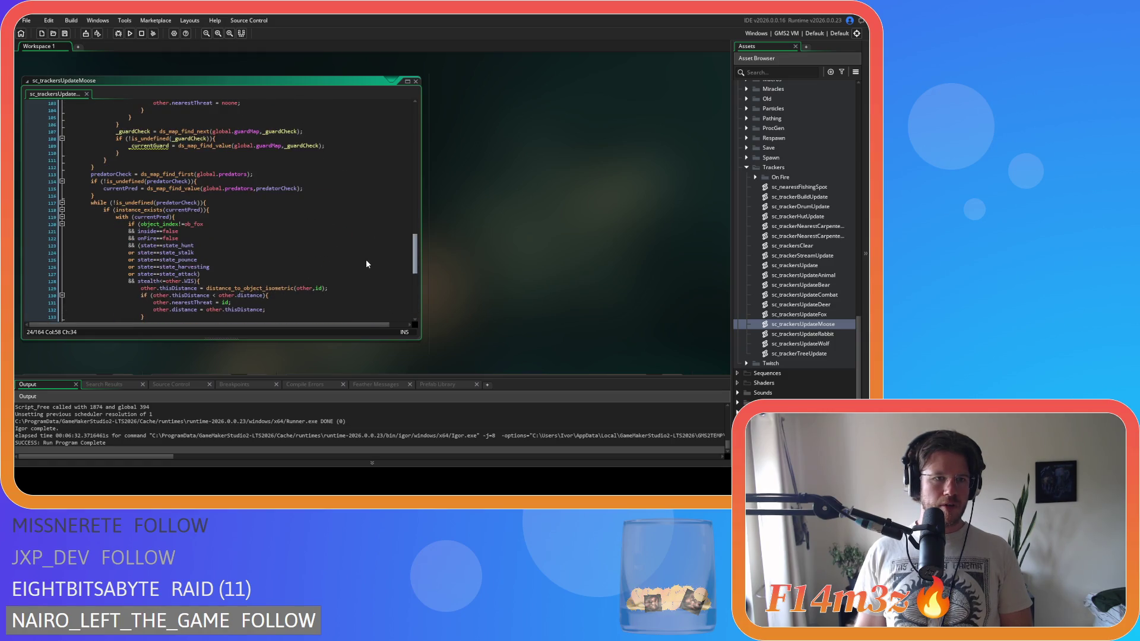
{"action": "scroll", "coordinate": [366, 264], "scroll_direction": "down", "scroll_amount": 10}
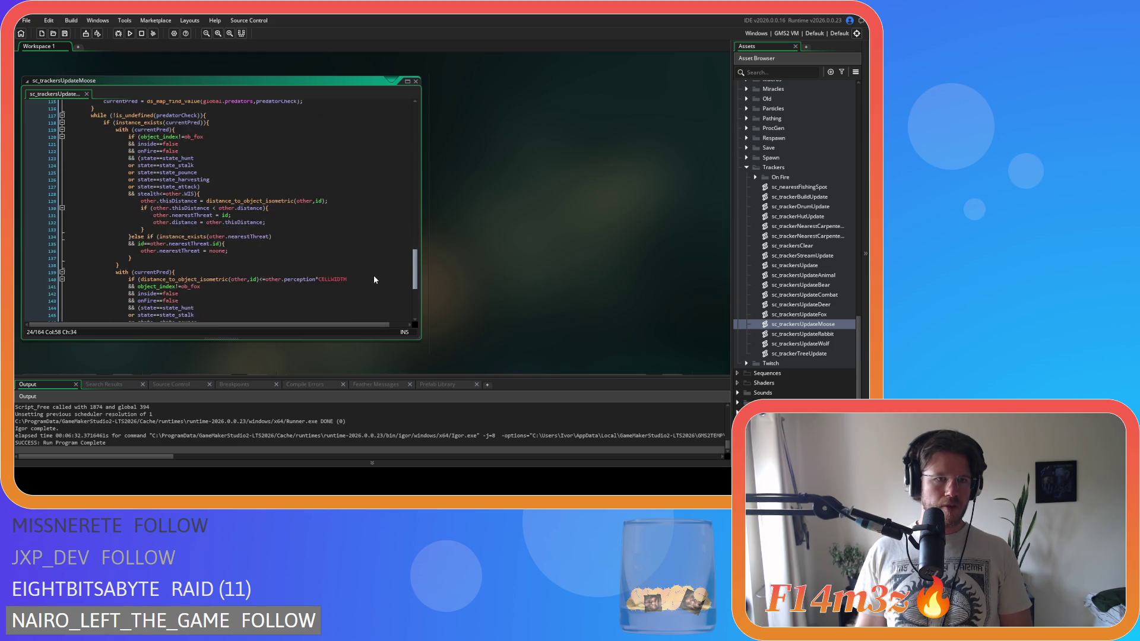
{"action": "scroll", "coordinate": [371, 296], "scroll_direction": "up", "scroll_amount": 6}
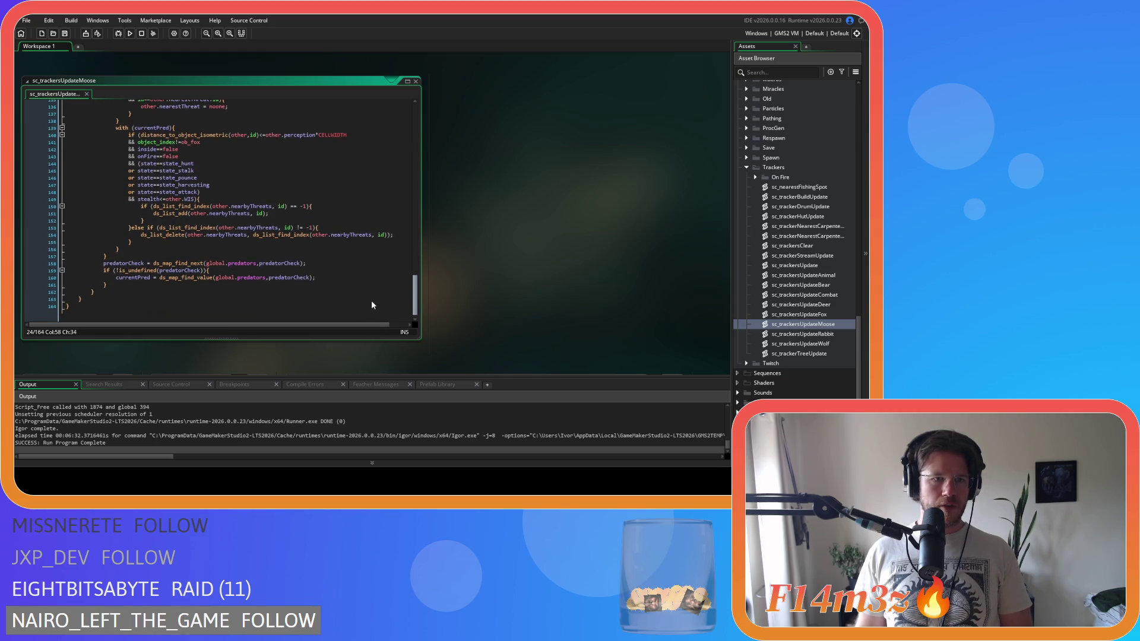
{"action": "left_click", "coordinate": [213, 140]}
{"action": "scroll", "coordinate": [153, 224], "scroll_direction": "down", "scroll_amount": 4}
{"action": "scroll", "coordinate": [153, 225], "scroll_direction": "down", "scroll_amount": 4}
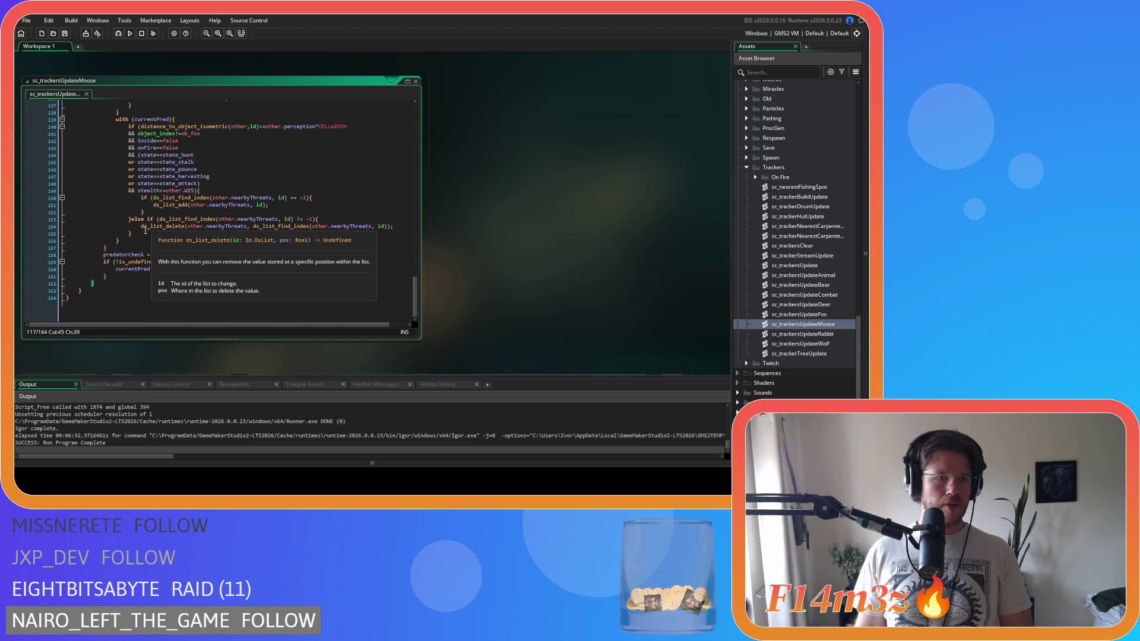
{"action": "left_click", "coordinate": [101, 275]}
{"action": "key", "text": "Return"}
{"action": "key", "text": "ctrl+v"}
{"action": "scroll", "coordinate": [109, 286], "scroll_direction": "up", "scroll_amount": 3}
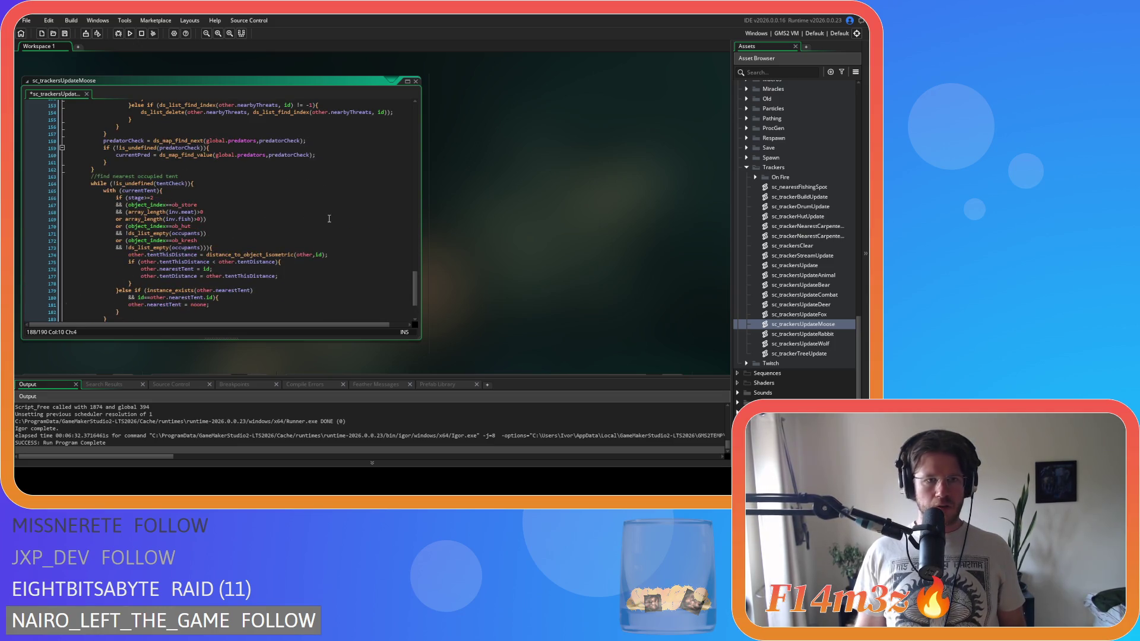
Step: Delete the leftover fish condition line from the pasted tent check
{"action": "left_click_drag", "start_coordinate": [207, 219], "coordinate": [16, 223]}
{"action": "key", "text": "ctrl+c"}
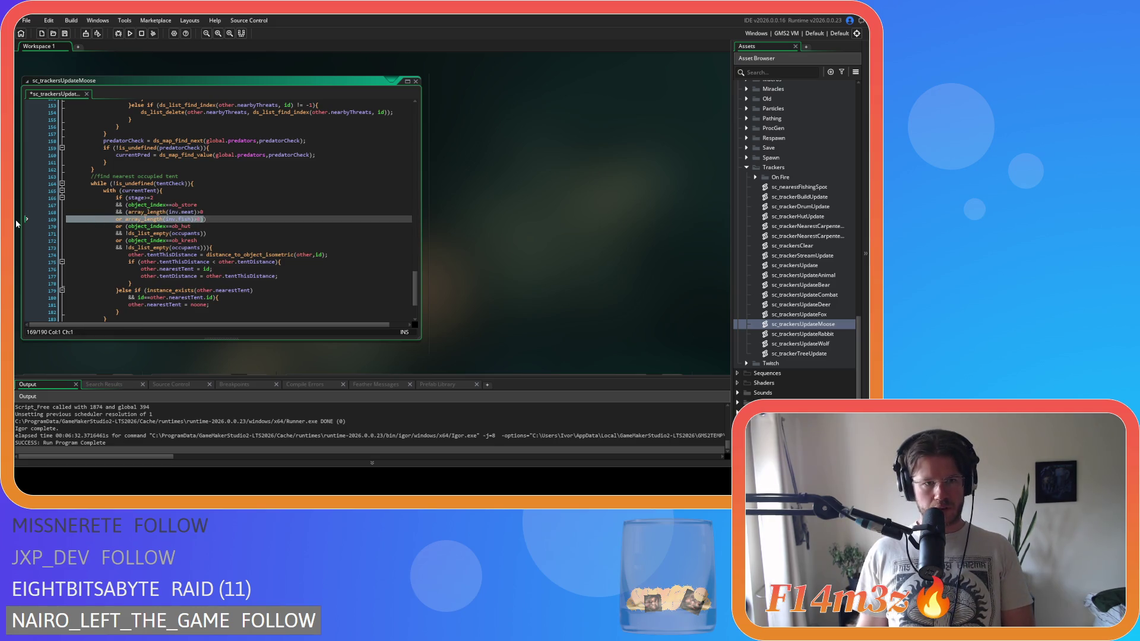
{"action": "key", "text": "BackSpace"}
{"action": "key", "text": "BackSpace"}
{"action": "left_click", "coordinate": [226, 204]}
{"action": "left_click", "coordinate": [213, 212]}
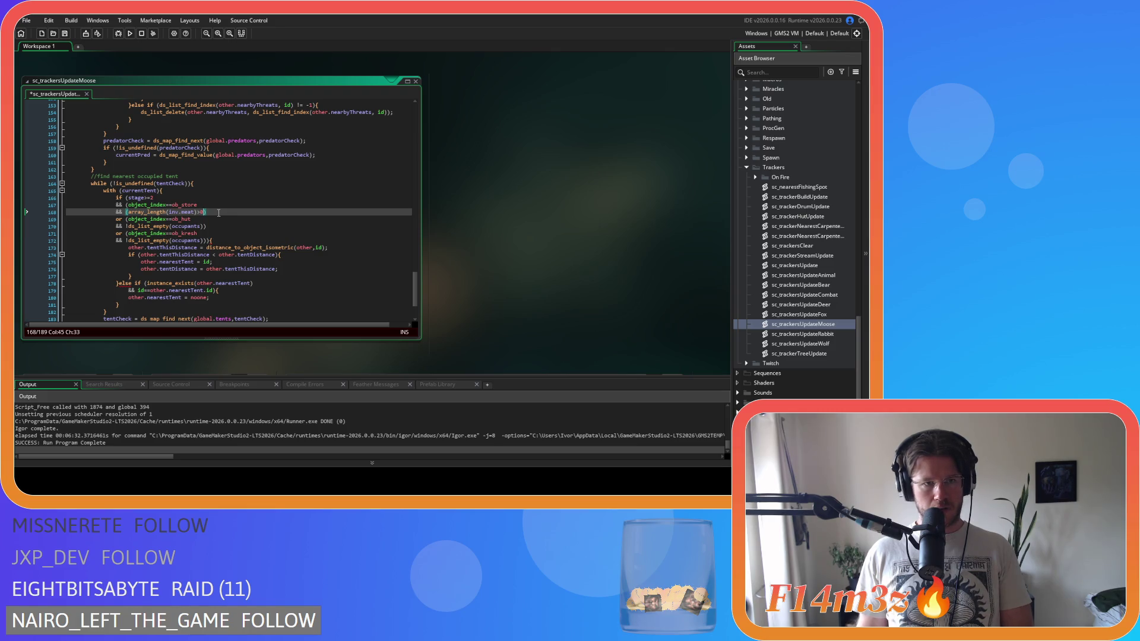
{"action": "left_click", "coordinate": [130, 205]}
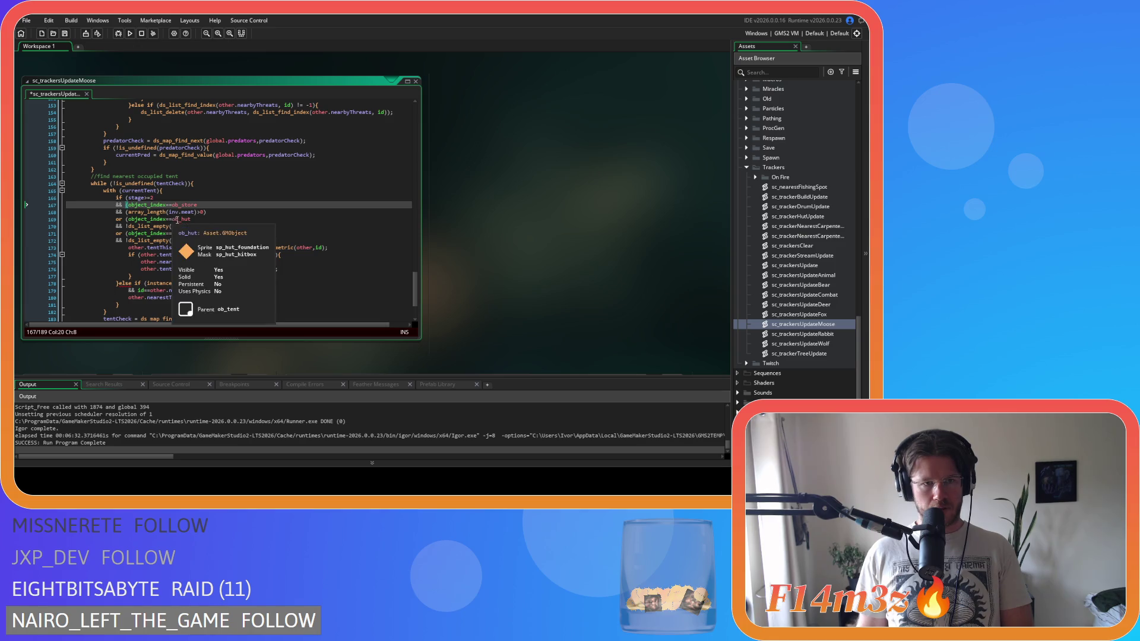
{"action": "left_click", "coordinate": [230, 212]}
{"action": "key", "text": "Return"}
{"action": "key", "text": "ctrl+v"}
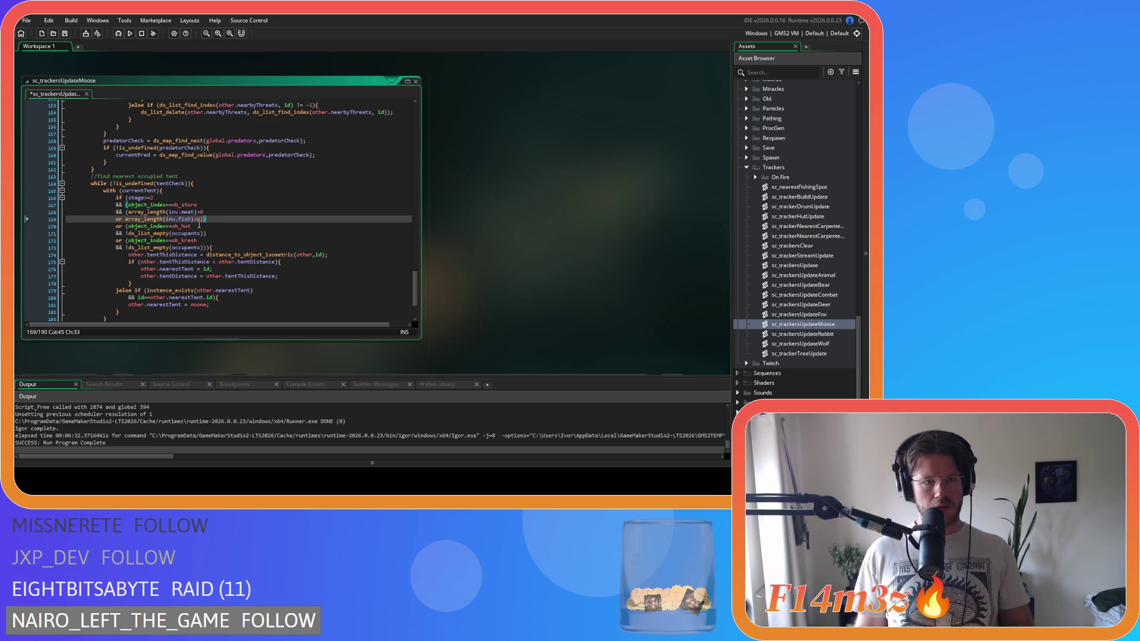
{"action": "key", "text": "ctrl+shift+Left"}
{"action": "key", "text": "ctrl+shift+Left"}
{"action": "key", "text": "ctrl+shift+Left"}
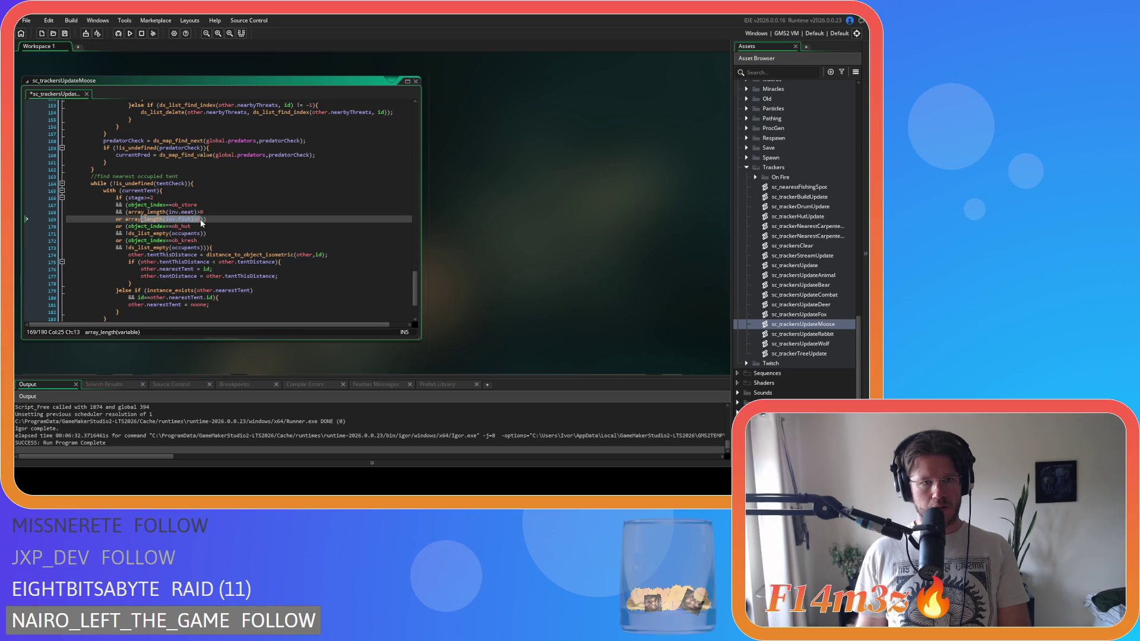
{"action": "left_click", "coordinate": [201, 220]}
{"action": "left_click_drag", "start_coordinate": [201, 220], "coordinate": [64, 221]}
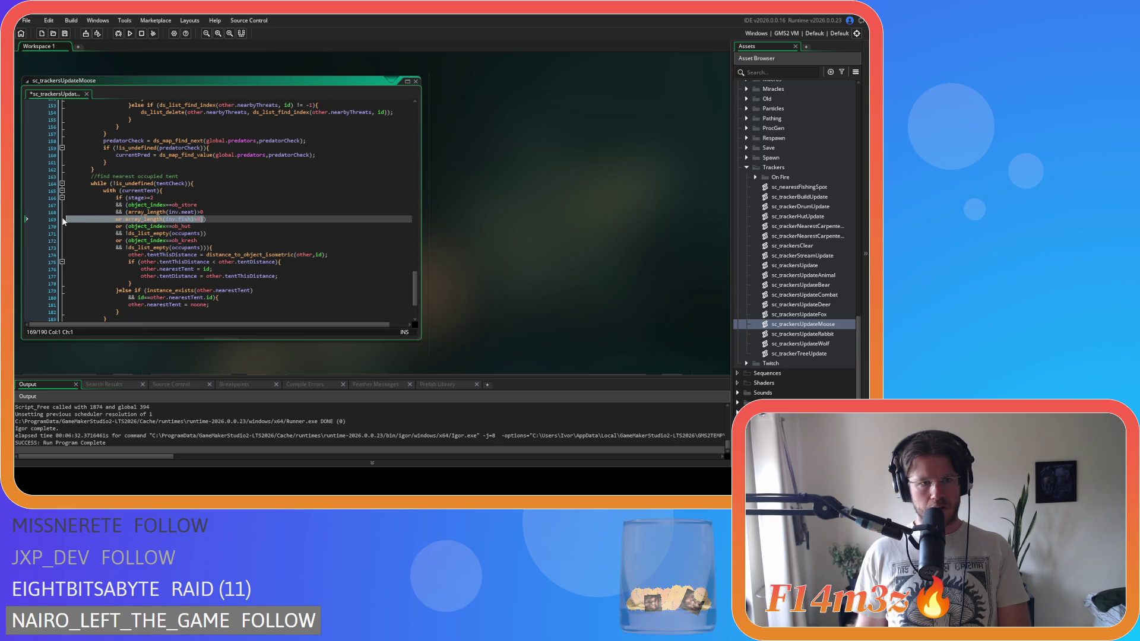
{"action": "key", "text": "BackSpace"}
{"action": "key", "text": "BackSpace"}
Step: Remove the extra '(' before array_length and change 'meat' to 'berries'
{"action": "left_click", "coordinate": [130, 212]}
{"action": "key", "text": "BackSpace"}
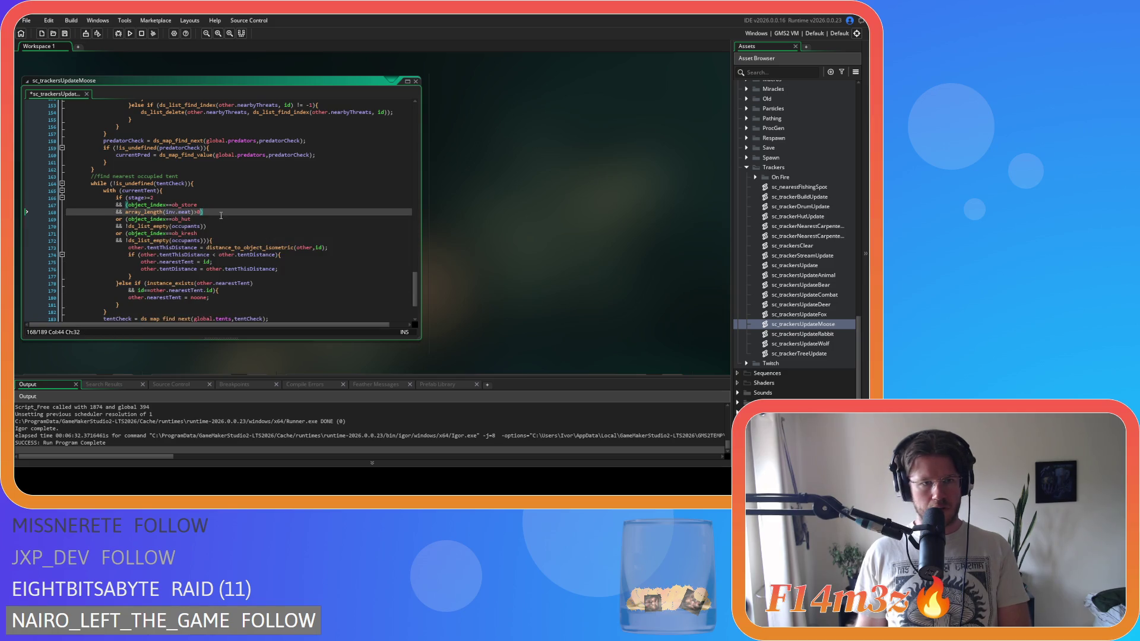
{"action": "left_click", "coordinate": [227, 224]}
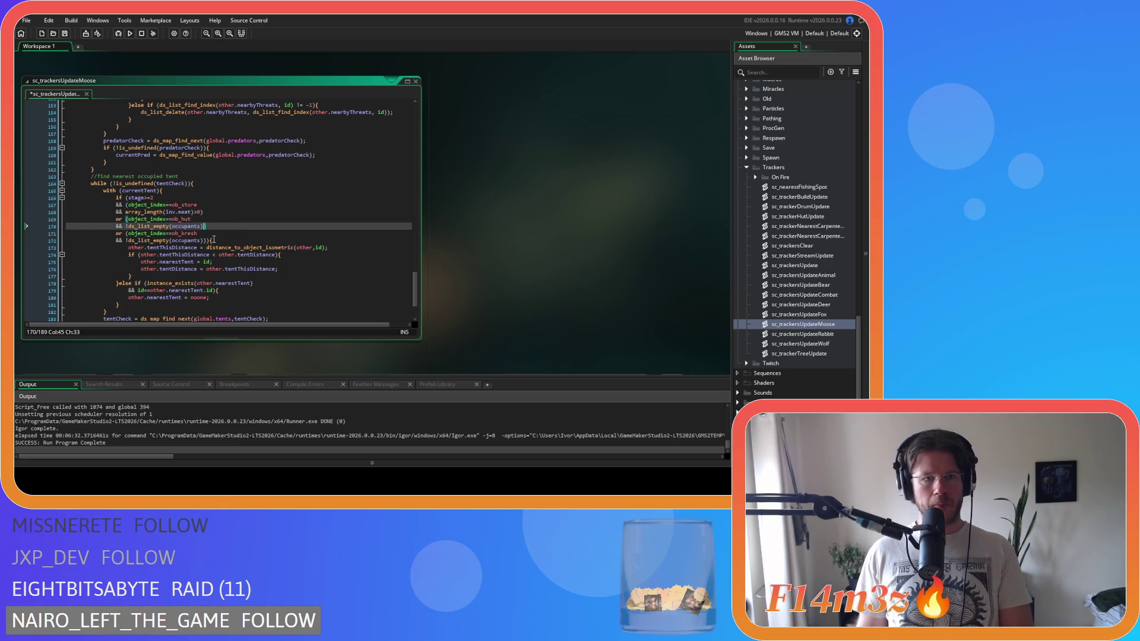
{"action": "left_click", "coordinate": [190, 212]}
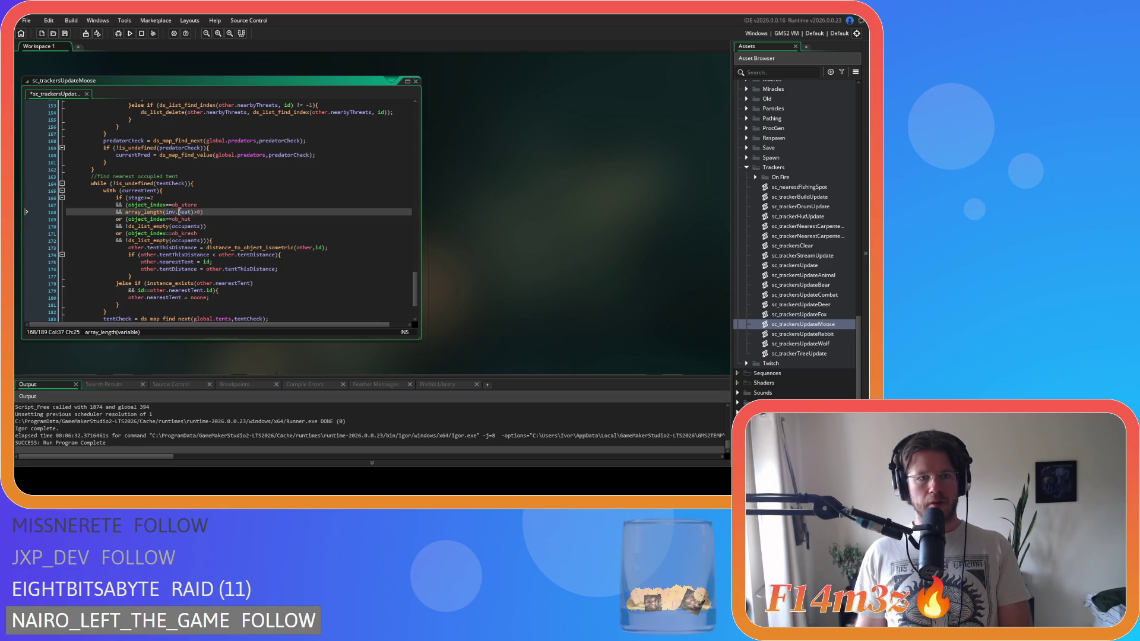
{"action": "type", "text": "berries"}
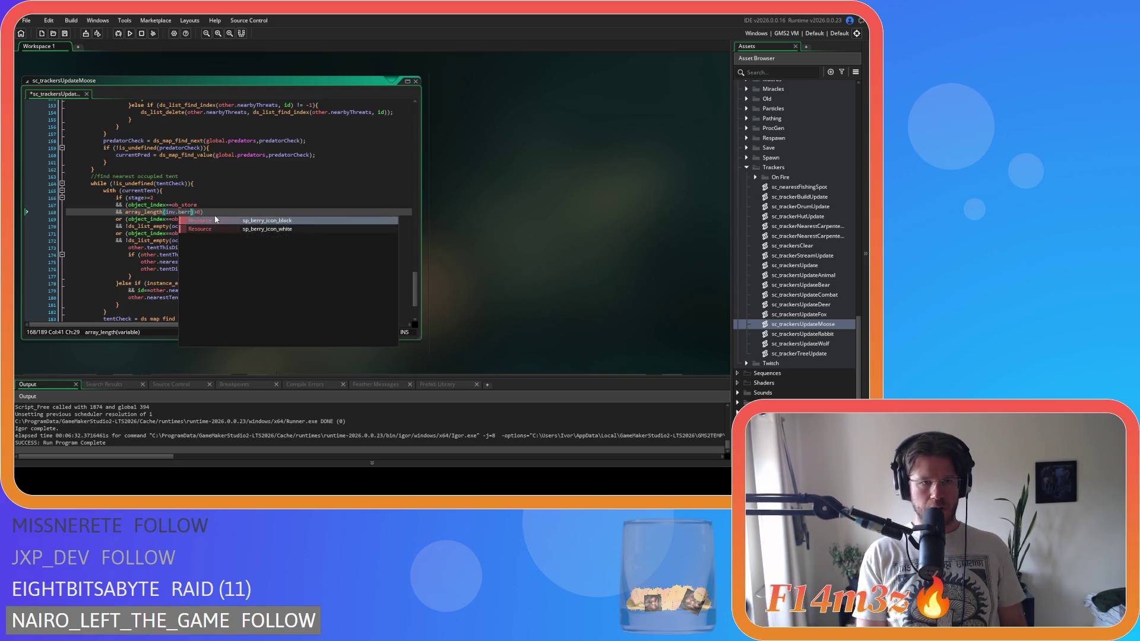
{"action": "key", "text": "End"}
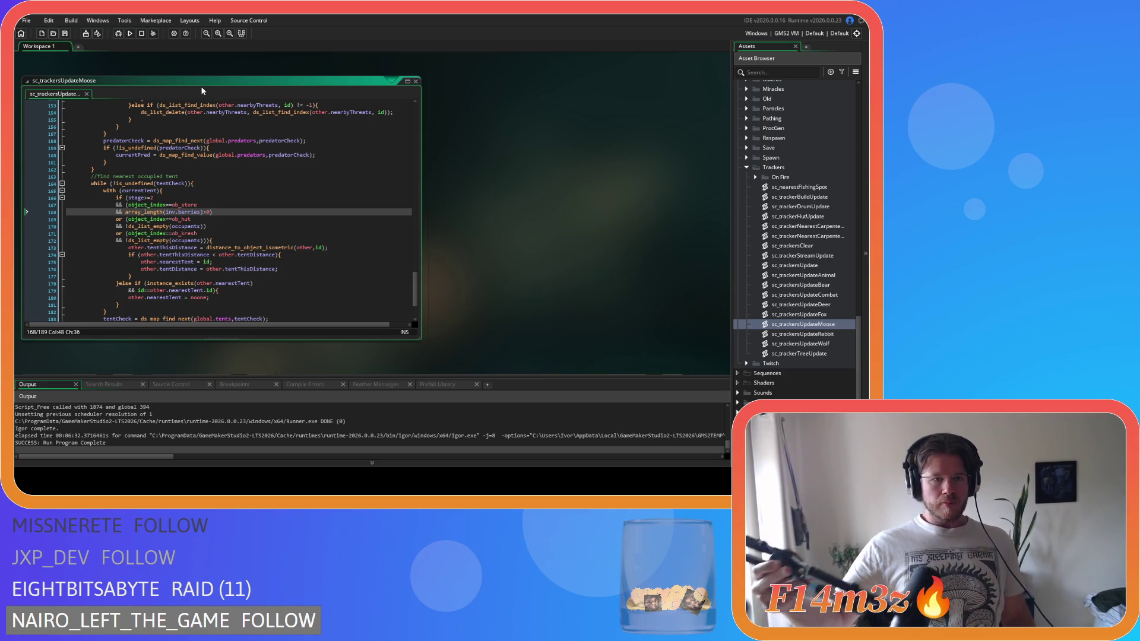
Step: Review the hut occupants condition, tent distance calculation and stage check lines
{"action": "key", "text": "Up"}
{"action": "key", "text": "Down"}
{"action": "key", "text": "Down"}
{"action": "key", "text": "Down"}
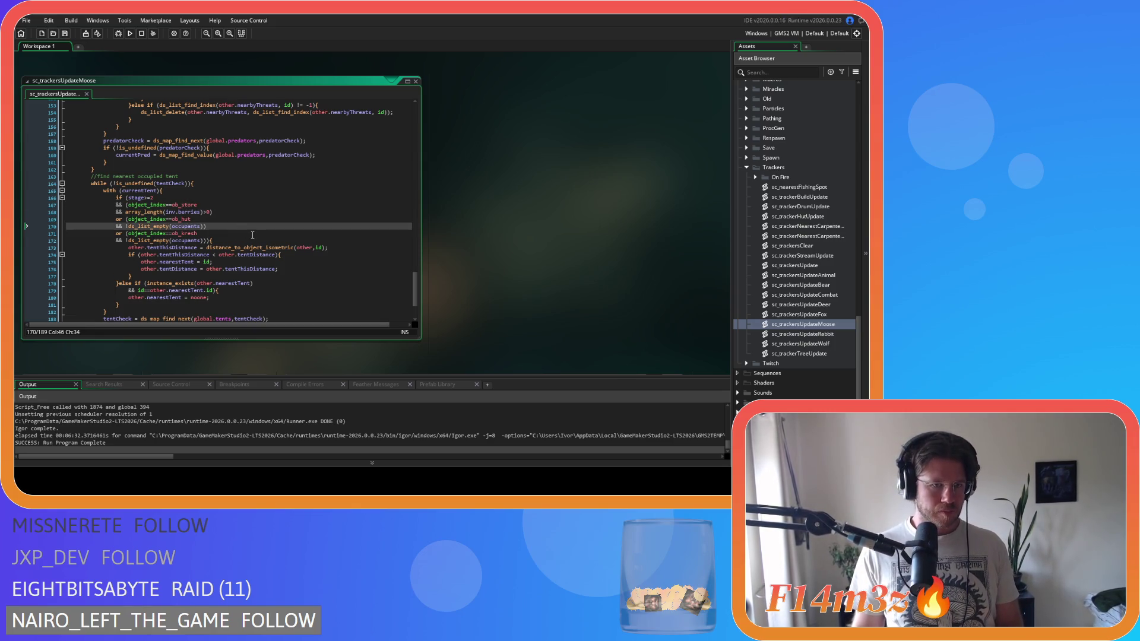
{"action": "scroll", "coordinate": [266, 256], "scroll_direction": "down", "scroll_amount": 2}
{"action": "left_click", "coordinate": [306, 213]}
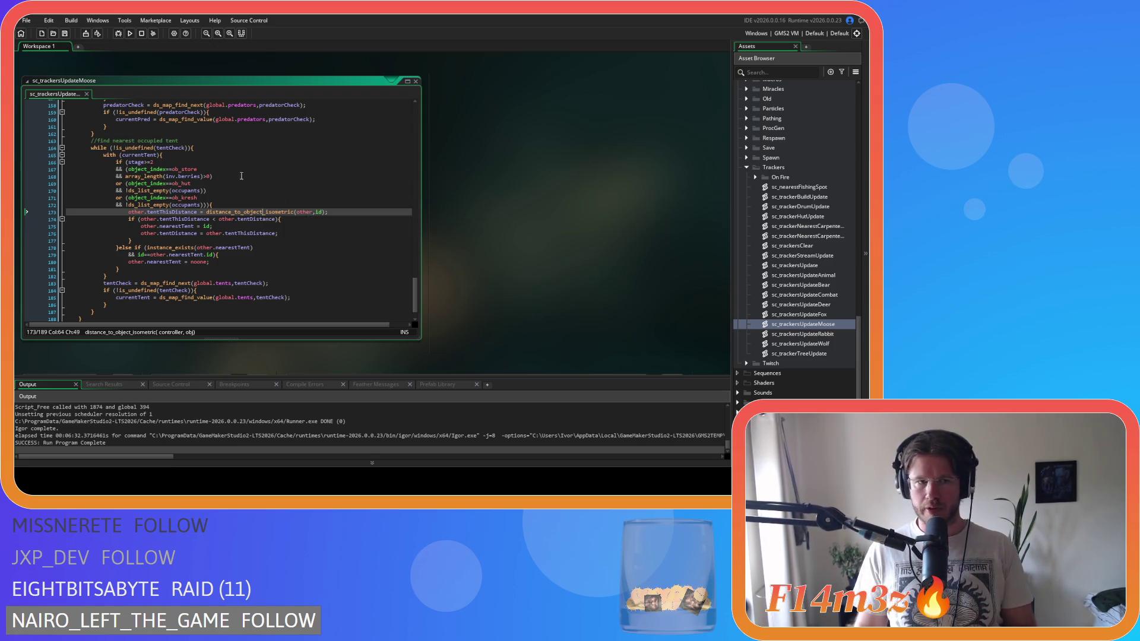
{"action": "left_click", "coordinate": [178, 162]}
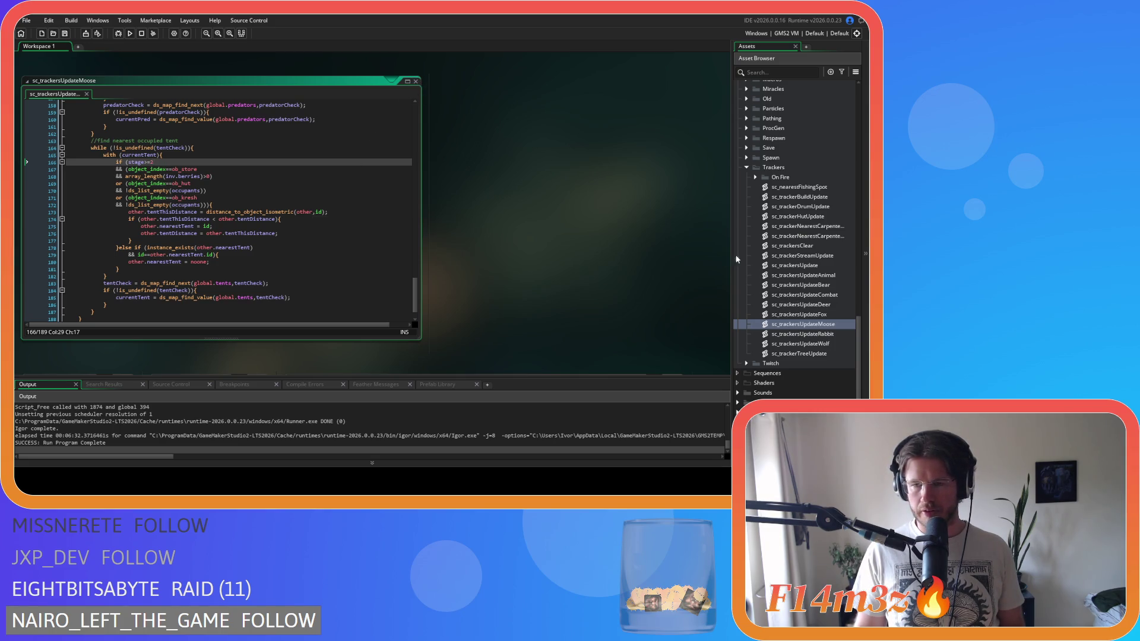
{"action": "scroll", "coordinate": [394, 110], "scroll_direction": "up", "scroll_amount": 2}
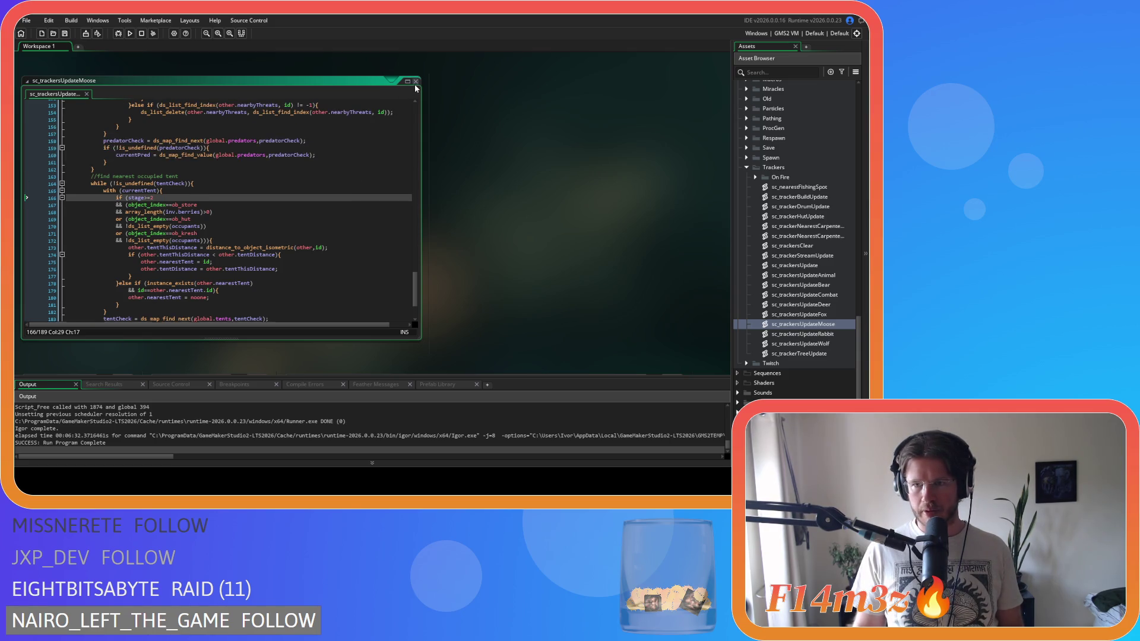
Step: Close sc_trackersUpdateMoose and open sc_trackersUpdateDeer
{"action": "left_click", "coordinate": [415, 81]}
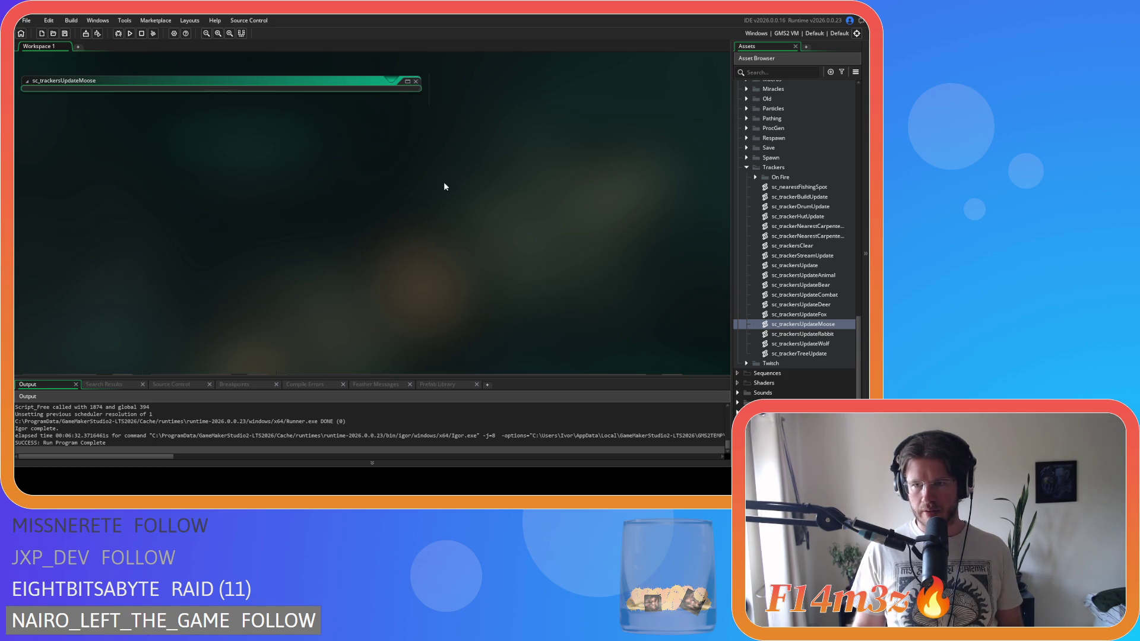
{"action": "double_click", "coordinate": [829, 305]}
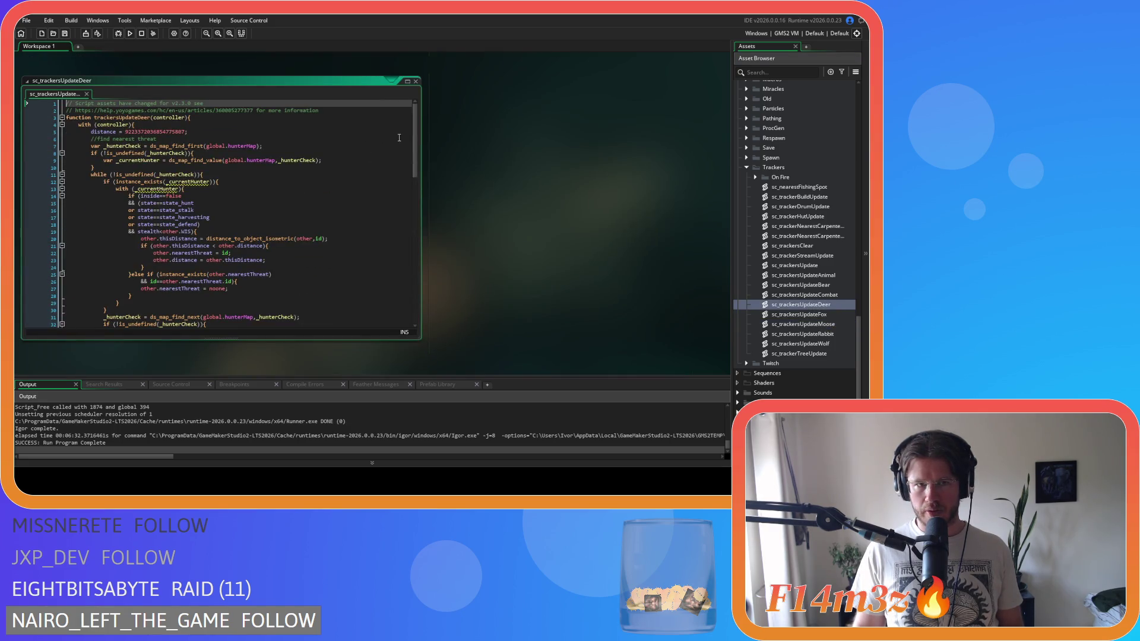
{"action": "mouse_move", "coordinate": [418, 140]}
{"action": "left_mouse_down"}
{"action": "mouse_move", "coordinate": [408, 280]}
{"action": "mouse_move", "coordinate": [404, 264]}
{"action": "left_mouse_up"}
{"action": "scroll", "coordinate": [404, 264], "scroll_direction": "down", "scroll_amount": 3}
{"action": "scroll", "coordinate": [404, 257], "scroll_direction": "up", "scroll_amount": 3}
{"action": "scroll", "coordinate": [405, 259], "scroll_direction": "up", "scroll_amount": 1}
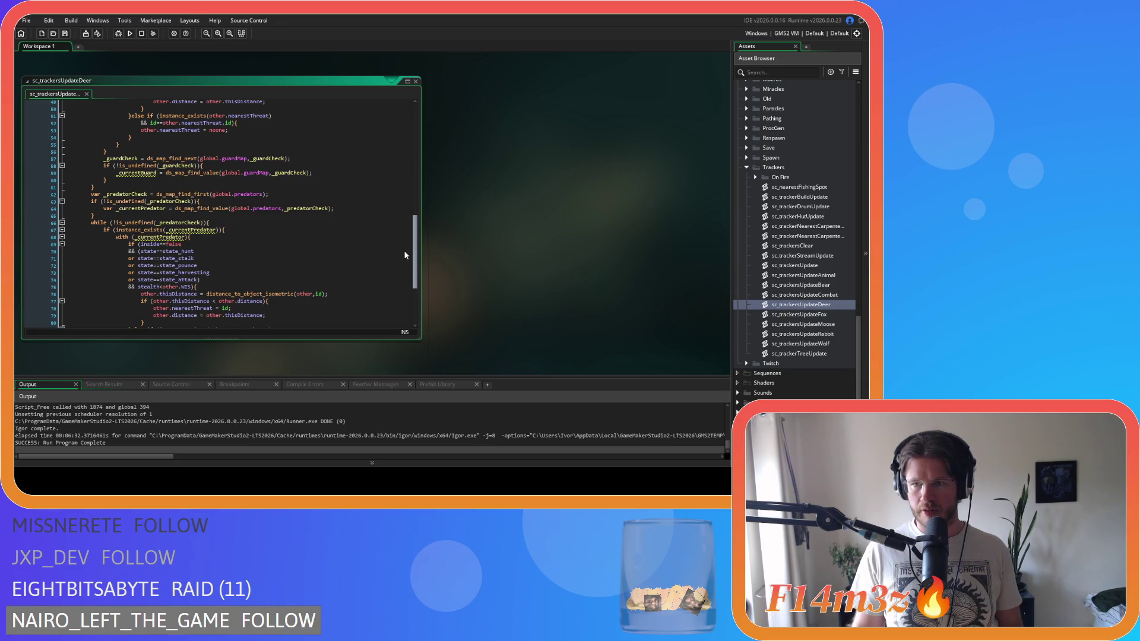
{"action": "scroll", "coordinate": [403, 251], "scroll_direction": "up", "scroll_amount": 8}
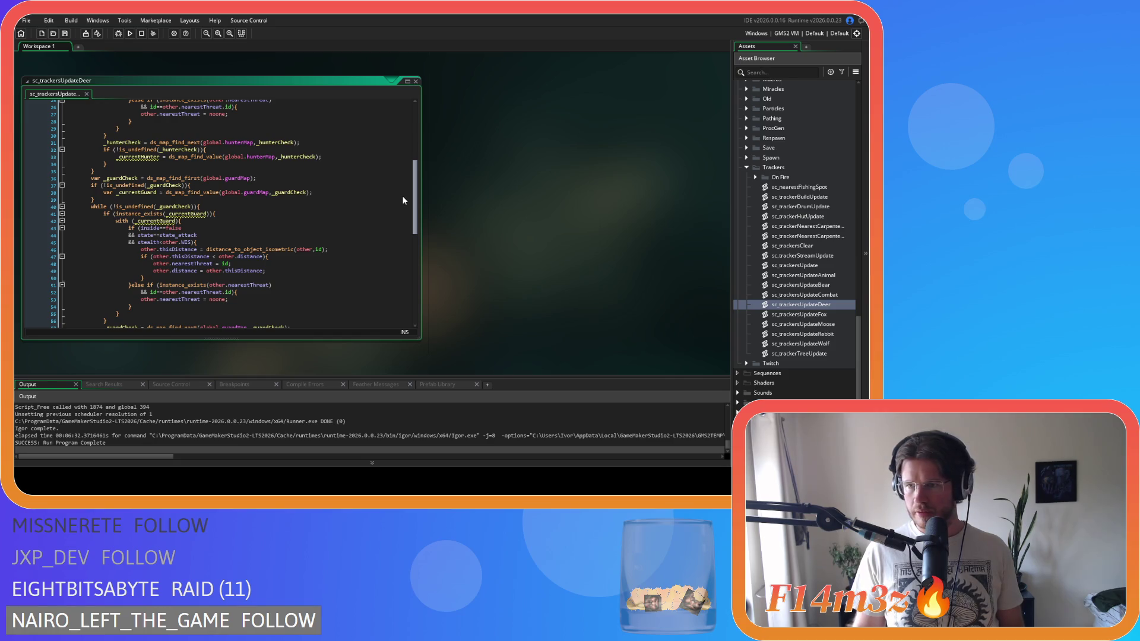
{"action": "scroll", "coordinate": [402, 200], "scroll_direction": "up", "scroll_amount": 7}
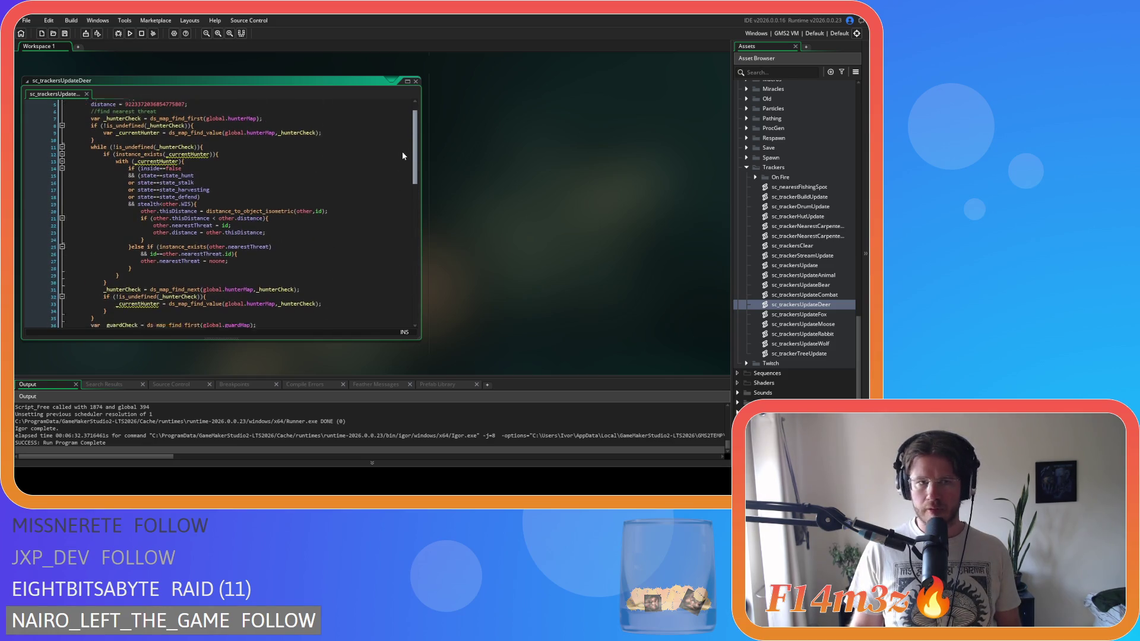
Step: Scroll through the deer script's hunter, guard and predator threat loops
{"action": "scroll", "coordinate": [402, 156], "scroll_direction": "down", "scroll_amount": 2}
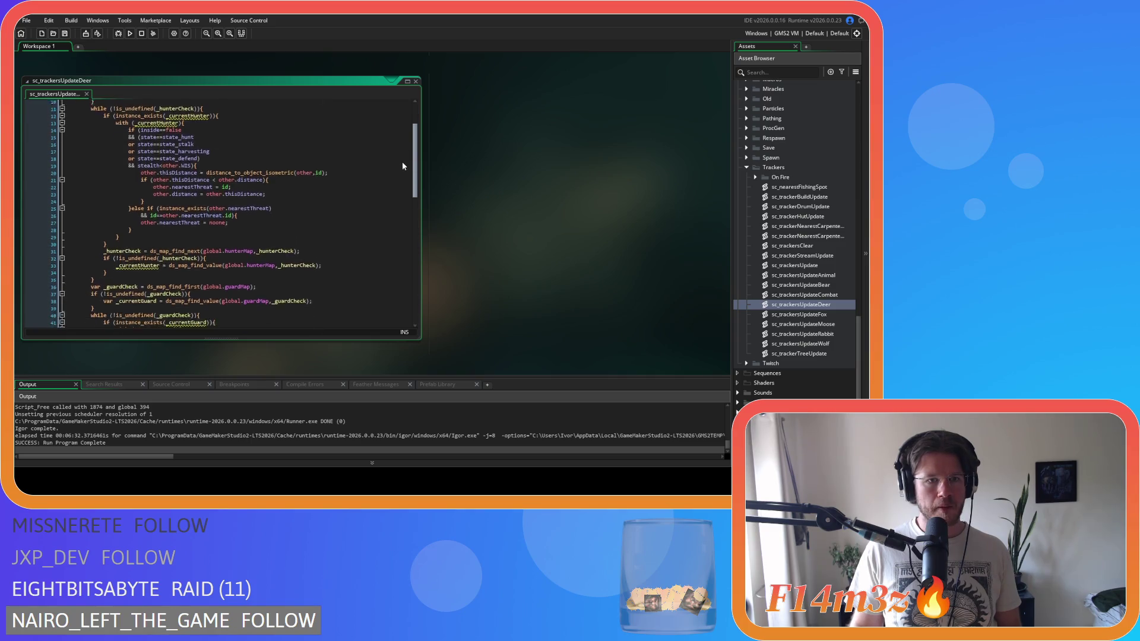
{"action": "scroll", "coordinate": [385, 201], "scroll_direction": "down", "scroll_amount": 10}
{"action": "scroll", "coordinate": [383, 237], "scroll_direction": "up", "scroll_amount": 13}
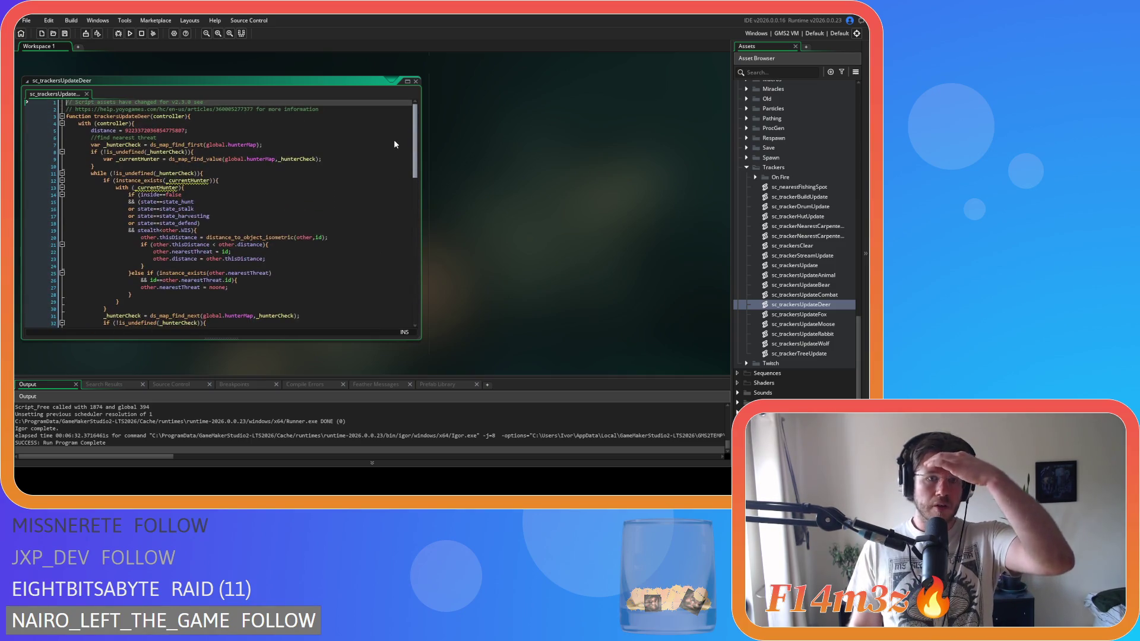
{"action": "scroll", "coordinate": [394, 144], "scroll_direction": "down", "scroll_amount": 7}
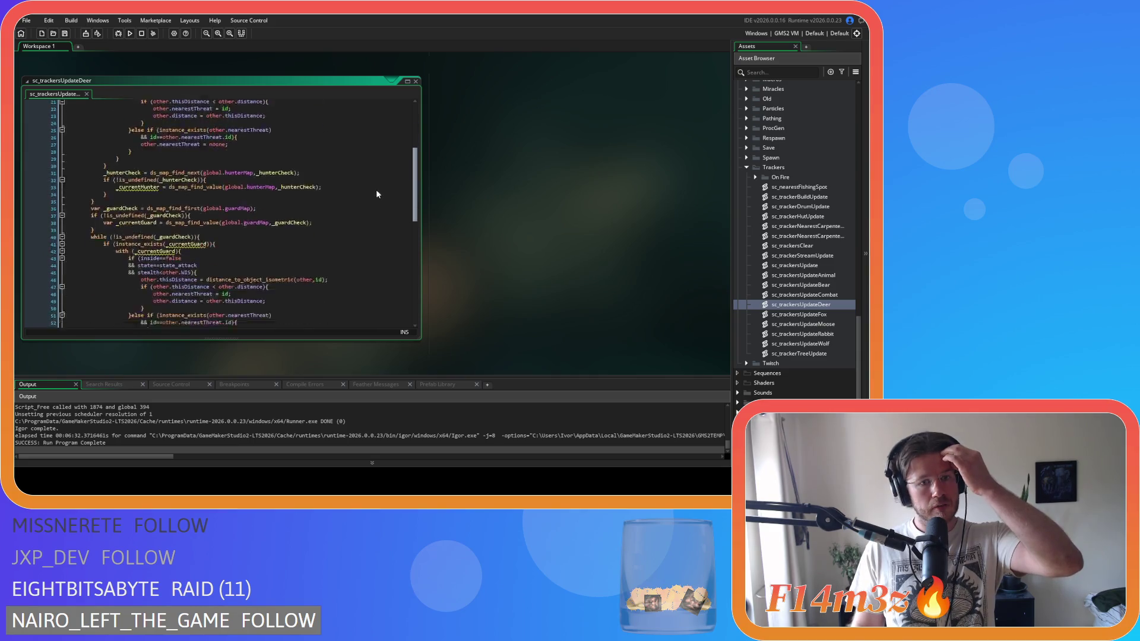
{"action": "scroll", "coordinate": [376, 195], "scroll_direction": "down", "scroll_amount": 14}
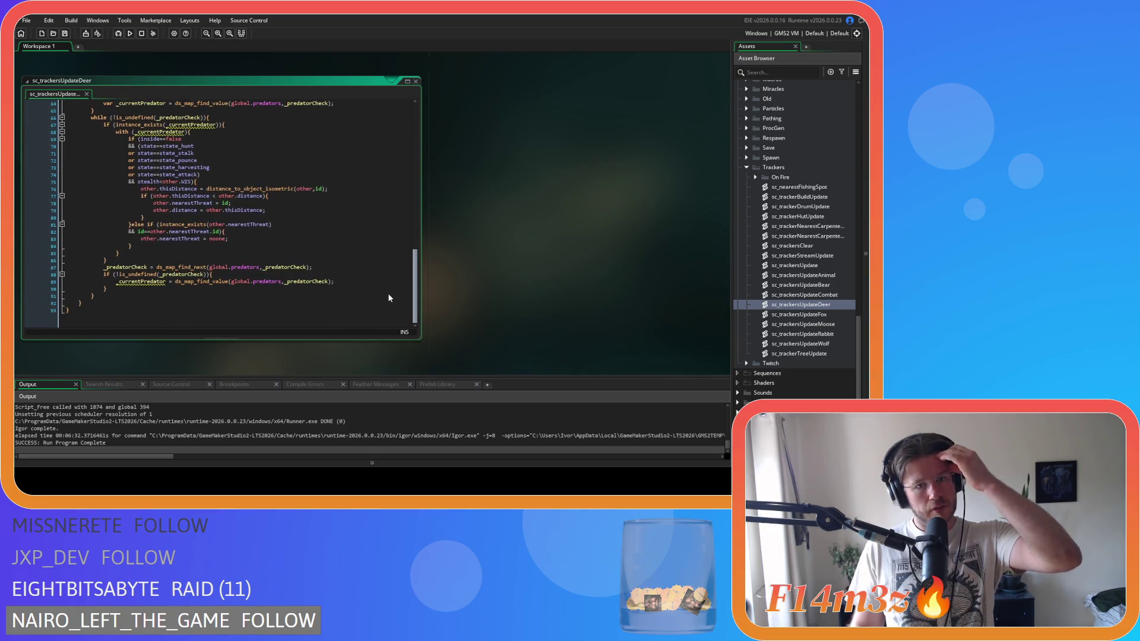
{"action": "scroll", "coordinate": [384, 290], "scroll_direction": "up", "scroll_amount": 11}
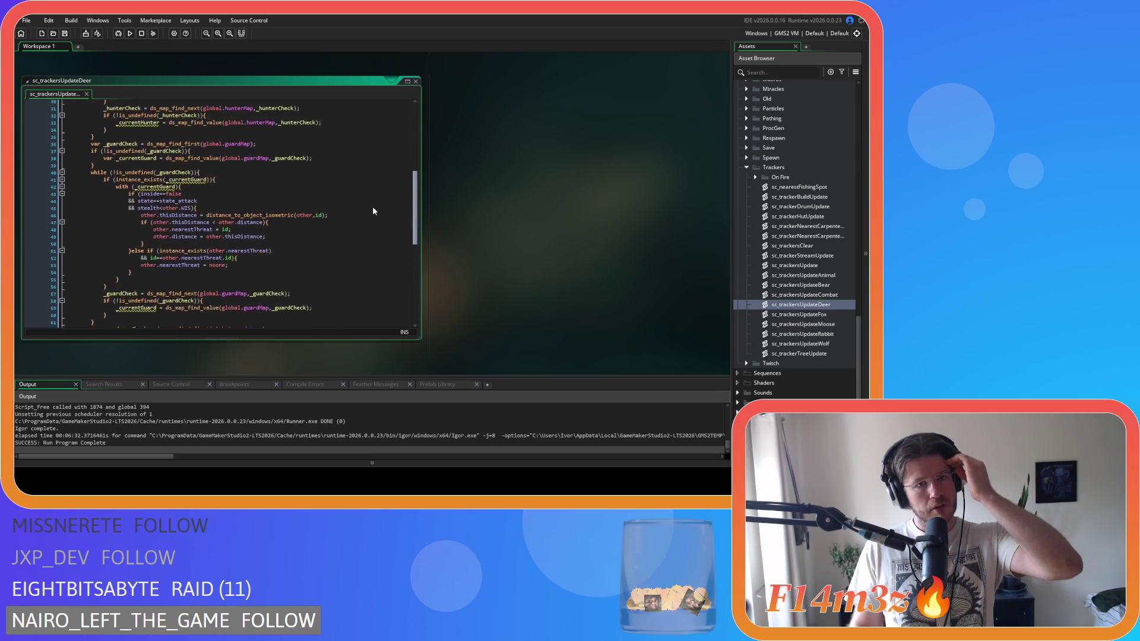
{"action": "scroll", "coordinate": [372, 210], "scroll_direction": "down", "scroll_amount": 5}
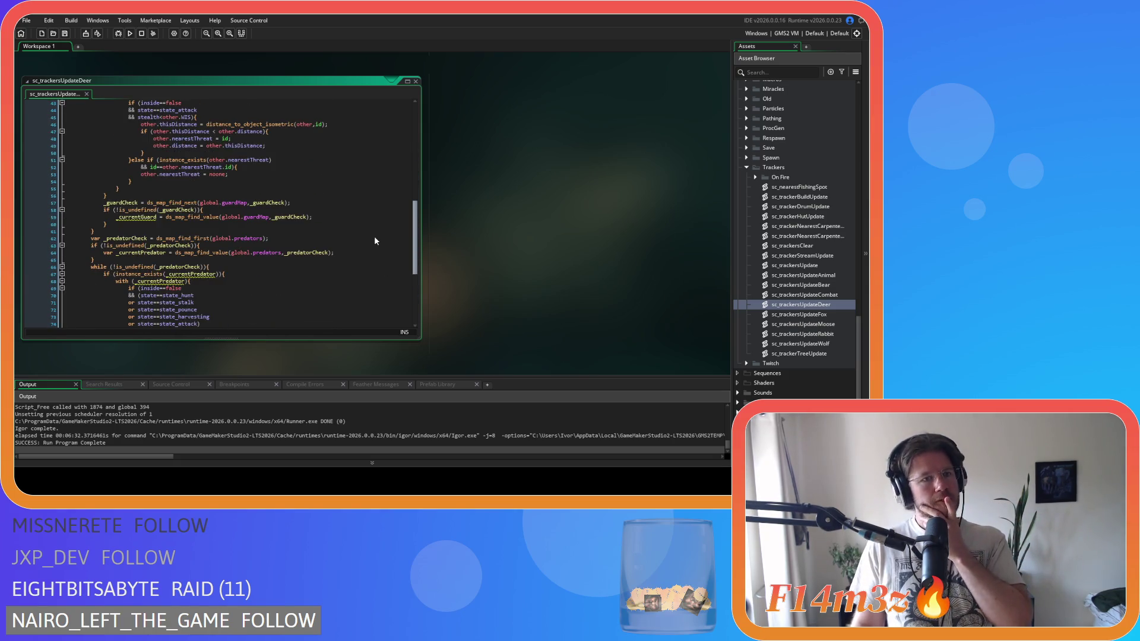
{"action": "scroll", "coordinate": [373, 240], "scroll_direction": "up", "scroll_amount": 1}
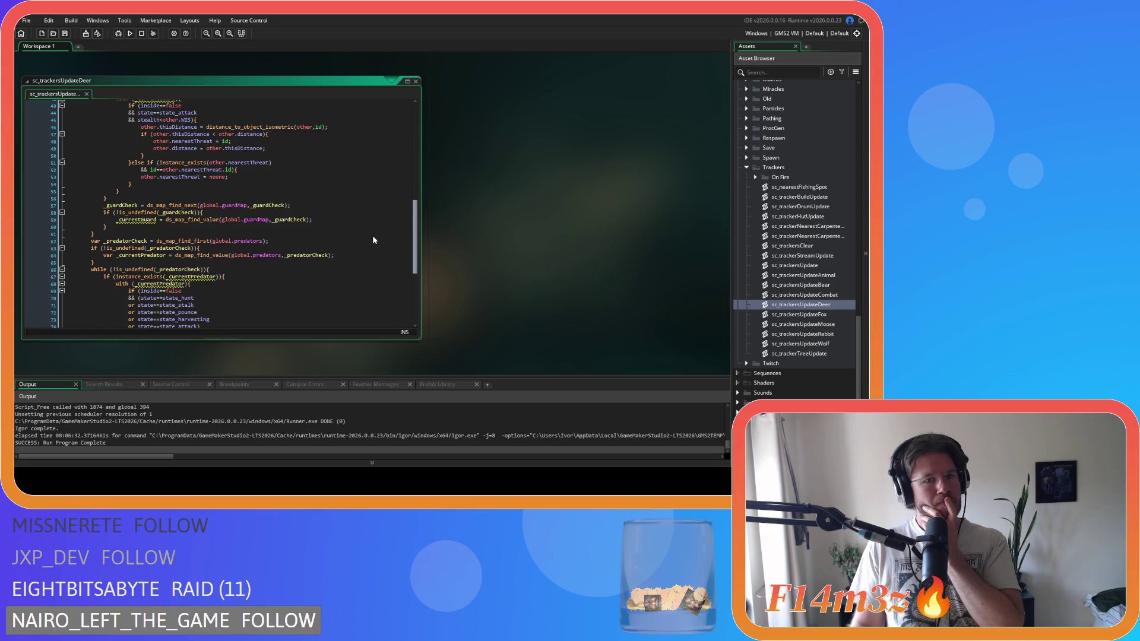
{"action": "scroll", "coordinate": [374, 239], "scroll_direction": "down", "scroll_amount": 6}
{"action": "scroll", "coordinate": [374, 282], "scroll_direction": "up", "scroll_amount": 20}
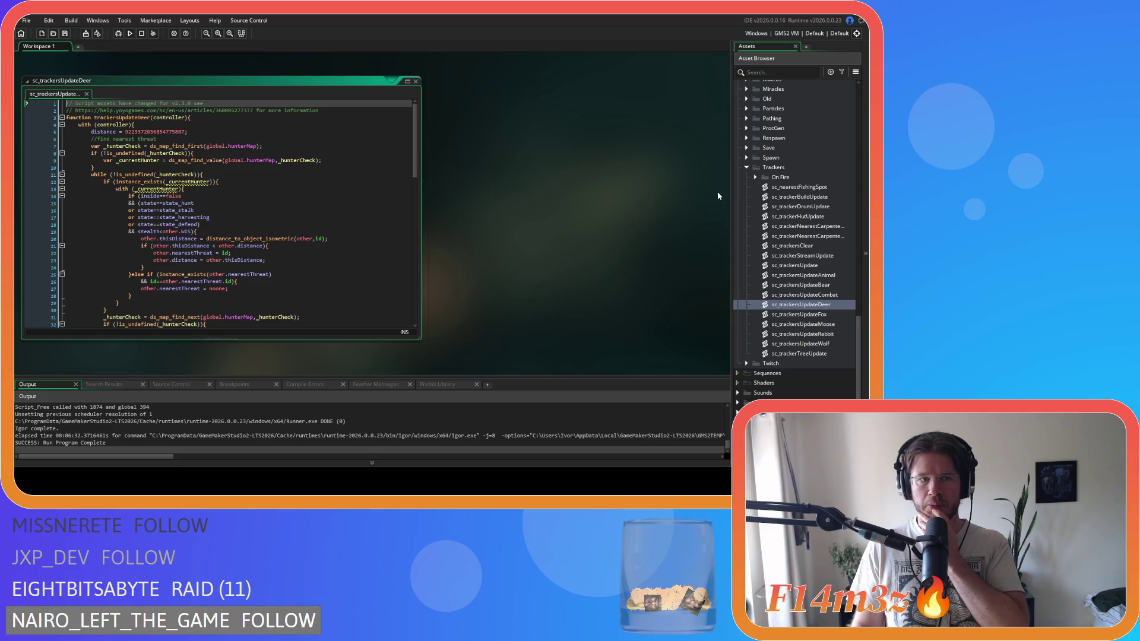
{"action": "scroll", "coordinate": [801, 193], "scroll_direction": "up", "scroll_amount": 15}
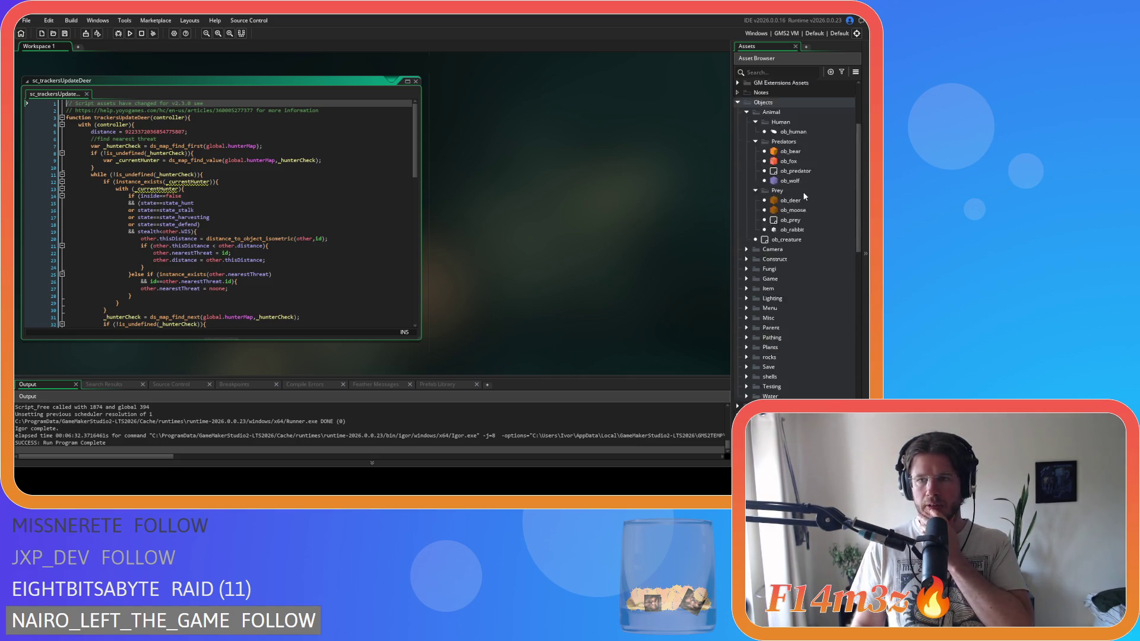
Step: Open ob_deer and copy the Autumn potential-mates block from its Step code
{"action": "double_click", "coordinate": [805, 220]}
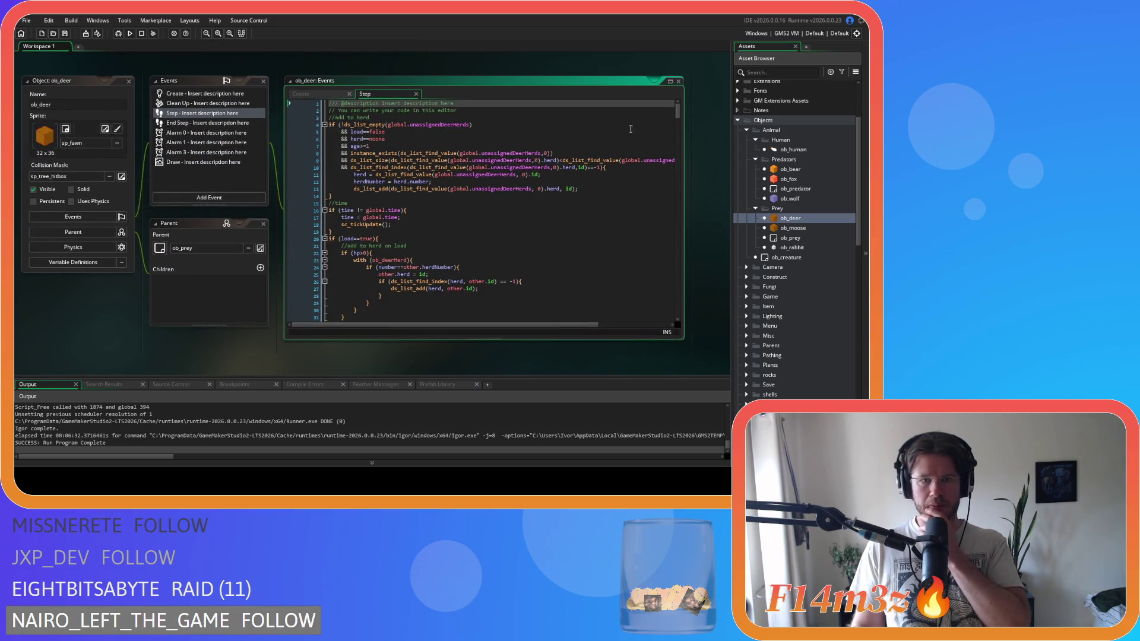
{"action": "mouse_move", "coordinate": [680, 113]}
{"action": "left_mouse_down"}
{"action": "mouse_move", "coordinate": [690, 253]}
{"action": "mouse_move", "coordinate": [669, 251]}
{"action": "mouse_move", "coordinate": [650, 216]}
{"action": "mouse_move", "coordinate": [667, 235]}
{"action": "mouse_move", "coordinate": [673, 264]}
{"action": "mouse_move", "coordinate": [664, 261]}
{"action": "left_mouse_up"}
{"action": "left_click_drag", "start_coordinate": [367, 277], "coordinate": [340, 212]}
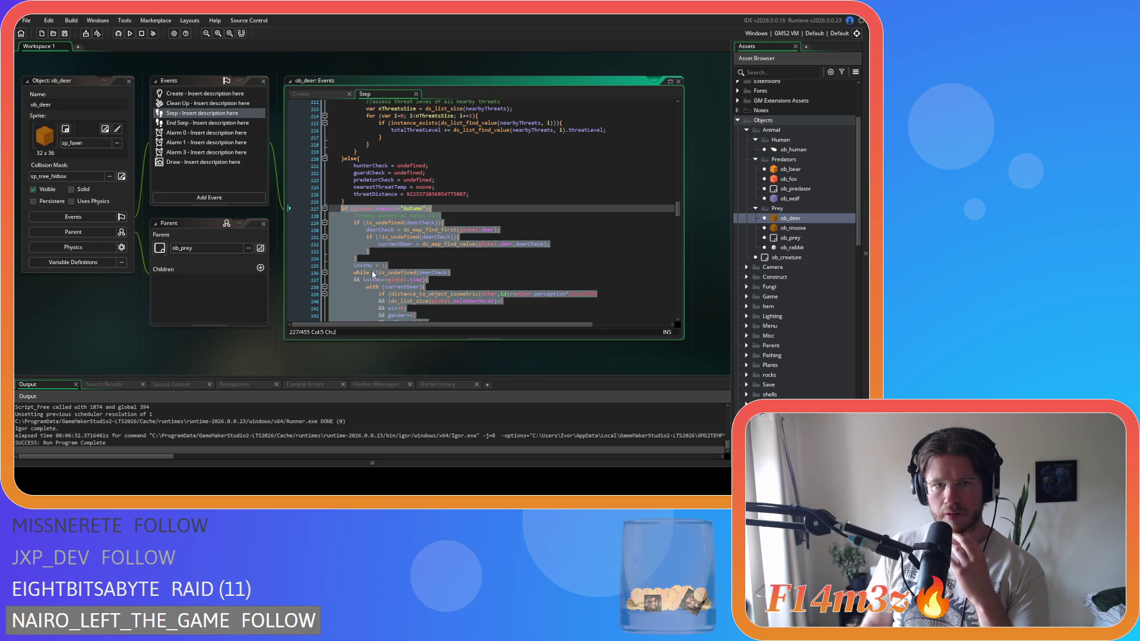
{"action": "right_click", "coordinate": [366, 239]}
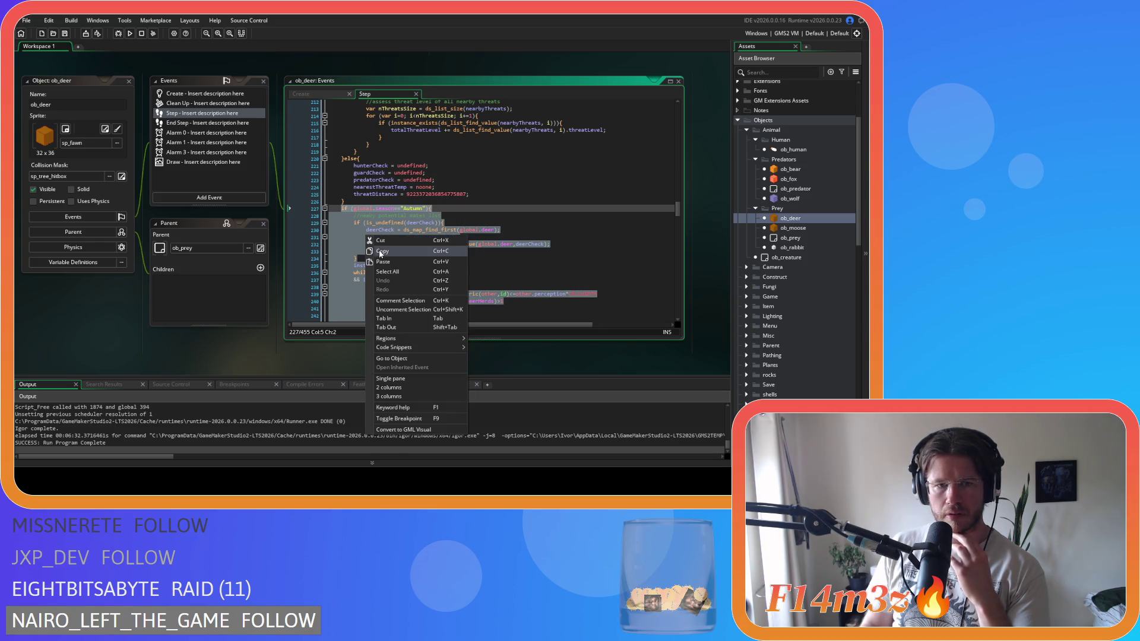
{"action": "left_click", "coordinate": [378, 252]}
Step: Expand the Trackers scripts folder in the Asset Browser
{"action": "scroll", "coordinate": [784, 261], "scroll_direction": "down", "scroll_amount": 4}
{"action": "double_click", "coordinate": [790, 273]}
{"action": "scroll", "coordinate": [791, 275], "scroll_direction": "down", "scroll_amount": 2}
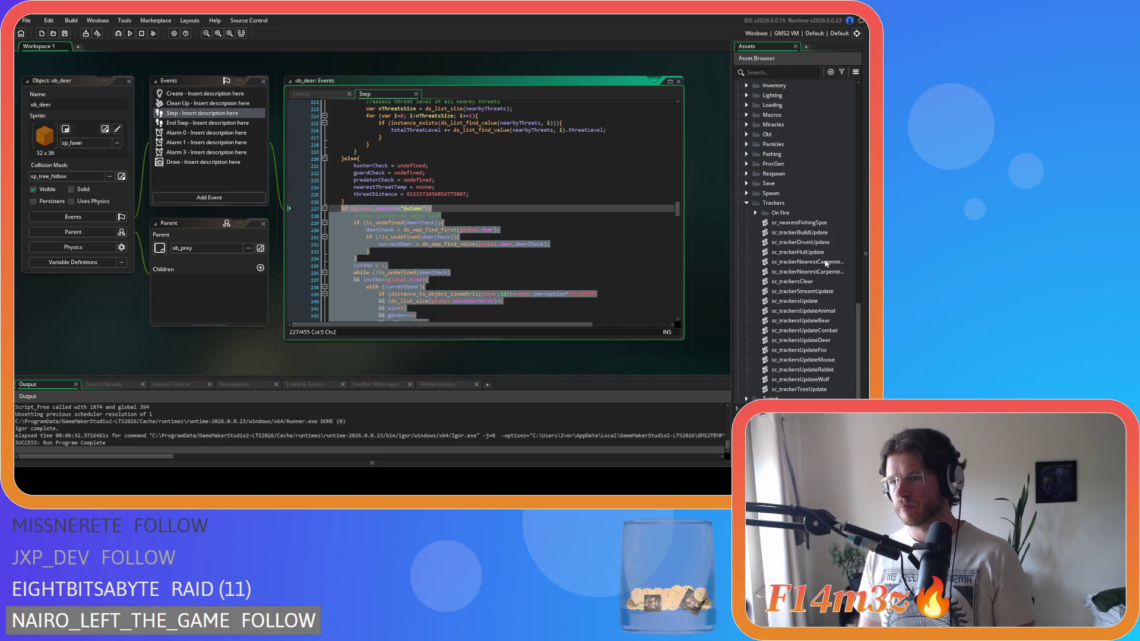
Step: Open sc_trackersUpdateDeer and paste the copied autumn code after its predator loop
{"action": "double_click", "coordinate": [830, 340]}
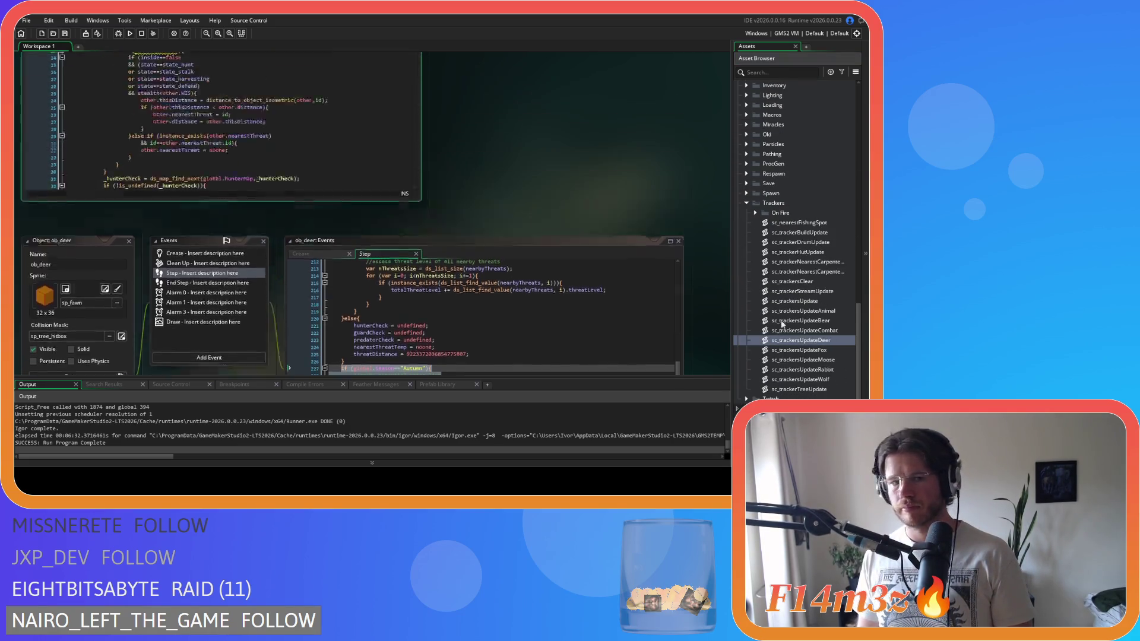
{"action": "left_click_drag", "start_coordinate": [415, 151], "coordinate": [414, 231]}
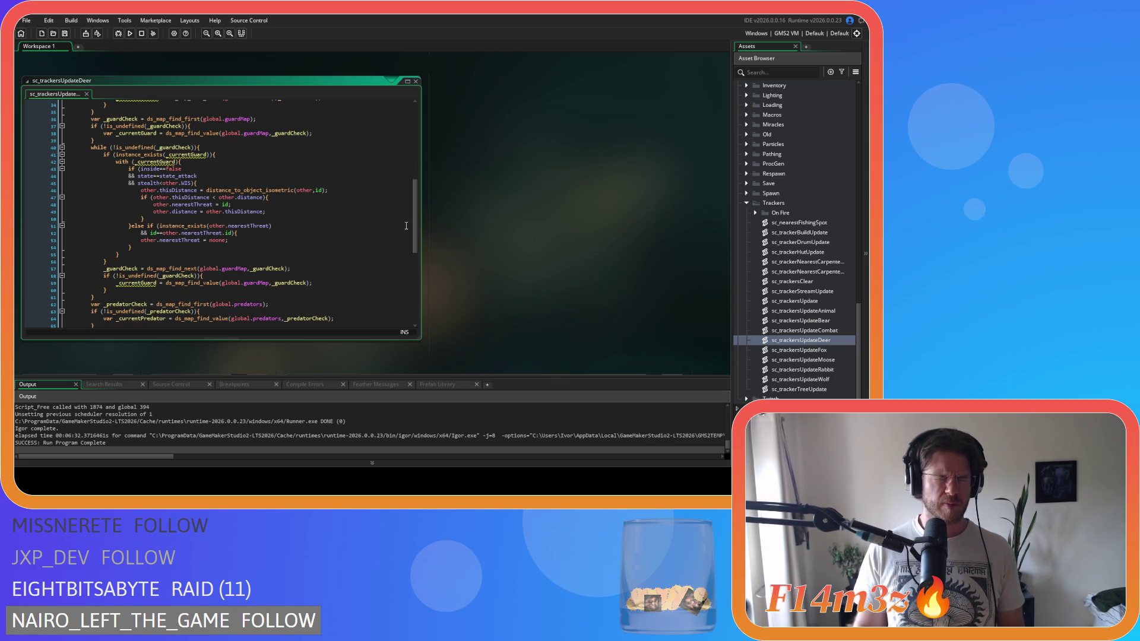
{"action": "scroll", "coordinate": [413, 225], "scroll_direction": "down", "scroll_amount": 5}
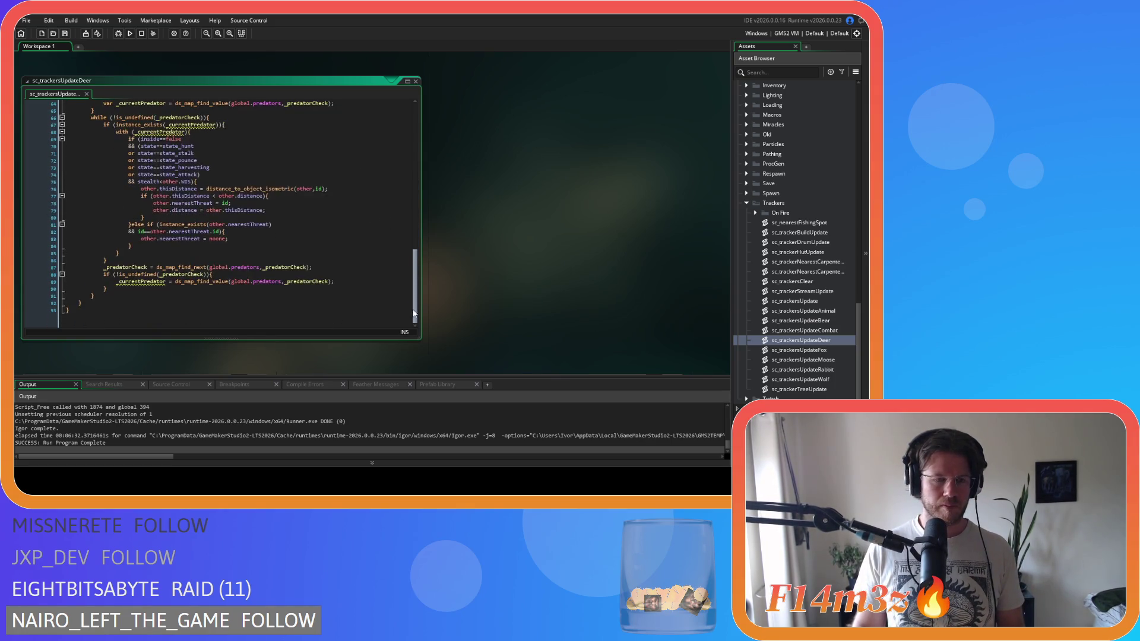
{"action": "mouse_move", "coordinate": [410, 261]}
{"action": "left_mouse_down"}
{"action": "mouse_move", "coordinate": [421, 177]}
{"action": "mouse_move", "coordinate": [378, 315]}
{"action": "left_mouse_up"}
{"action": "left_click", "coordinate": [242, 137]}
{"action": "scroll", "coordinate": [134, 276], "scroll_direction": "down", "scroll_amount": 1}
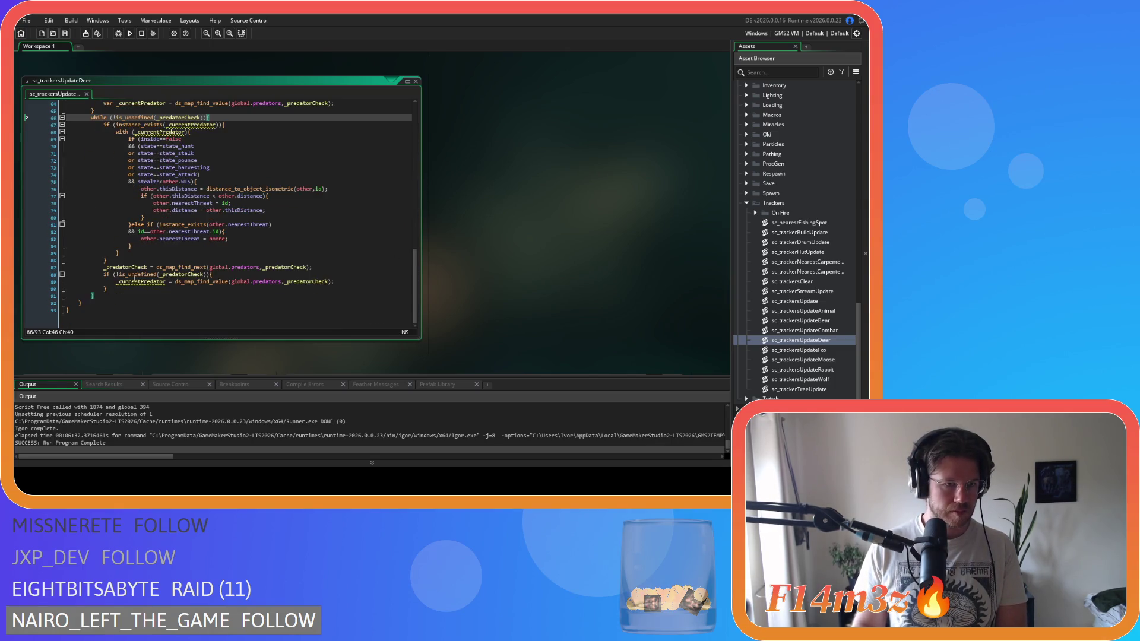
{"action": "left_click", "coordinate": [99, 298]}
{"action": "key", "text": "ctrl+v"}
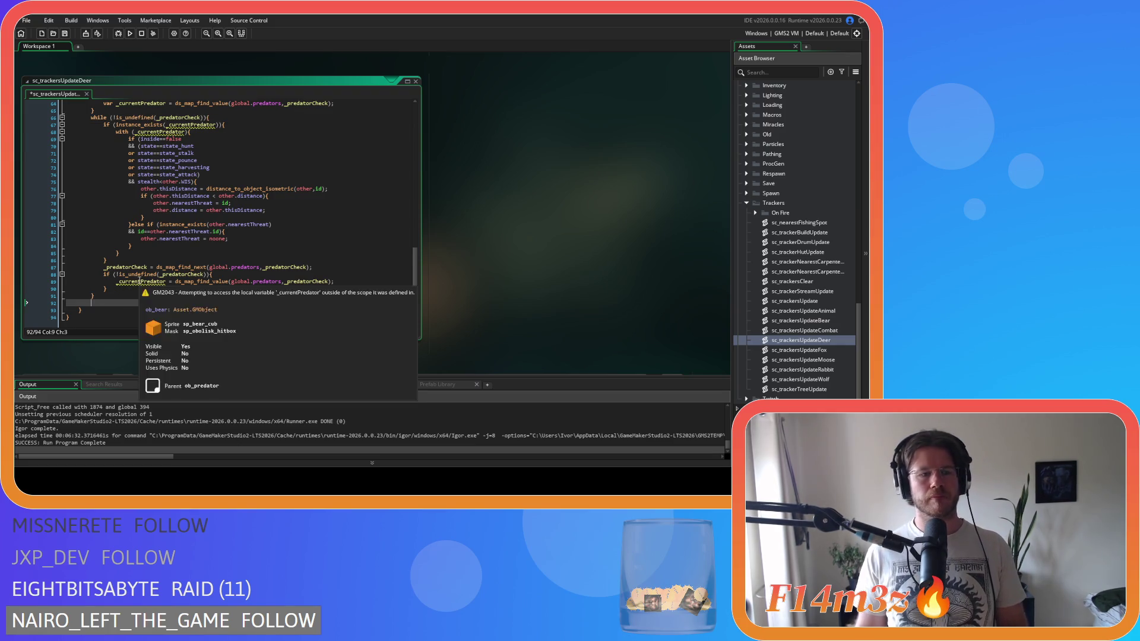
Step: Select the pasted mate-search code from line 202 up to line 93, then deselect and save
{"action": "scroll", "coordinate": [139, 279], "scroll_direction": "down", "scroll_amount": 1}
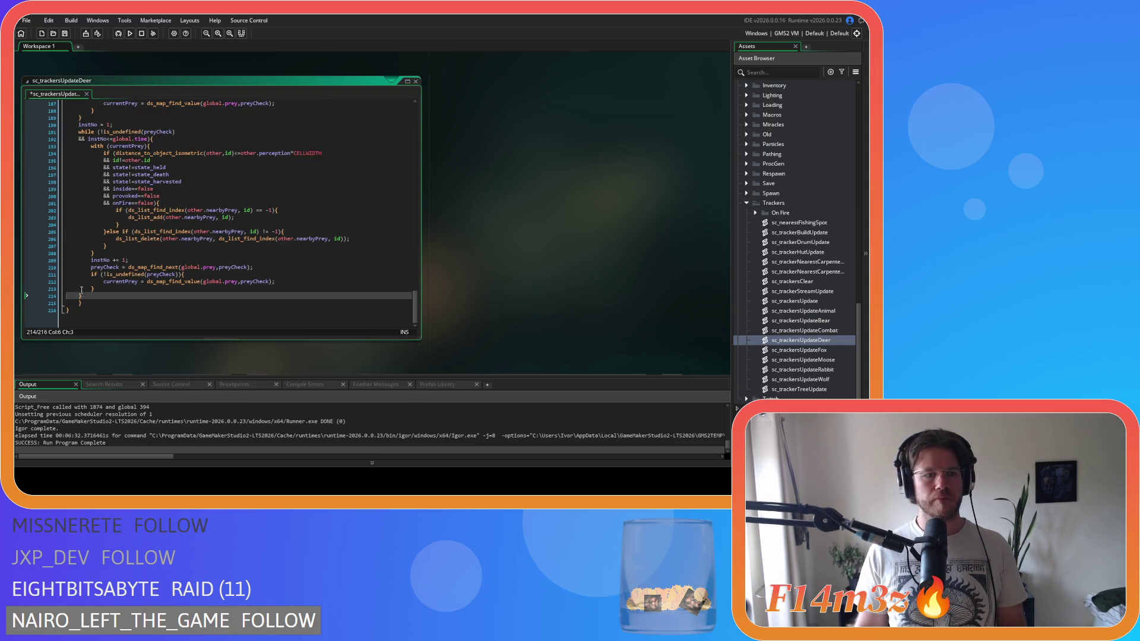
{"action": "scroll", "coordinate": [77, 285], "scroll_direction": "up", "scroll_amount": 4}
{"action": "left_click", "coordinate": [72, 294]}
{"action": "scroll", "coordinate": [72, 279], "scroll_direction": "up", "scroll_amount": 2}
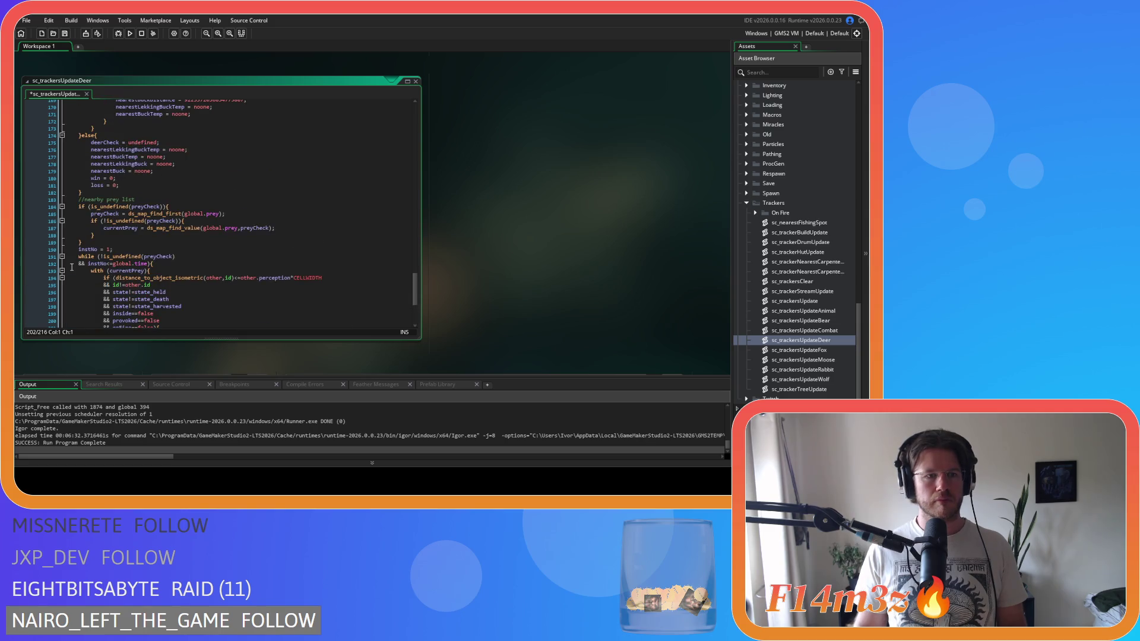
{"action": "left_click", "coordinate": [72, 256], "text": "shift"}
{"action": "left_click", "coordinate": [68, 272], "text": "shift"}
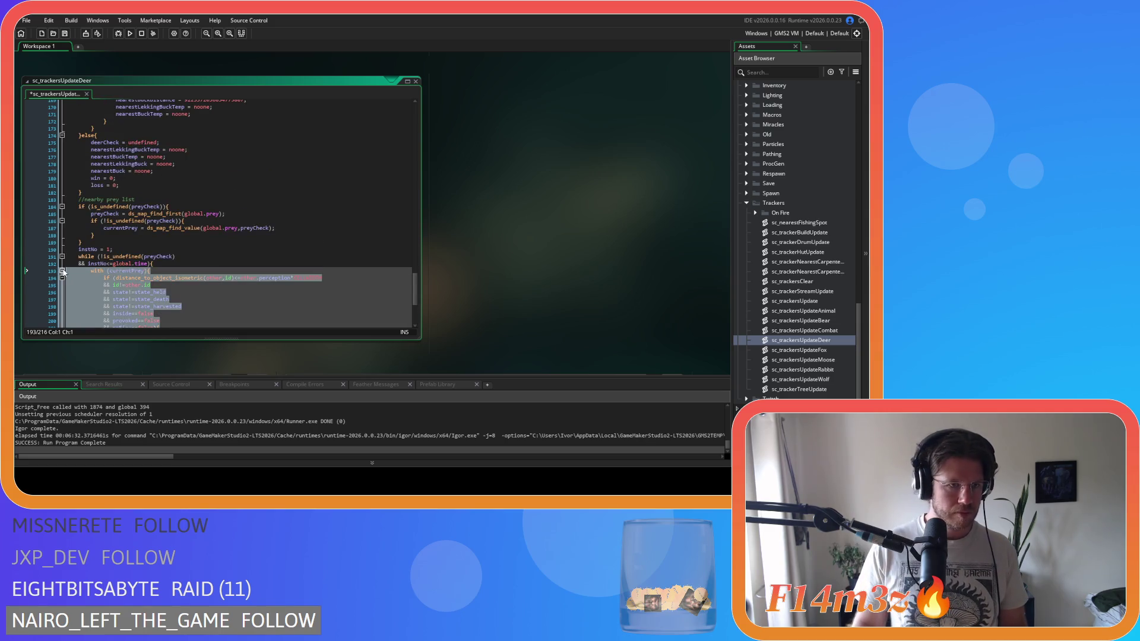
{"action": "scroll", "coordinate": [71, 267], "scroll_direction": "up", "scroll_amount": 3}
{"action": "left_click", "coordinate": [80, 258], "text": "shift"}
{"action": "scroll", "coordinate": [80, 259], "scroll_direction": "up", "scroll_amount": 2}
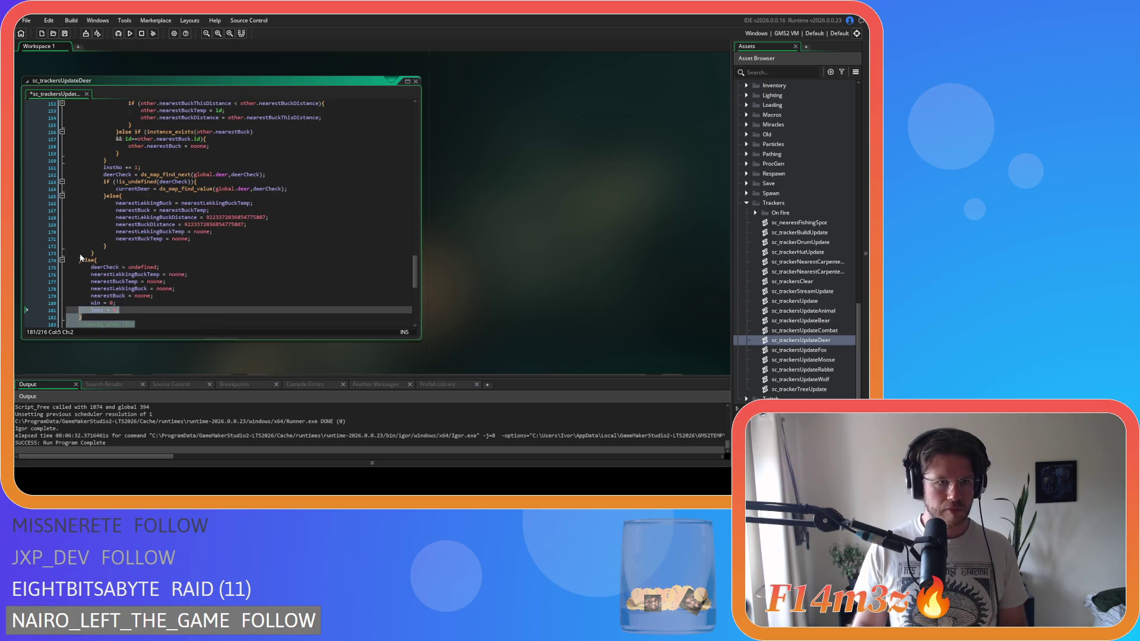
{"action": "left_click", "coordinate": [80, 258], "text": "shift"}
{"action": "scroll", "coordinate": [80, 262], "scroll_direction": "up", "scroll_amount": 4}
{"action": "left_click", "coordinate": [79, 266], "text": "shift"}
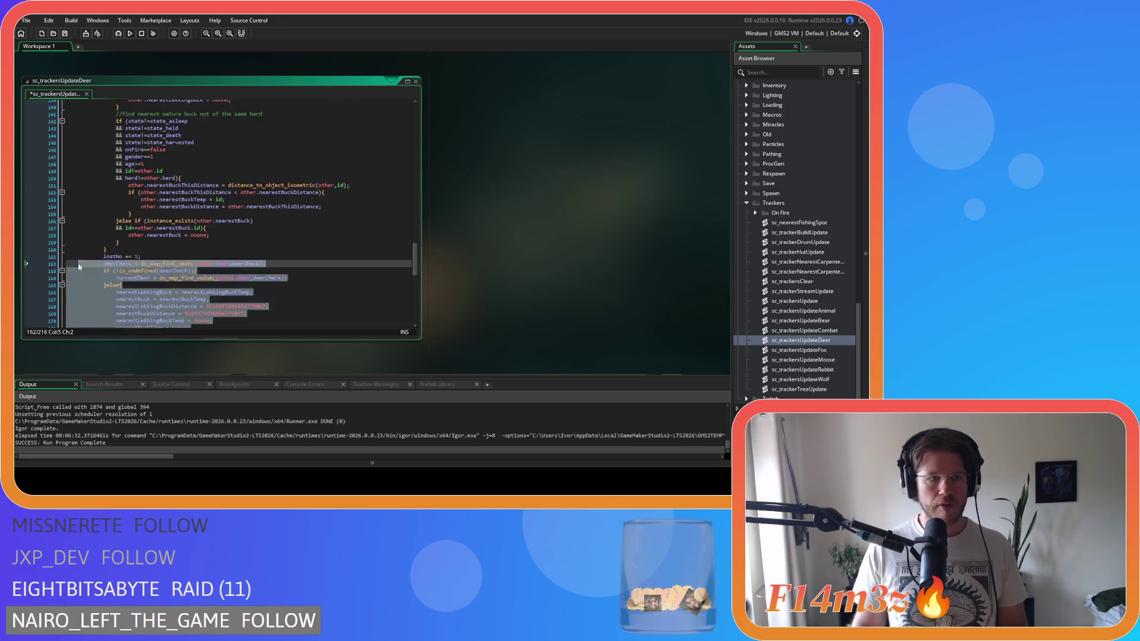
{"action": "scroll", "coordinate": [79, 267], "scroll_direction": "up", "scroll_amount": 15}
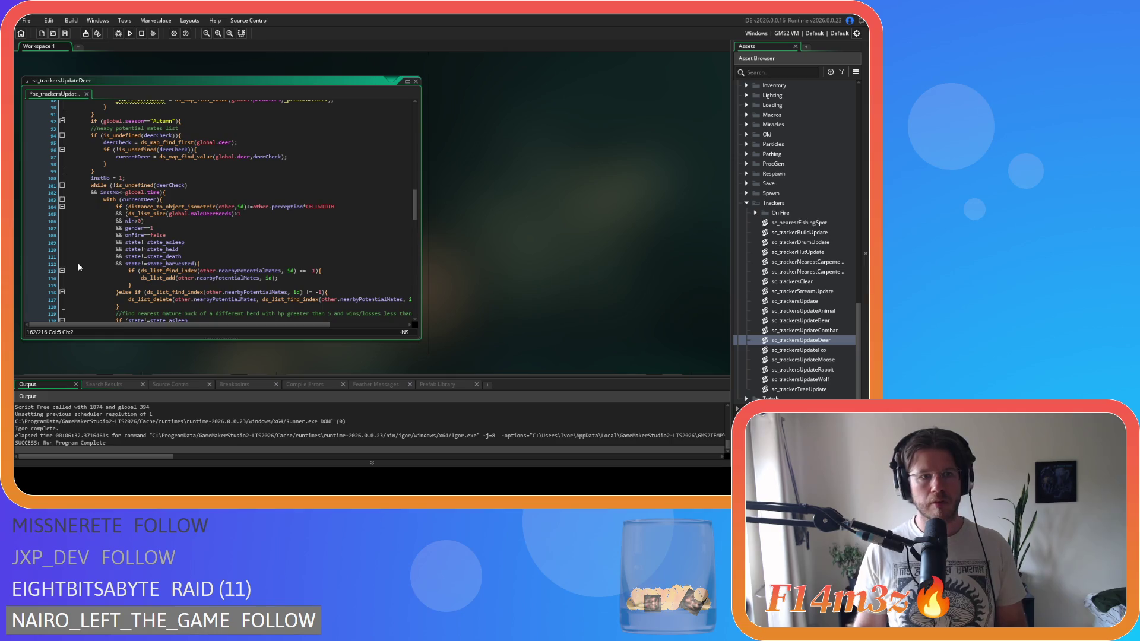
{"action": "left_click", "coordinate": [80, 178], "text": "shift"}
{"action": "scroll", "coordinate": [164, 201], "scroll_direction": "down", "scroll_amount": 5}
{"action": "scroll", "coordinate": [165, 201], "scroll_direction": "down", "scroll_amount": 20}
{"action": "left_click", "coordinate": [261, 203]}
{"action": "key", "text": "ctrl+s"}
Step: Delete the instNo = 1 line and the instNo time condition from the deer loop
{"action": "scroll", "coordinate": [261, 199], "scroll_direction": "up", "scroll_amount": 20}
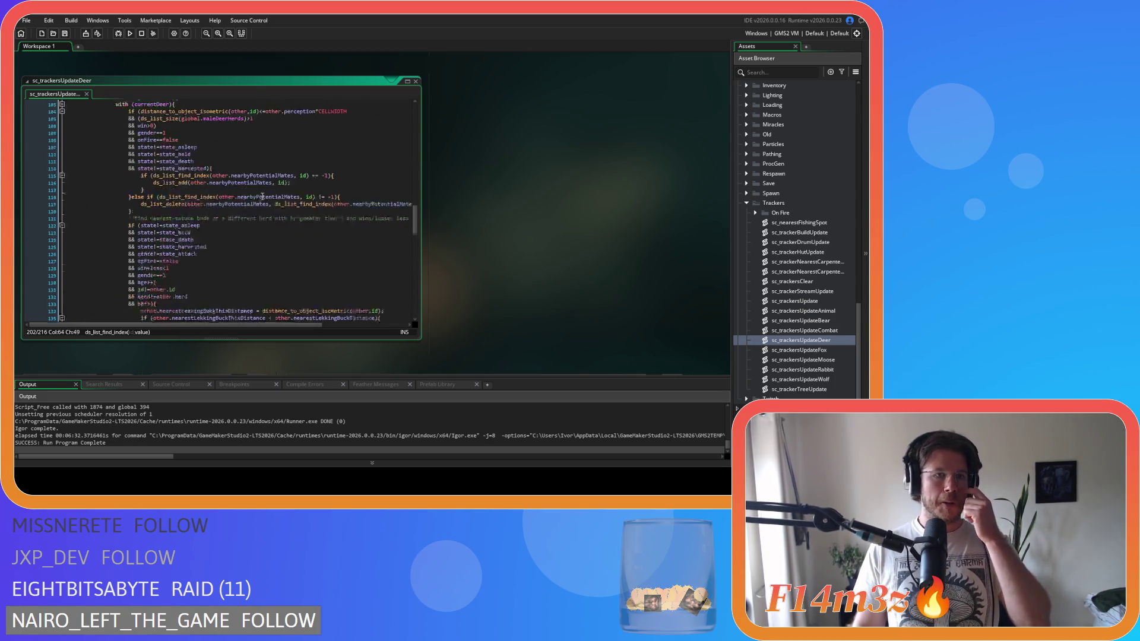
{"action": "scroll", "coordinate": [262, 197], "scroll_direction": "up", "scroll_amount": 10}
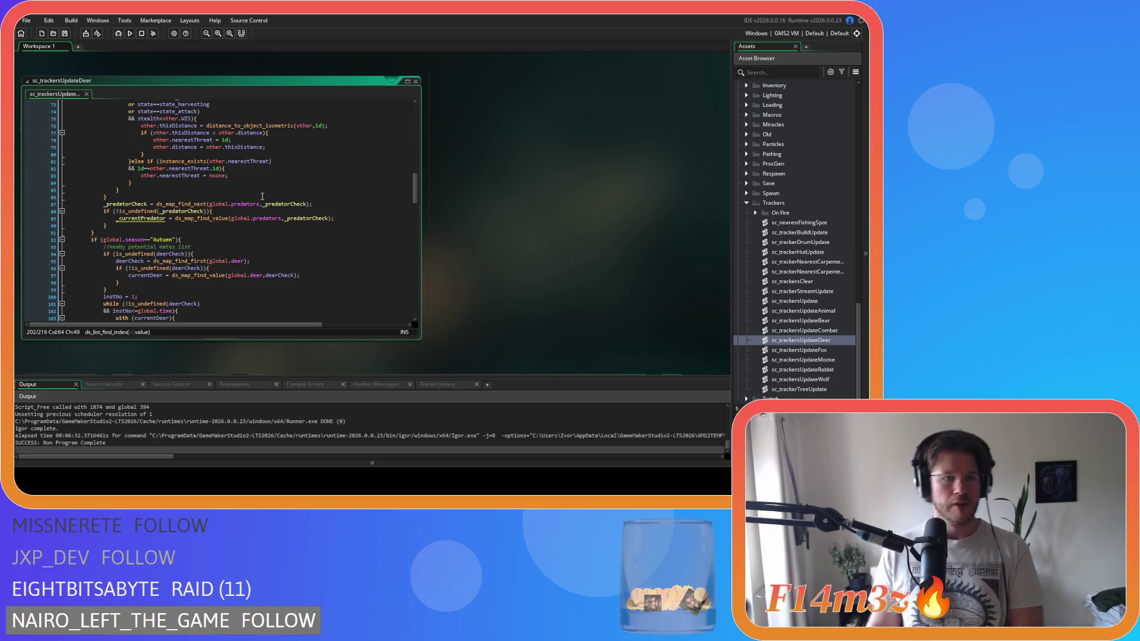
{"action": "scroll", "coordinate": [262, 196], "scroll_direction": "down", "scroll_amount": 3}
{"action": "scroll", "coordinate": [262, 196], "scroll_direction": "down", "scroll_amount": 2}
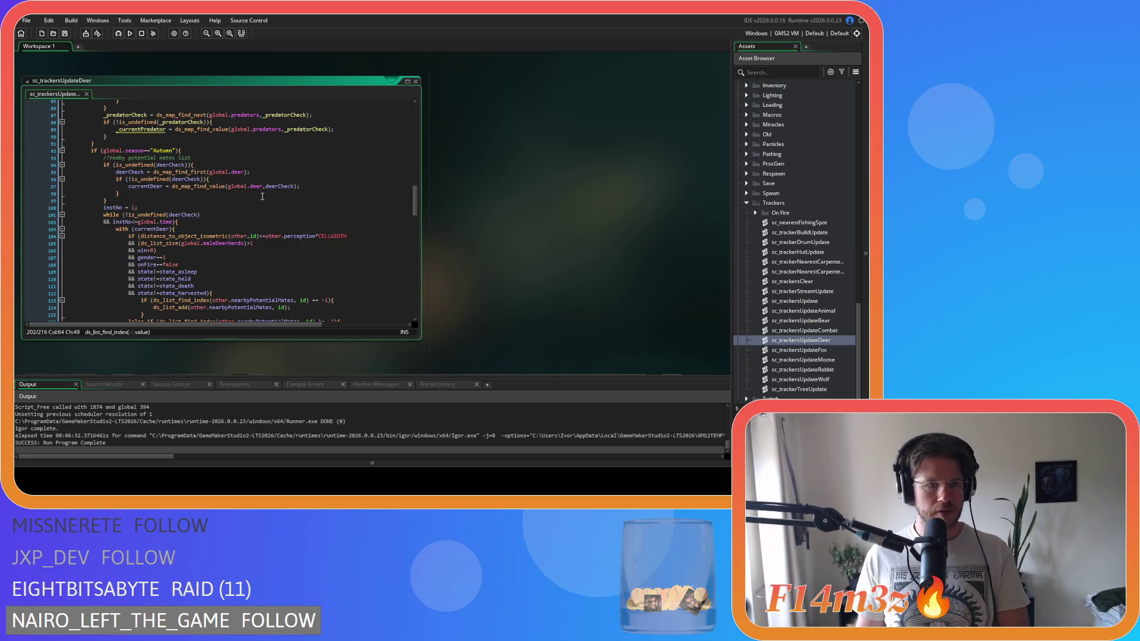
{"action": "left_click", "coordinate": [150, 203]}
{"action": "key", "text": "shift+Home"}
{"action": "key", "text": "BackSpace"}
{"action": "key", "text": "BackSpace"}
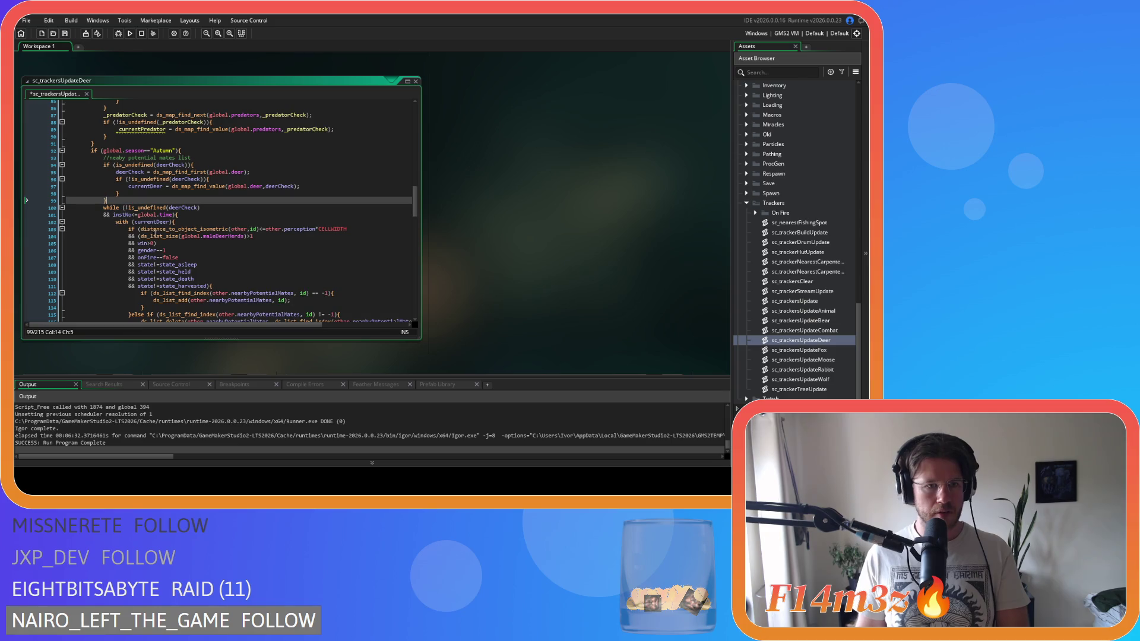
{"action": "left_click", "coordinate": [172, 214]}
{"action": "key", "text": "shift+Home"}
{"action": "key", "text": "BackSpace"}
{"action": "key", "text": "BackSpace"}
Step: Delete the deer loop's instNo += 1 line and the leftover lekking else block, then save
{"action": "scroll", "coordinate": [216, 234], "scroll_direction": "down", "scroll_amount": 8}
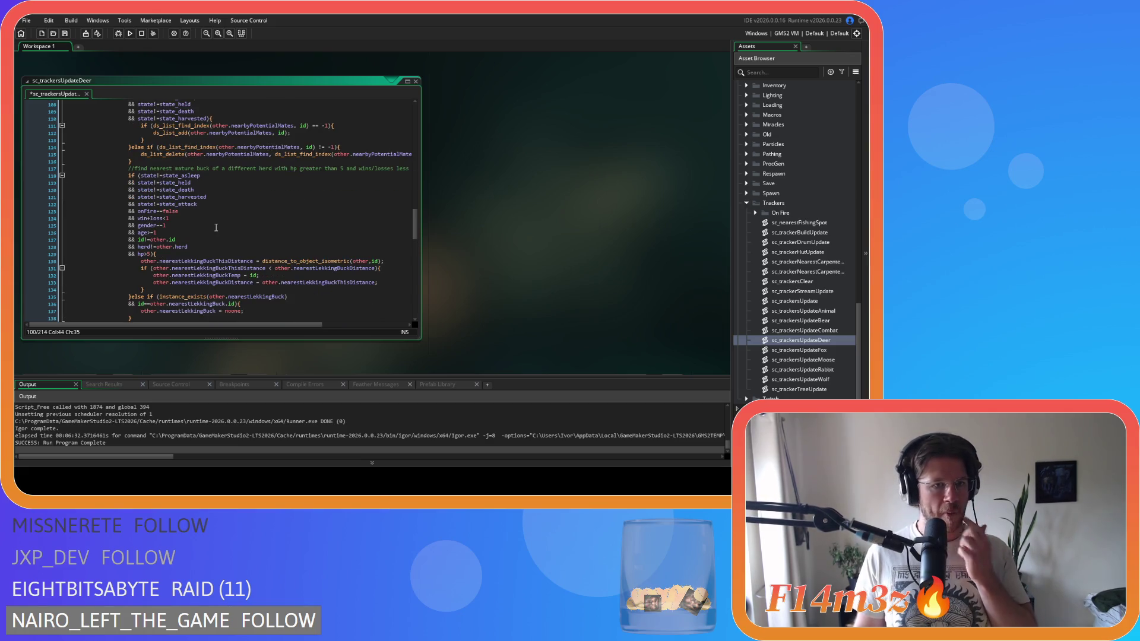
{"action": "scroll", "coordinate": [216, 228], "scroll_direction": "up", "scroll_amount": 4}
{"action": "scroll", "coordinate": [205, 227], "scroll_direction": "down", "scroll_amount": 2}
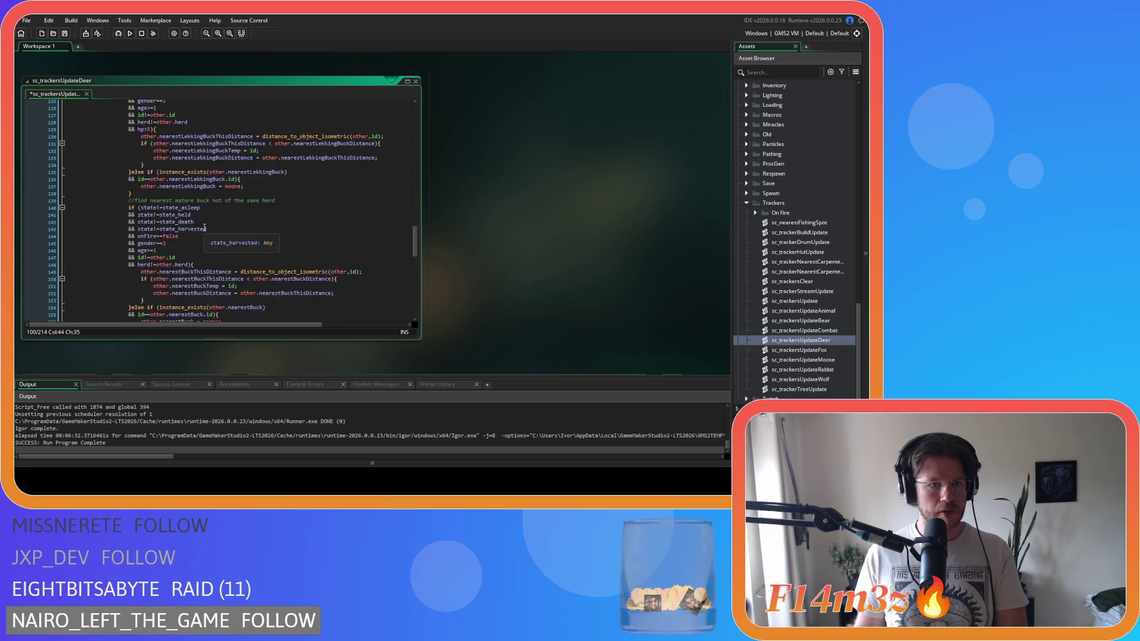
{"action": "scroll", "coordinate": [205, 227], "scroll_direction": "down", "scroll_amount": 7}
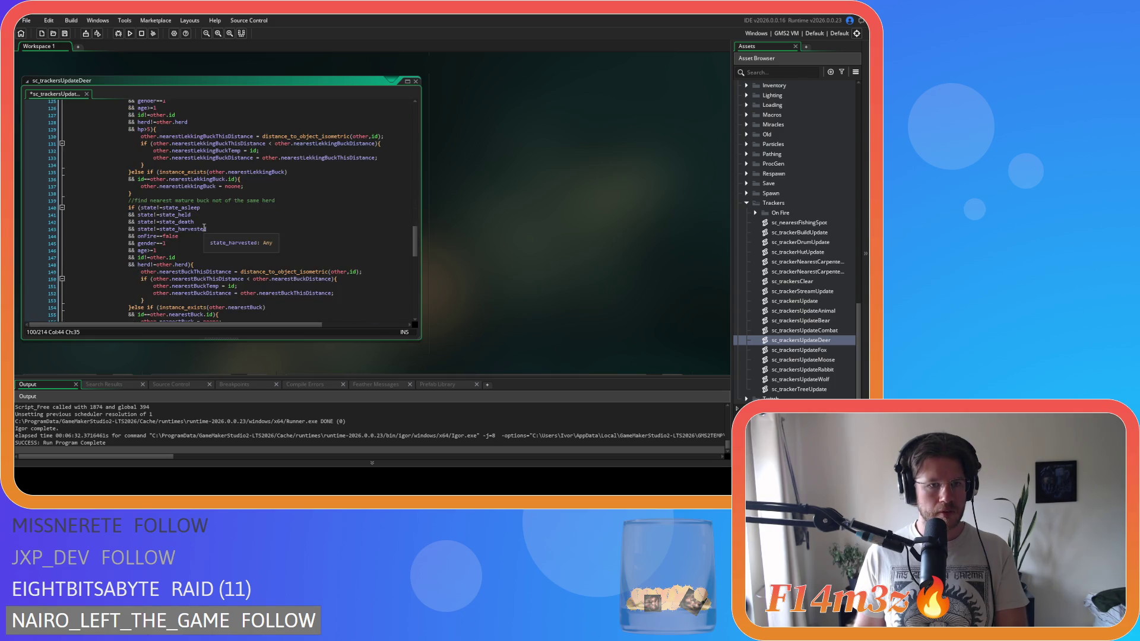
{"action": "scroll", "coordinate": [204, 227], "scroll_direction": "down", "scroll_amount": 2}
{"action": "scroll", "coordinate": [219, 248], "scroll_direction": "down", "scroll_amount": 3}
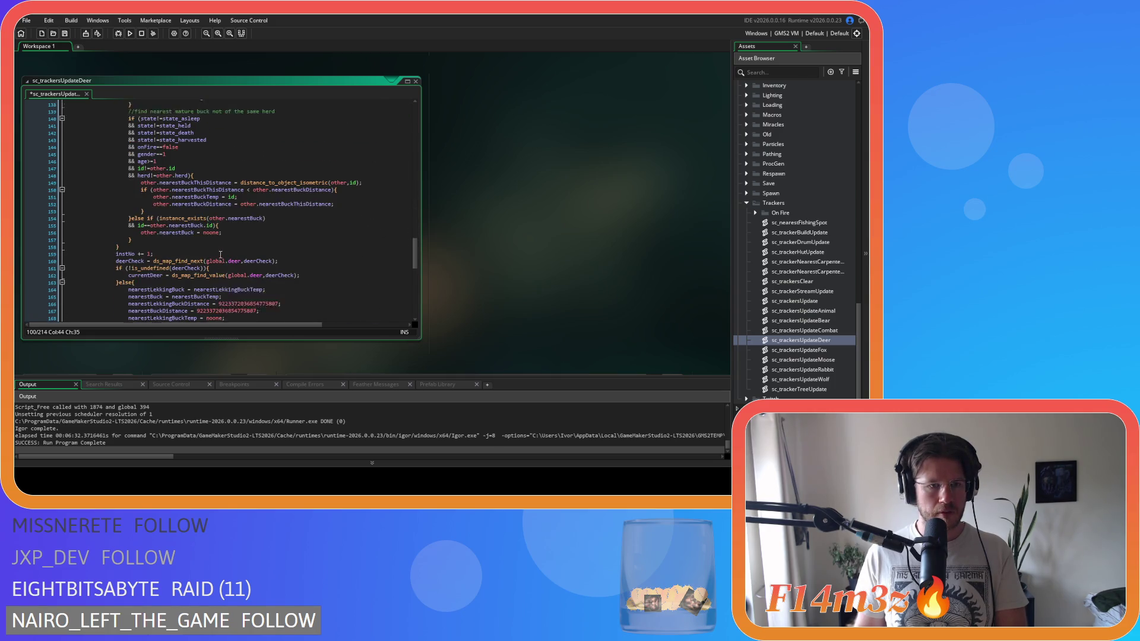
{"action": "left_click", "coordinate": [49, 237]}
{"action": "key", "text": "BackSpace"}
{"action": "key", "text": "BackSpace"}
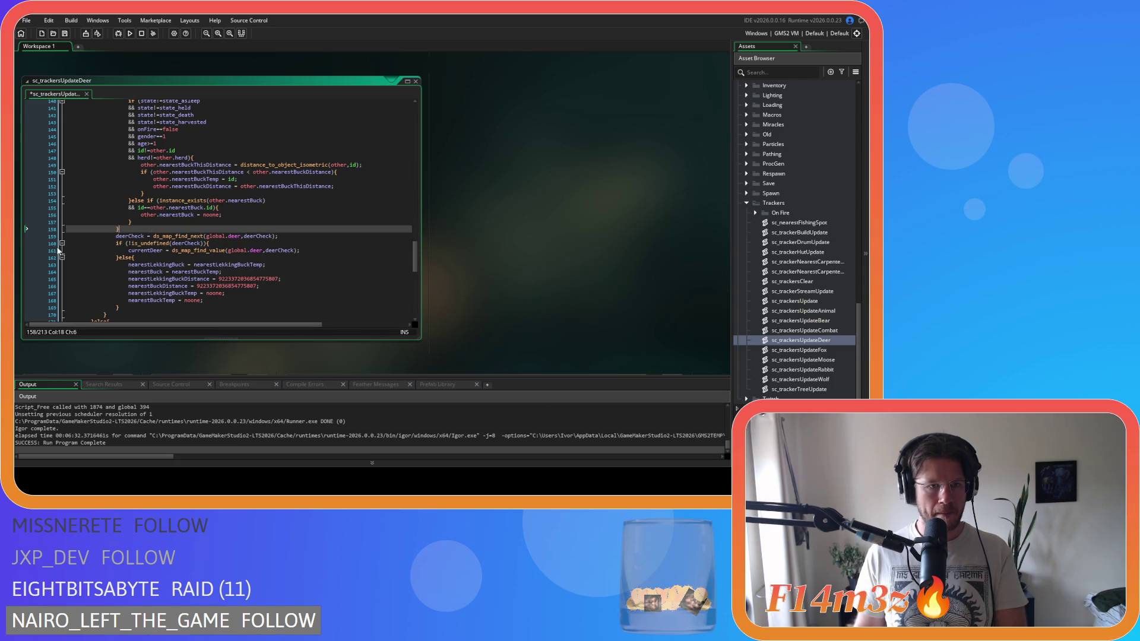
{"action": "mouse_move", "coordinate": [122, 306]}
{"action": "left_mouse_down"}
{"action": "mouse_move", "coordinate": [142, 274]}
{"action": "mouse_move", "coordinate": [120, 258]}
{"action": "left_mouse_up"}
{"action": "key", "text": "BackSpace"}
{"action": "key", "text": "ctrl+s"}
Step: Remove the instNo = 1 line and the instNo time condition from the prey loop
{"action": "scroll", "coordinate": [153, 241], "scroll_direction": "down", "scroll_amount": 4}
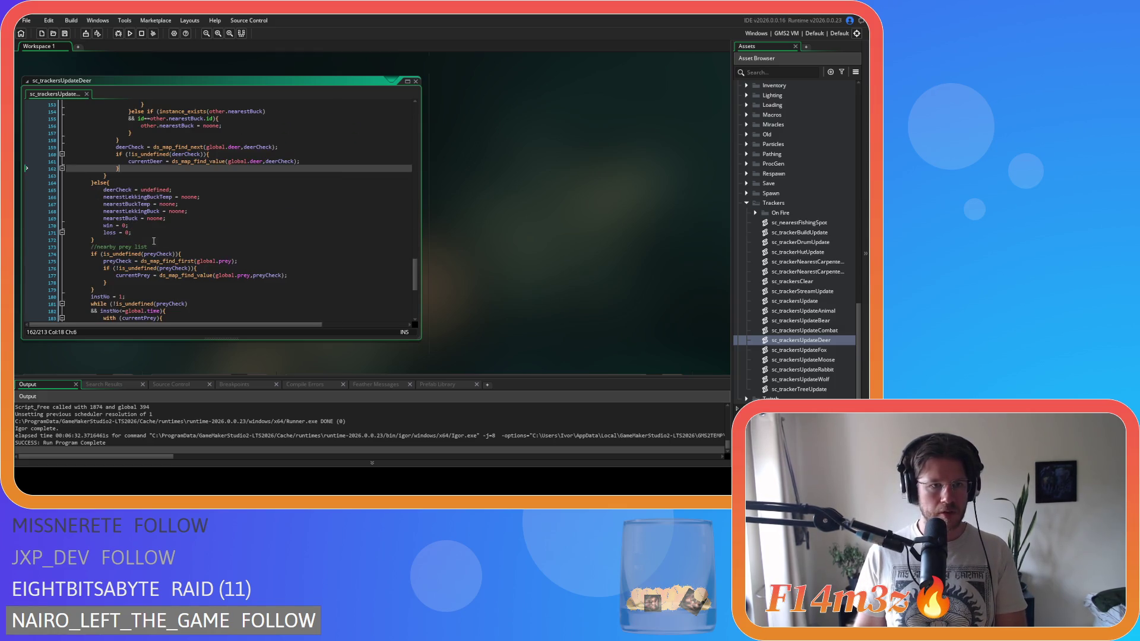
{"action": "left_click", "coordinate": [103, 240]}
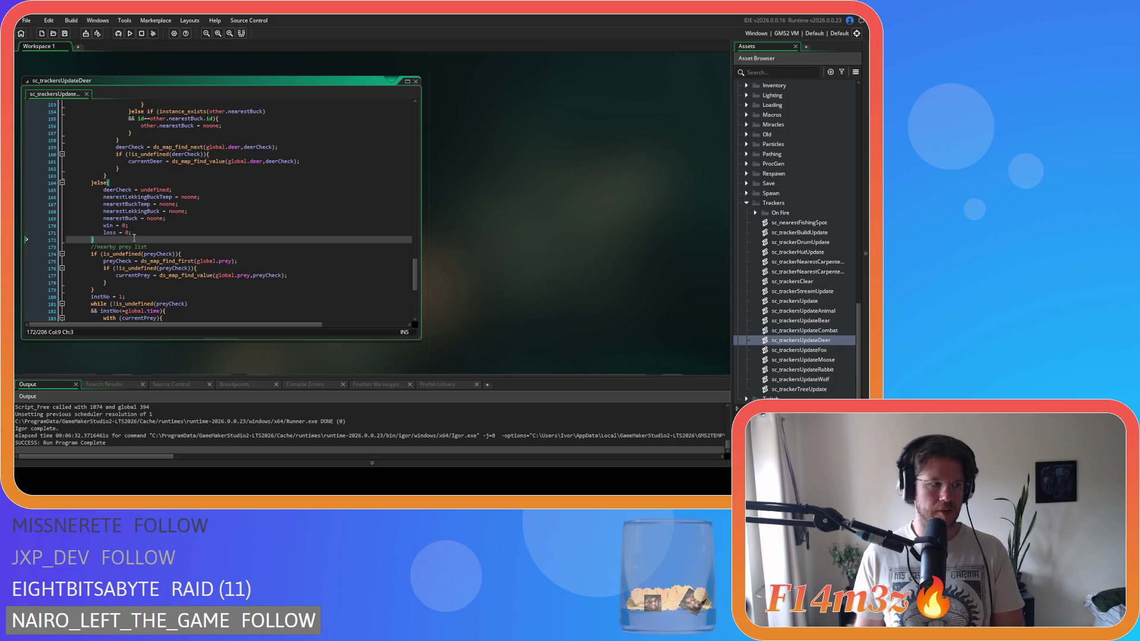
{"action": "key", "text": "Right"}
{"action": "scroll", "coordinate": [134, 237], "scroll_direction": "down", "scroll_amount": 4}
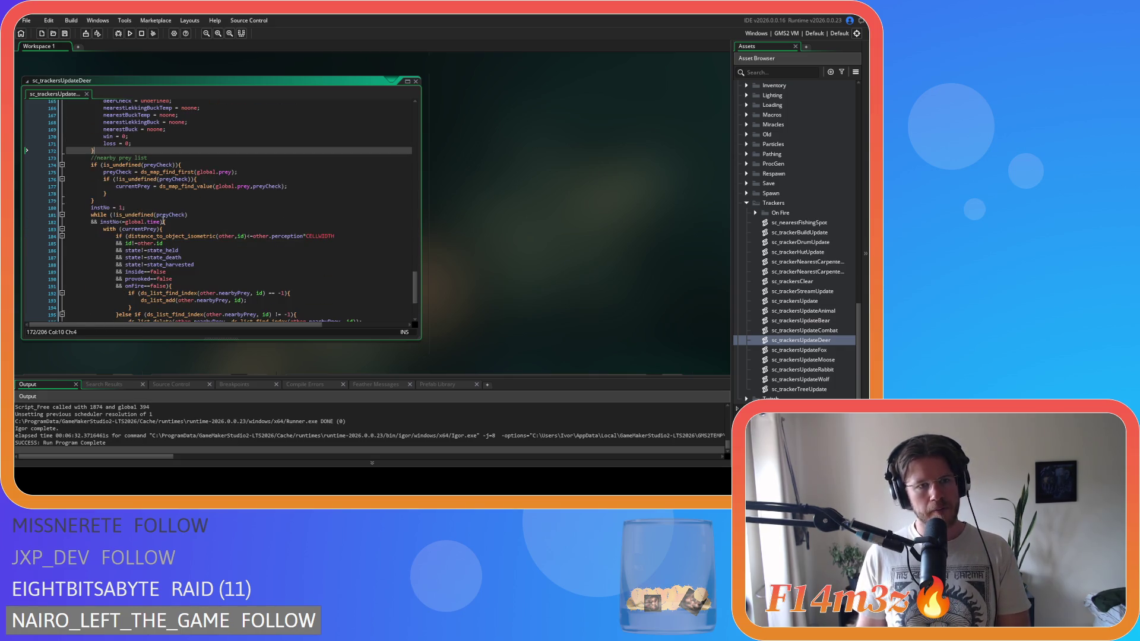
{"action": "left_click", "coordinate": [37, 208]}
{"action": "key", "text": "Delete"}
{"action": "left_click", "coordinate": [160, 215]}
{"action": "left_click_drag", "start_coordinate": [161, 215], "coordinate": [34, 212]}
{"action": "key", "text": "BackSpace"}
{"action": "key", "text": "BackSpace"}
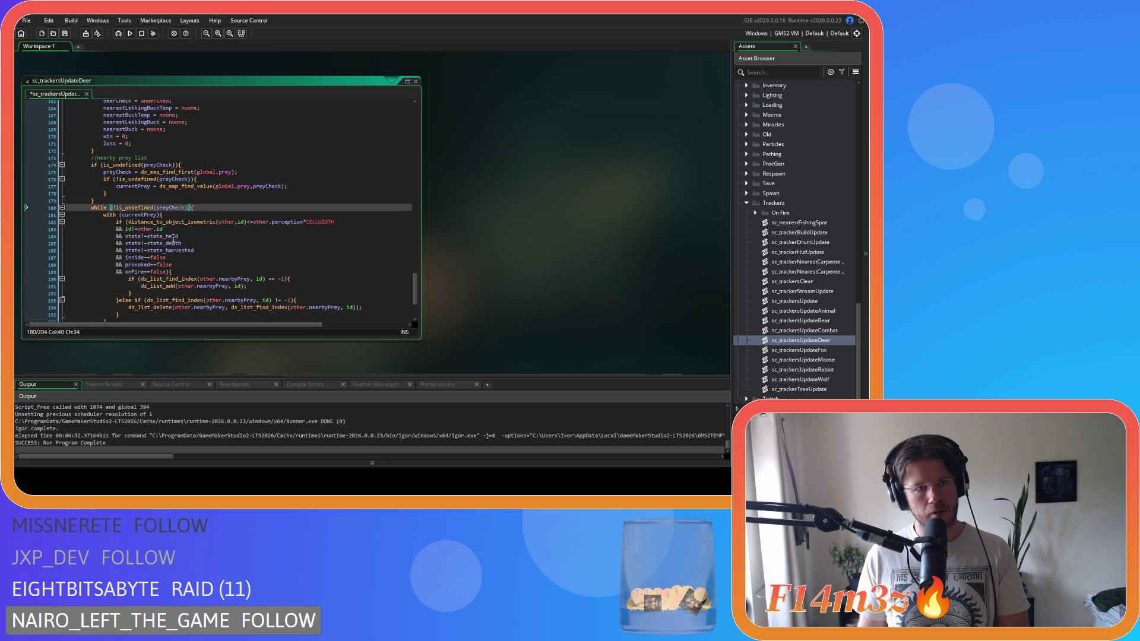
Step: Delete the prey loop's instNo += 1 line and save sc_trackersUpdateDeer
{"action": "scroll", "coordinate": [178, 237], "scroll_direction": "down", "scroll_amount": 2}
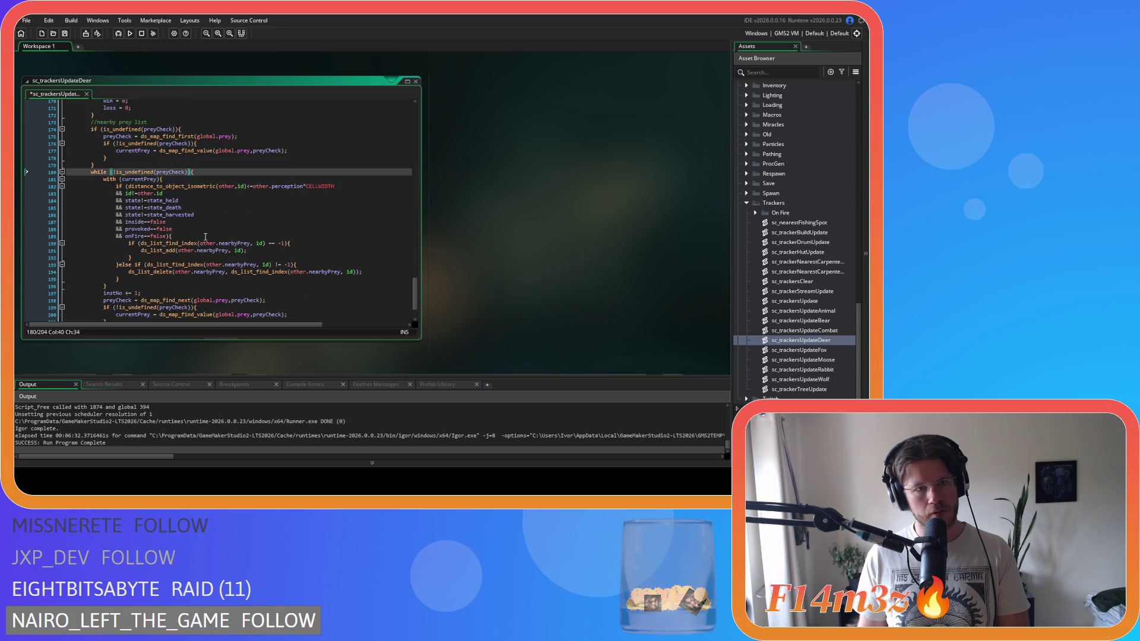
{"action": "scroll", "coordinate": [205, 237], "scroll_direction": "down", "scroll_amount": 2}
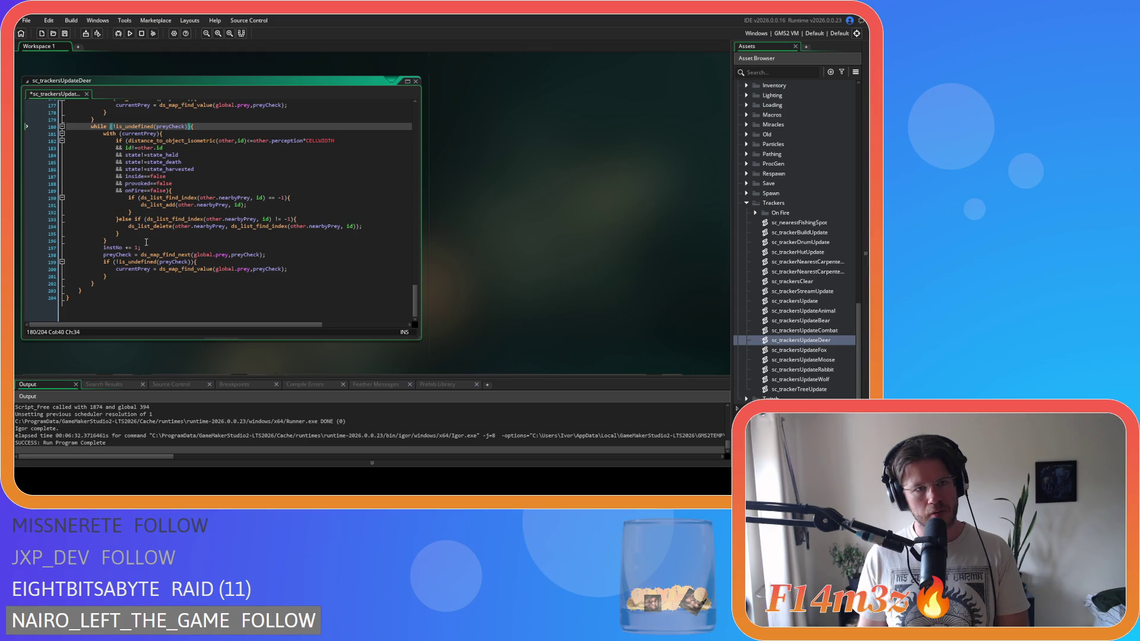
{"action": "scroll", "coordinate": [152, 245], "scroll_direction": "up", "scroll_amount": 1}
{"action": "left_click", "coordinate": [35, 255]}
{"action": "key", "text": "shift+End"}
{"action": "key", "text": "BackSpace"}
{"action": "key", "text": "BackSpace"}
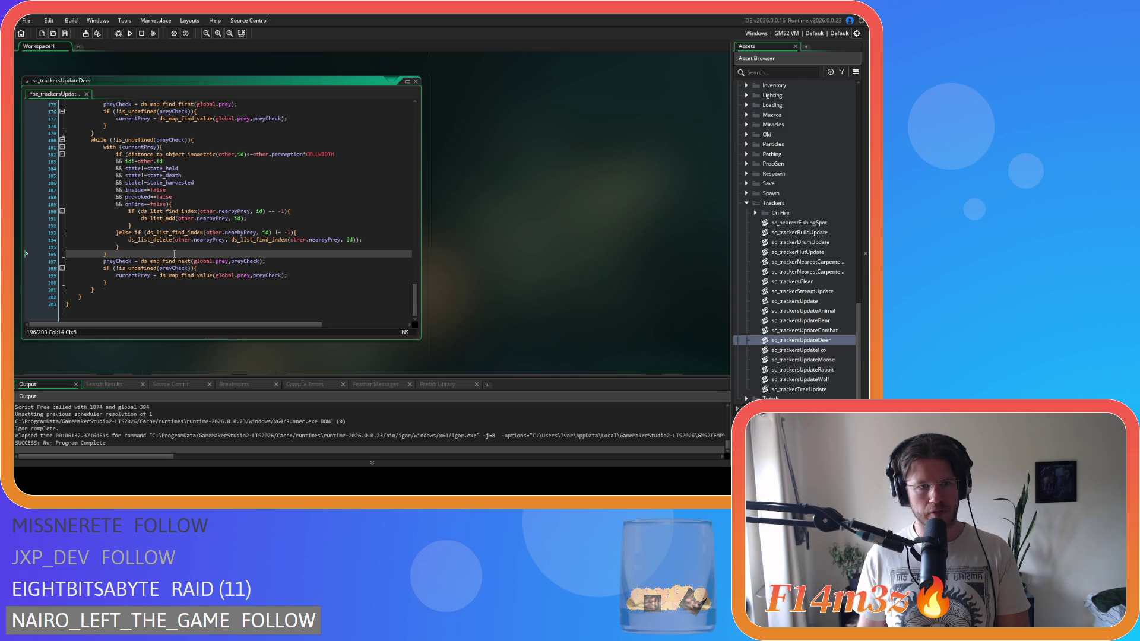
{"action": "left_click", "coordinate": [133, 282]}
{"action": "key", "text": "ctrl+s"}
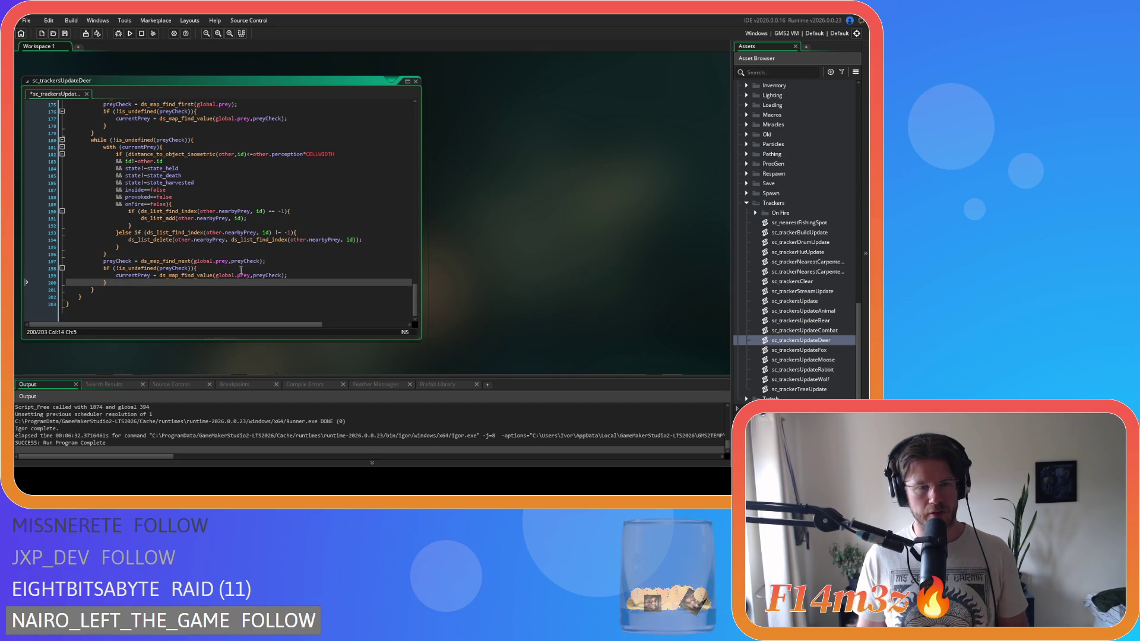
Step: Change other.nearestBuckTemp on line 151 to other.nearestBuck
{"action": "scroll", "coordinate": [186, 288], "scroll_direction": "up", "scroll_amount": 9}
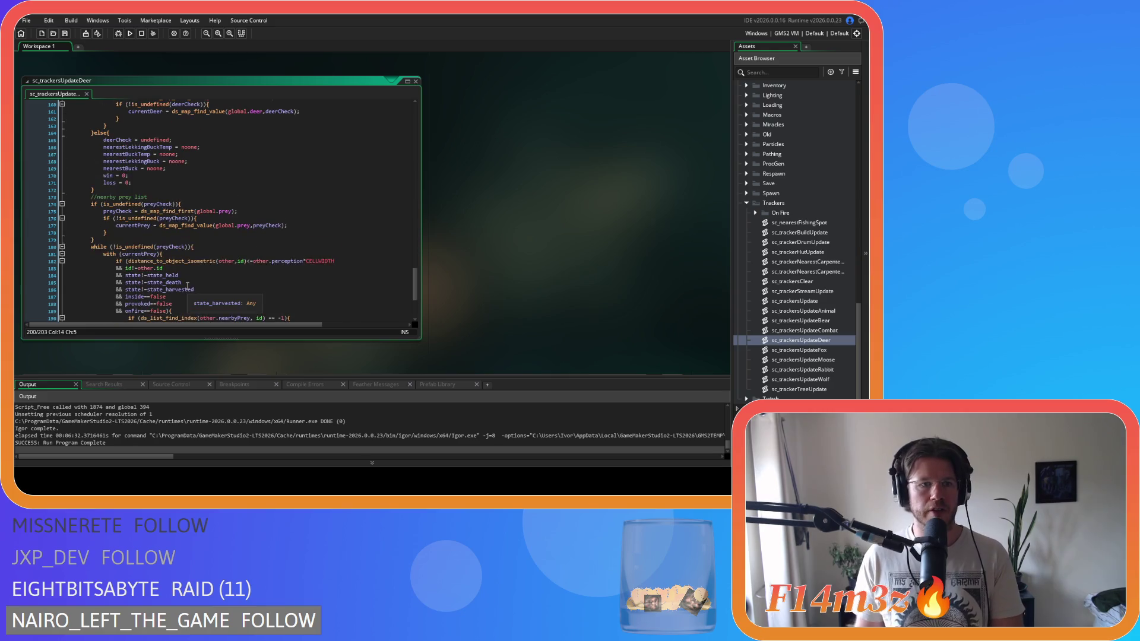
{"action": "scroll", "coordinate": [188, 286], "scroll_direction": "up", "scroll_amount": 2}
{"action": "left_click", "coordinate": [216, 165]}
{"action": "key", "text": "BackSpace"}
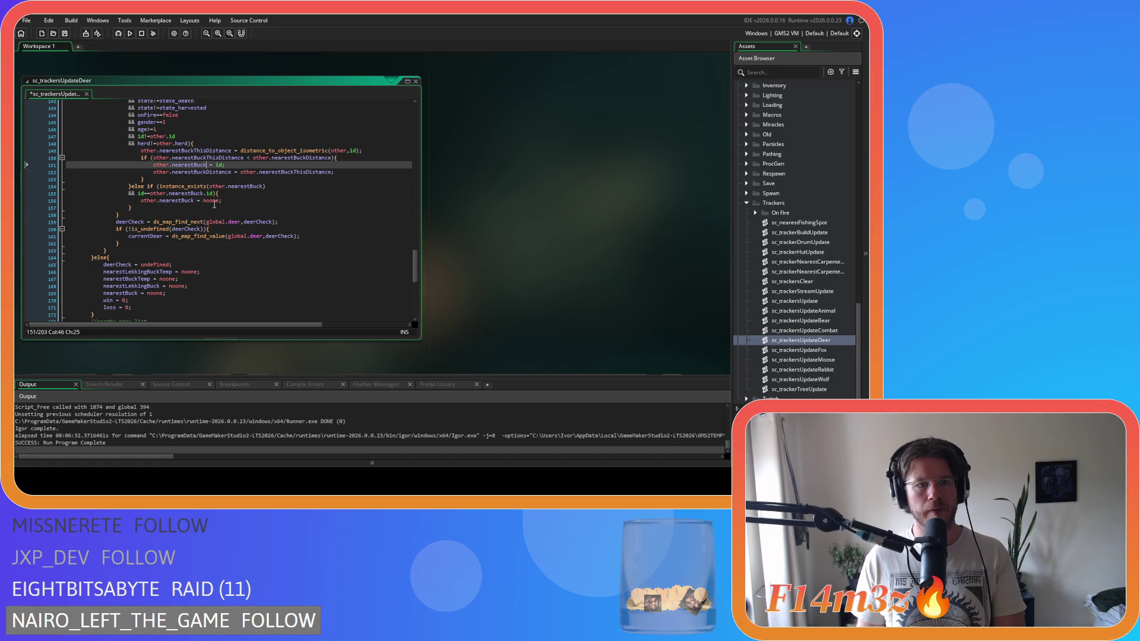
{"action": "left_click", "coordinate": [118, 222]}
Step: Change other.nearestLekkingBuckTemp to other.nearestLekkingBuck and save the script
{"action": "scroll", "coordinate": [127, 227], "scroll_direction": "up", "scroll_amount": 3}
{"action": "scroll", "coordinate": [207, 239], "scroll_direction": "down", "scroll_amount": 3}
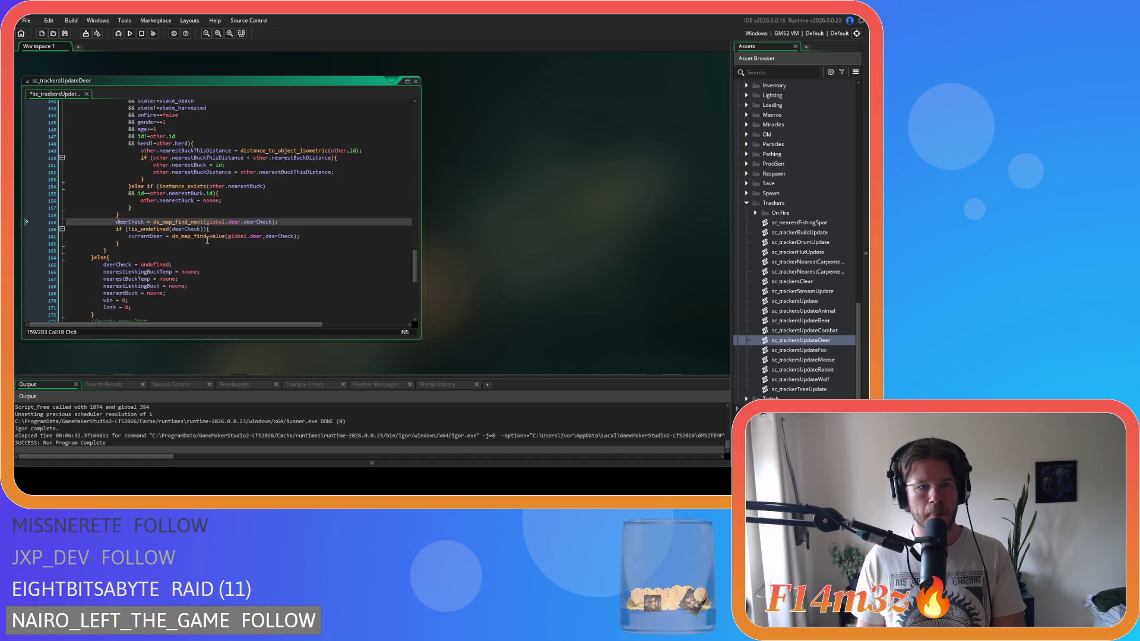
{"action": "scroll", "coordinate": [207, 240], "scroll_direction": "down", "scroll_amount": 2}
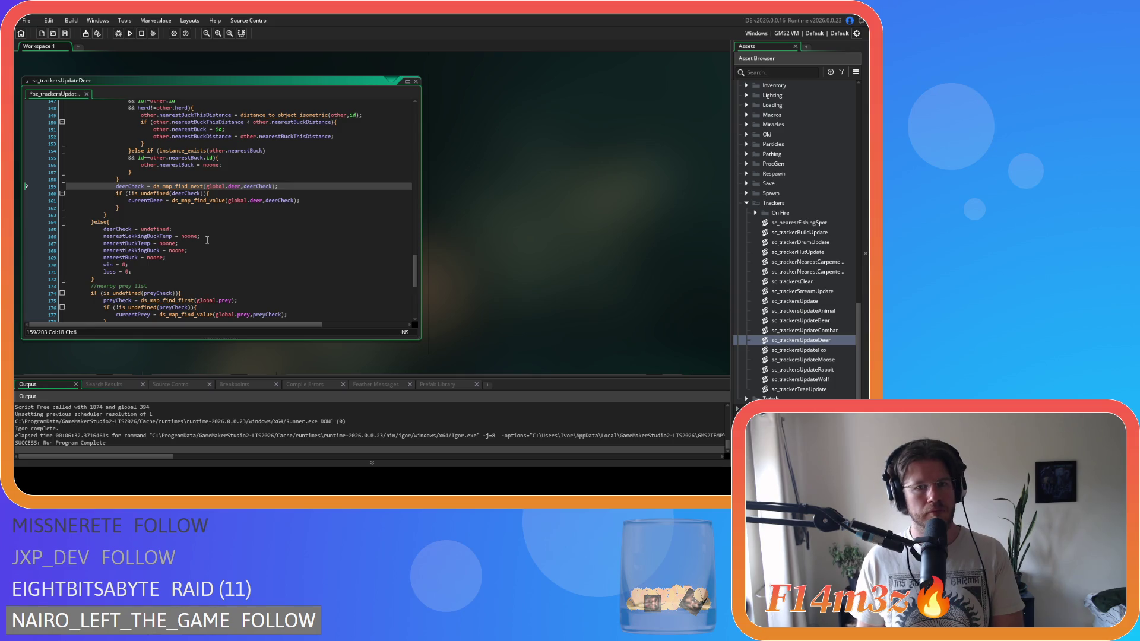
{"action": "scroll", "coordinate": [207, 240], "scroll_direction": "up", "scroll_amount": 7}
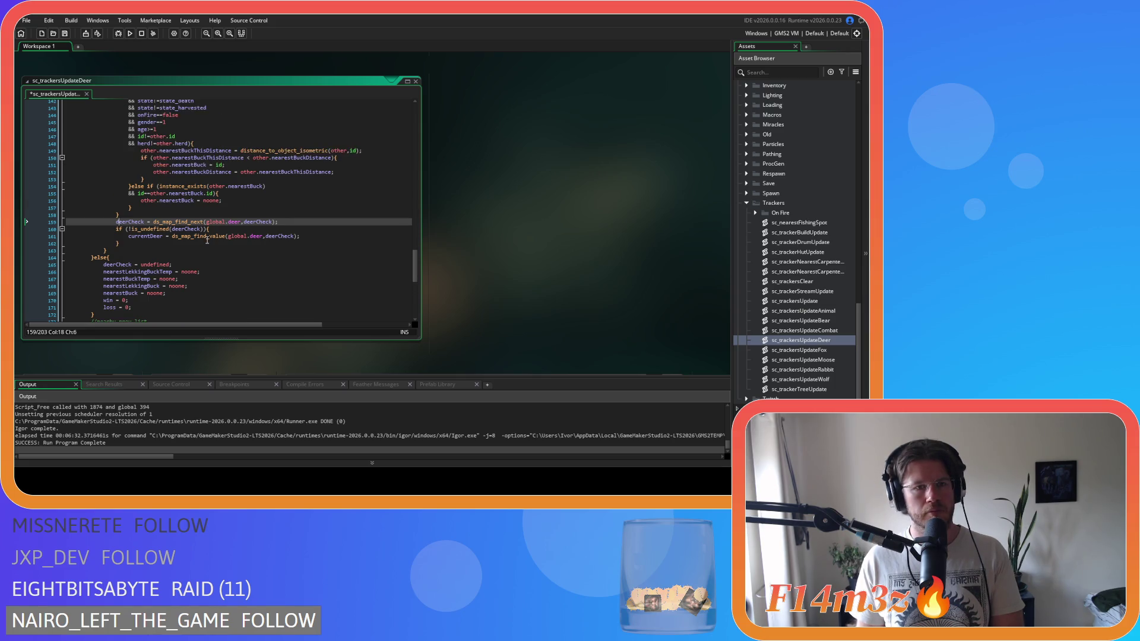
{"action": "scroll", "coordinate": [207, 240], "scroll_direction": "up", "scroll_amount": 3}
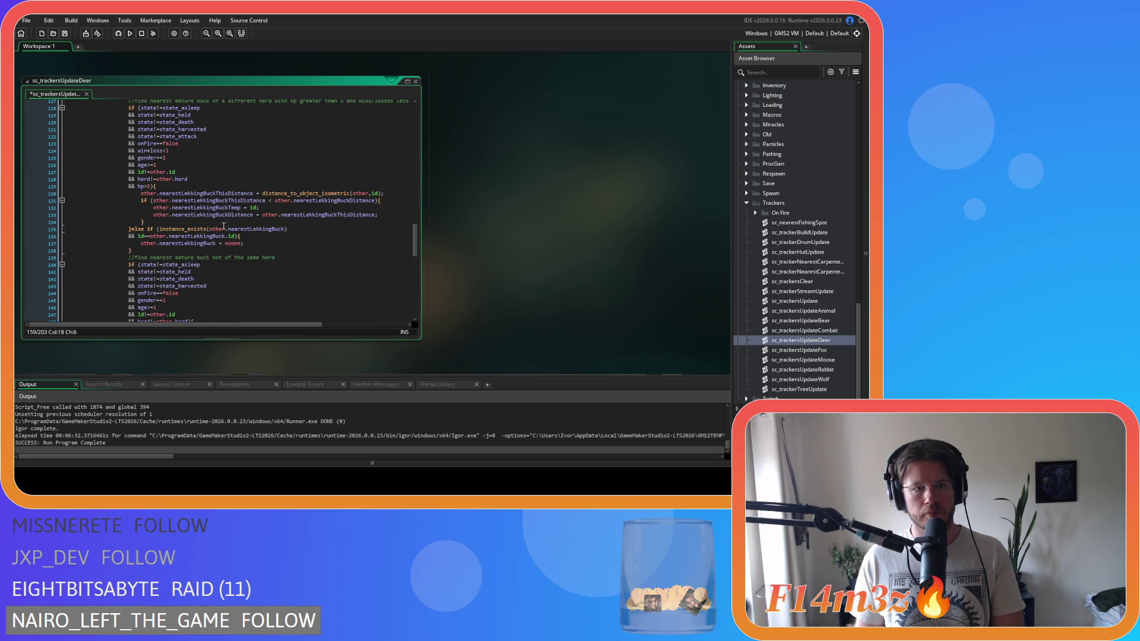
{"action": "left_click_drag", "start_coordinate": [229, 208], "coordinate": [242, 212]}
{"action": "key", "text": "BackSpace"}
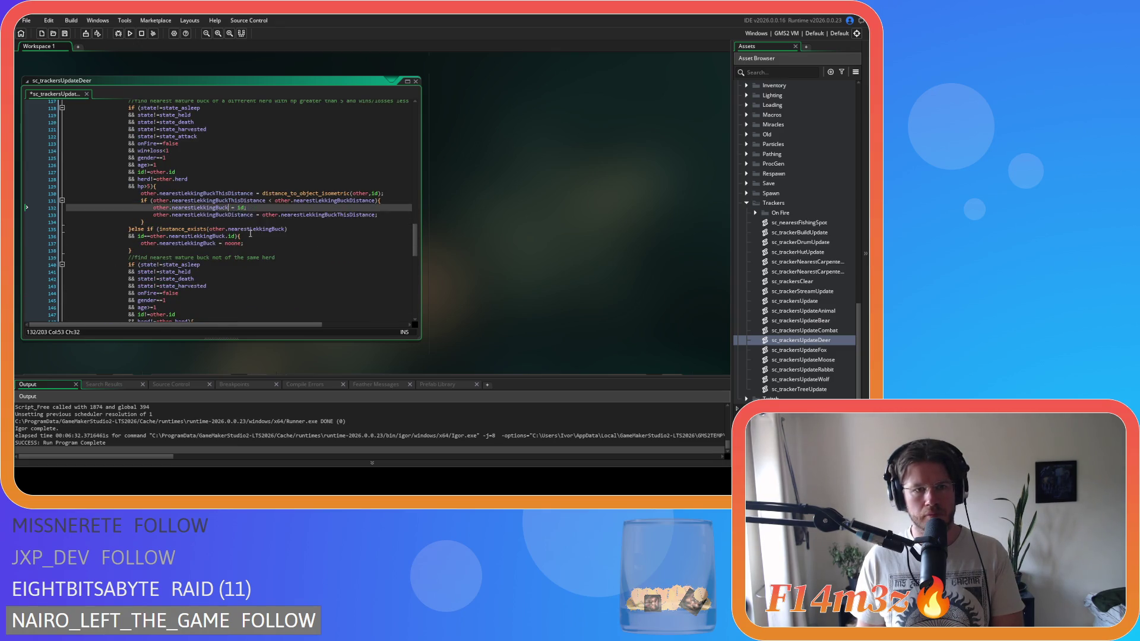
{"action": "left_click", "coordinate": [130, 229]}
{"action": "scroll", "coordinate": [131, 233], "scroll_direction": "down", "scroll_amount": 4}
{"action": "scroll", "coordinate": [130, 233], "scroll_direction": "up", "scroll_amount": 14}
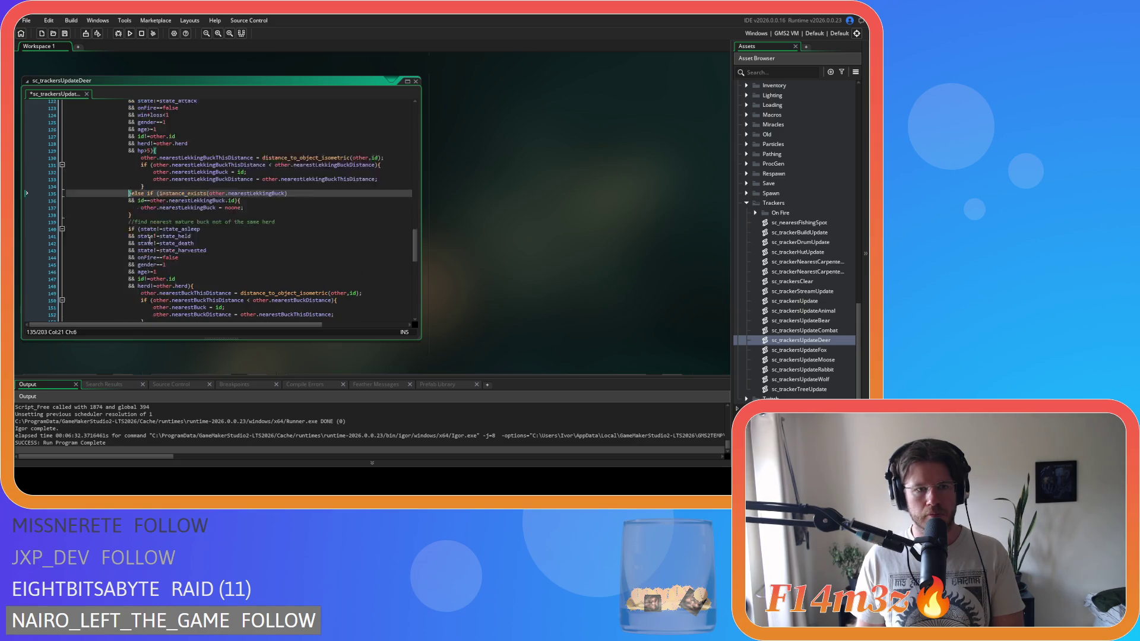
{"action": "scroll", "coordinate": [177, 241], "scroll_direction": "up", "scroll_amount": 6}
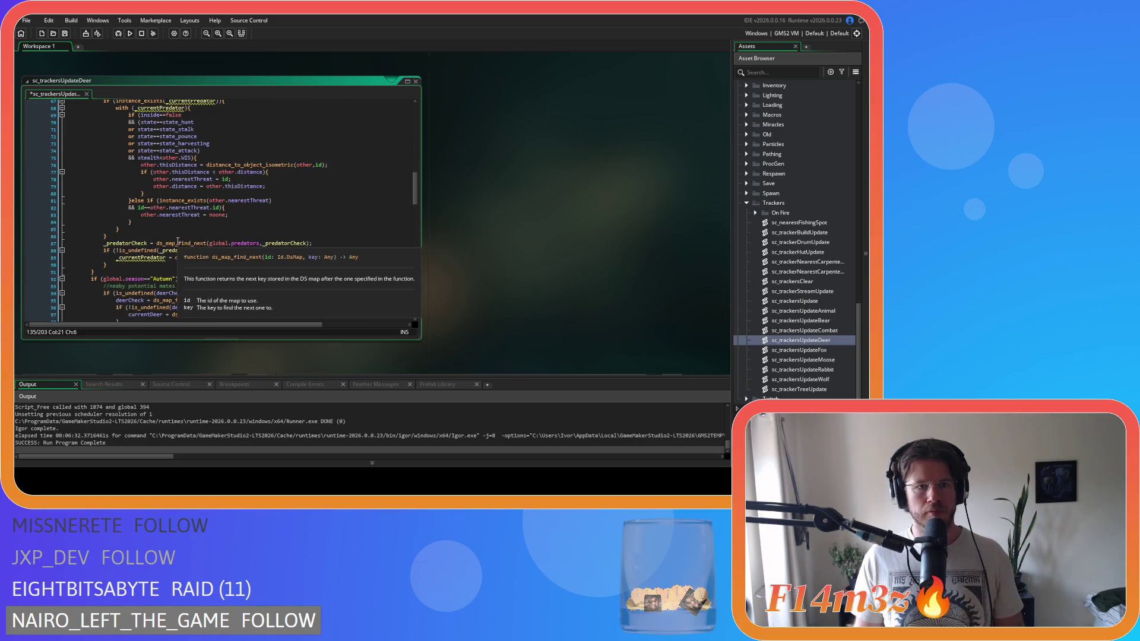
{"action": "key", "text": "ctrl+s"}
Step: Open the fox tracker script from the Asset Browser
{"action": "scroll", "coordinate": [266, 234], "scroll_direction": "down", "scroll_amount": 8}
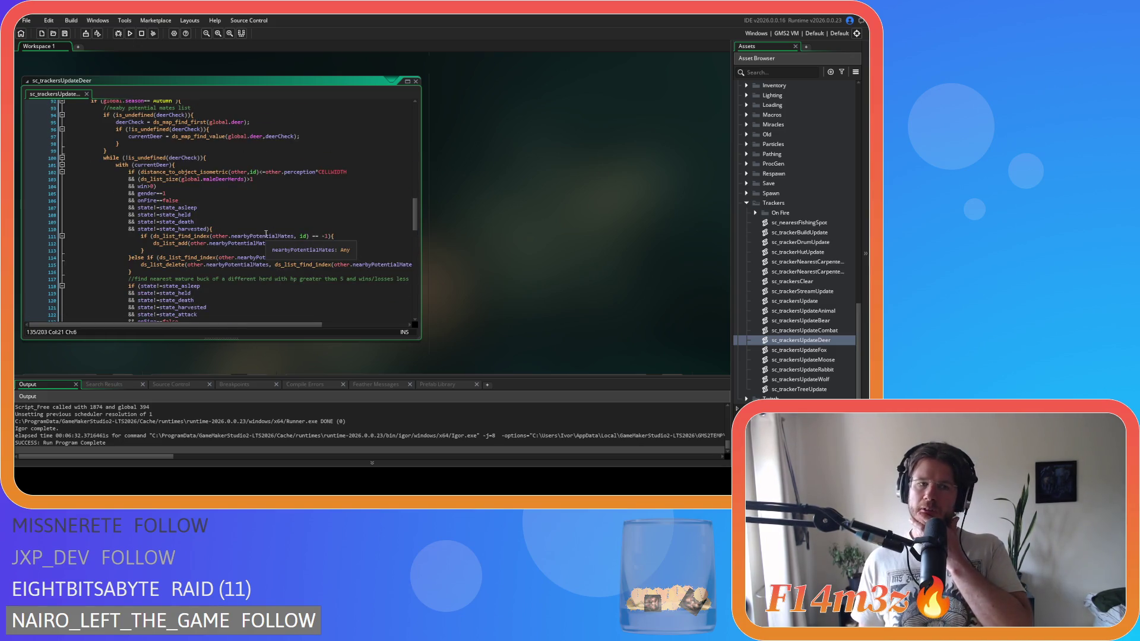
{"action": "scroll", "coordinate": [266, 233], "scroll_direction": "down", "scroll_amount": 3}
{"action": "scroll", "coordinate": [266, 234], "scroll_direction": "down", "scroll_amount": 1}
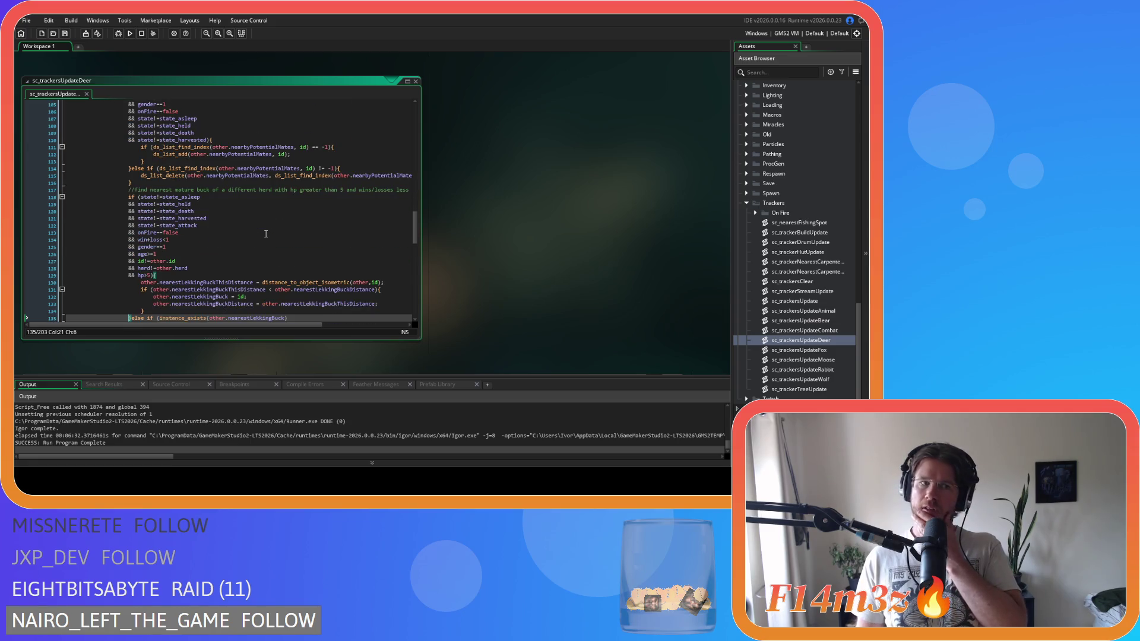
{"action": "left_click", "coordinate": [415, 82]}
{"action": "double_click", "coordinate": [798, 350]}
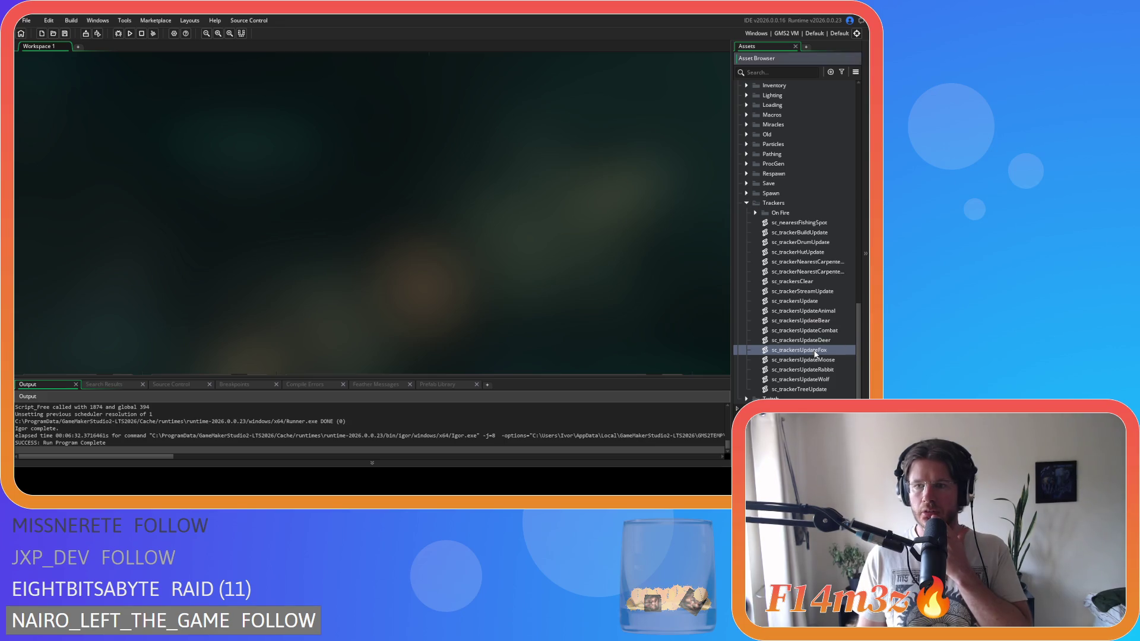
{"action": "scroll", "coordinate": [418, 126], "scroll_direction": "down", "scroll_amount": 2}
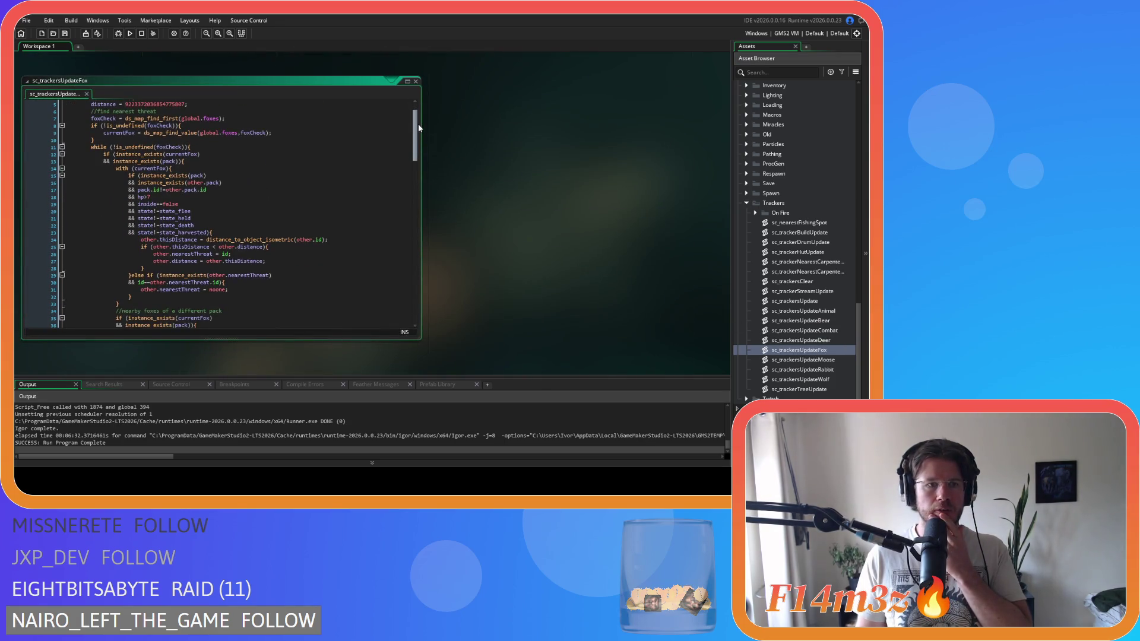
{"action": "scroll", "coordinate": [418, 124], "scroll_direction": "up", "scroll_amount": 2}
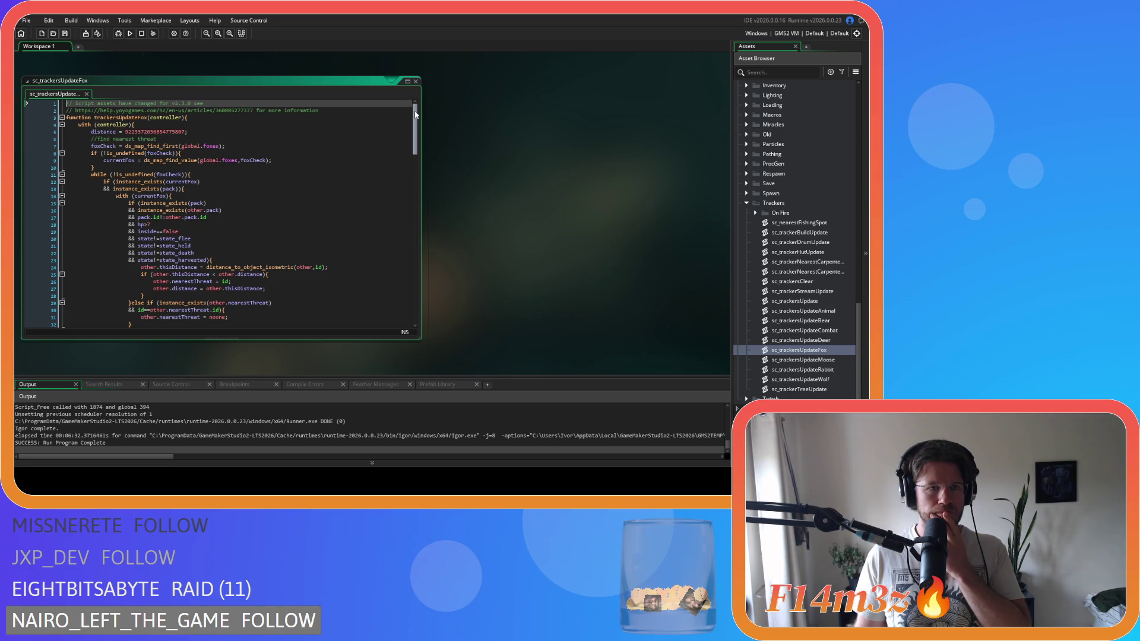
{"action": "left_click_drag", "start_coordinate": [416, 116], "coordinate": [405, 286]}
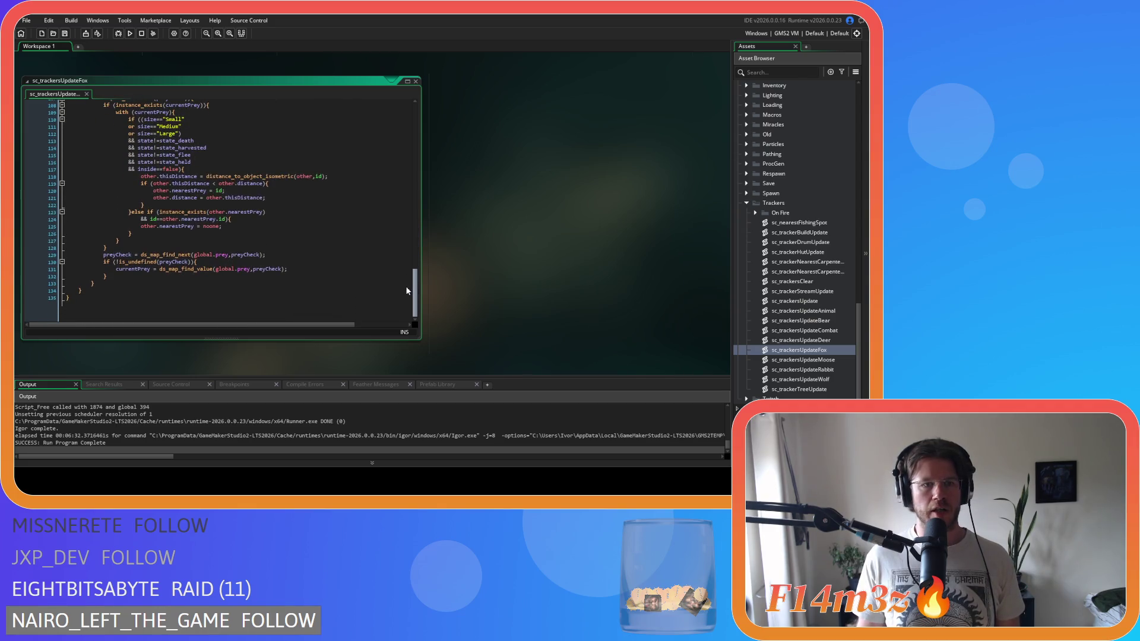
{"action": "left_click", "coordinate": [403, 282]}
{"action": "scroll", "coordinate": [815, 258], "scroll_direction": "up", "scroll_amount": 1}
{"action": "scroll", "coordinate": [814, 258], "scroll_direction": "up", "scroll_amount": 10}
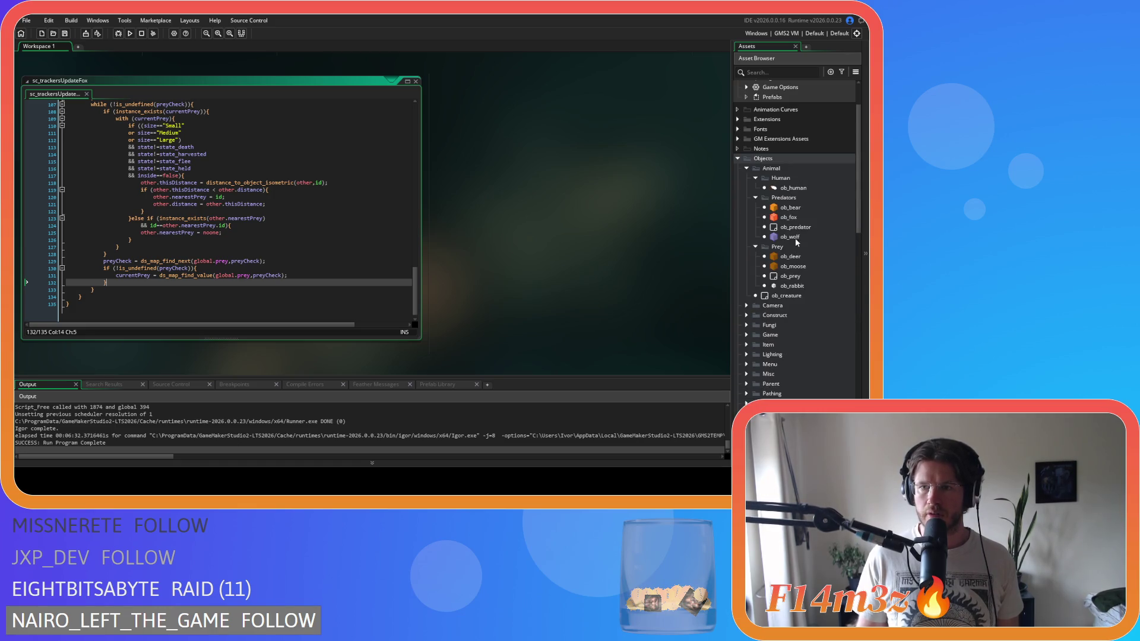
{"action": "double_click", "coordinate": [788, 217]}
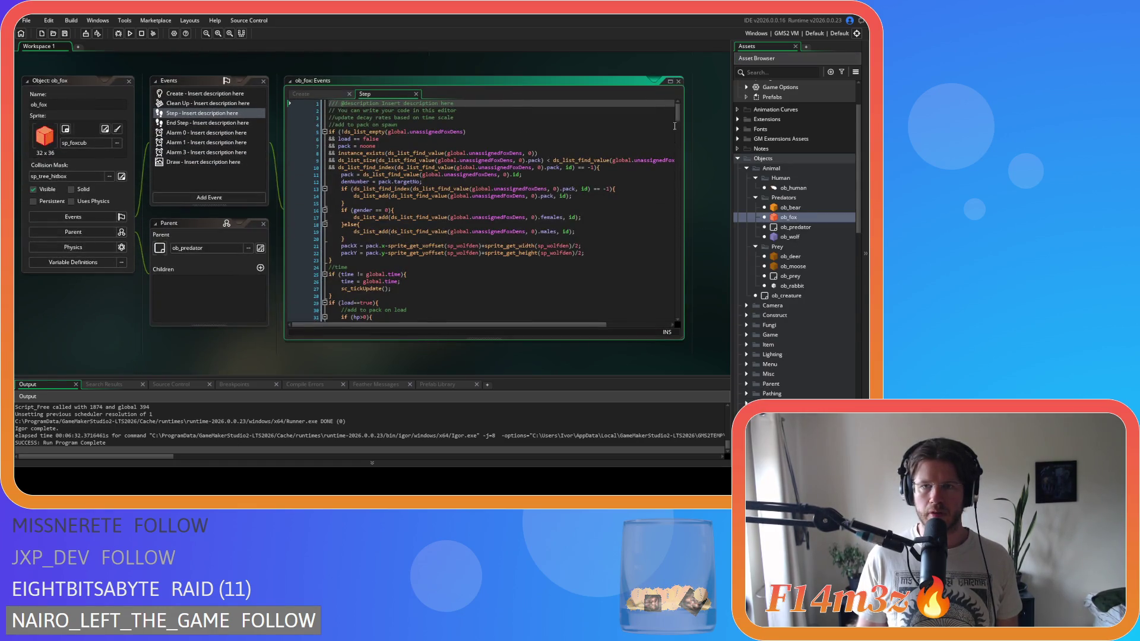
{"action": "scroll", "coordinate": [680, 135], "scroll_direction": "down", "scroll_amount": 9}
{"action": "left_click_drag", "start_coordinate": [680, 134], "coordinate": [676, 262]}
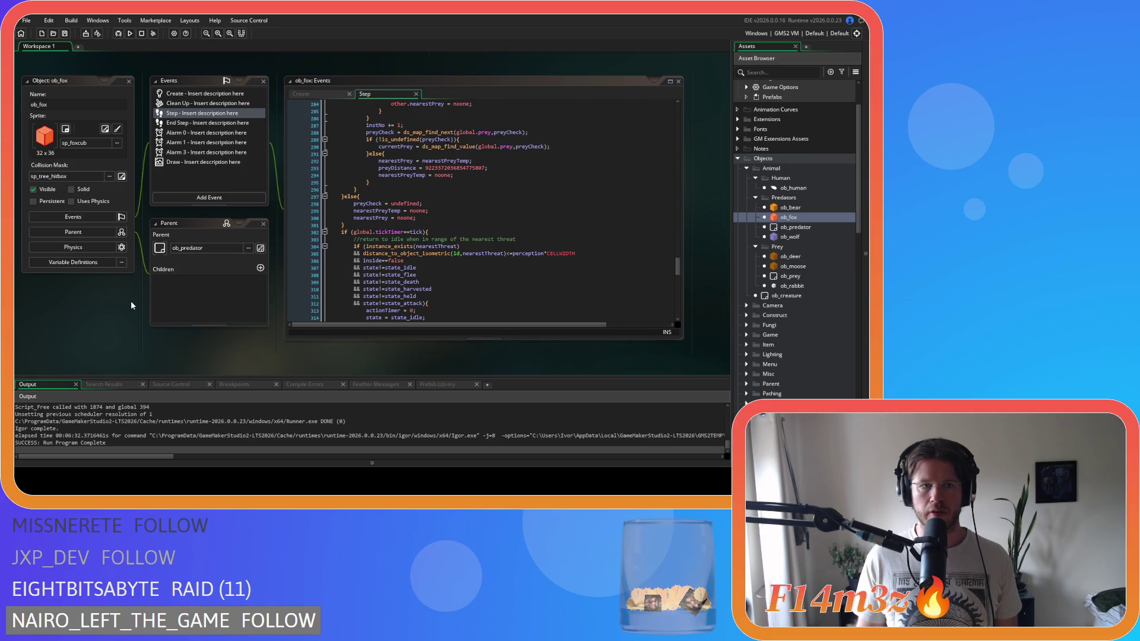
{"action": "left_click", "coordinate": [128, 81]}
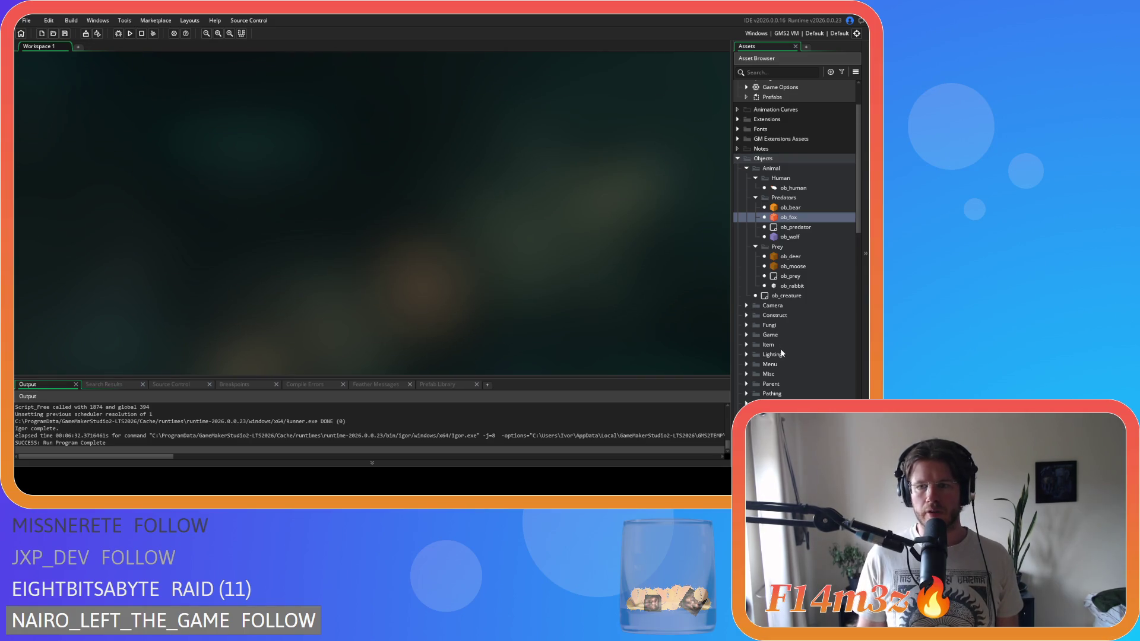
Step: Reopen the fox tracker script, then open sc_trackersUpdateRabbit and review its code
{"action": "scroll", "coordinate": [781, 354], "scroll_direction": "down", "scroll_amount": 15}
{"action": "left_click", "coordinate": [834, 313]}
{"action": "double_click", "coordinate": [835, 314]}
{"action": "left_click", "coordinate": [416, 82]}
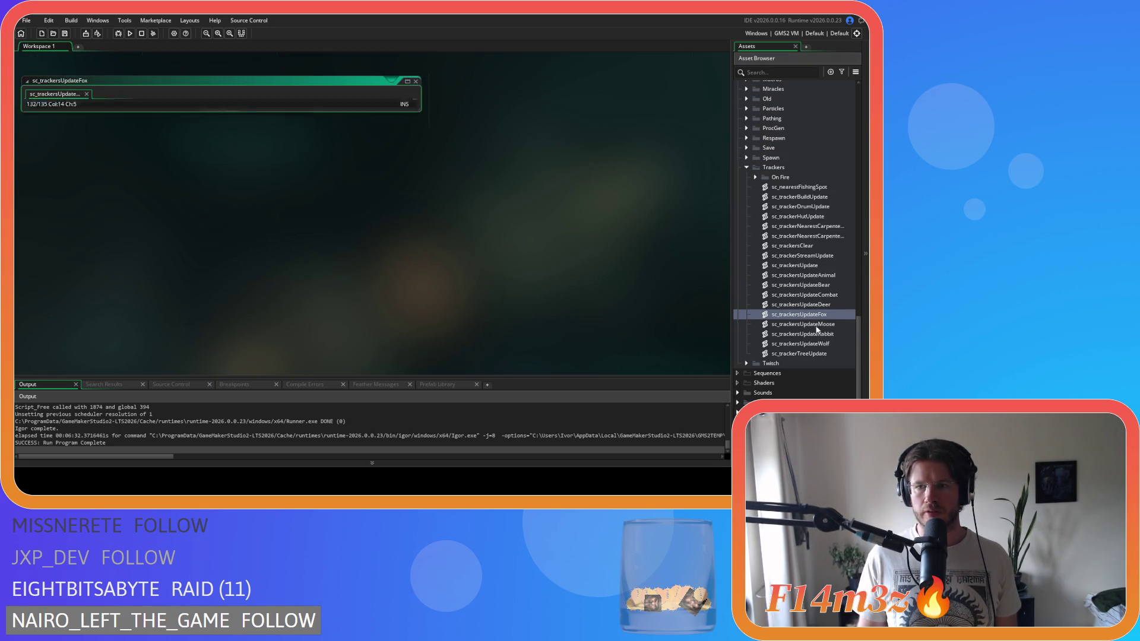
{"action": "double_click", "coordinate": [822, 333]}
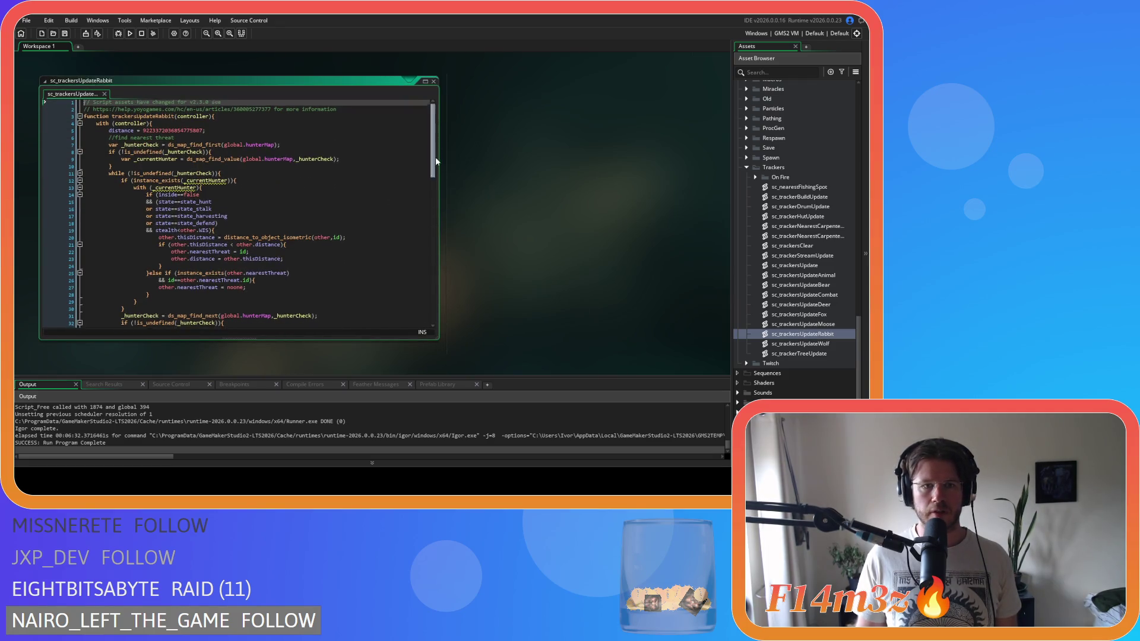
{"action": "scroll", "coordinate": [435, 156], "scroll_direction": "down", "scroll_amount": 5}
{"action": "mouse_move", "coordinate": [441, 193]}
{"action": "left_mouse_down"}
{"action": "mouse_move", "coordinate": [442, 313]}
{"action": "mouse_move", "coordinate": [417, 158]}
{"action": "left_mouse_up"}
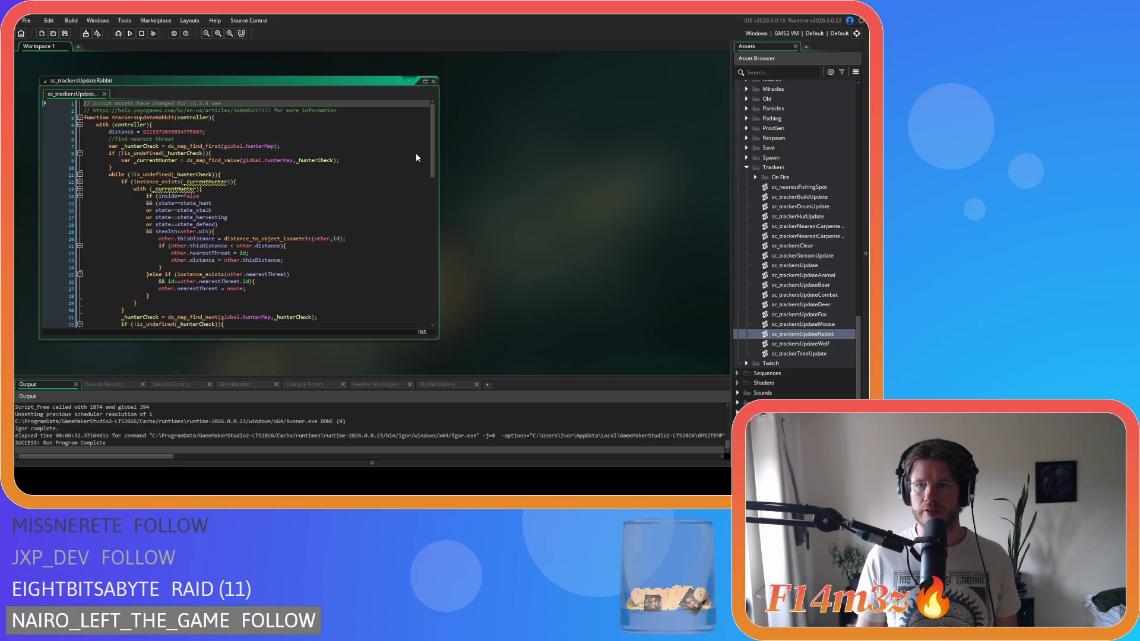
{"action": "scroll", "coordinate": [422, 228], "scroll_direction": "down", "scroll_amount": 20}
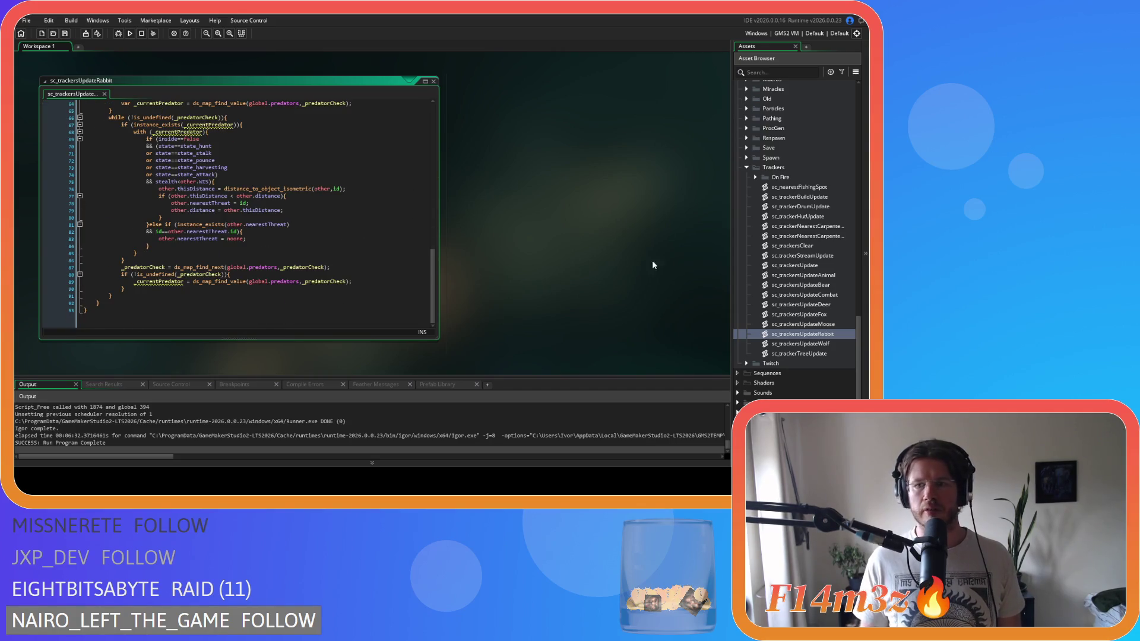
{"action": "scroll", "coordinate": [825, 225], "scroll_direction": "up", "scroll_amount": 10}
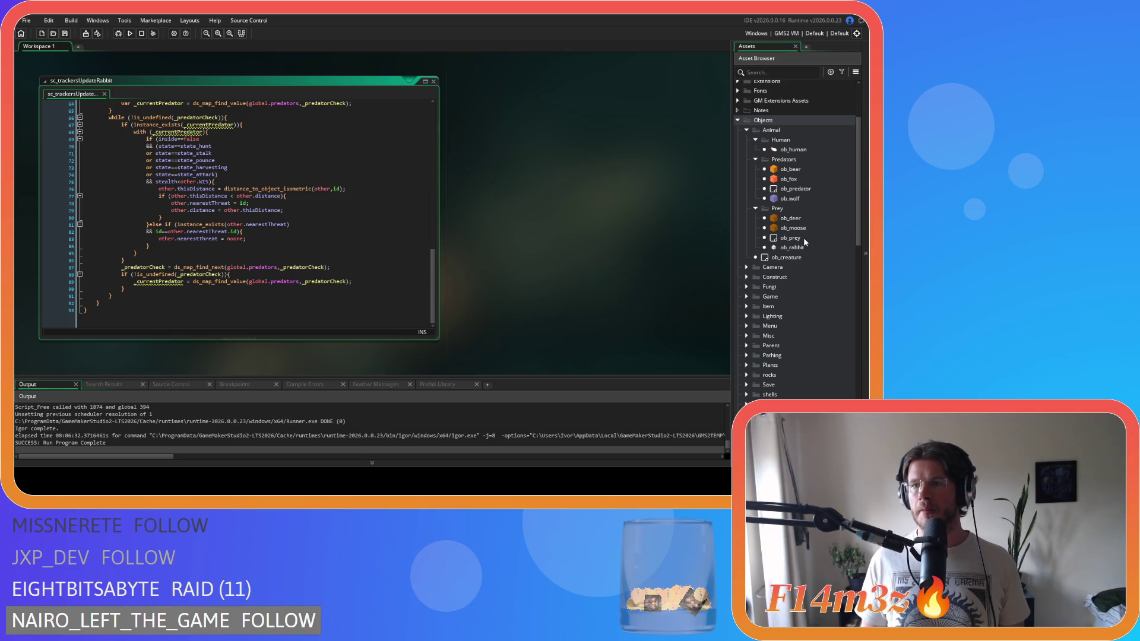
Step: Review ob_rabbit's Step event code, then return to the rabbit tracker script
{"action": "left_click", "coordinate": [800, 249]}
{"action": "double_click", "coordinate": [799, 250]}
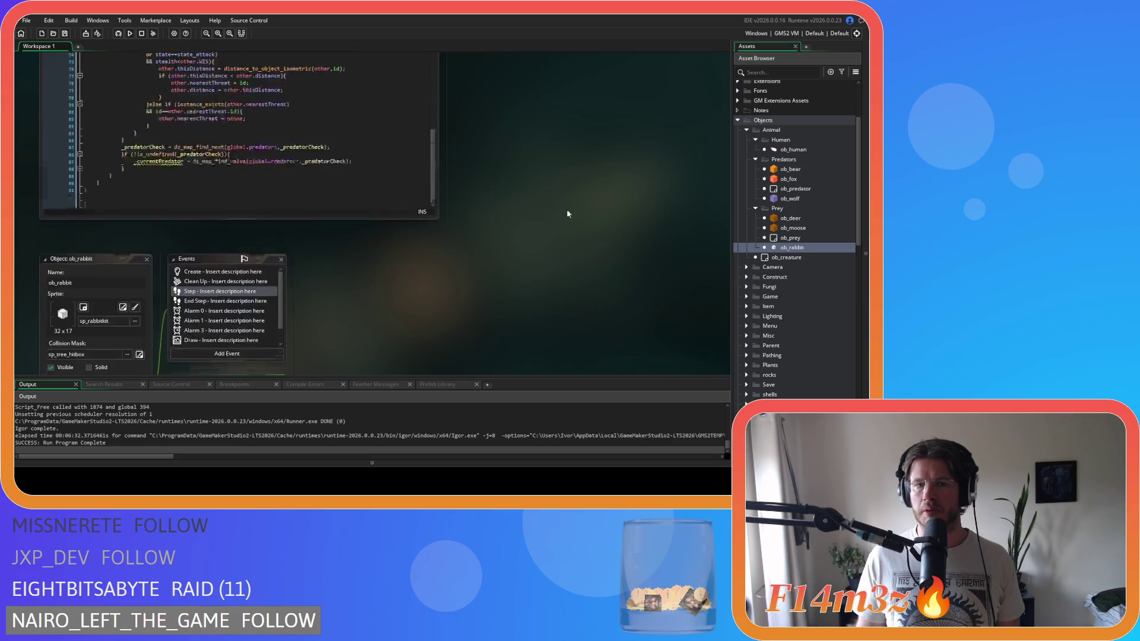
{"action": "scroll", "coordinate": [700, 128], "scroll_direction": "down", "scroll_amount": 20}
{"action": "mouse_move", "coordinate": [695, 202]}
{"action": "left_mouse_down"}
{"action": "mouse_move", "coordinate": [691, 182]}
{"action": "mouse_move", "coordinate": [698, 268]}
{"action": "mouse_move", "coordinate": [698, 254]}
{"action": "left_mouse_up"}
{"action": "scroll", "coordinate": [606, 212], "scroll_direction": "up", "scroll_amount": 7}
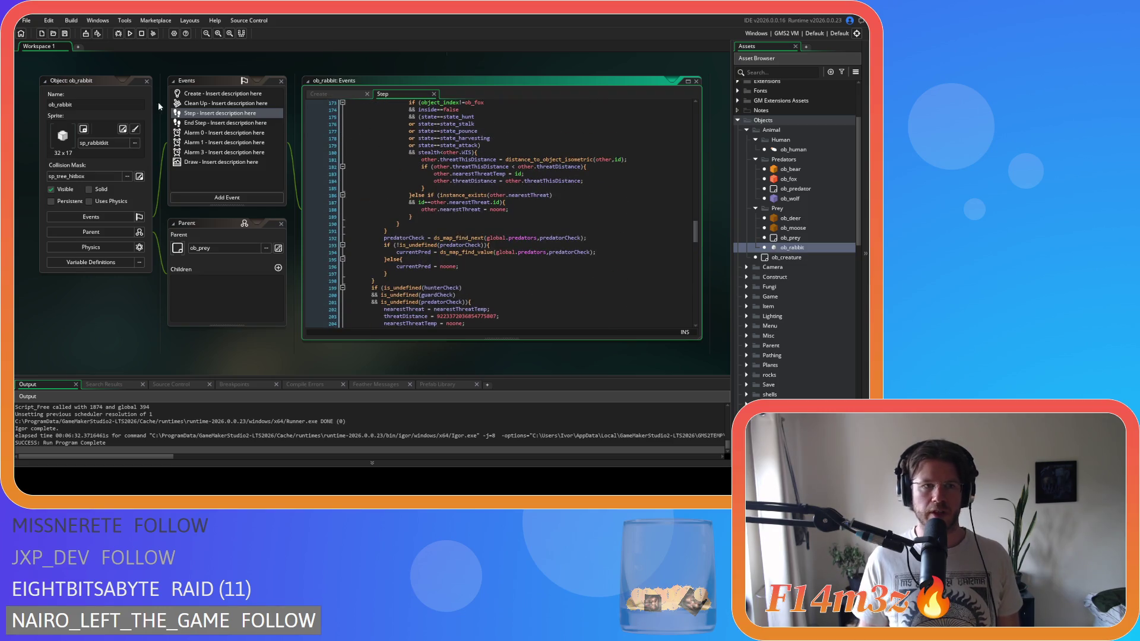
{"action": "key", "text": "ctrl+Tab"}
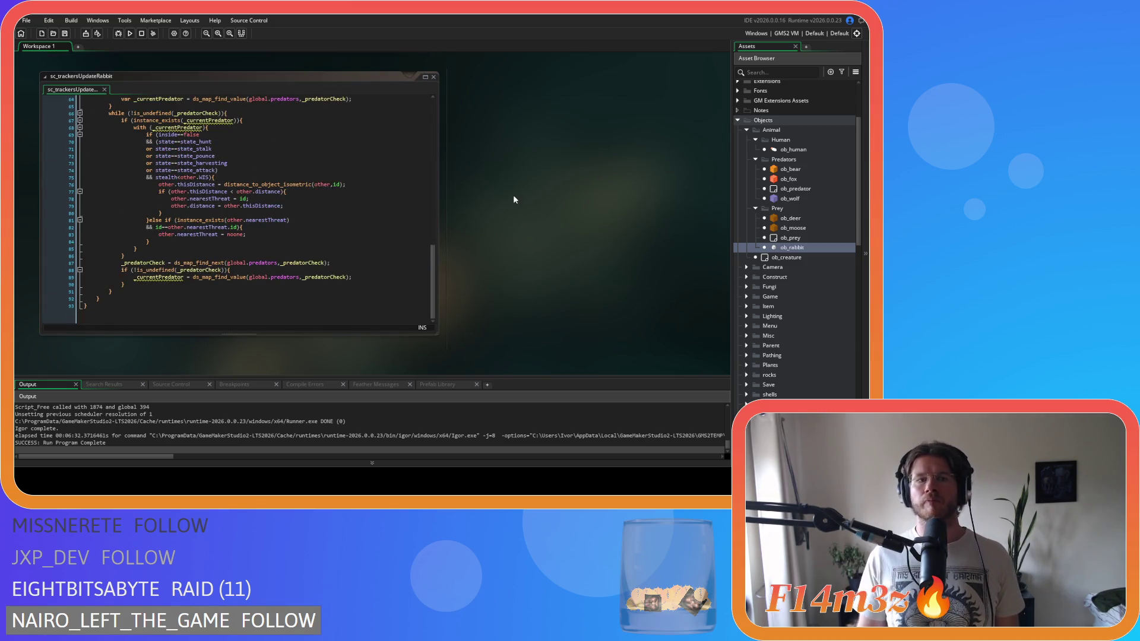
Step: In sc_trackersUpdateDeer, select the nearby-prey loop including its prey list comment
{"action": "scroll", "coordinate": [820, 295], "scroll_direction": "down", "scroll_amount": 15}
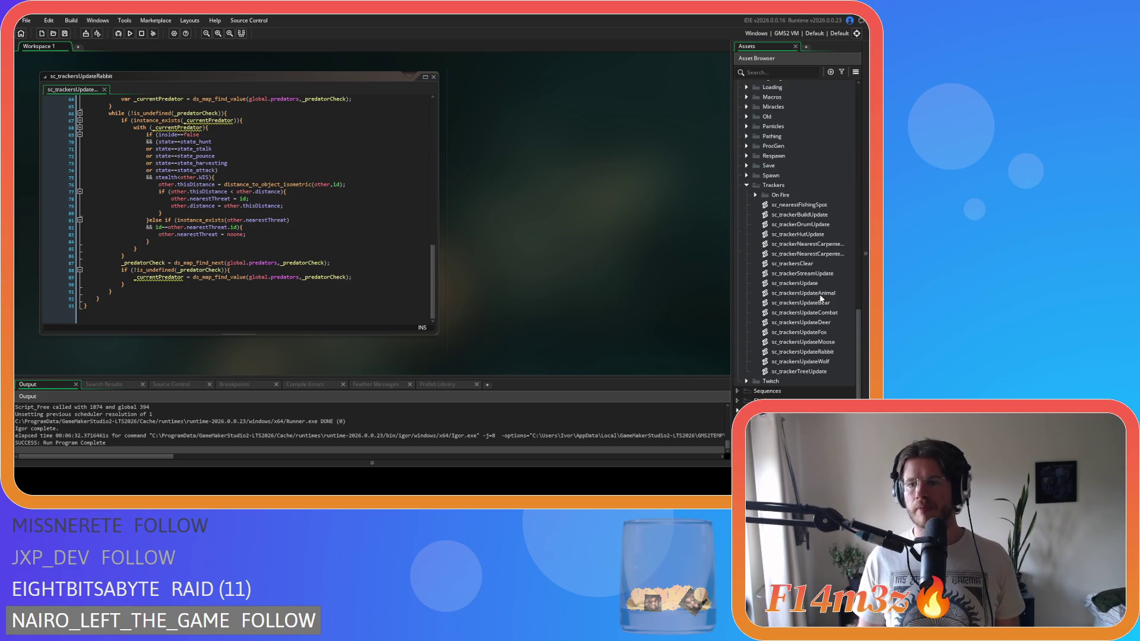
{"action": "double_click", "coordinate": [834, 322]}
{"action": "left_click_drag", "start_coordinate": [433, 131], "coordinate": [426, 310]}
{"action": "scroll", "coordinate": [267, 249], "scroll_direction": "up", "scroll_amount": 2}
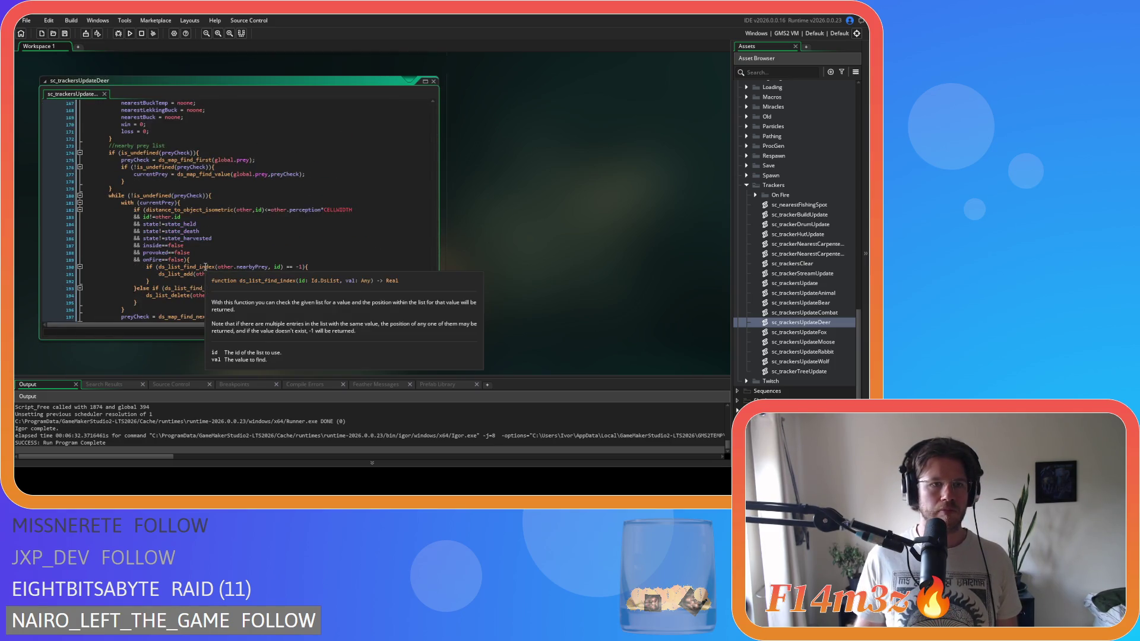
{"action": "left_click", "coordinate": [108, 145]}
{"action": "scroll", "coordinate": [112, 265], "scroll_direction": "down", "scroll_amount": 2}
{"action": "left_click_drag", "start_coordinate": [114, 293], "coordinate": [108, 134]}
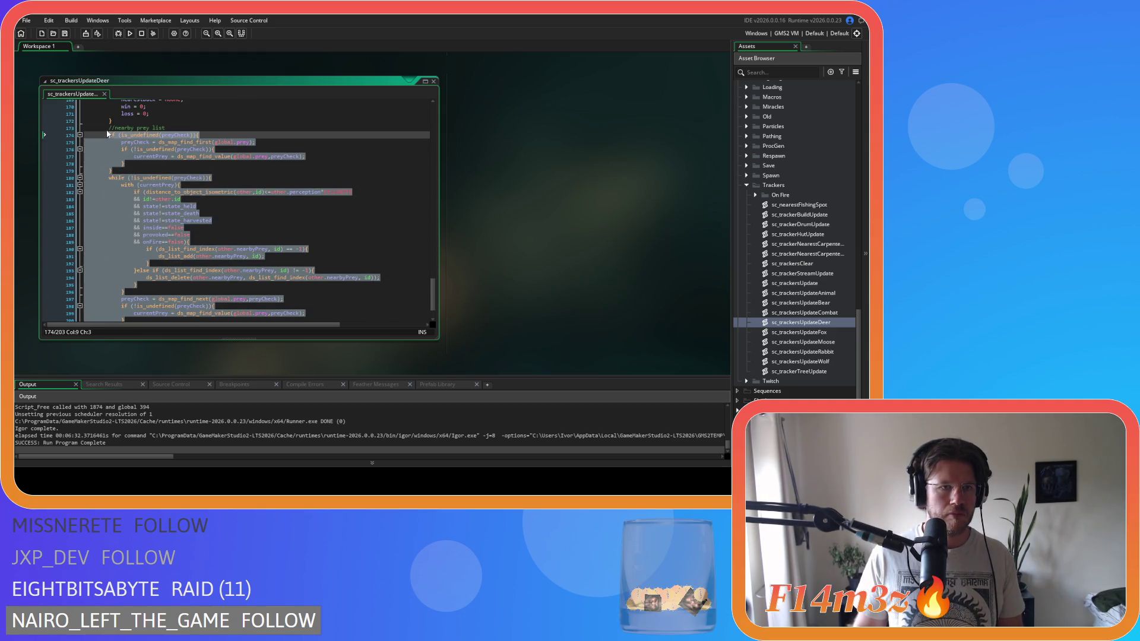
{"action": "key", "text": "shift+Up"}
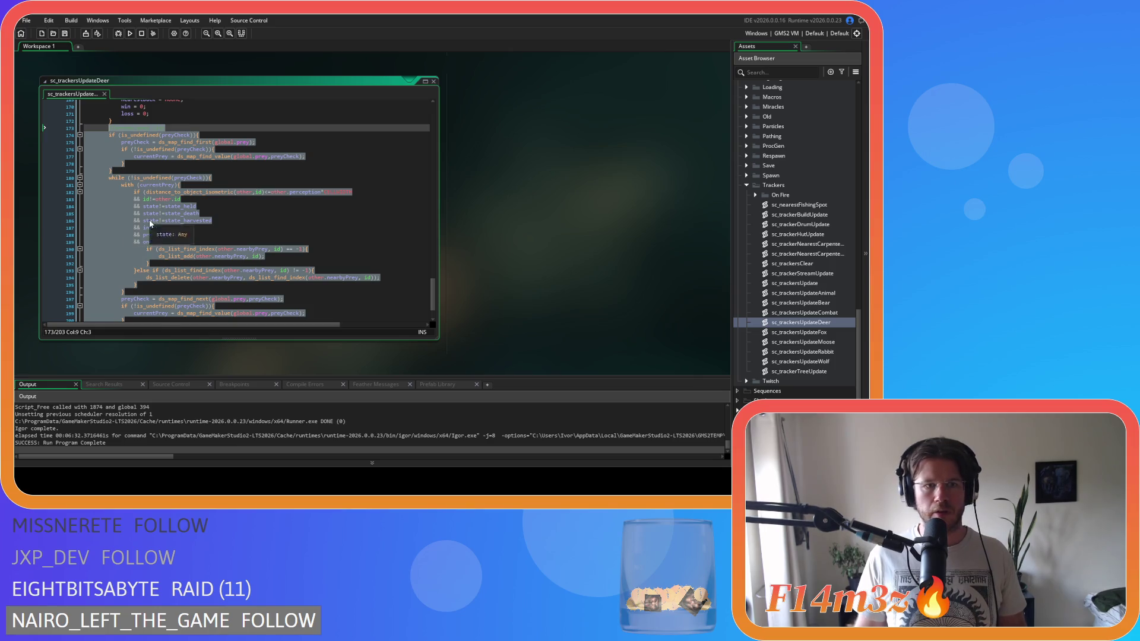
Step: Copy the selected prey-checking code via the right-click menu
{"action": "right_click", "coordinate": [148, 219]}
{"action": "left_click", "coordinate": [177, 241]}
{"action": "right_click", "coordinate": [166, 224]}
{"action": "left_click", "coordinate": [178, 232]}
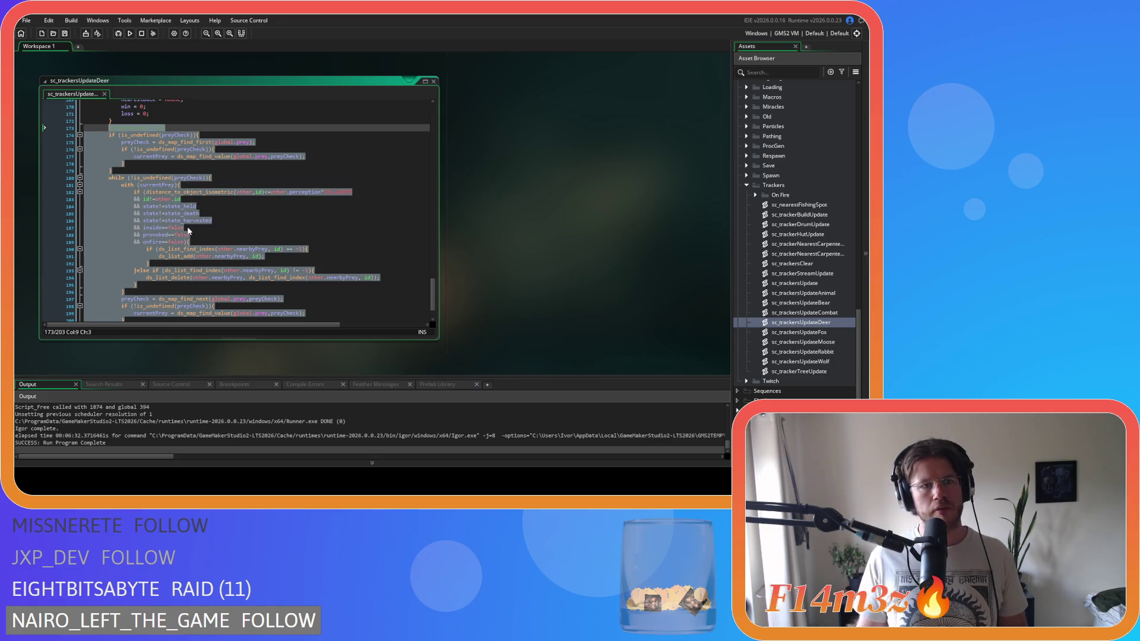
{"action": "right_click", "coordinate": [130, 205]}
{"action": "left_click", "coordinate": [166, 221]}
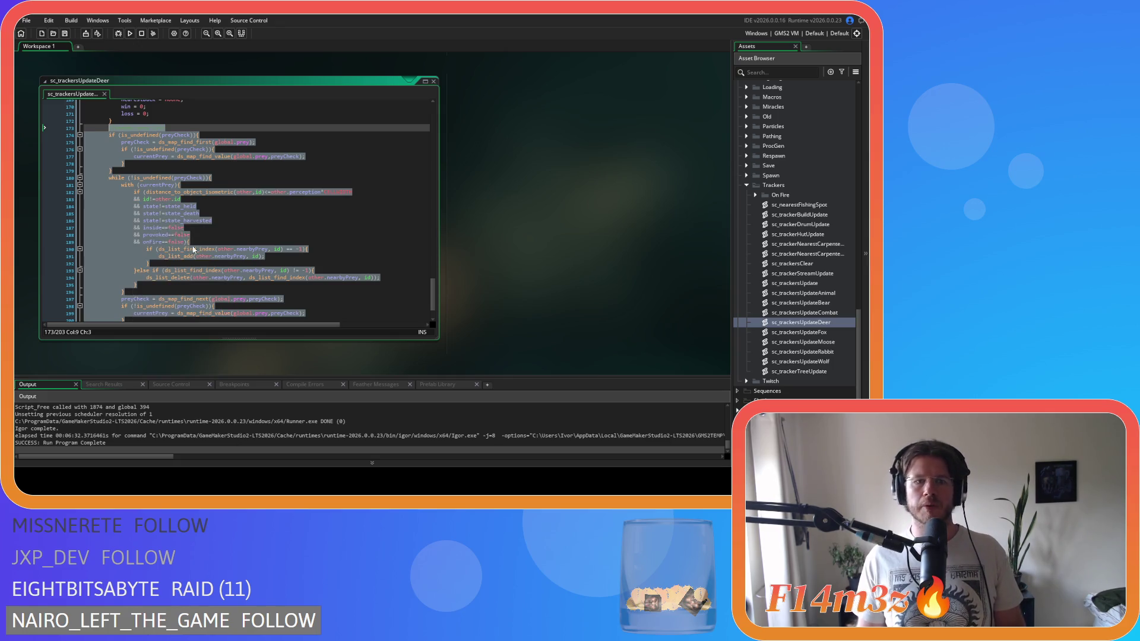
{"action": "left_click", "coordinate": [162, 212]}
Step: Check where the prey loop ends around line 198 of the deer script
{"action": "scroll", "coordinate": [269, 252], "scroll_direction": "down", "scroll_amount": 2}
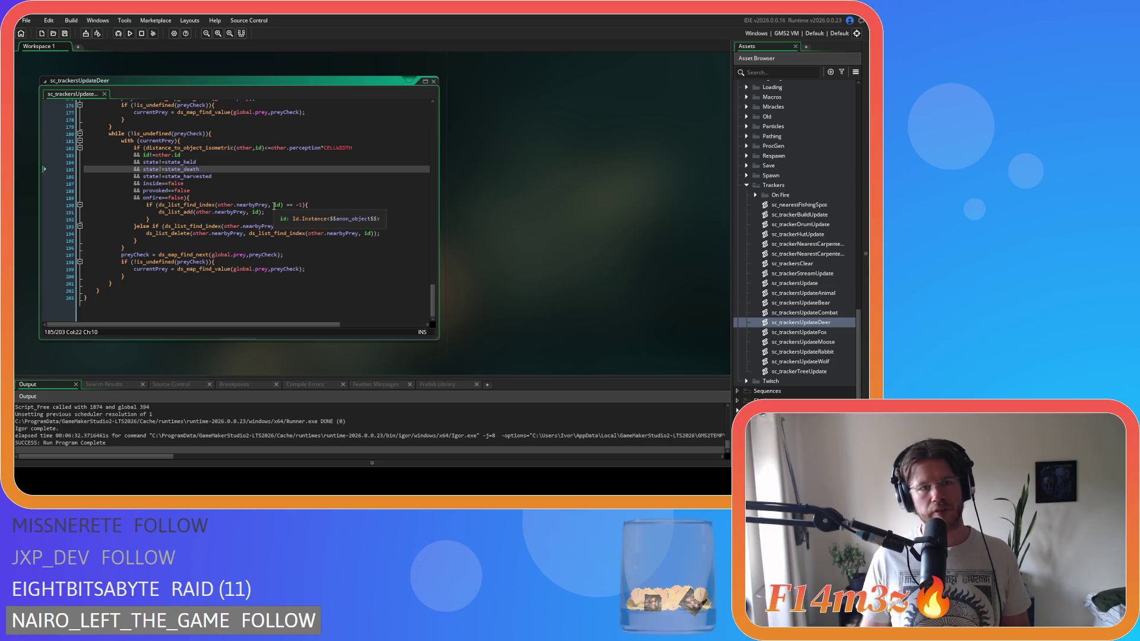
{"action": "scroll", "coordinate": [273, 206], "scroll_direction": "up", "scroll_amount": 2}
{"action": "left_click_drag", "start_coordinate": [83, 126], "coordinate": [187, 127]}
{"action": "left_click", "coordinate": [267, 248]}
{"action": "left_click", "coordinate": [238, 298]}
{"action": "scroll", "coordinate": [545, 273], "scroll_direction": "up", "scroll_amount": 5}
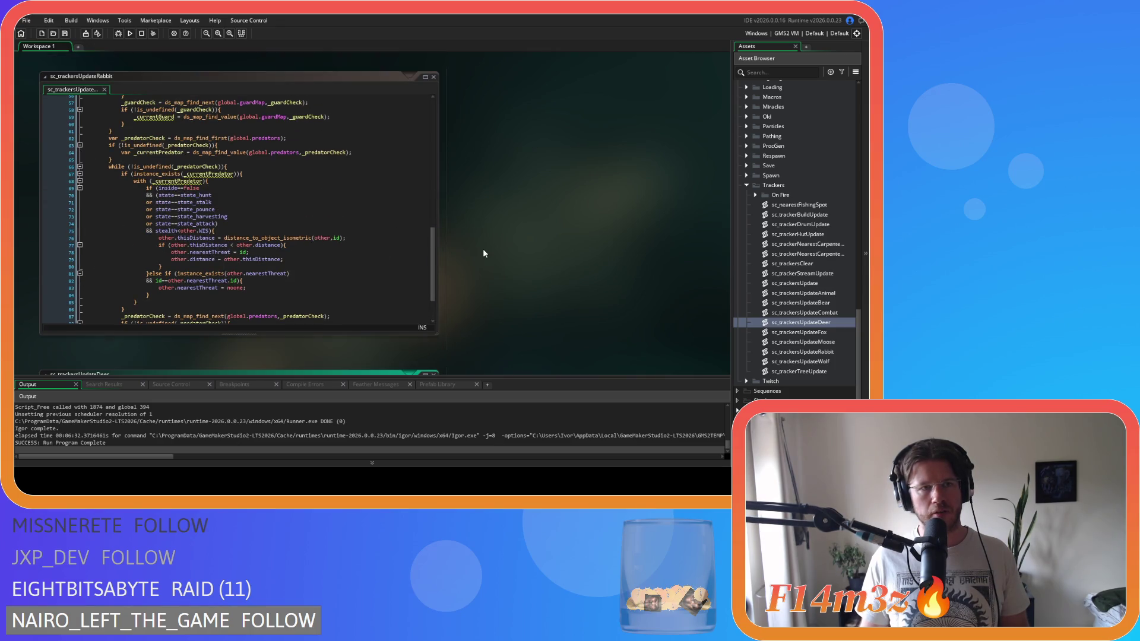
{"action": "scroll", "coordinate": [265, 252], "scroll_direction": "down", "scroll_amount": 3}
{"action": "scroll", "coordinate": [167, 192], "scroll_direction": "up", "scroll_amount": 2}
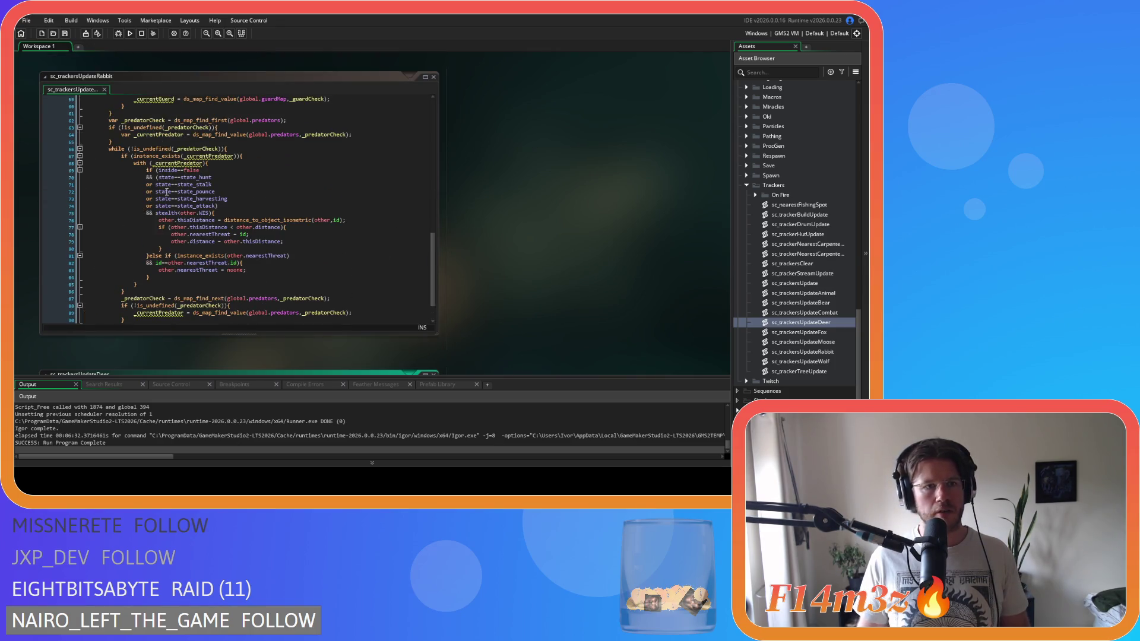
Step: Paste the prey loop on a new line after line 91 of sc_trackersUpdateRabbit and save
{"action": "left_click", "coordinate": [237, 145]}
{"action": "scroll", "coordinate": [237, 145], "scroll_direction": "down", "scroll_amount": 2}
{"action": "left_click", "coordinate": [124, 290]}
{"action": "key", "text": "Return"}
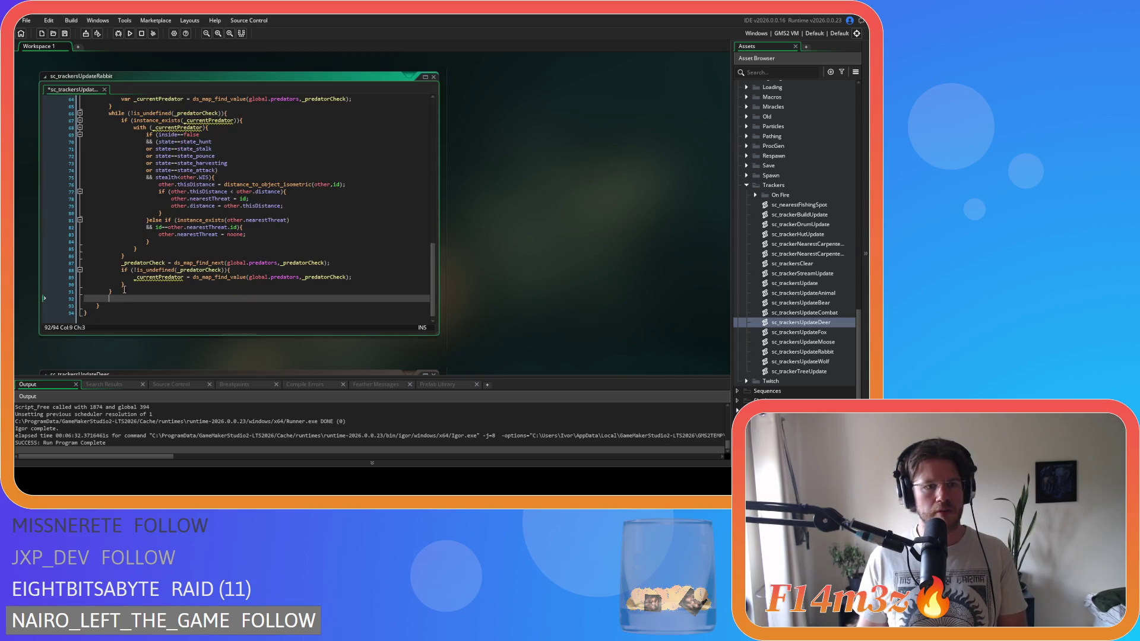
{"action": "key", "text": "ctrl+v"}
{"action": "key", "text": "ctrl+s"}
{"action": "scroll", "coordinate": [217, 279], "scroll_direction": "up", "scroll_amount": 3}
{"action": "scroll", "coordinate": [209, 293], "scroll_direction": "down", "scroll_amount": 3}
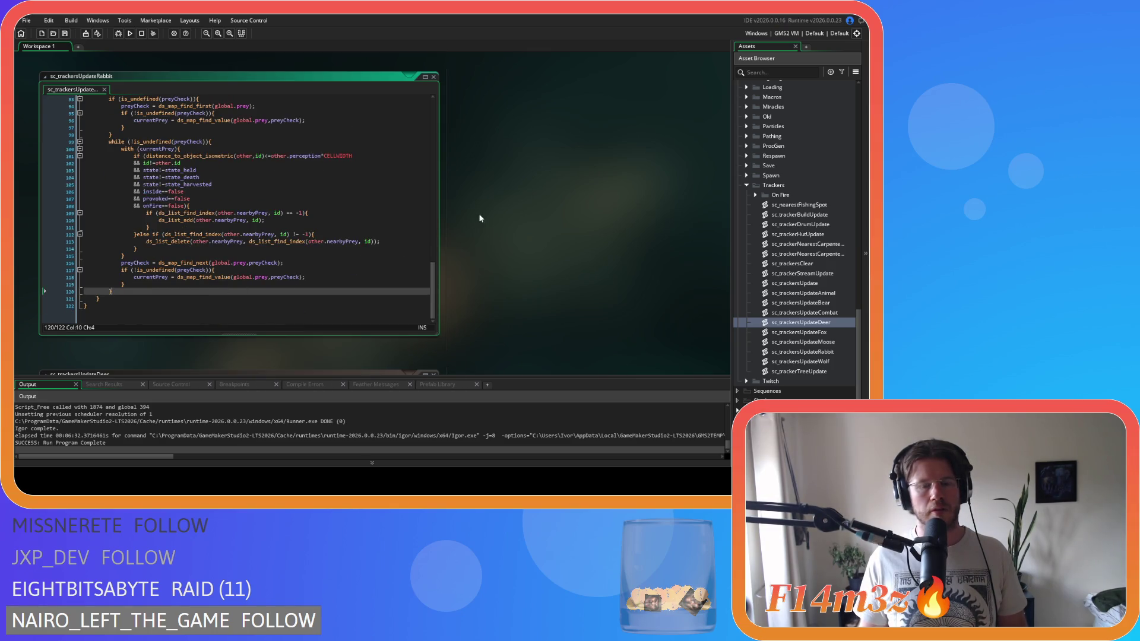
{"action": "right_click", "coordinate": [506, 199]}
Step: Close every open code editor window and collapse the Trackers folder
{"action": "mouse_move", "coordinate": [521, 212]}
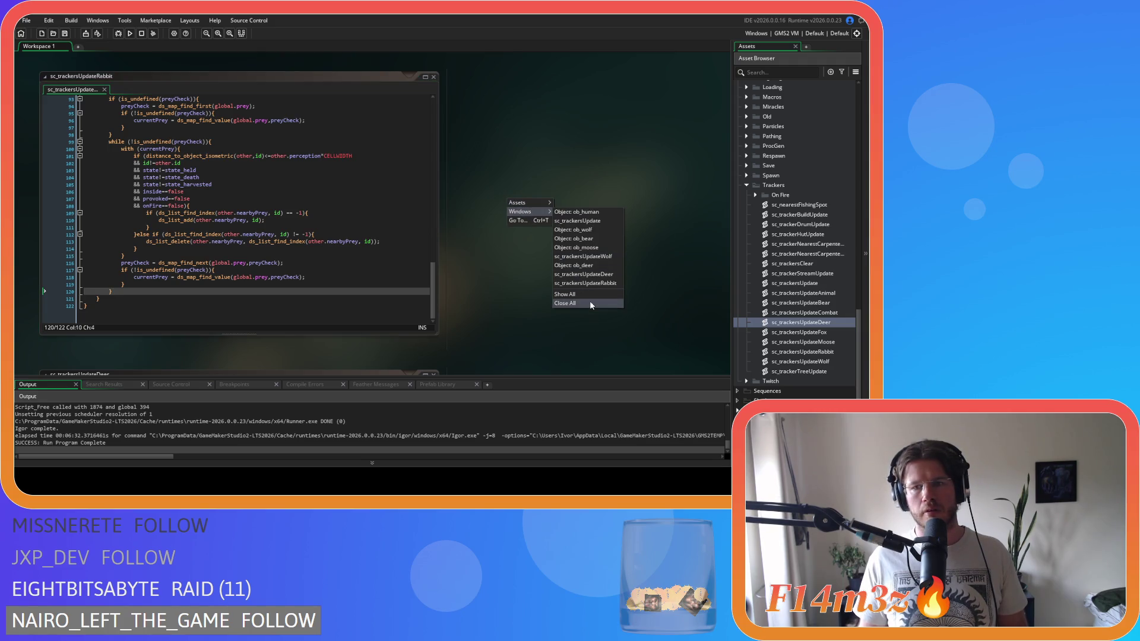
{"action": "left_click", "coordinate": [565, 303]}
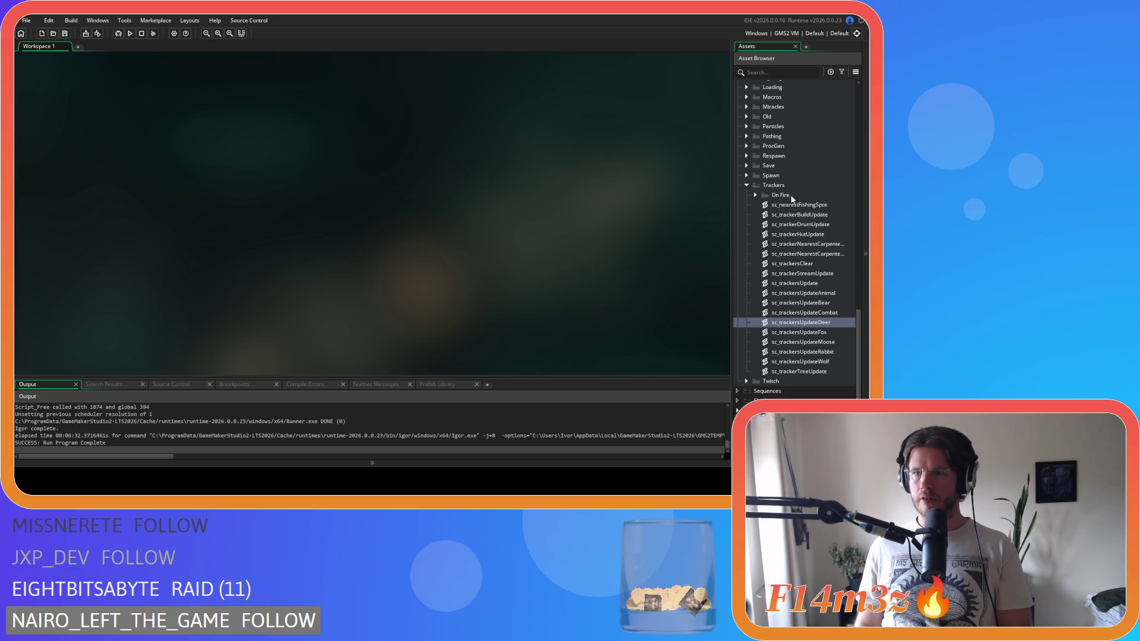
{"action": "left_click", "coordinate": [746, 185]}
{"action": "scroll", "coordinate": [768, 231], "scroll_direction": "up", "scroll_amount": 10}
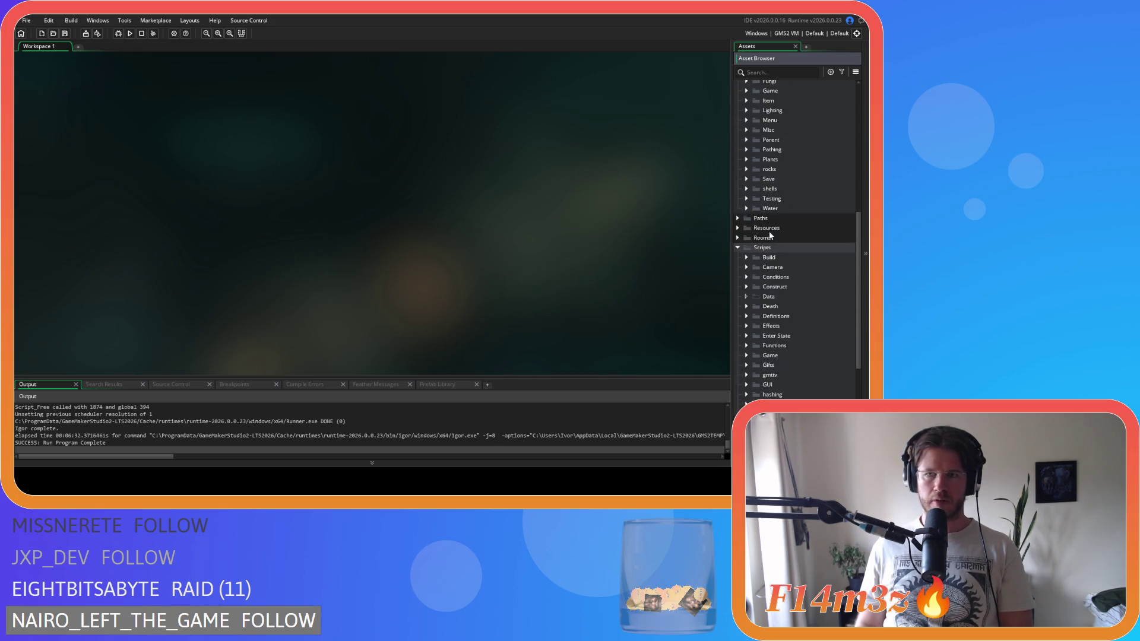
Step: Open ob_rabbit and scroll through its Step code's threat checks and nearby-prey loop
{"action": "double_click", "coordinate": [791, 184]}
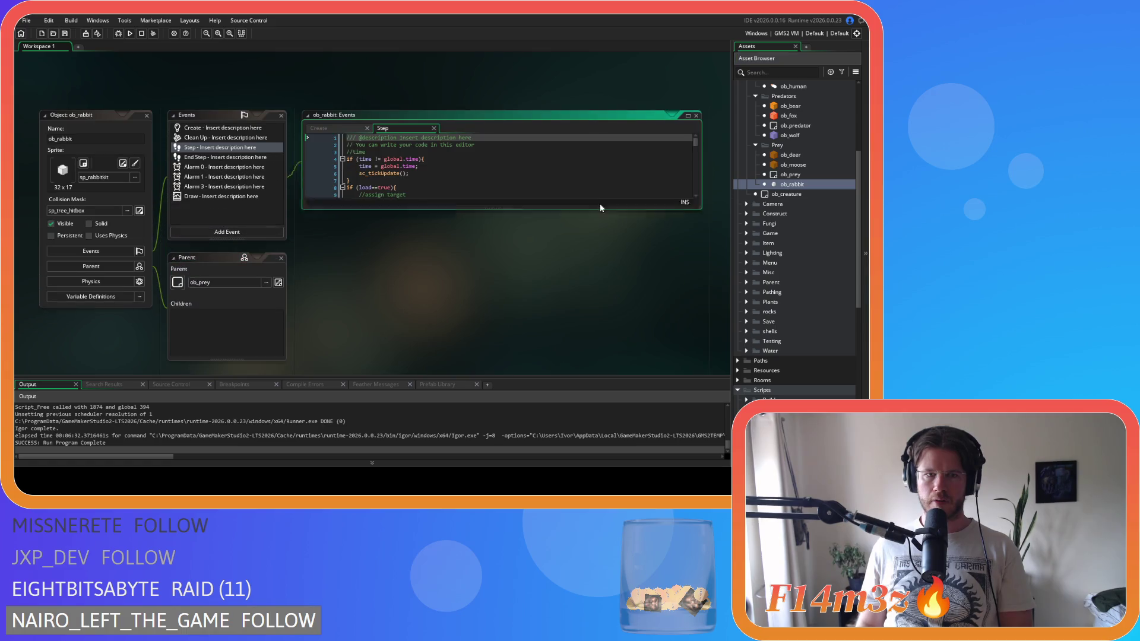
{"action": "scroll", "coordinate": [691, 155], "scroll_direction": "down", "scroll_amount": 10}
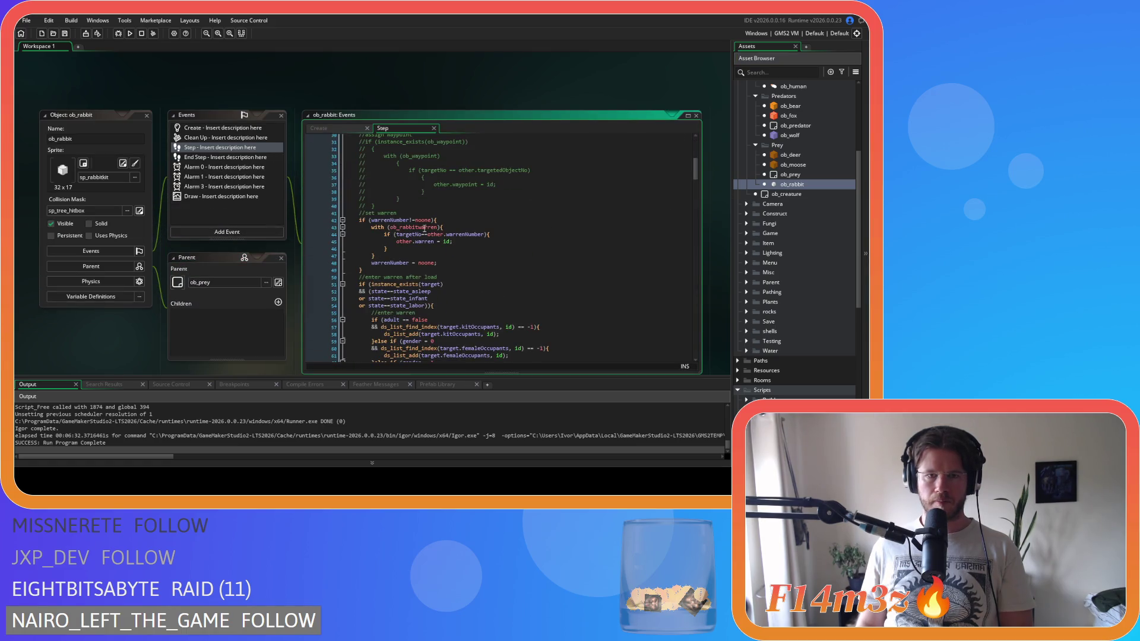
{"action": "scroll", "coordinate": [299, 206], "scroll_direction": "down", "scroll_amount": 1}
{"action": "scroll", "coordinate": [693, 216], "scroll_direction": "down", "scroll_amount": 20}
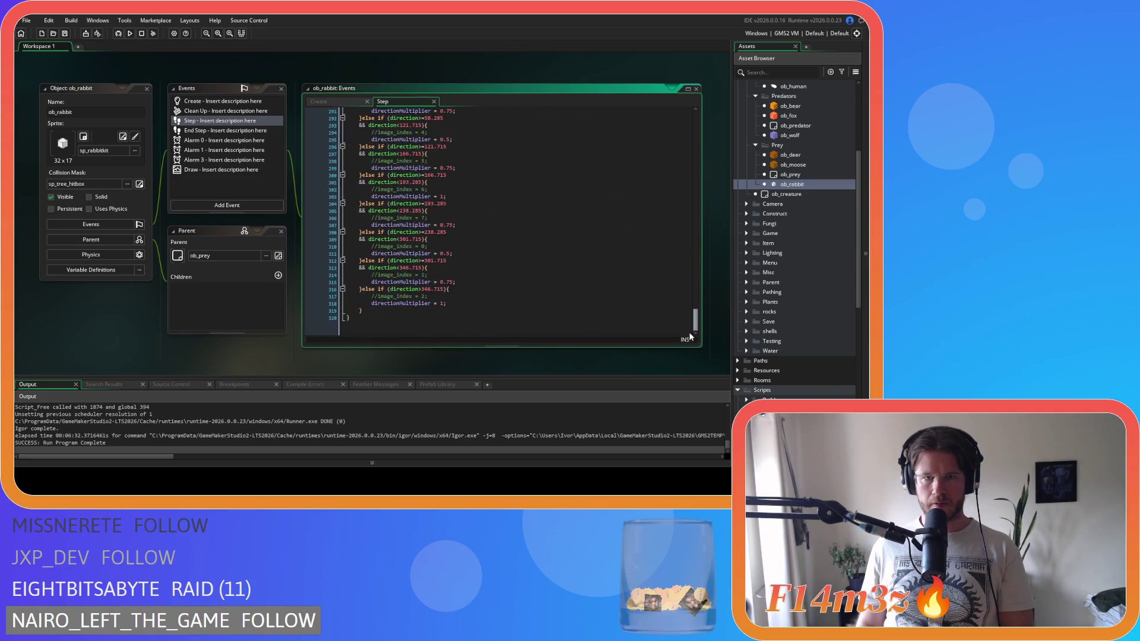
{"action": "scroll", "coordinate": [509, 248], "scroll_direction": "down", "scroll_amount": 4}
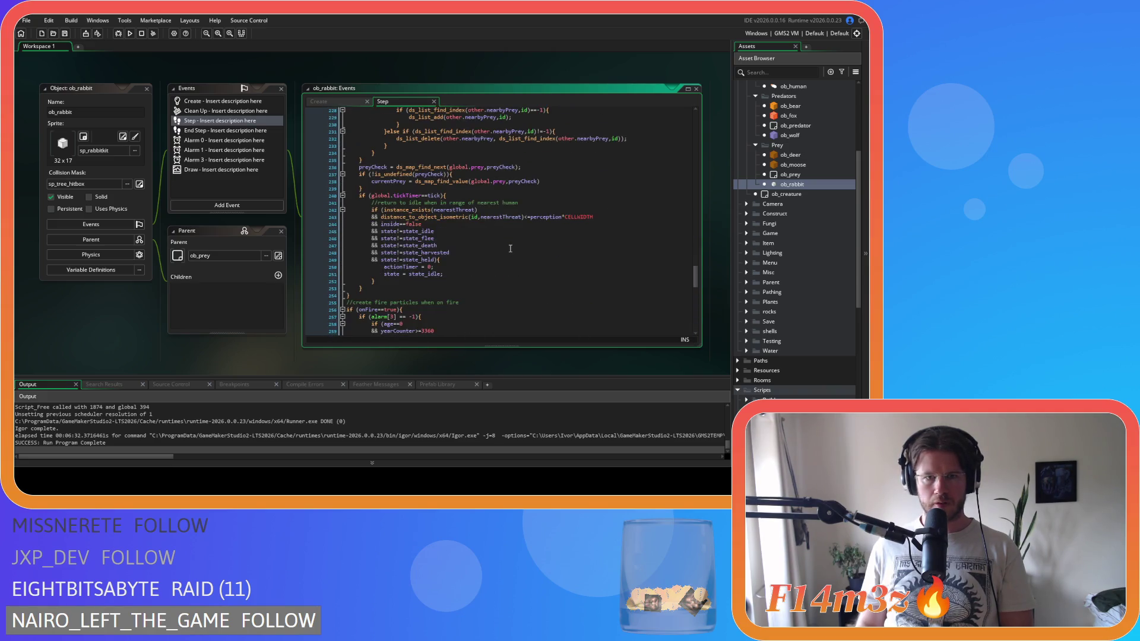
{"action": "scroll", "coordinate": [510, 249], "scroll_direction": "up", "scroll_amount": 8}
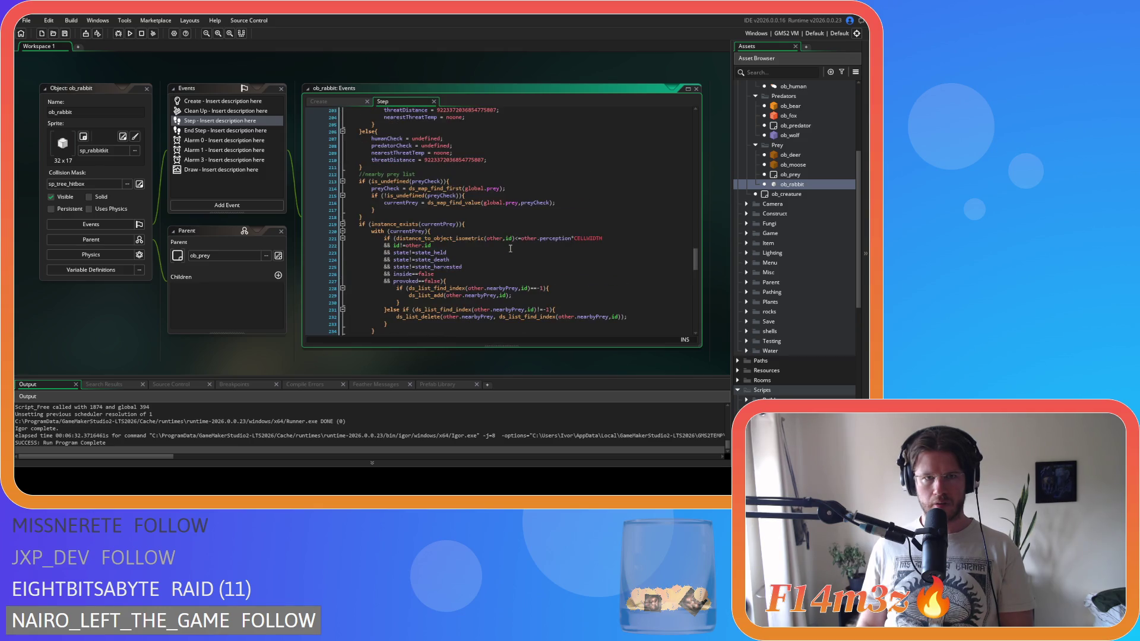
{"action": "scroll", "coordinate": [510, 248], "scroll_direction": "up", "scroll_amount": 1}
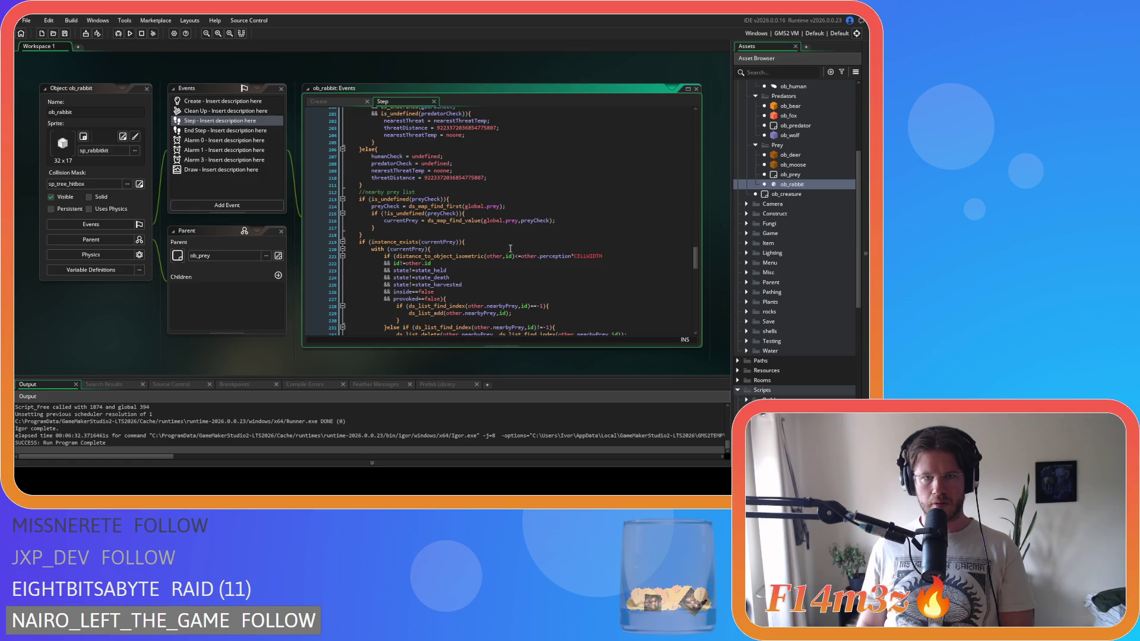
{"action": "scroll", "coordinate": [510, 248], "scroll_direction": "up", "scroll_amount": 1}
{"action": "scroll", "coordinate": [510, 248], "scroll_direction": "up", "scroll_amount": 1}
{"action": "scroll", "coordinate": [514, 247], "scroll_direction": "down", "scroll_amount": 2}
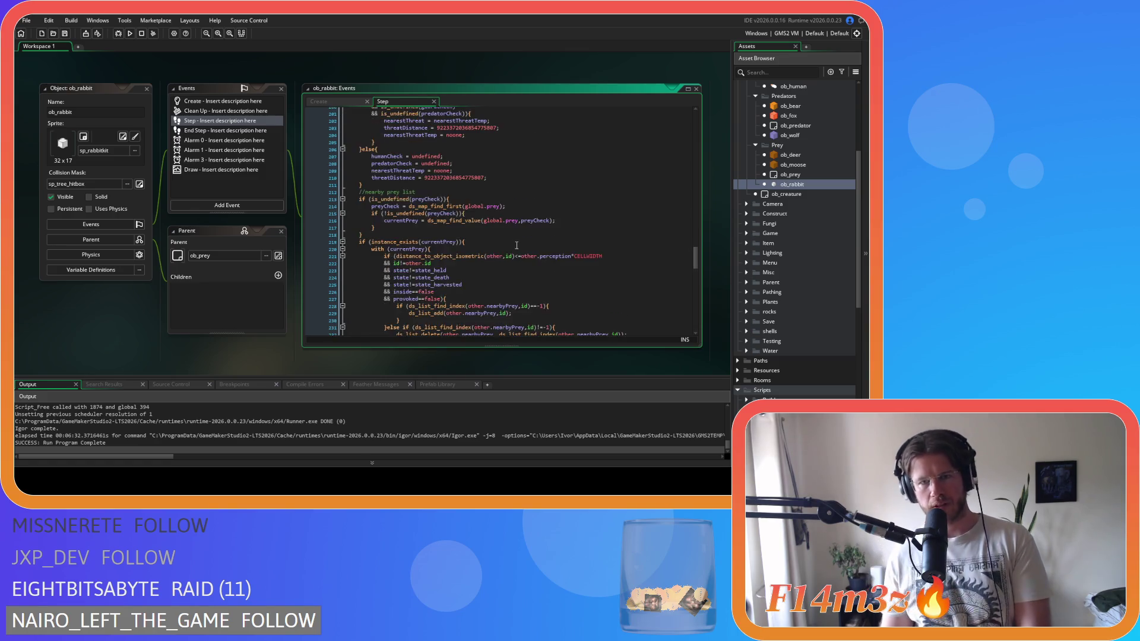
{"action": "scroll", "coordinate": [516, 245], "scroll_direction": "up", "scroll_amount": 20}
{"action": "scroll", "coordinate": [525, 242], "scroll_direction": "up", "scroll_amount": 13}
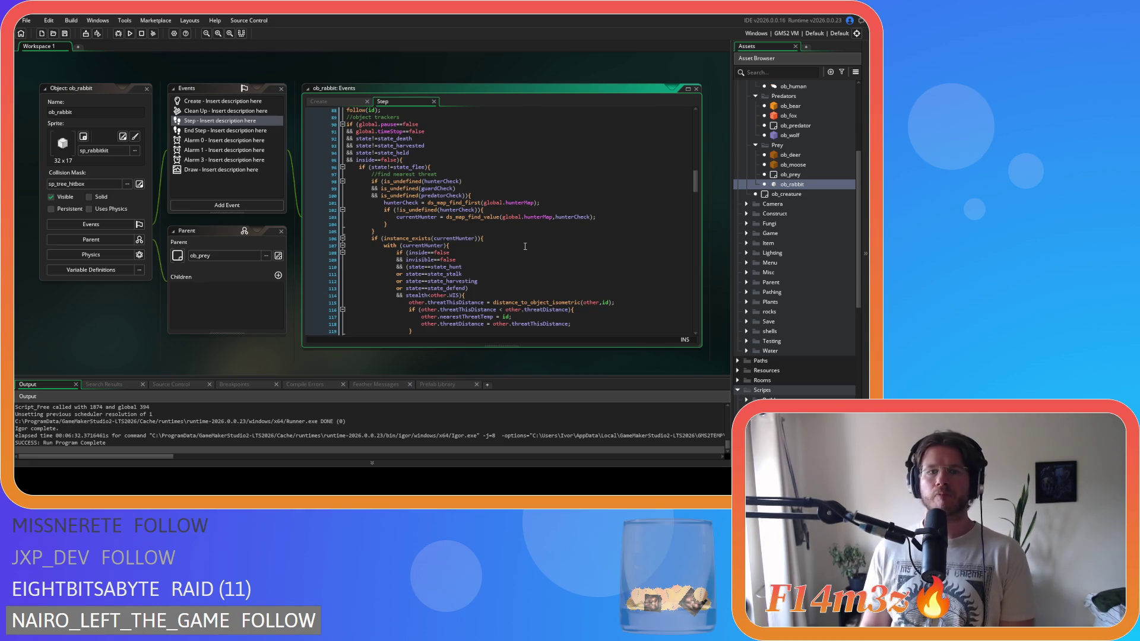
Step: Open ob_deer and scroll its Step code down to the autumn potential-mates loop
{"action": "double_click", "coordinate": [848, 153]}
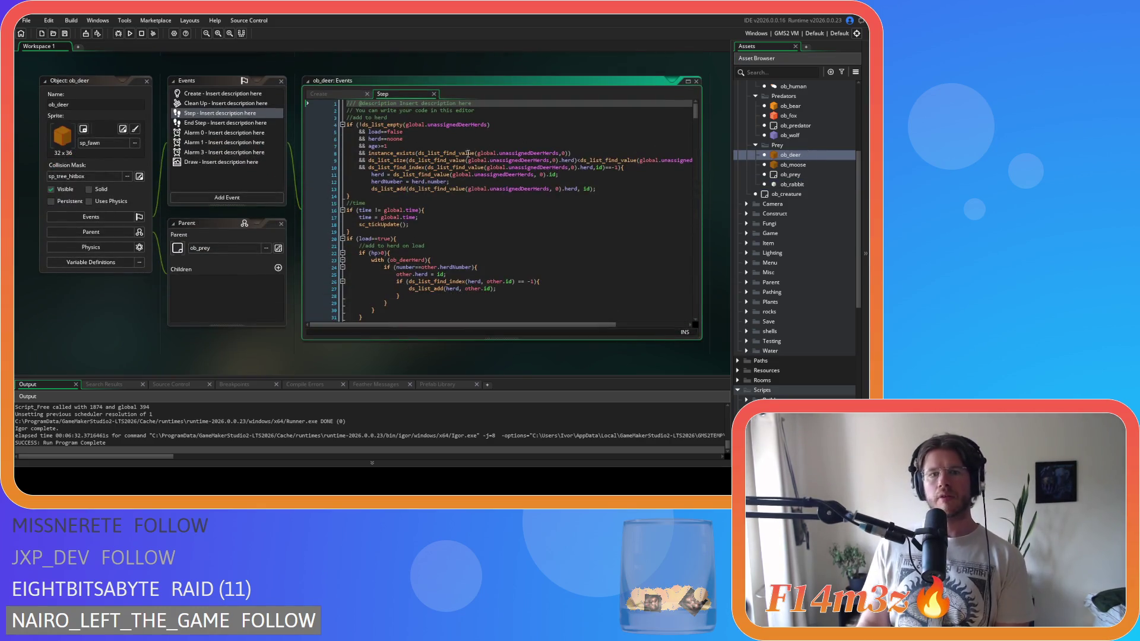
{"action": "scroll", "coordinate": [574, 162], "scroll_direction": "down", "scroll_amount": 10}
{"action": "scroll", "coordinate": [574, 162], "scroll_direction": "down", "scroll_amount": 20}
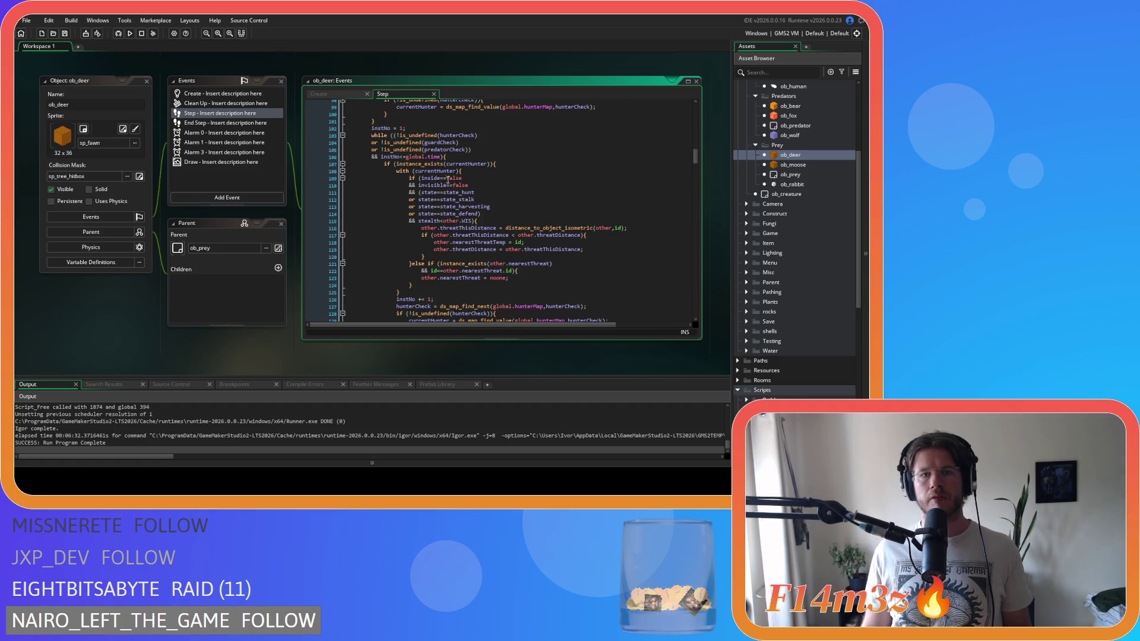
{"action": "scroll", "coordinate": [444, 161], "scroll_direction": "down", "scroll_amount": 5}
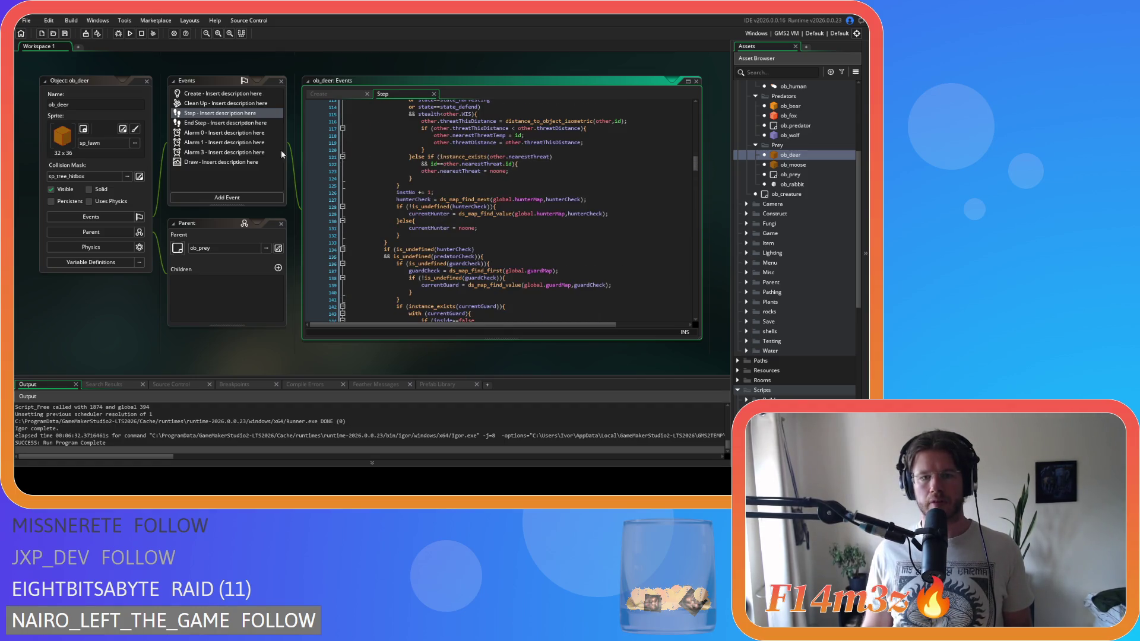
{"action": "scroll", "coordinate": [549, 160], "scroll_direction": "down", "scroll_amount": 20}
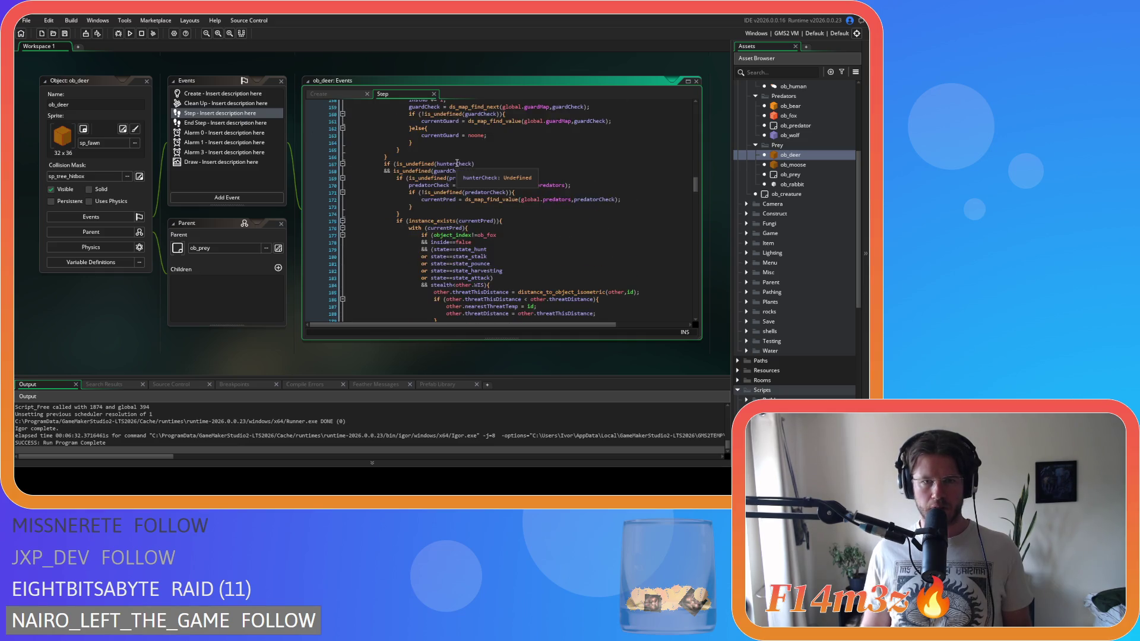
{"action": "scroll", "coordinate": [549, 161], "scroll_direction": "up", "scroll_amount": 6}
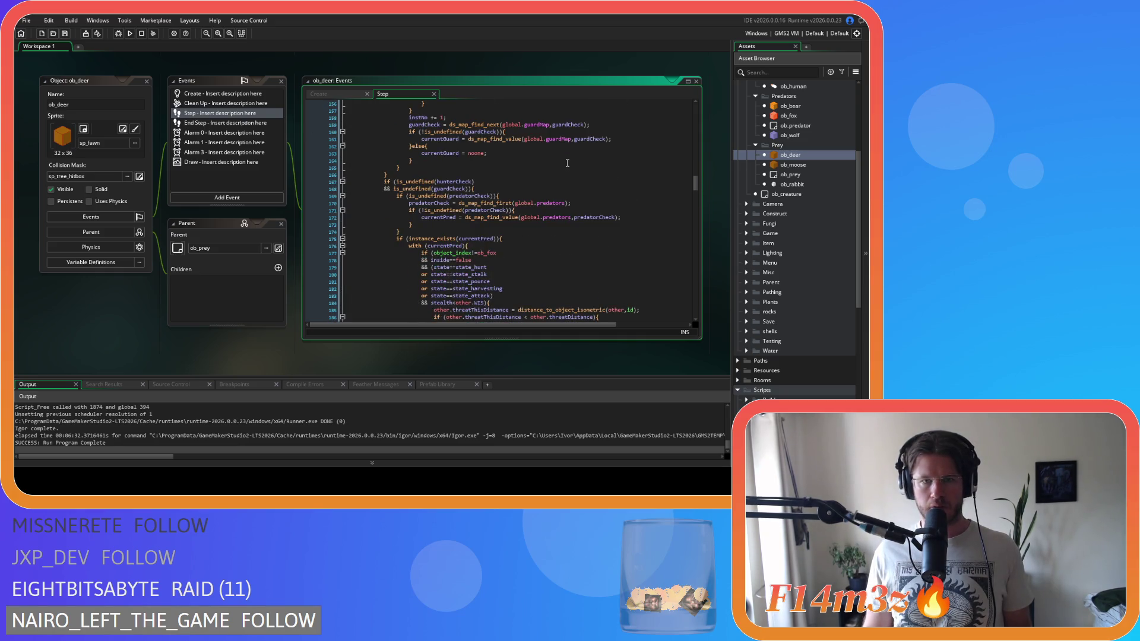
{"action": "scroll", "coordinate": [540, 175], "scroll_direction": "down", "scroll_amount": 17}
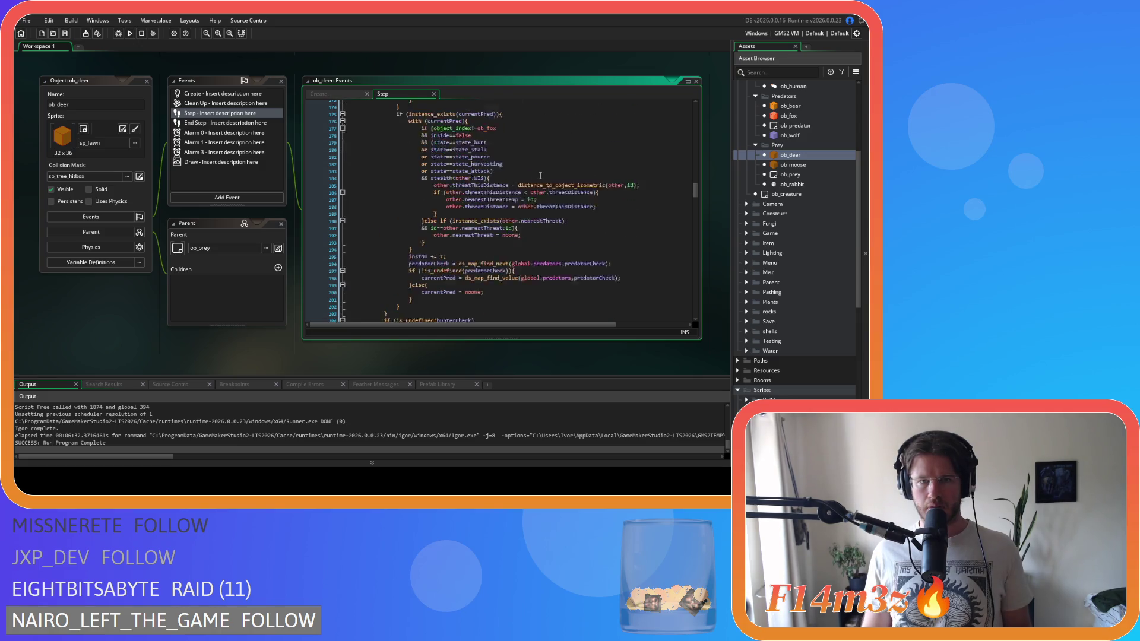
{"action": "scroll", "coordinate": [540, 176], "scroll_direction": "down", "scroll_amount": 5}
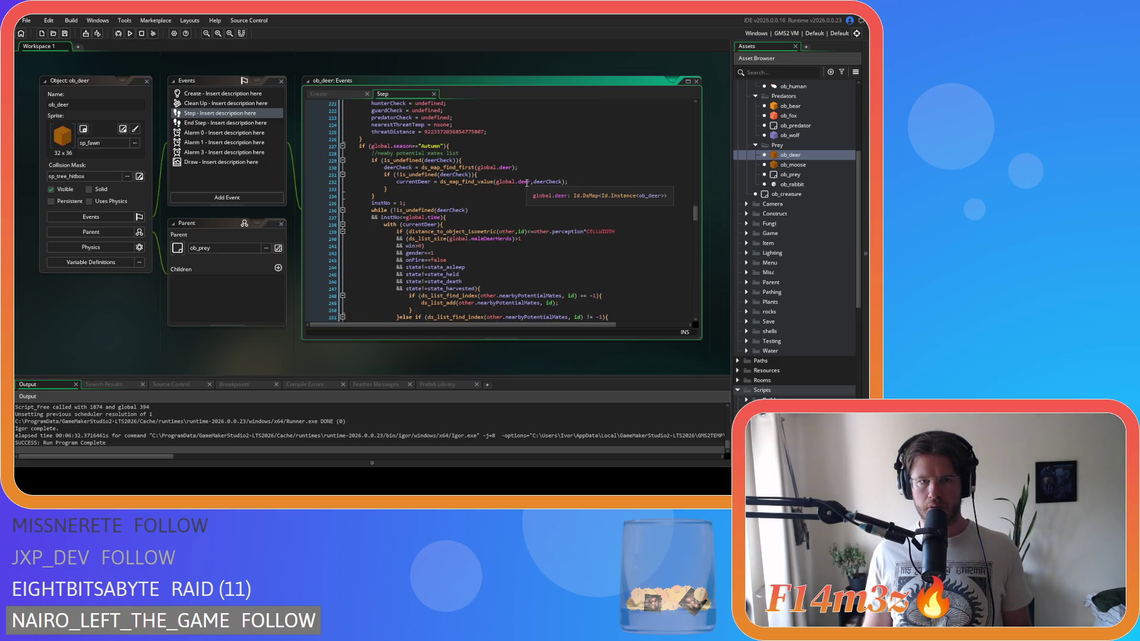
Step: Copy the while-loop header on lines 235–237, then close the ob_deer editor
{"action": "left_click_drag", "start_coordinate": [444, 217], "coordinate": [372, 203]}
{"action": "right_click", "coordinate": [381, 213]}
{"action": "left_click", "coordinate": [395, 224]}
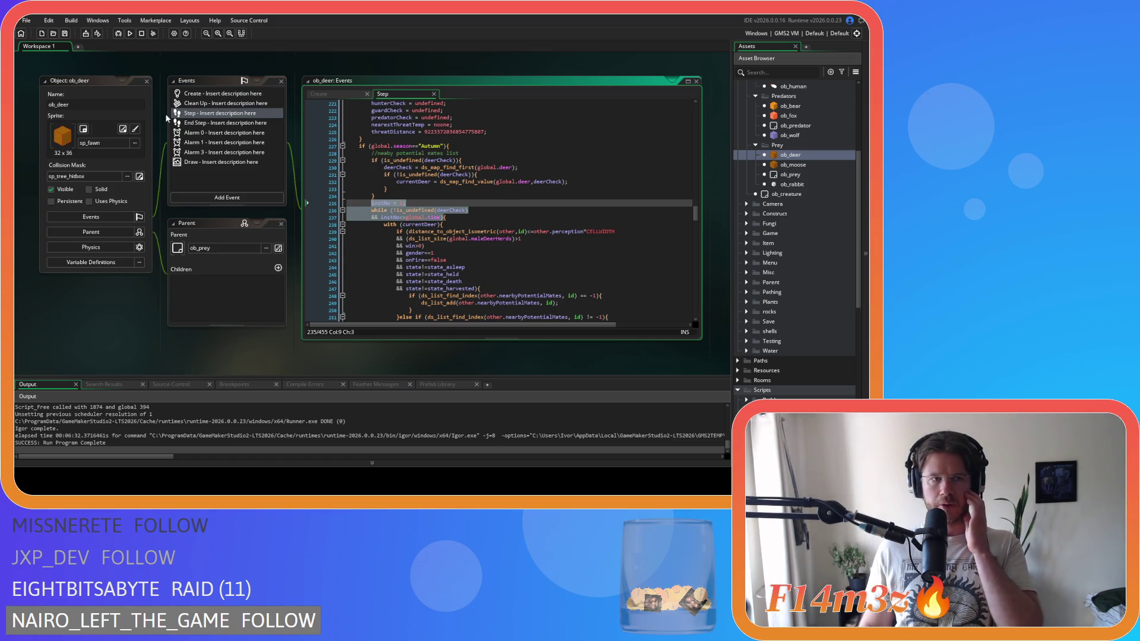
{"action": "left_click", "coordinate": [147, 81]}
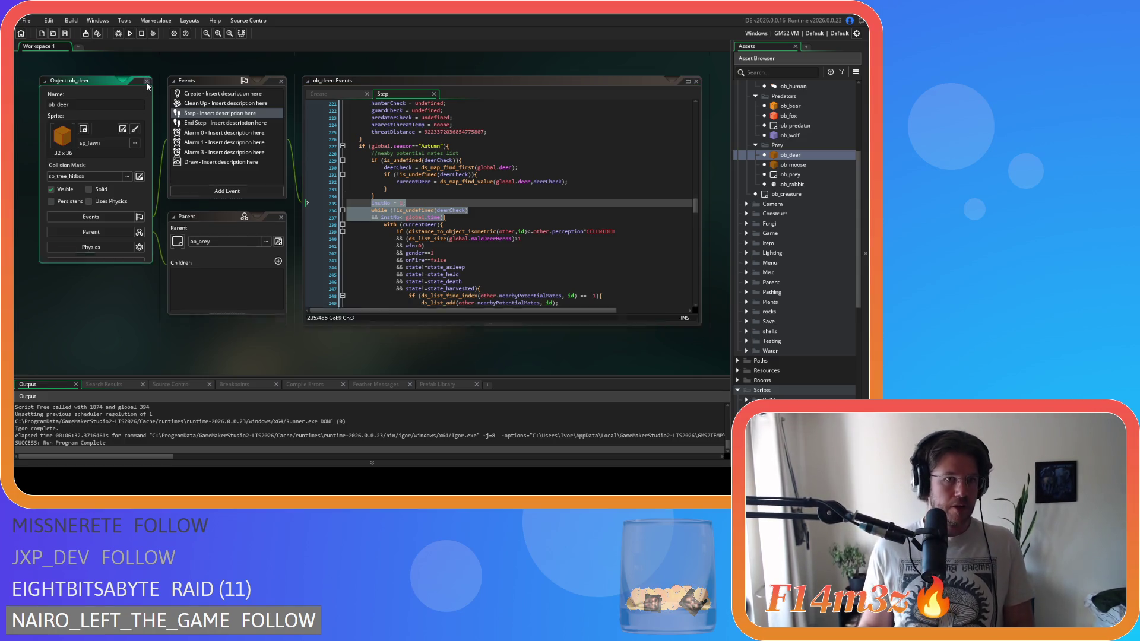
Step: Open ob_rabbit and scroll through its Step code's guard and predator threat checks
{"action": "left_click", "coordinate": [820, 184]}
{"action": "double_click", "coordinate": [817, 184]}
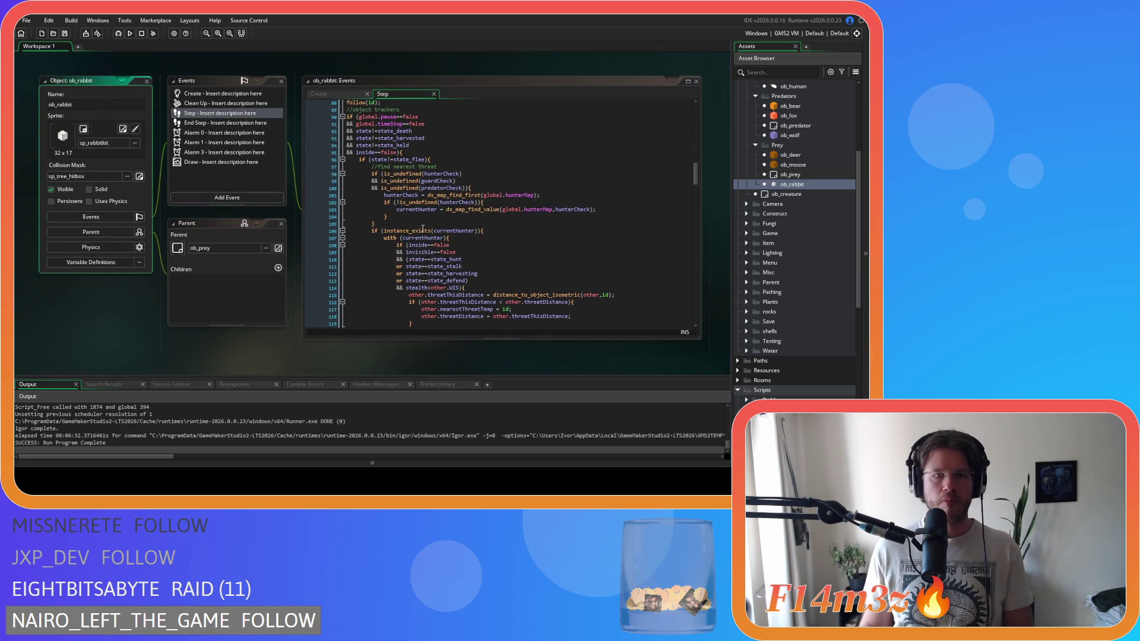
{"action": "left_click", "coordinate": [482, 230]}
{"action": "scroll", "coordinate": [540, 206], "scroll_direction": "down", "scroll_amount": 4}
{"action": "scroll", "coordinate": [540, 207], "scroll_direction": "down", "scroll_amount": 14}
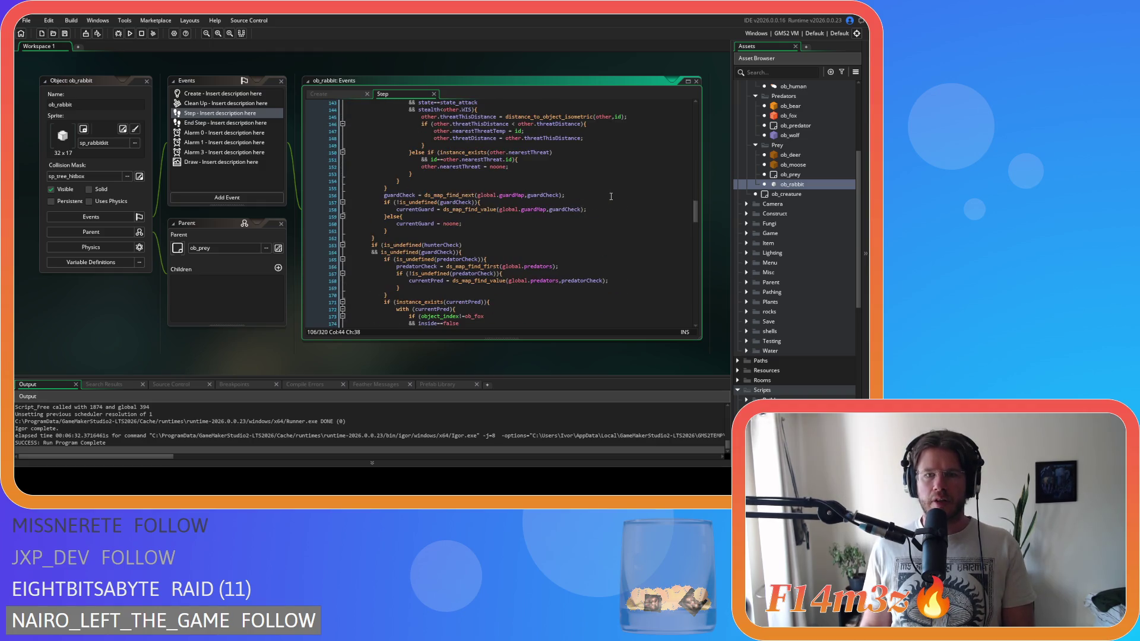
{"action": "scroll", "coordinate": [610, 196], "scroll_direction": "down", "scroll_amount": 4}
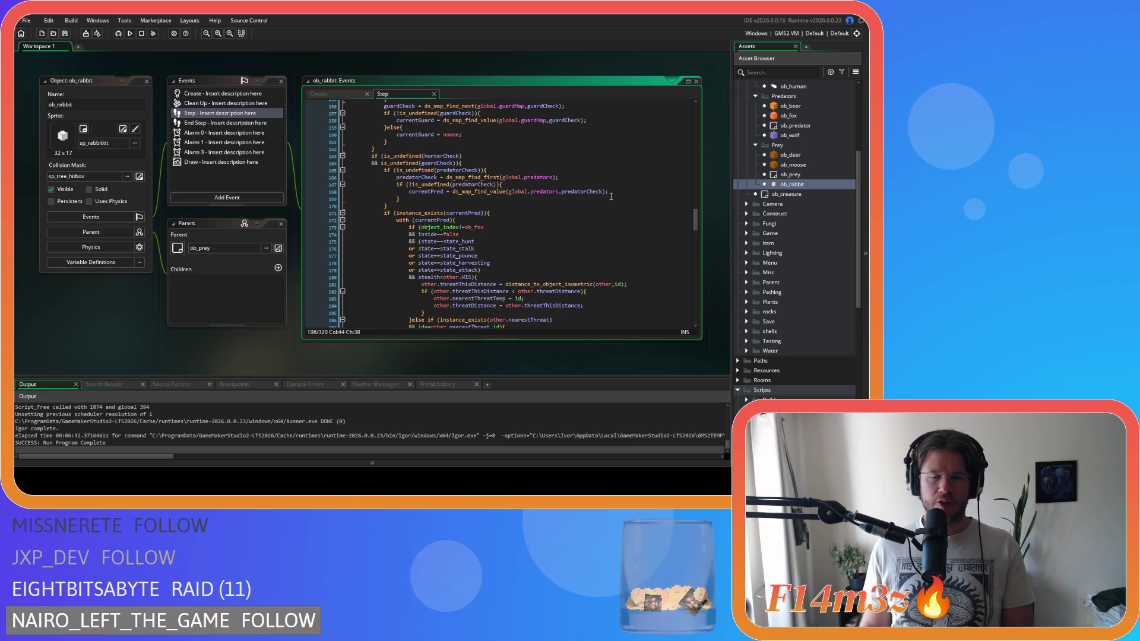
{"action": "scroll", "coordinate": [610, 196], "scroll_direction": "up", "scroll_amount": 16}
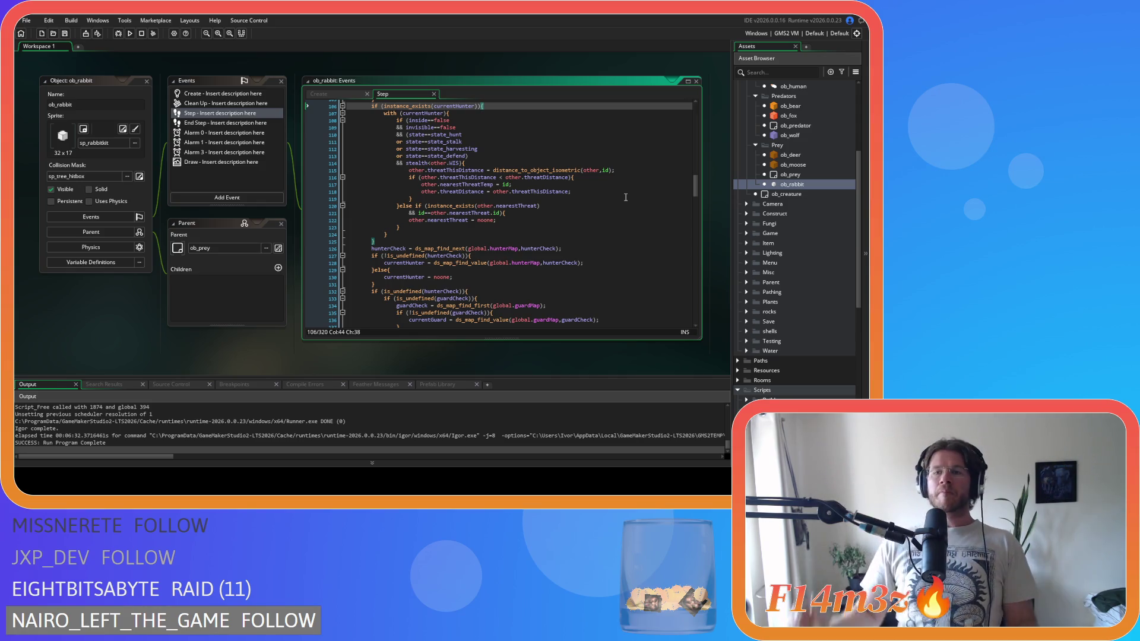
{"action": "double_click", "coordinate": [790, 155]}
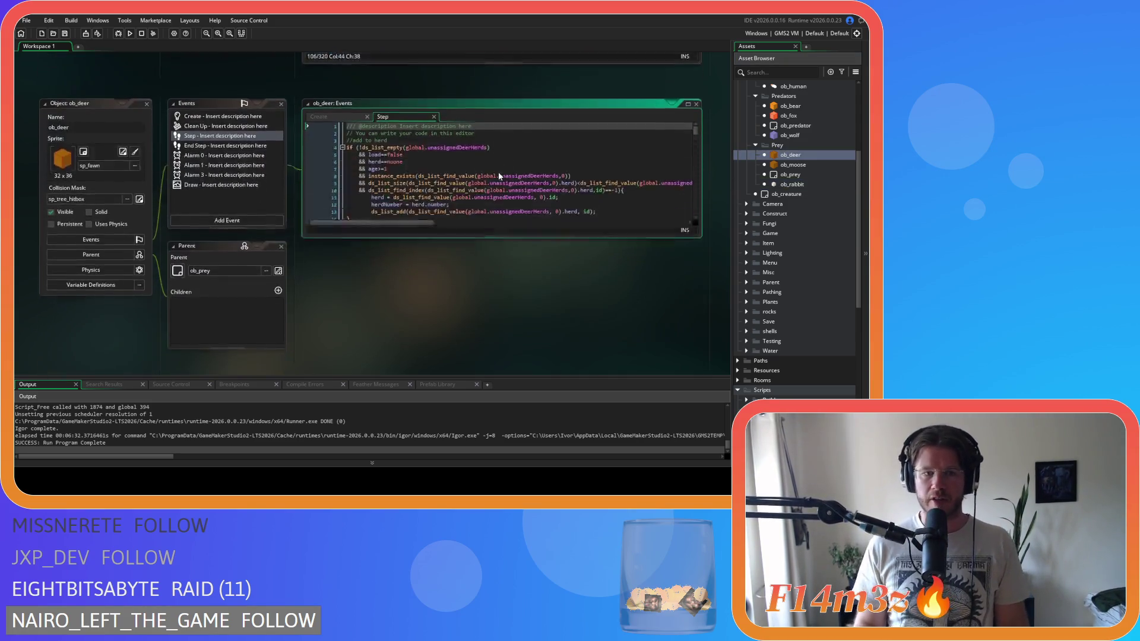
{"action": "scroll", "coordinate": [477, 131], "scroll_direction": "down", "scroll_amount": 20}
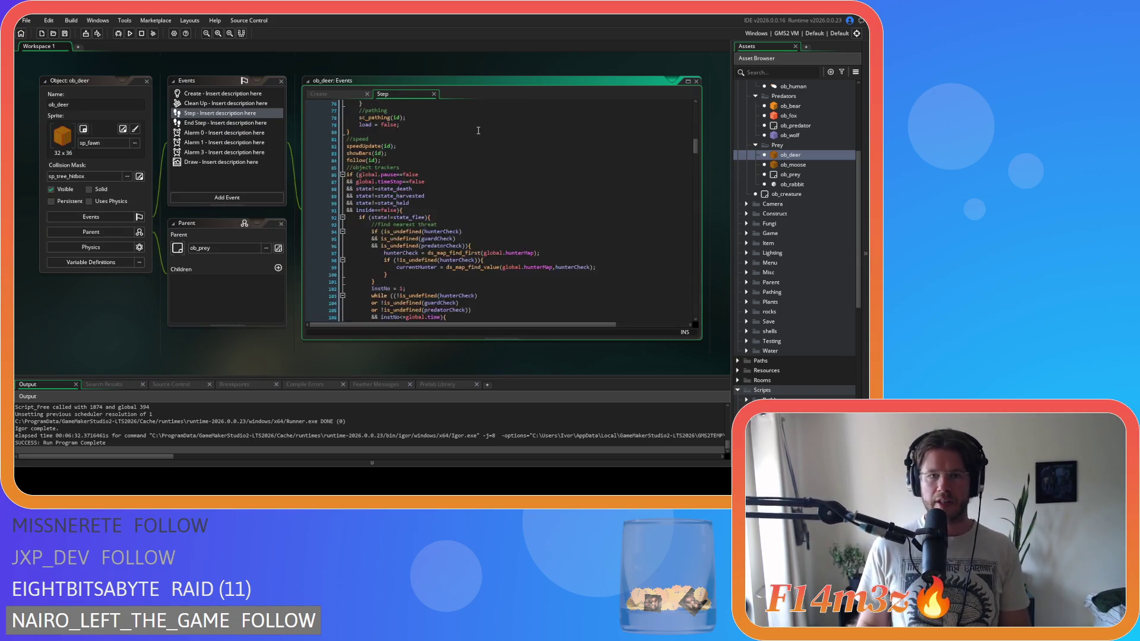
{"action": "scroll", "coordinate": [478, 131], "scroll_direction": "down", "scroll_amount": 4}
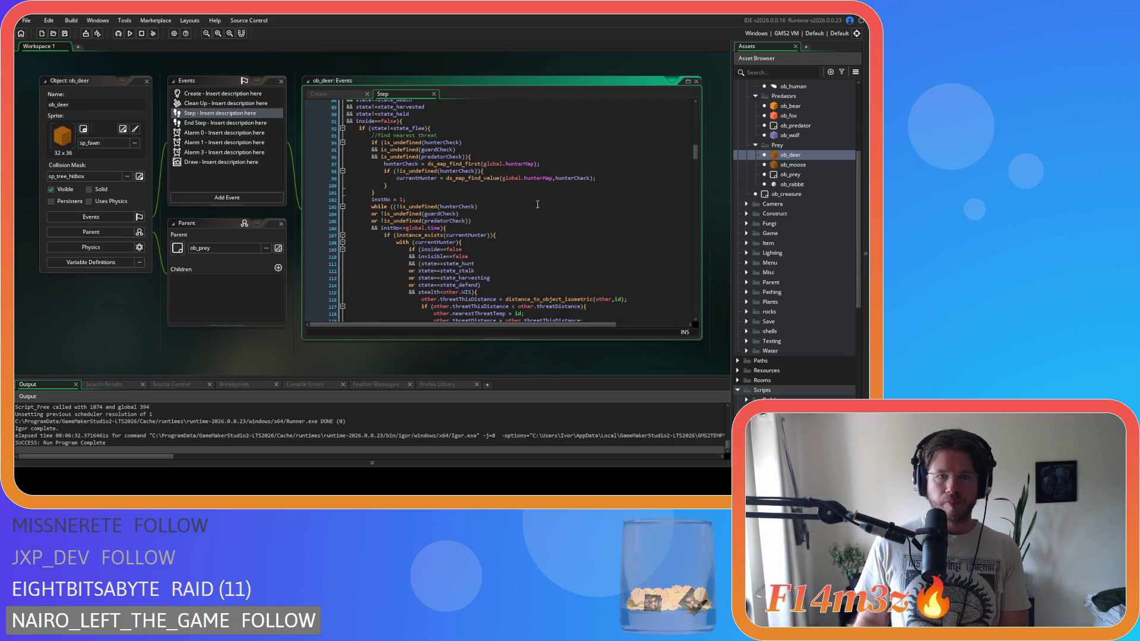
{"action": "left_click", "coordinate": [486, 135]}
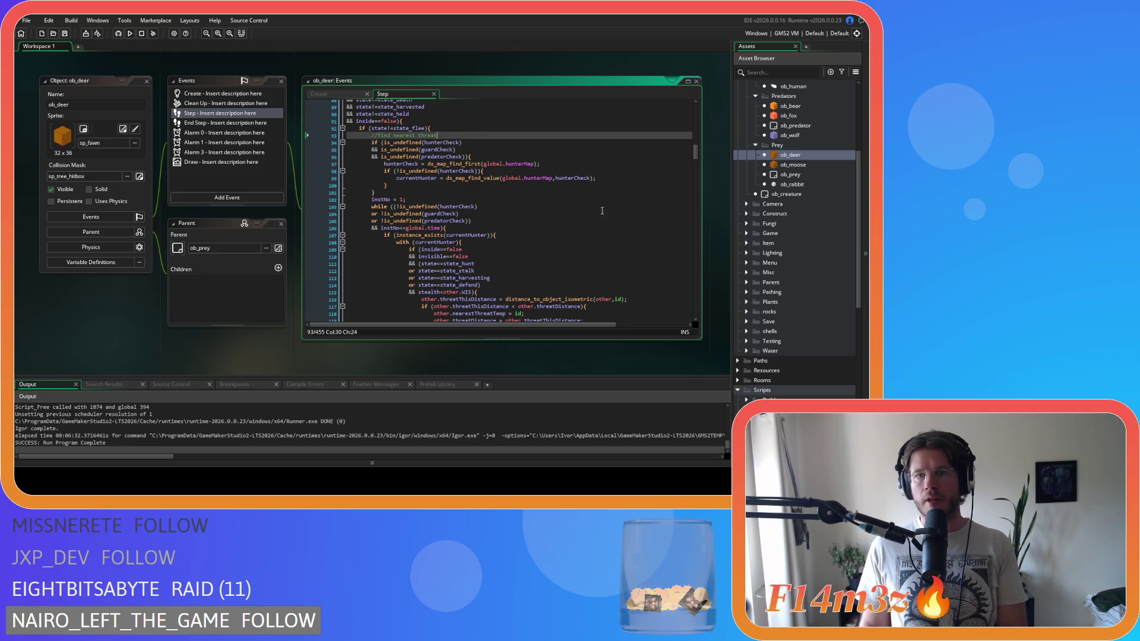
{"action": "left_click_drag", "start_coordinate": [367, 142], "coordinate": [493, 197]}
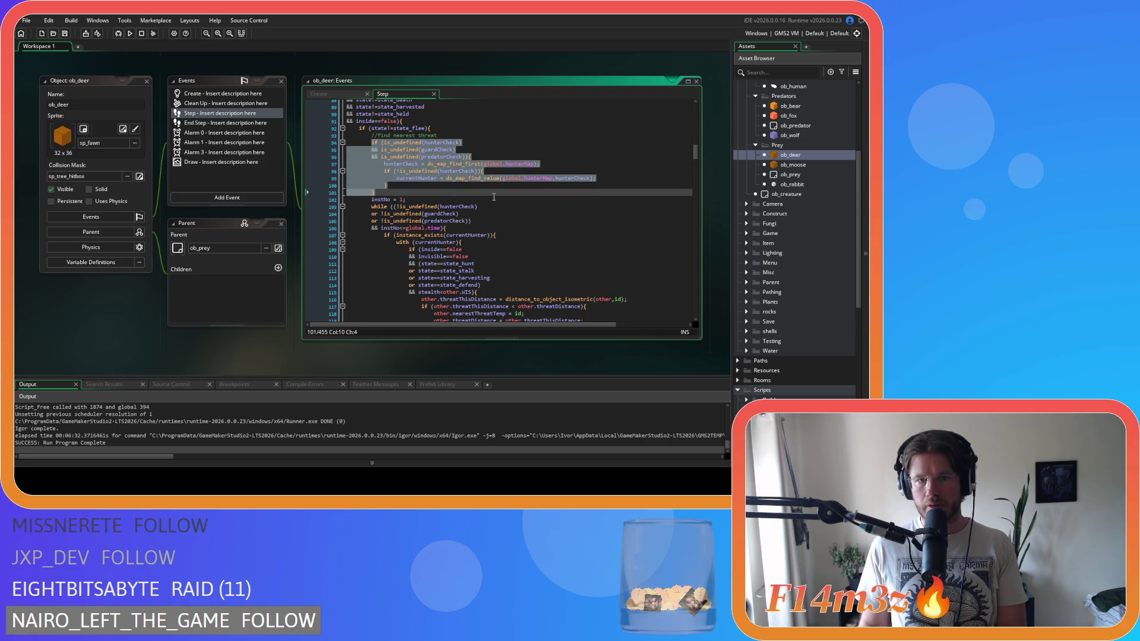
{"action": "scroll", "coordinate": [497, 196], "scroll_direction": "down", "scroll_amount": 8}
{"action": "left_click_drag", "start_coordinate": [493, 197], "coordinate": [507, 193]}
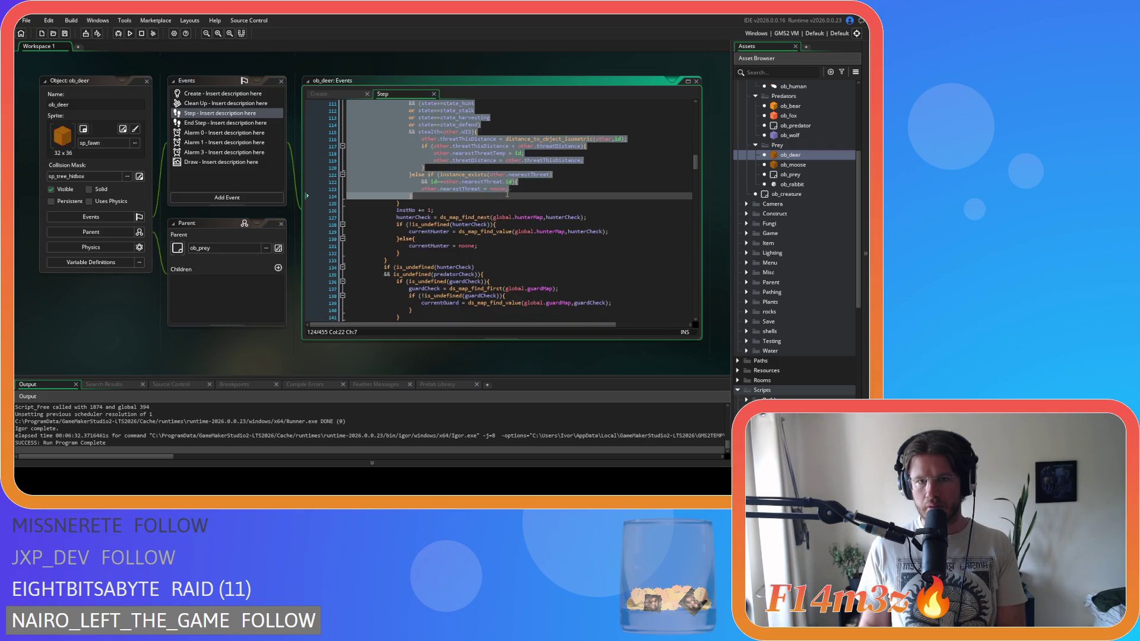
{"action": "scroll", "coordinate": [508, 193], "scroll_direction": "down", "scroll_amount": 3}
{"action": "left_click", "coordinate": [510, 196]}
{"action": "scroll", "coordinate": [567, 201], "scroll_direction": "down", "scroll_amount": 8}
{"action": "scroll", "coordinate": [567, 200], "scroll_direction": "down", "scroll_amount": 15}
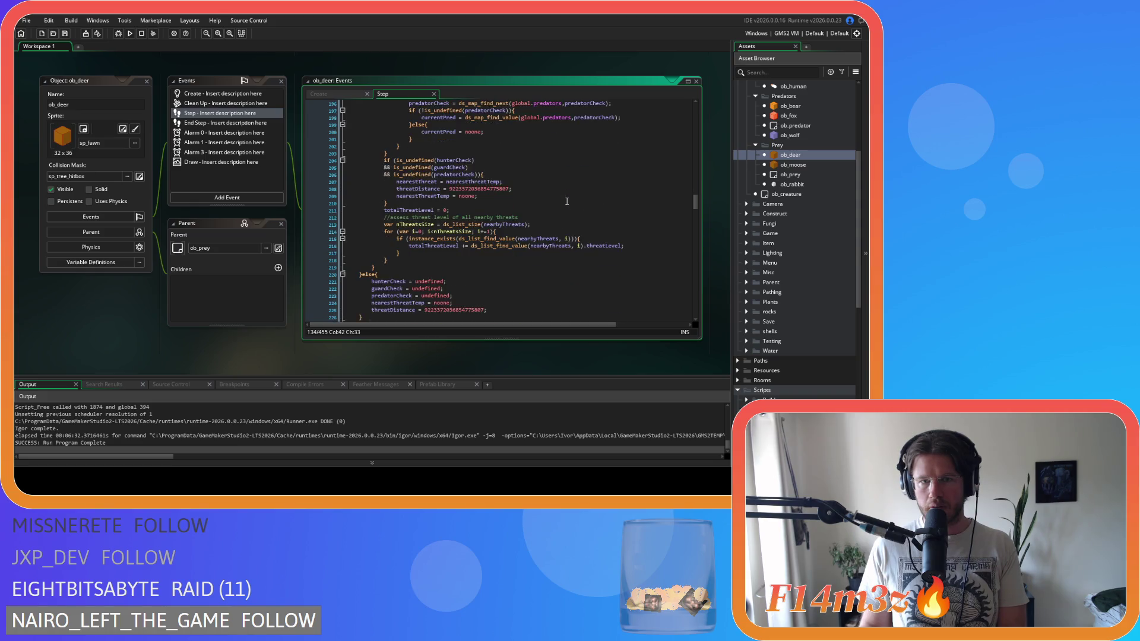
{"action": "scroll", "coordinate": [567, 201], "scroll_direction": "down", "scroll_amount": 2}
{"action": "left_click", "coordinate": [555, 230], "text": "shift"}
{"action": "mouse_move", "coordinate": [555, 230]}
{"action": "left_mouse_down"}
{"action": "mouse_move", "coordinate": [543, 264]}
{"action": "mouse_move", "coordinate": [540, 215]}
{"action": "left_mouse_up"}
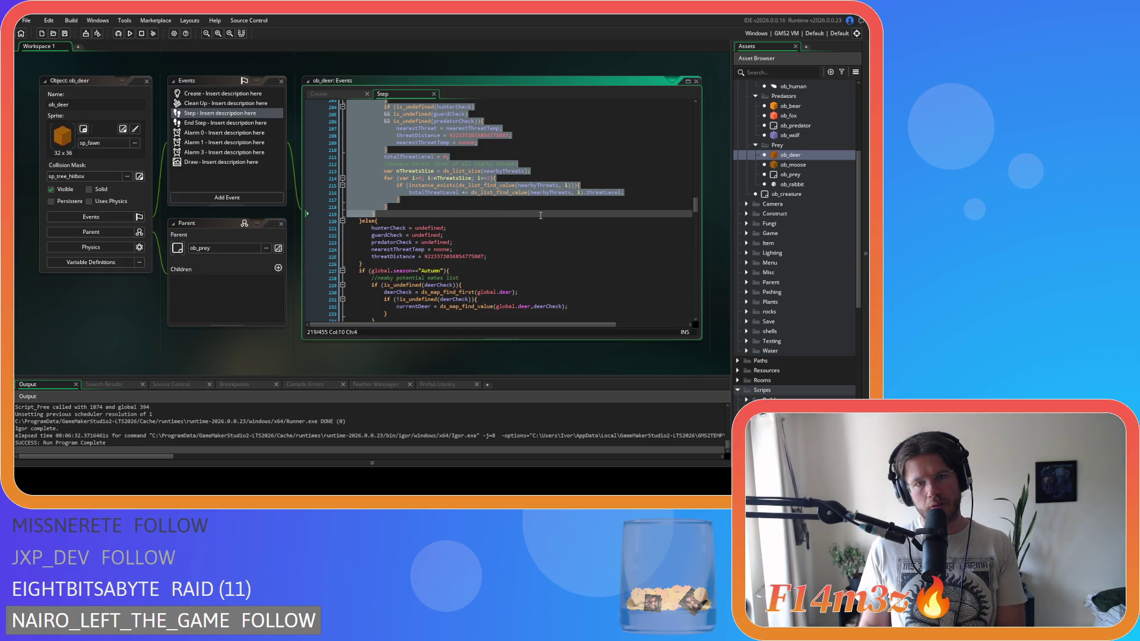
{"action": "right_click", "coordinate": [388, 172]}
{"action": "left_click", "coordinate": [409, 185]}
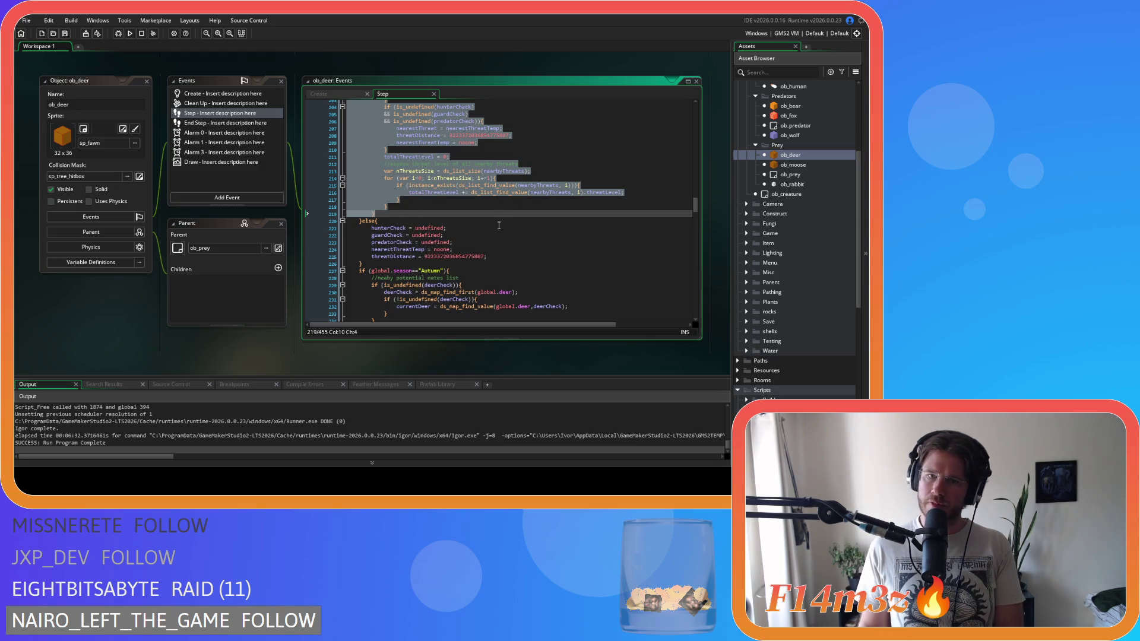
{"action": "scroll", "coordinate": [483, 212], "scroll_direction": "up", "scroll_amount": 2}
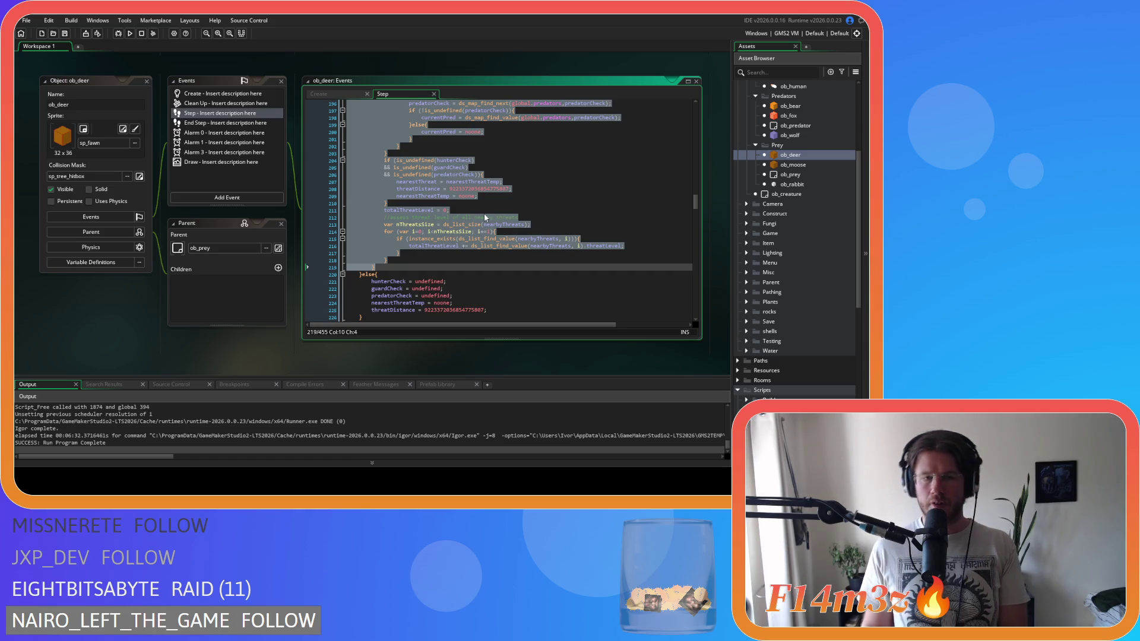
{"action": "left_click", "coordinate": [502, 247]}
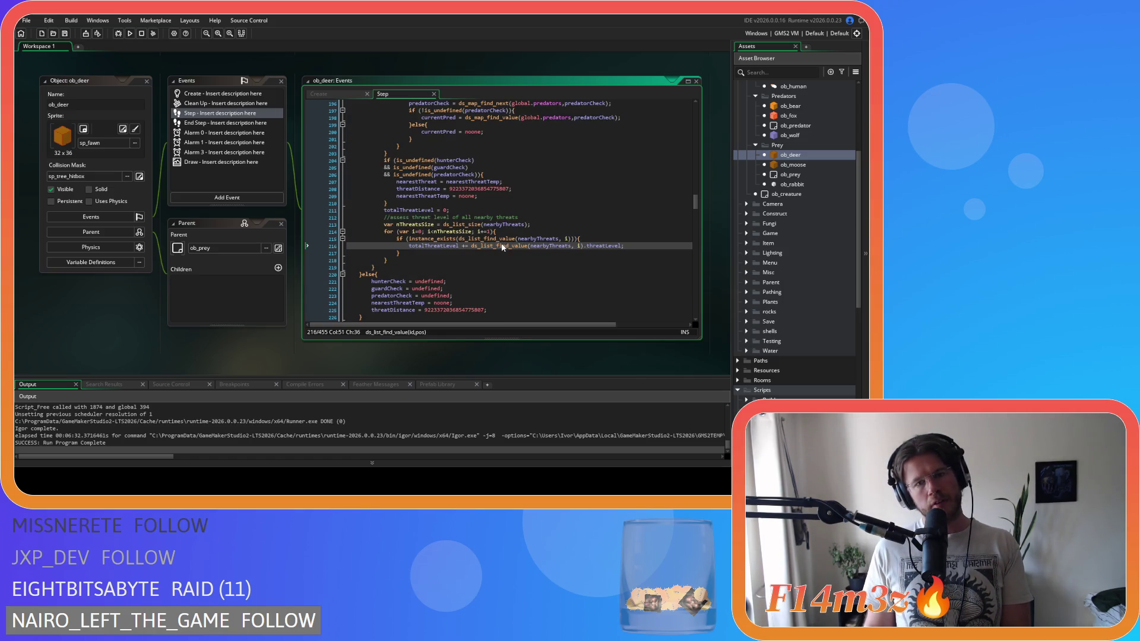
{"action": "key", "text": "Down"}
{"action": "key", "text": "Down"}
{"action": "key", "text": "Down"}
{"action": "key", "text": "Home"}
{"action": "scroll", "coordinate": [495, 249], "scroll_direction": "up", "scroll_amount": 20}
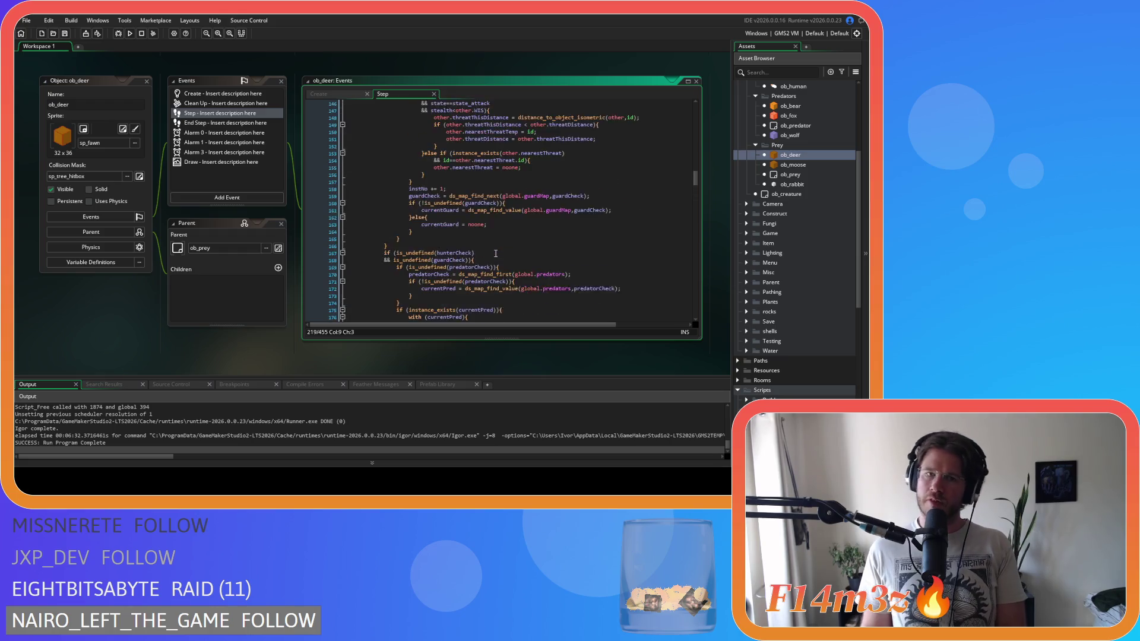
{"action": "scroll", "coordinate": [495, 254], "scroll_direction": "up", "scroll_amount": 10}
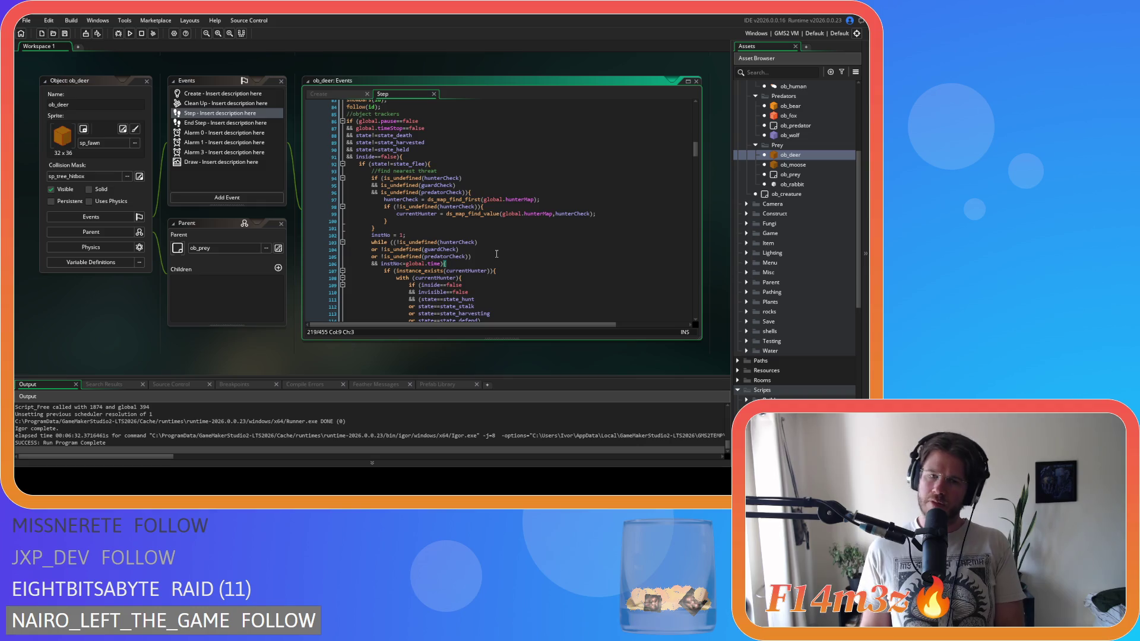
{"action": "scroll", "coordinate": [496, 253], "scroll_direction": "down", "scroll_amount": 20}
{"action": "scroll", "coordinate": [492, 243], "scroll_direction": "down", "scroll_amount": 6}
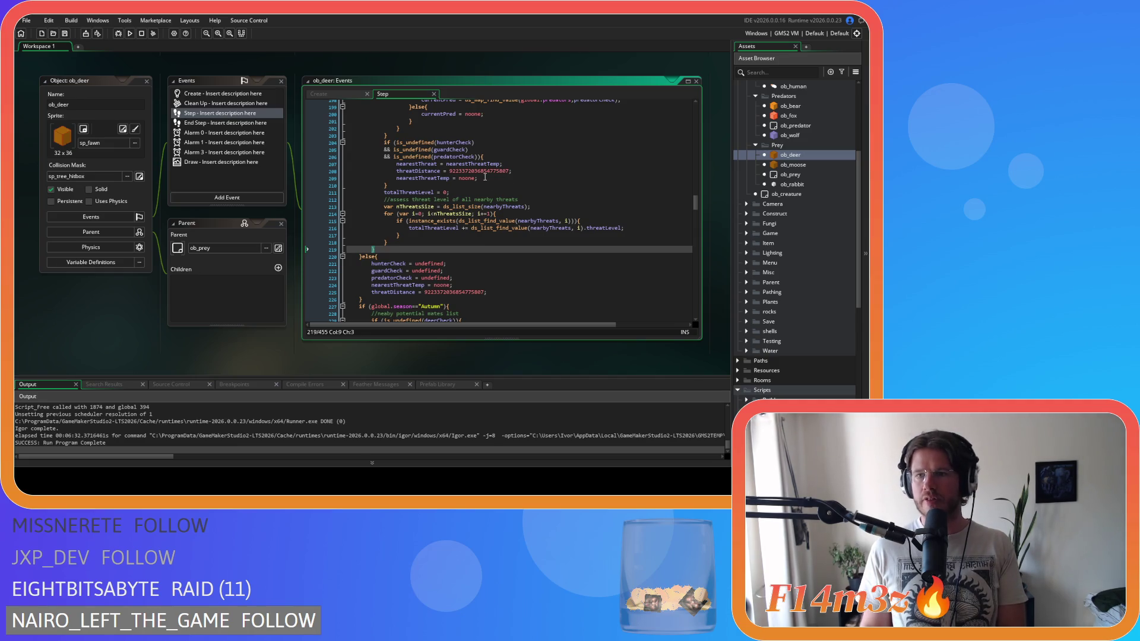
Step: Move the totalThreatLevel tally block inside the preceding if block, indent it, and save
{"action": "left_click", "coordinate": [522, 200]}
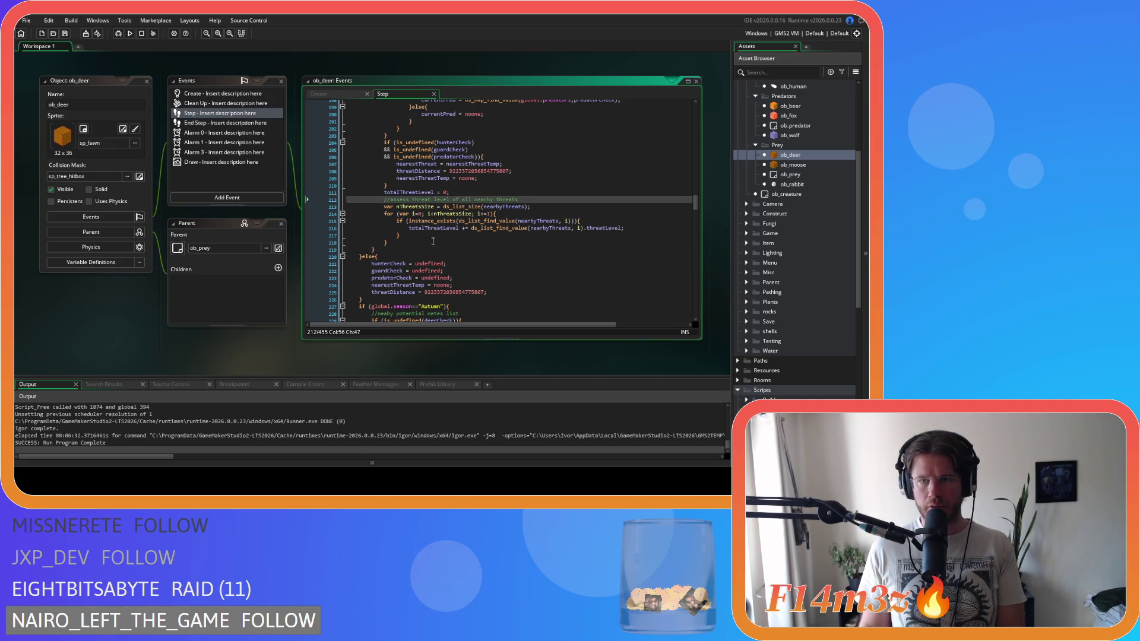
{"action": "left_click_drag", "start_coordinate": [400, 243], "coordinate": [386, 193]}
{"action": "key", "text": "Up"}
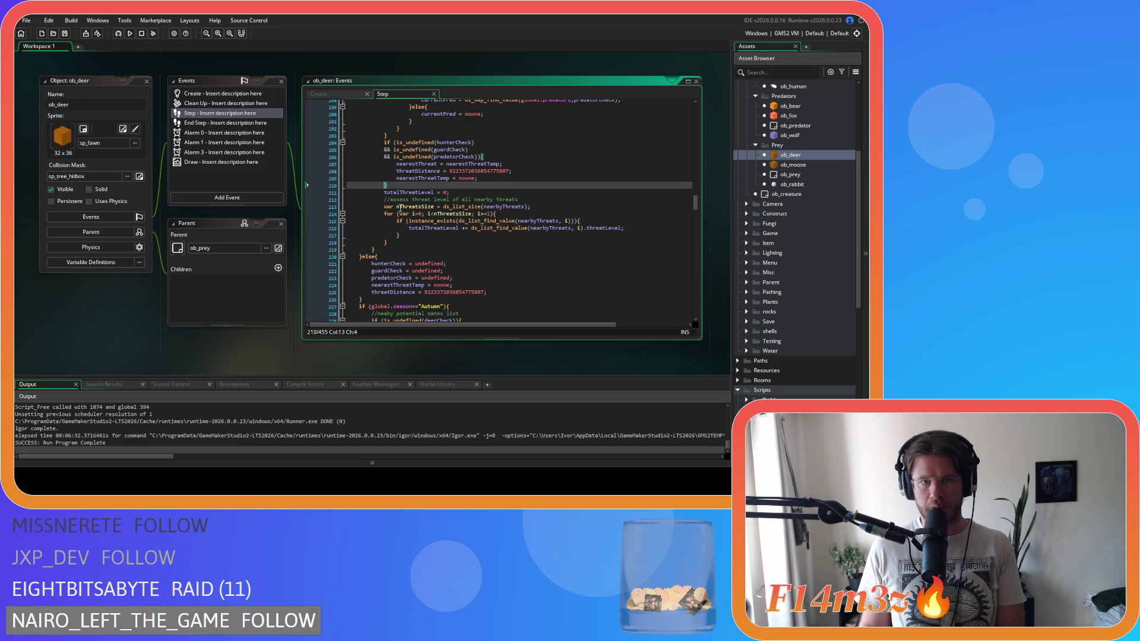
{"action": "left_click_drag", "start_coordinate": [401, 244], "coordinate": [384, 193]}
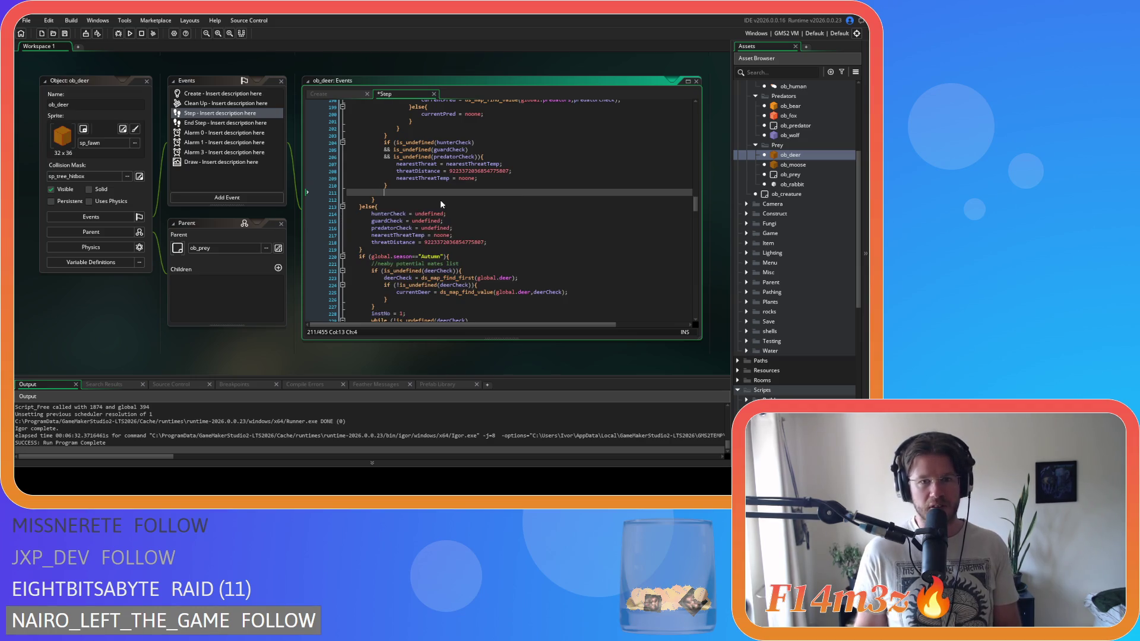
{"action": "key", "text": "BackSpace"}
{"action": "key", "text": "BackSpace"}
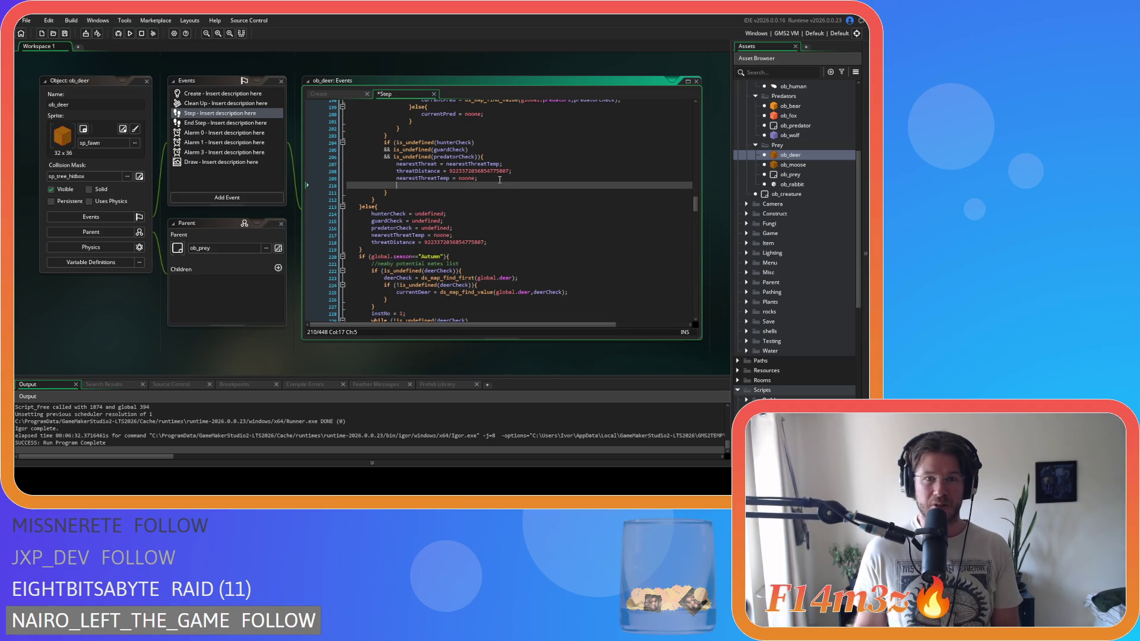
{"action": "type", "text": "totalThreatLevel = 0; \t\t\t//assess threat level of all nearby threats \t\t\tvar nThreatsSize = ds_list_size(nearbyThreats); \t\t\tfor (var i=0; i<nThreatsSize; i+=1){ \t\t\t\tif (instance_exists(ds_list_find_value(nearbyThreats, i))){ \t\t\t\t\ttotalThreatLevel += ds_list_find_value(nearbyThreats, i).threatLevel; \t\t\t\t} \t\t\t}"}
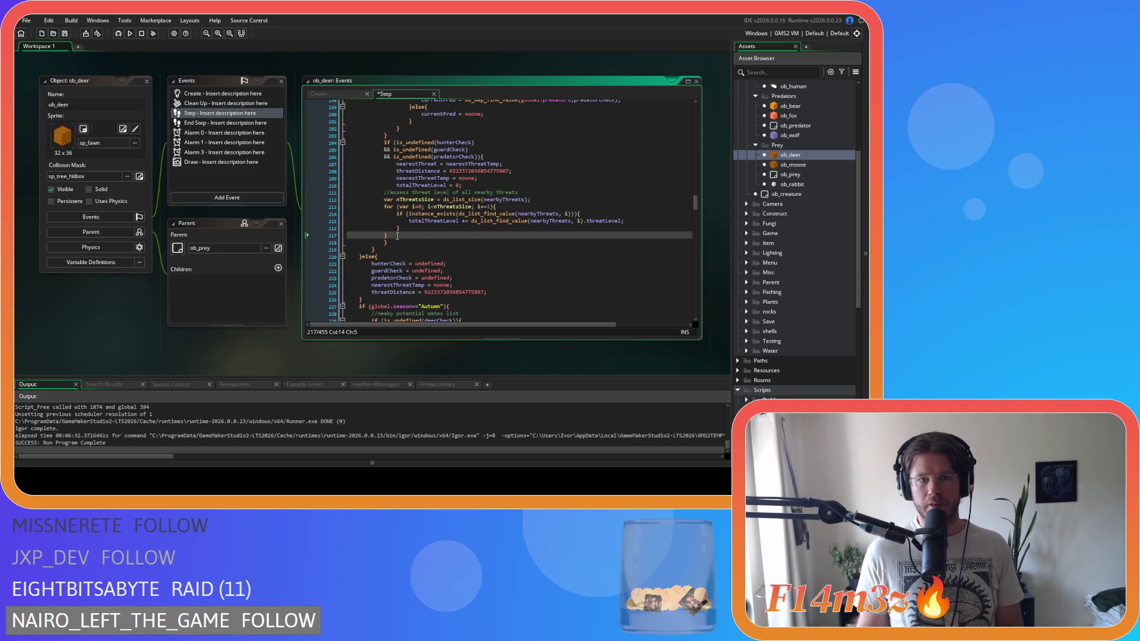
{"action": "left_click_drag", "start_coordinate": [397, 235], "coordinate": [350, 192]}
{"action": "key", "text": "Tab"}
{"action": "key", "text": "ctrl+s"}
Step: Check the moved tally loop's closing brace and the threat assessment lines around it
{"action": "left_click", "coordinate": [520, 243]}
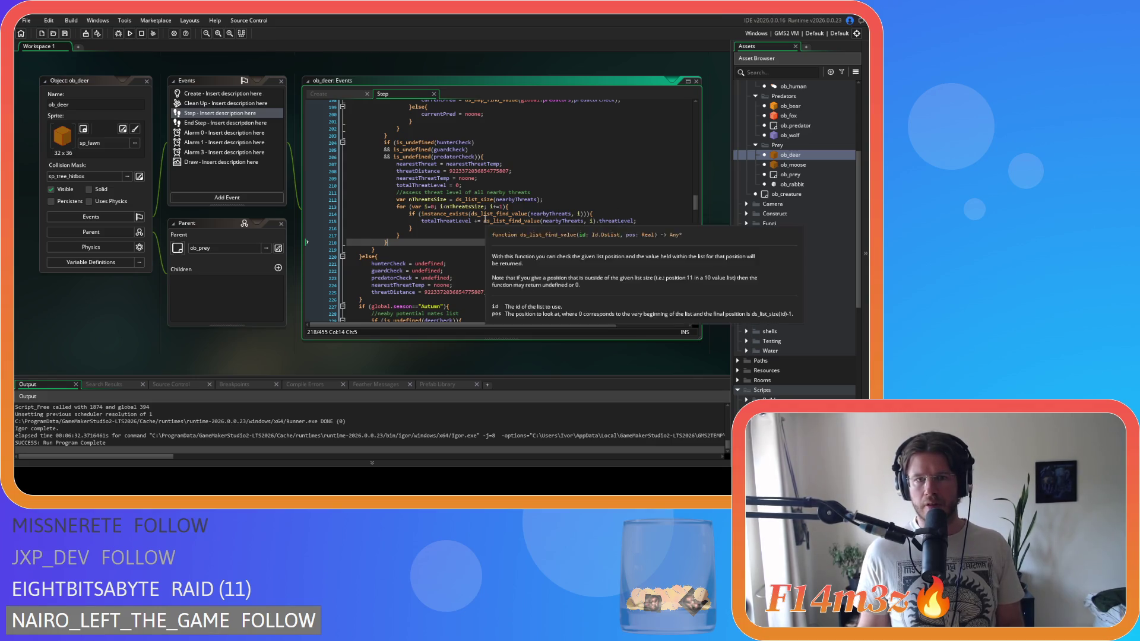
{"action": "left_click", "coordinate": [463, 234]}
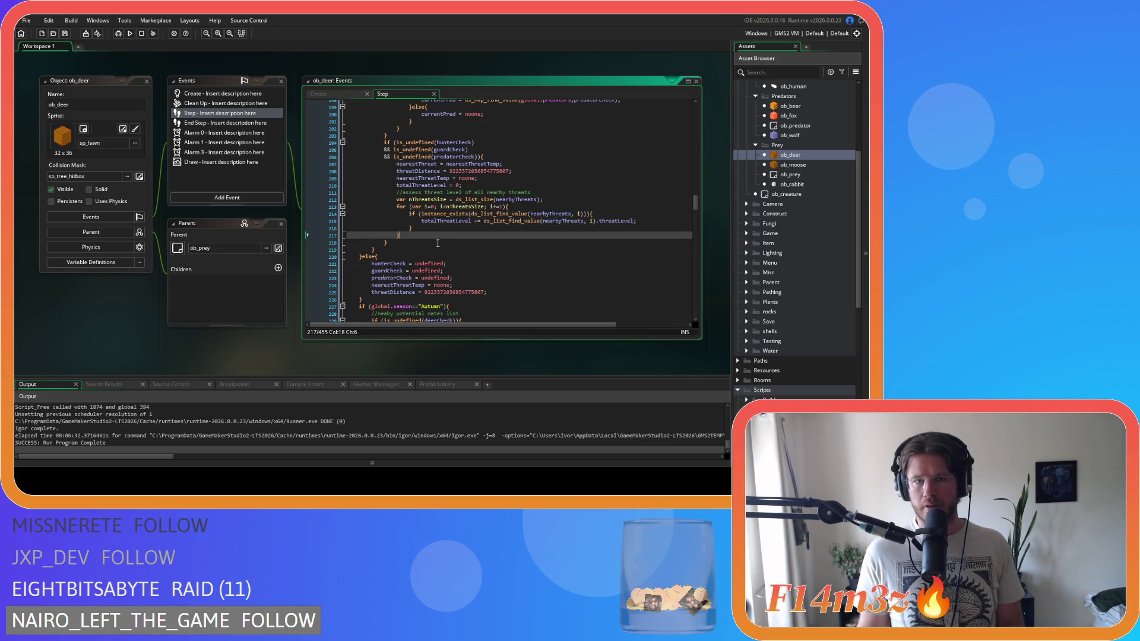
{"action": "left_click", "coordinate": [434, 192]}
{"action": "key", "text": "Up"}
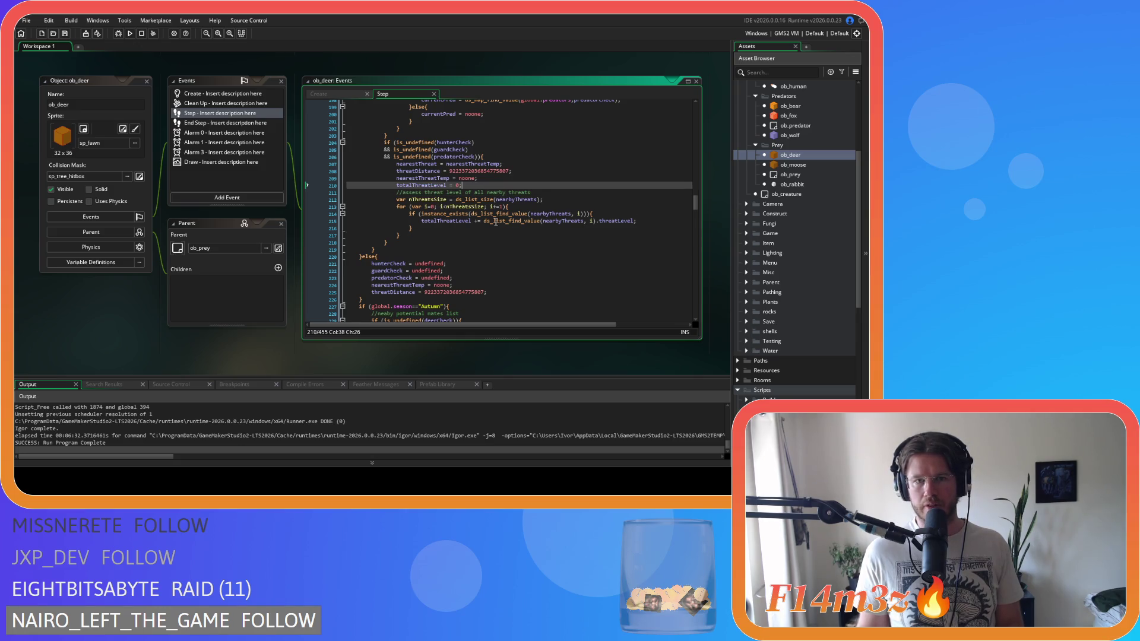
{"action": "left_click", "coordinate": [496, 226]}
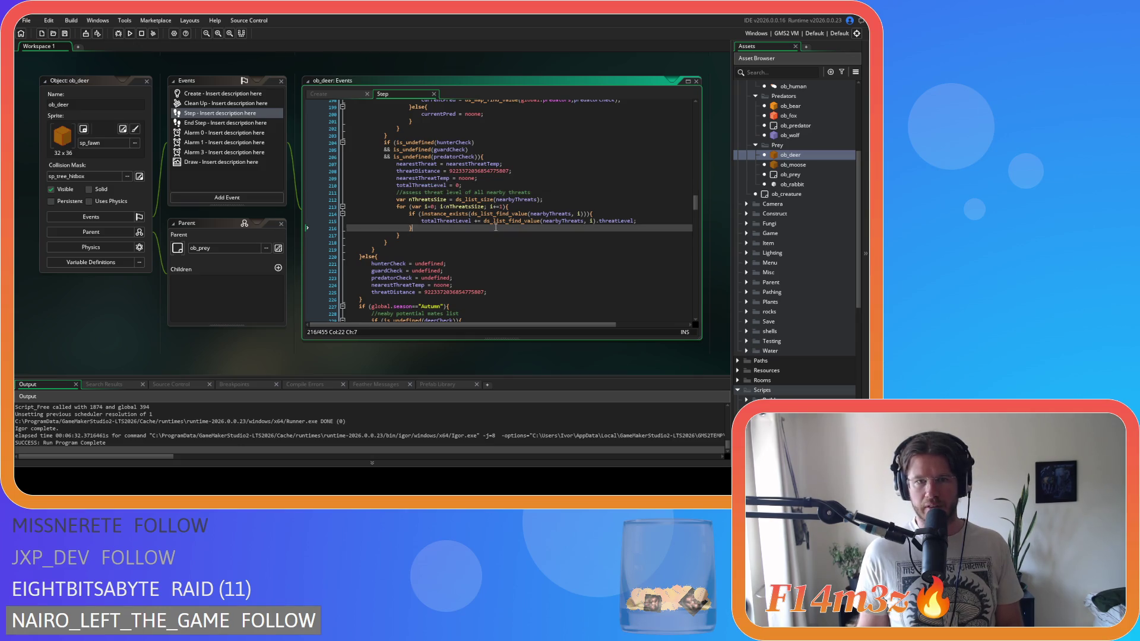
Step: Open ob_moose, then ob_deer and ob_rabbit, scrolling their Step code to compare
{"action": "double_click", "coordinate": [759, 164]}
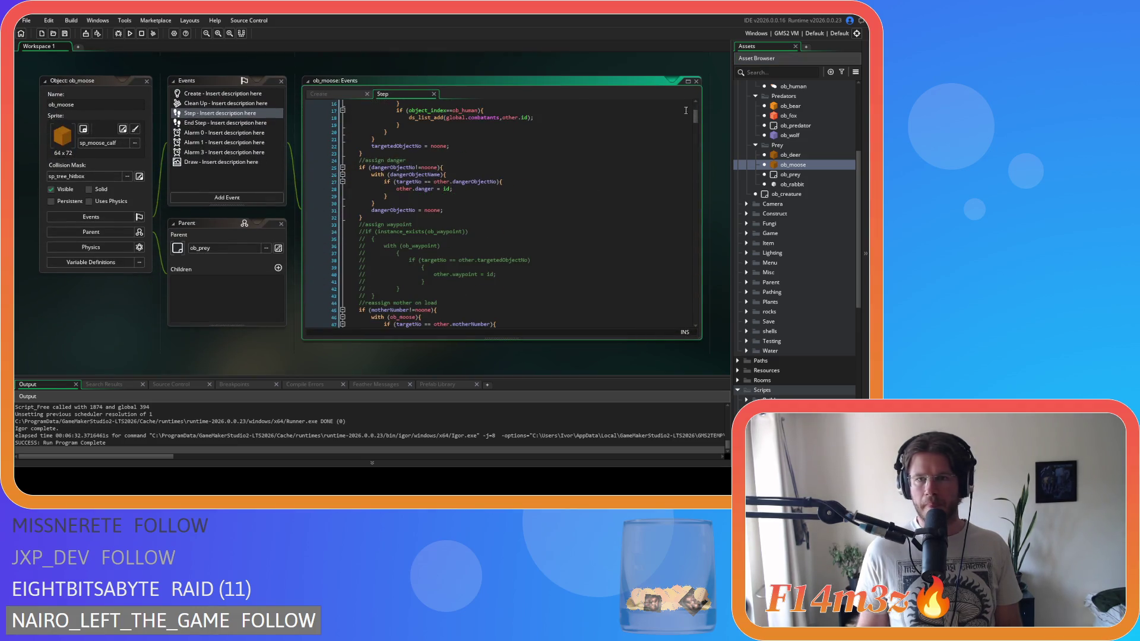
{"action": "left_click_drag", "start_coordinate": [695, 116], "coordinate": [695, 153]}
{"action": "scroll", "coordinate": [620, 181], "scroll_direction": "down", "scroll_amount": 20}
{"action": "scroll", "coordinate": [616, 170], "scroll_direction": "down", "scroll_amount": 6}
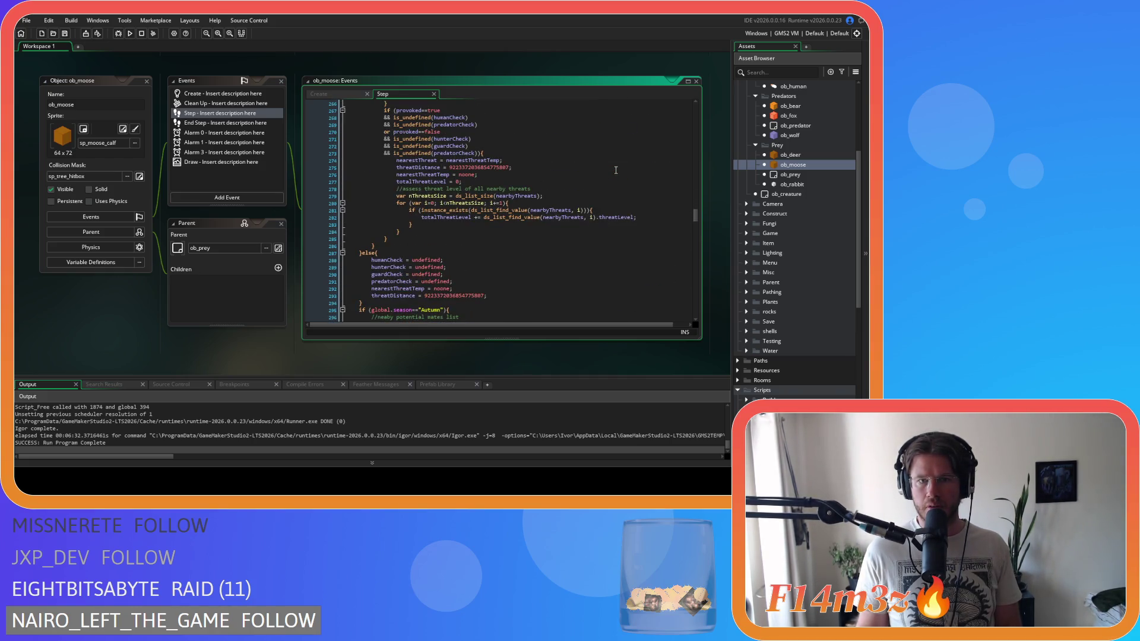
{"action": "double_click", "coordinate": [792, 155]}
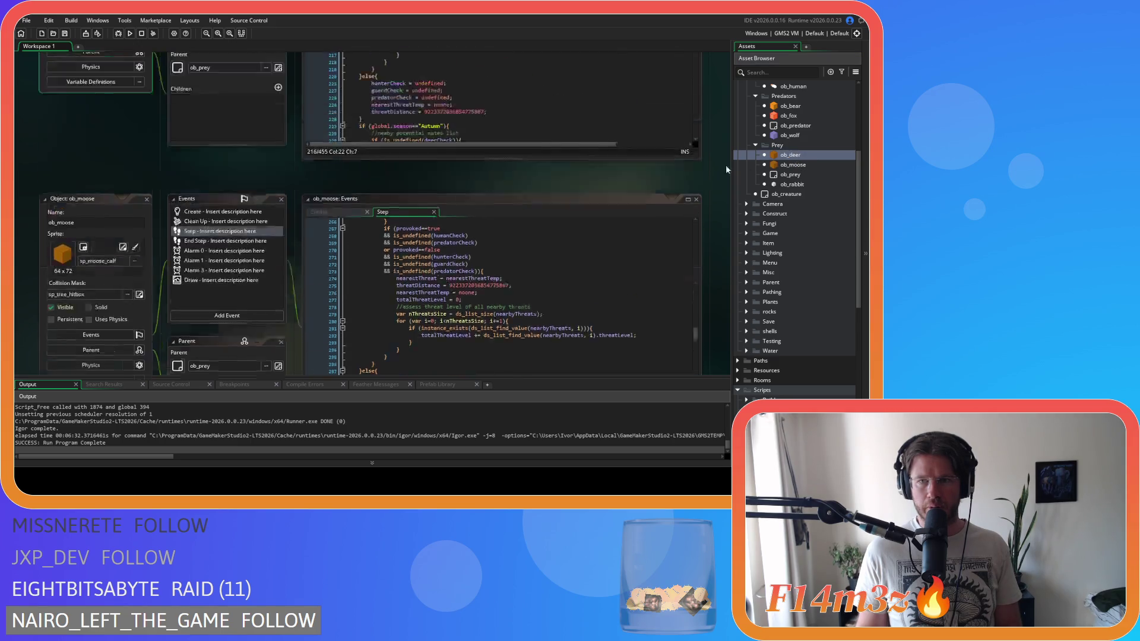
{"action": "double_click", "coordinate": [797, 185]}
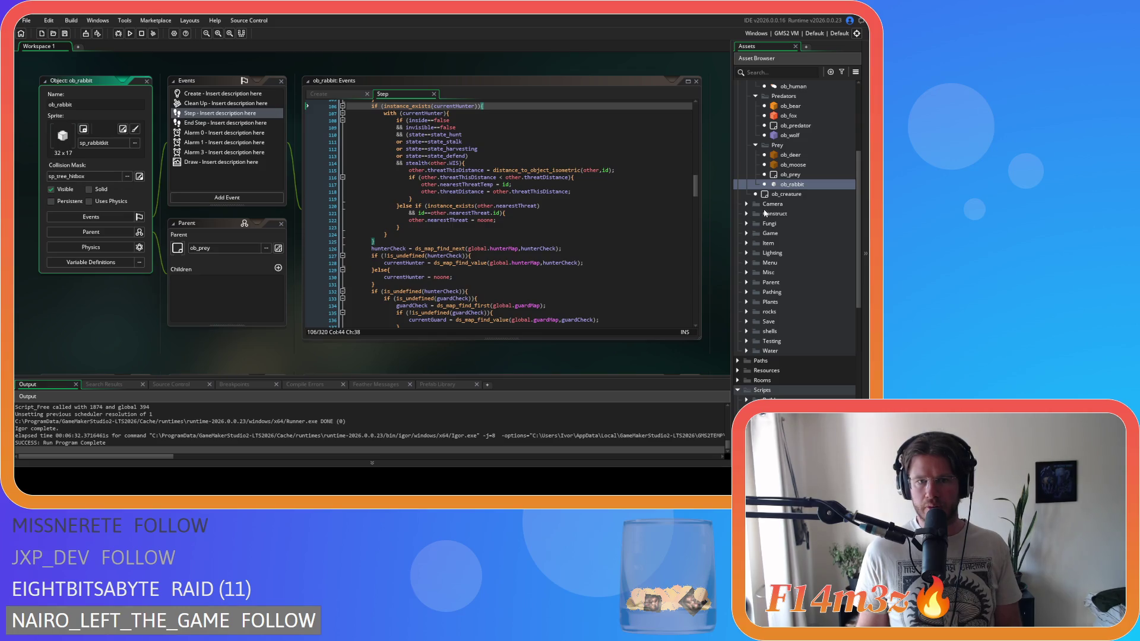
{"action": "scroll", "coordinate": [653, 231], "scroll_direction": "down", "scroll_amount": 1}
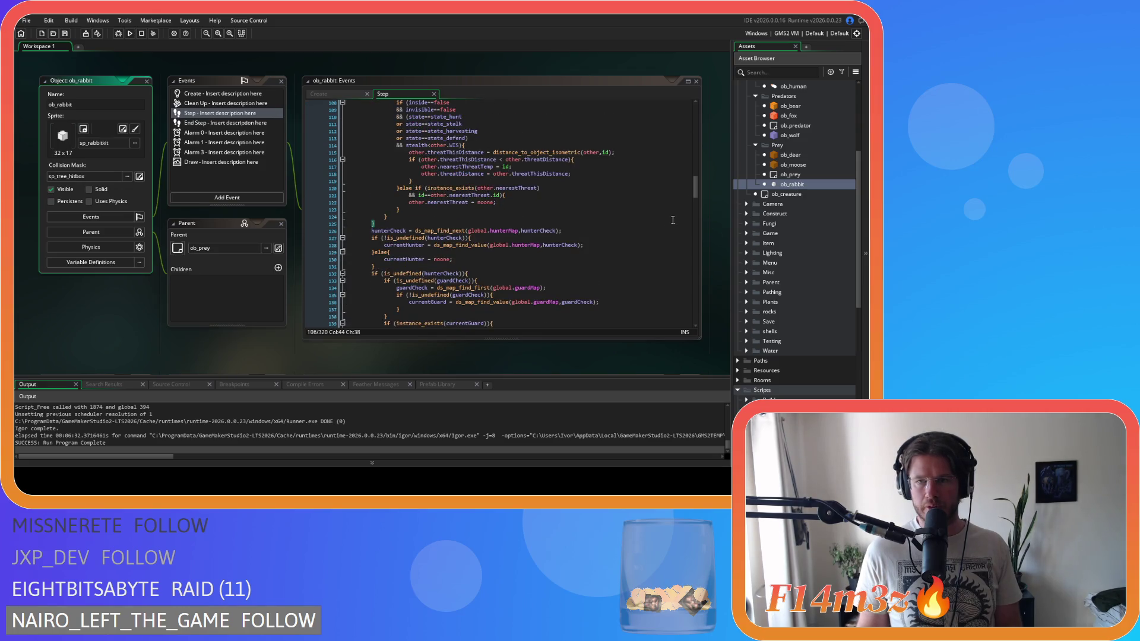
Step: Search ob_wolf's Step code for 'threatlevel' until reaching the tally at line 295
{"action": "double_click", "coordinate": [796, 136]}
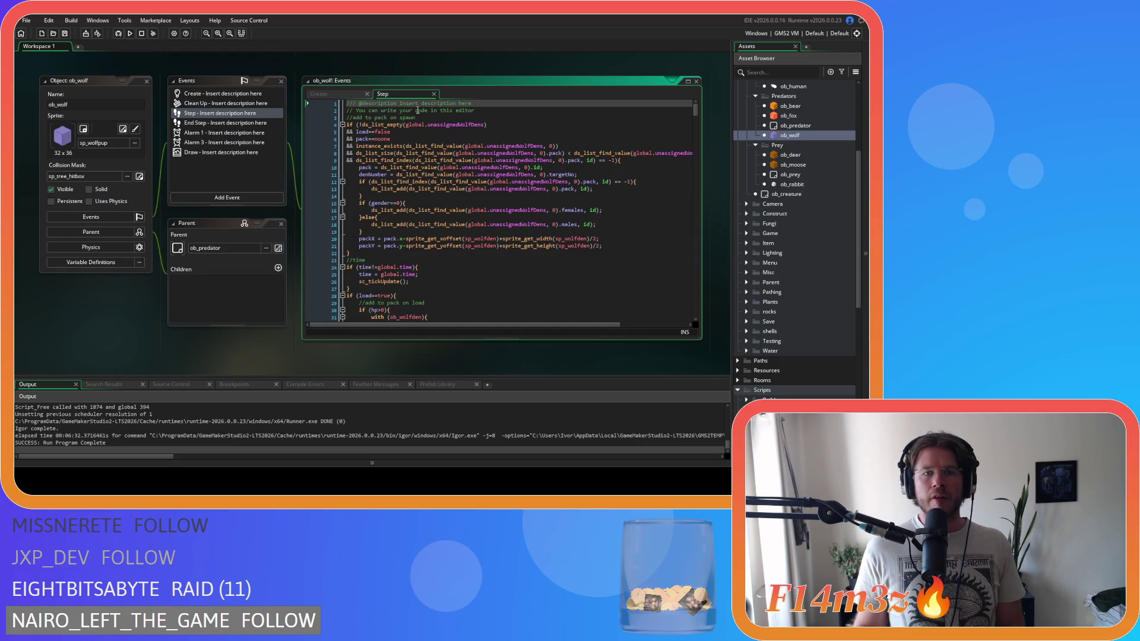
{"action": "key", "text": "ctrl+f"}
{"action": "type", "text": "threatlevel"}
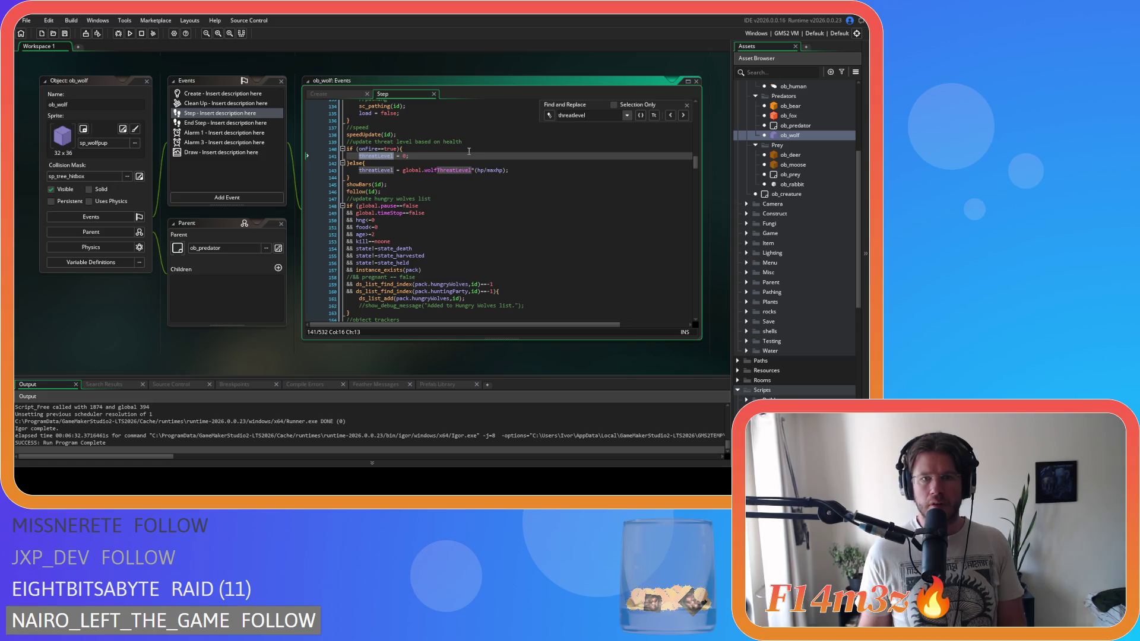
{"action": "left_click", "coordinate": [683, 115]}
{"action": "left_click", "coordinate": [683, 115]}
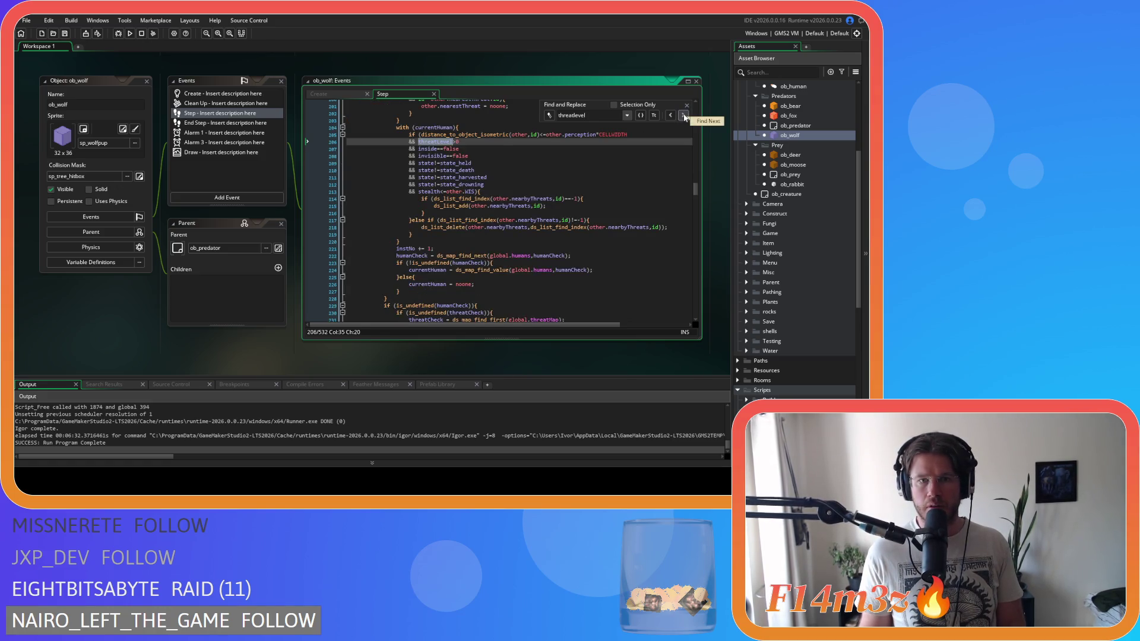
{"action": "left_click", "coordinate": [683, 115]}
{"action": "scroll", "coordinate": [633, 196], "scroll_direction": "up", "scroll_amount": 3}
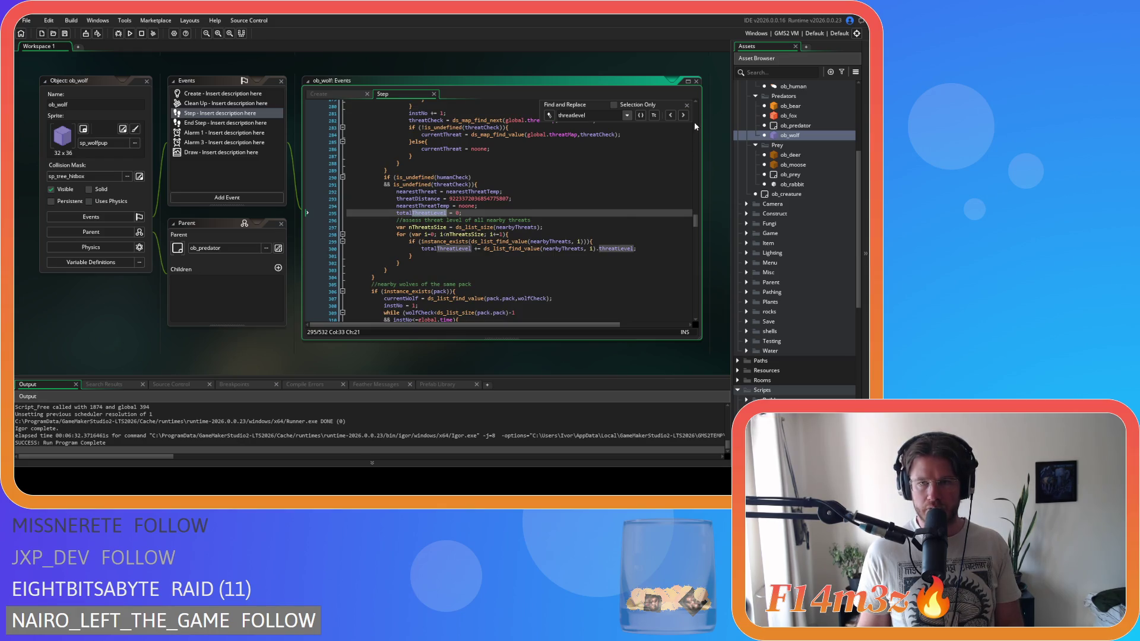
{"action": "left_click", "coordinate": [687, 104]}
Step: Open ob_fox and search its Step code for threatLevel to reach line 233's threat assessment
{"action": "double_click", "coordinate": [788, 115]}
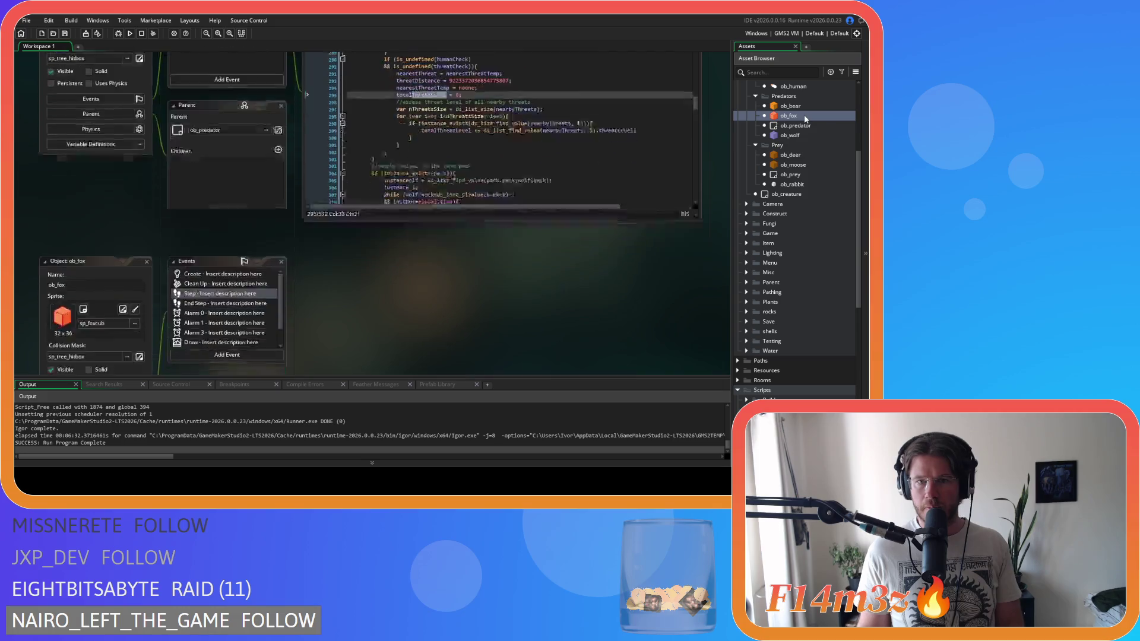
{"action": "left_click", "coordinate": [420, 118]}
{"action": "key", "text": "ctrl+f"}
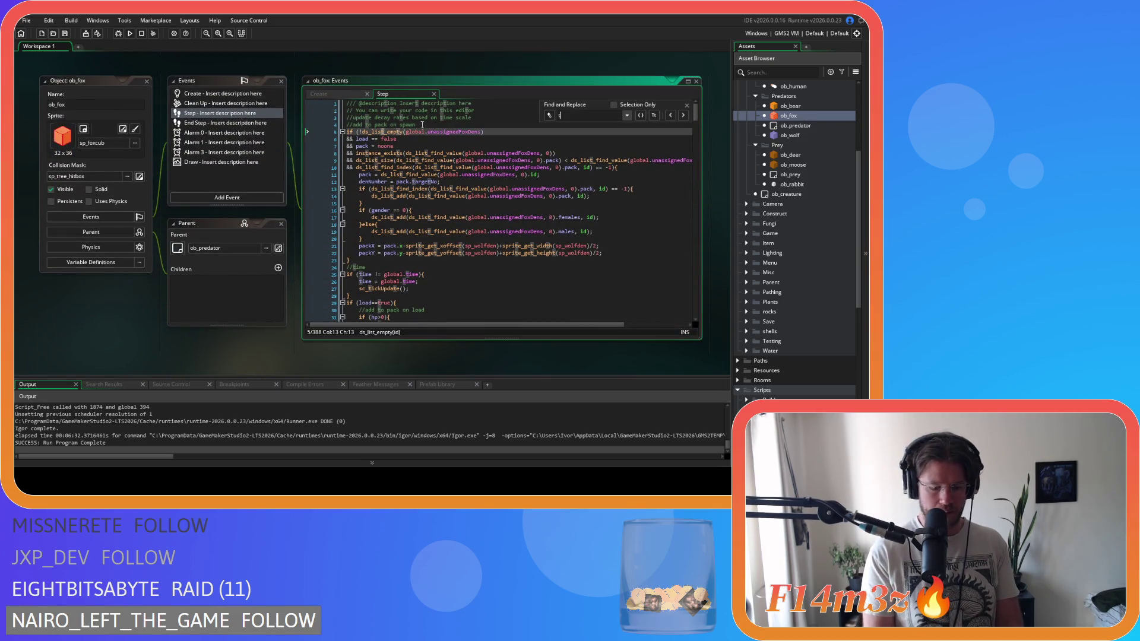
{"action": "key", "text": "Return"}
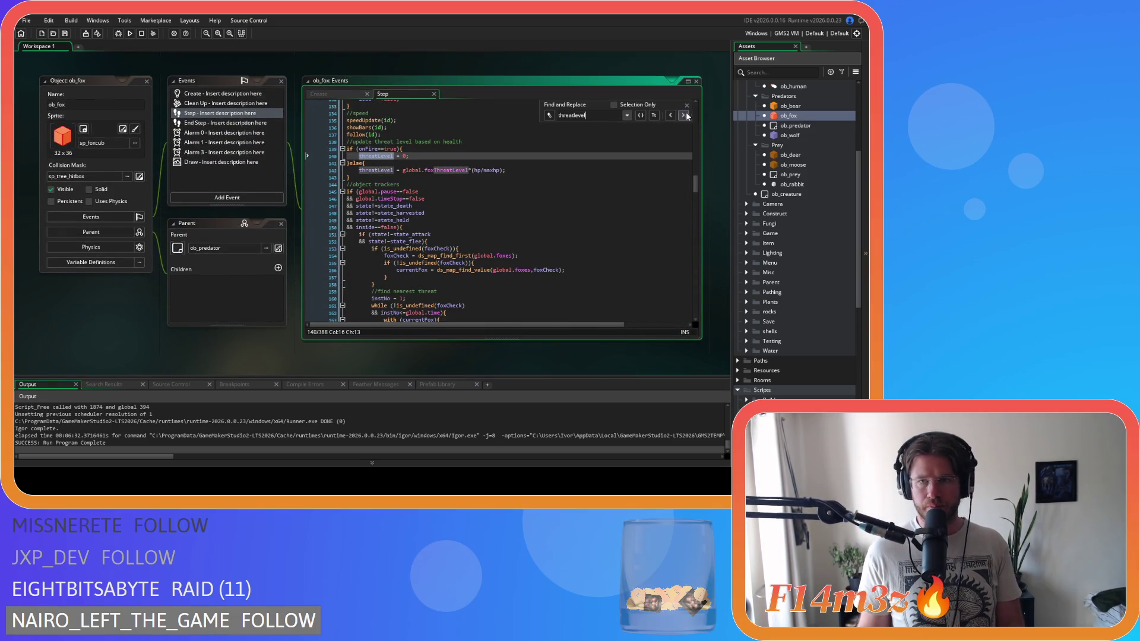
{"action": "left_click", "coordinate": [684, 115]}
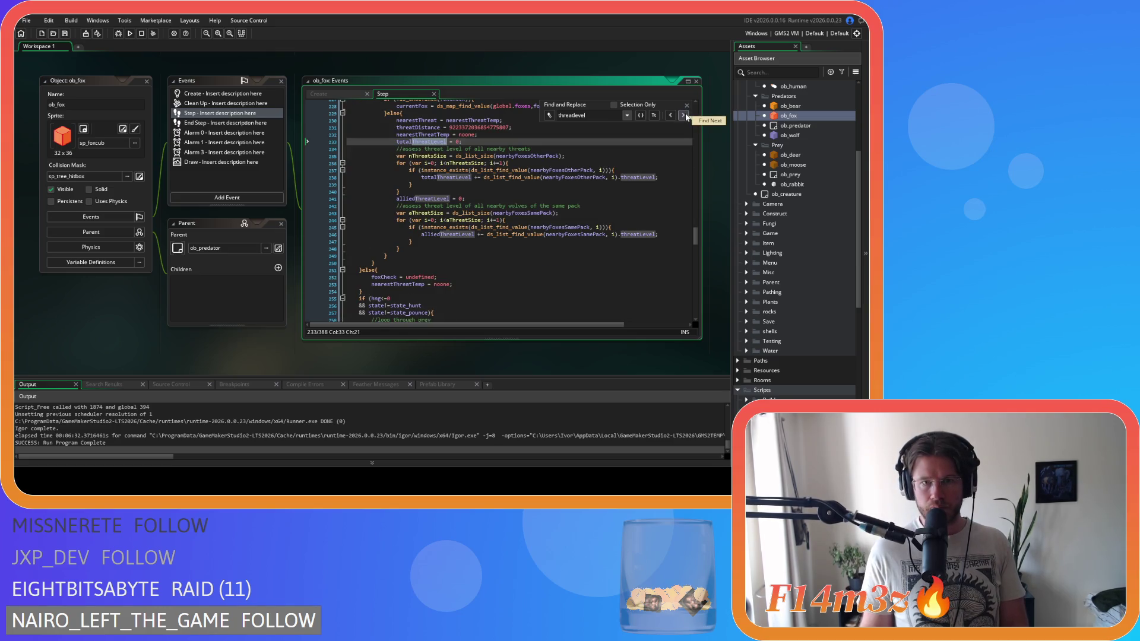
{"action": "scroll", "coordinate": [638, 182], "scroll_direction": "up", "scroll_amount": 3}
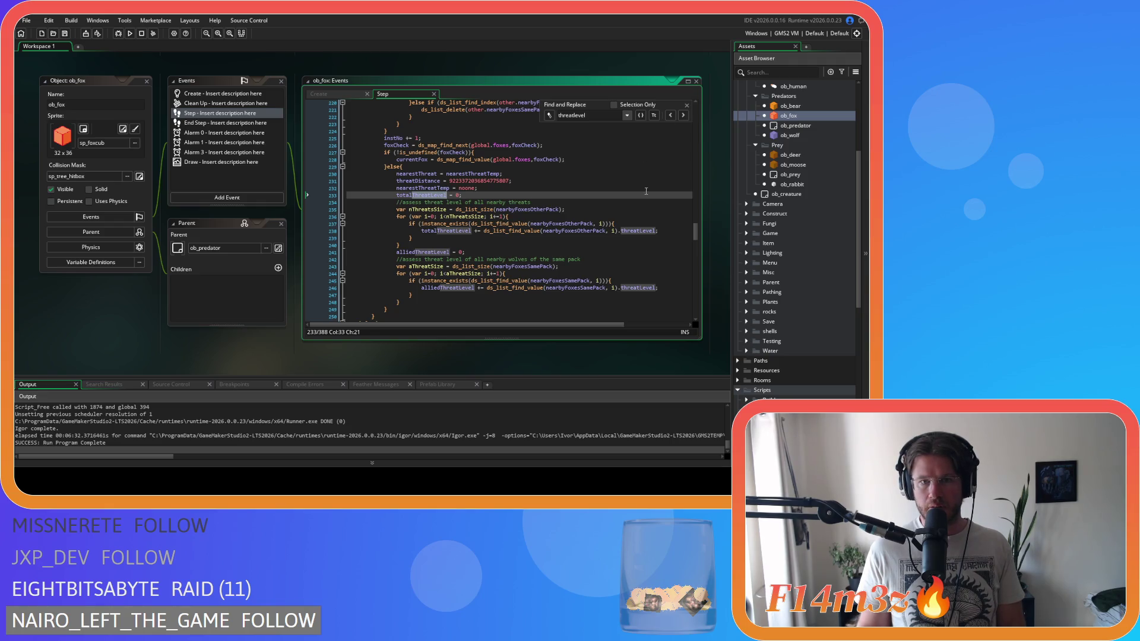
{"action": "scroll", "coordinate": [646, 191], "scroll_direction": "down", "scroll_amount": 1}
{"action": "key", "text": "Escape"}
{"action": "left_click", "coordinate": [807, 107]}
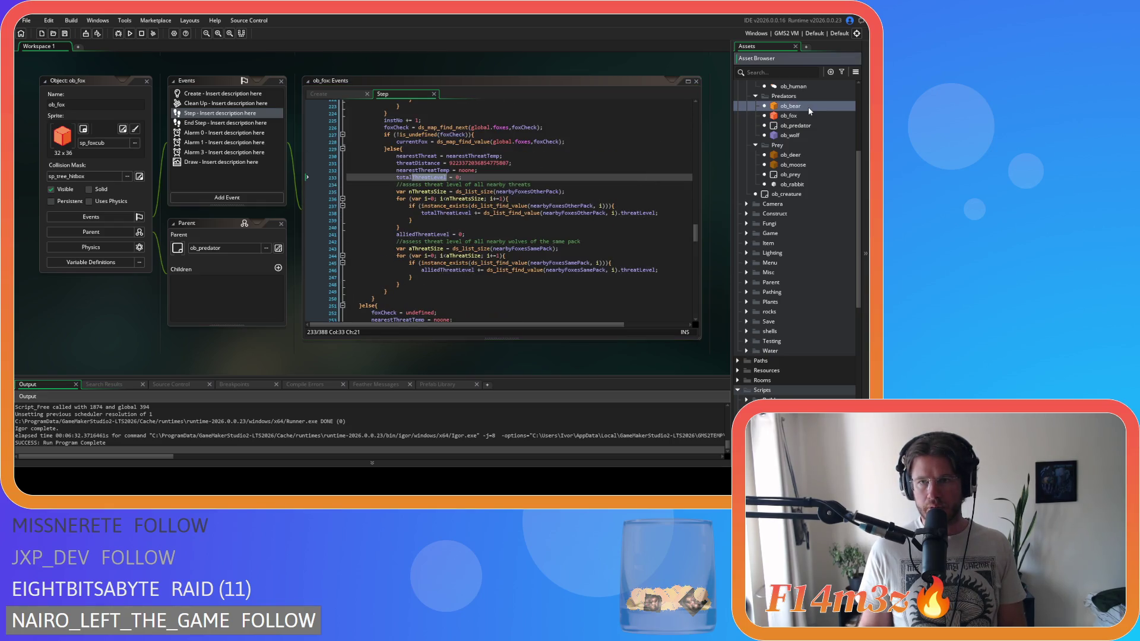
Step: Open ob_bear and search 'threatlevel' to reach its totalThreatLevel tally at line 269
{"action": "double_click", "coordinate": [807, 107]}
{"action": "left_click", "coordinate": [414, 175]}
{"action": "key", "text": "ctrl+f"}
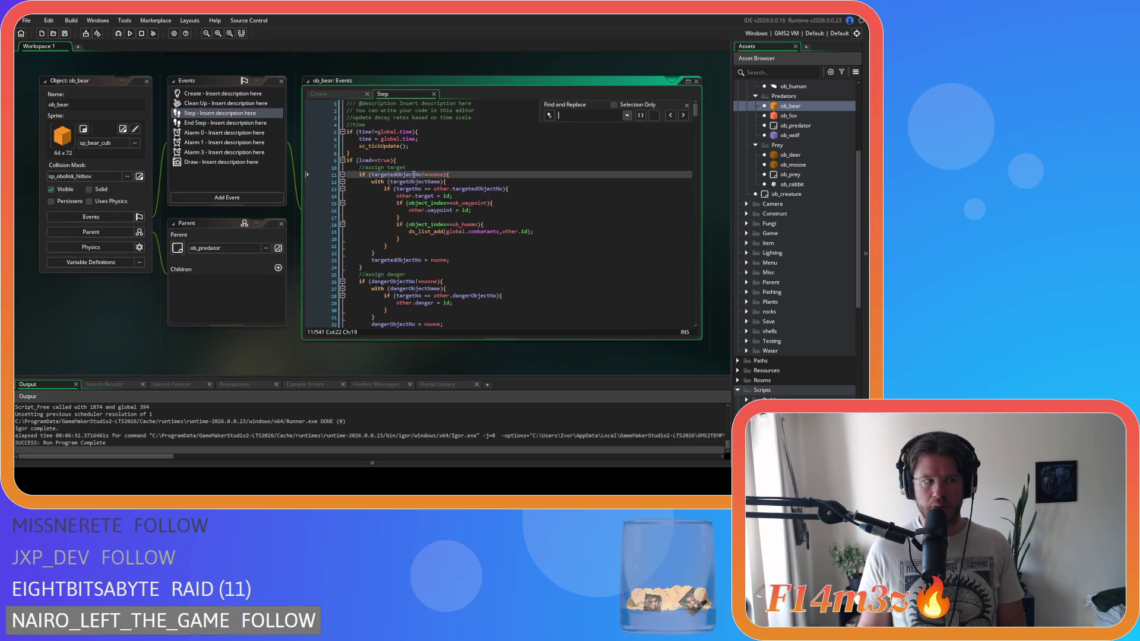
{"action": "type", "text": "threatlevel"}
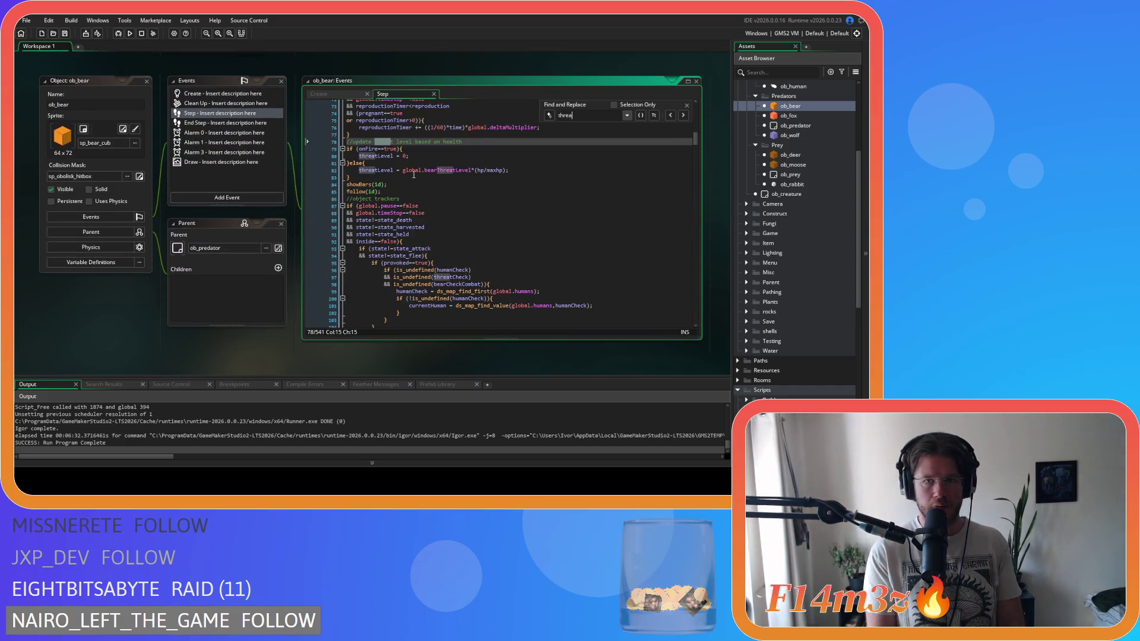
{"action": "left_click", "coordinate": [683, 116]}
{"action": "left_click", "coordinate": [683, 116]}
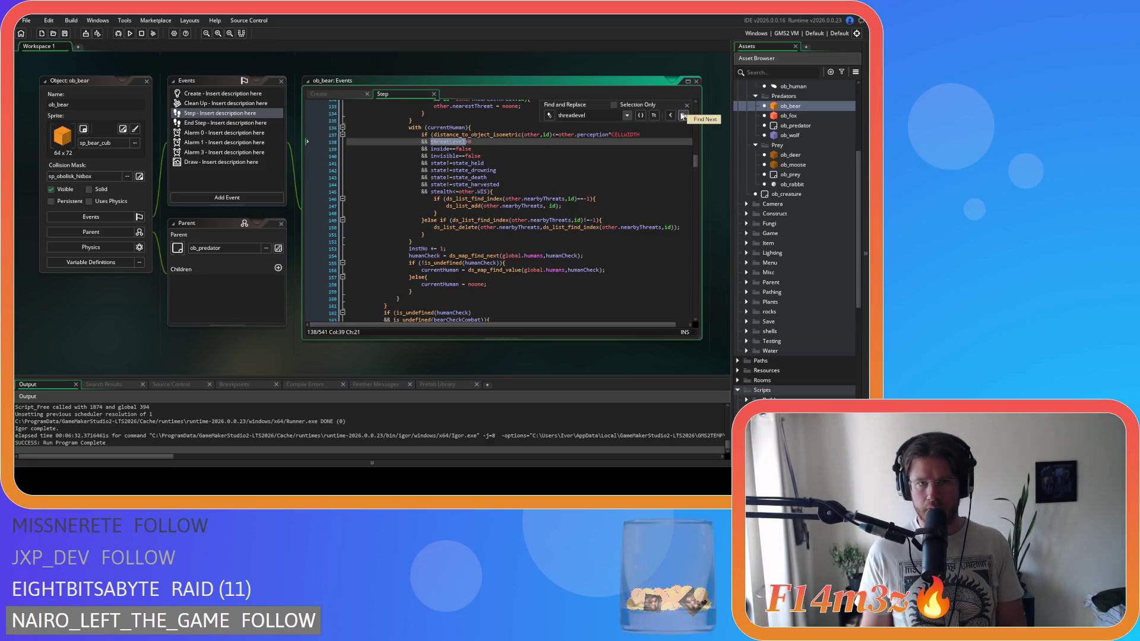
{"action": "left_click", "coordinate": [682, 115]}
{"action": "left_click", "coordinate": [622, 168]}
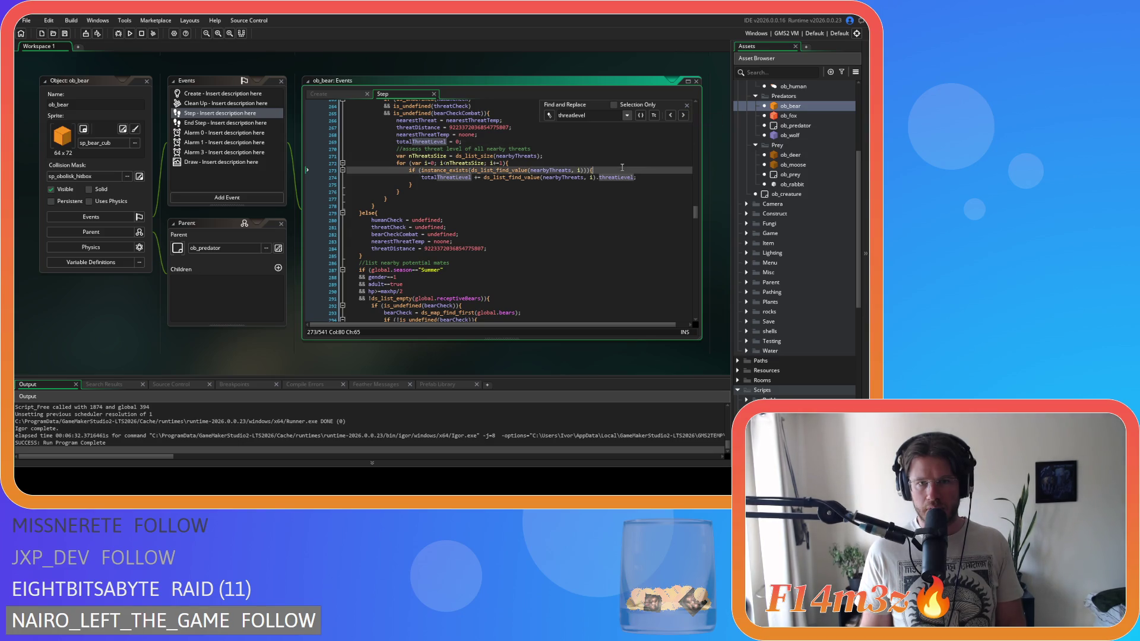
{"action": "left_click", "coordinate": [687, 104]}
{"action": "left_click", "coordinate": [651, 158]}
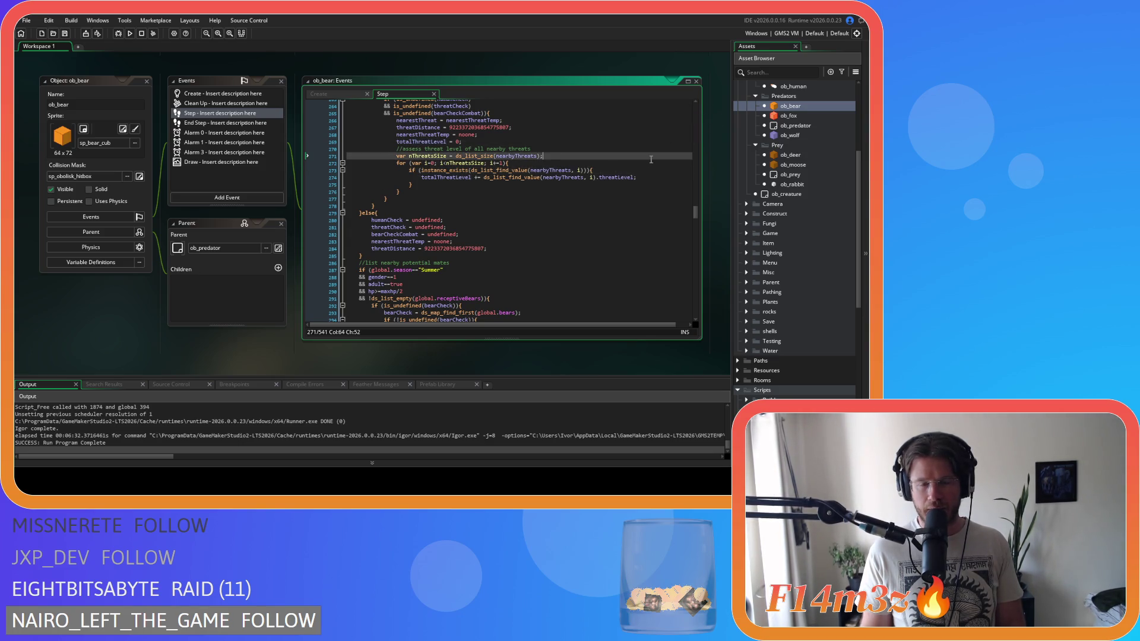
{"action": "left_click", "coordinate": [597, 184]}
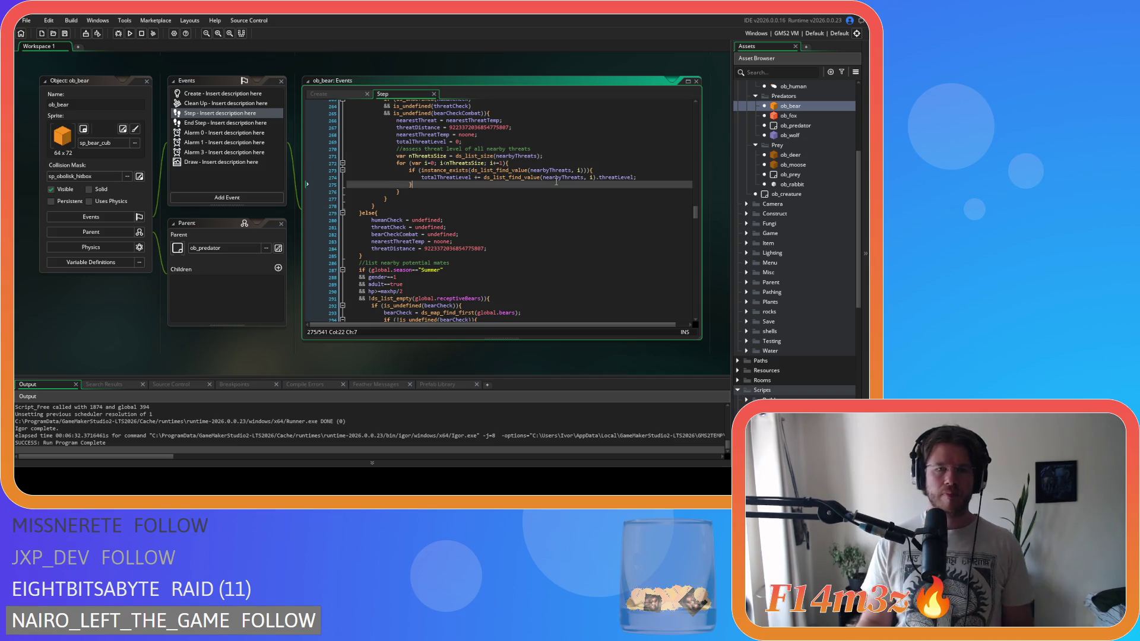
Step: Open ob_deer and scroll through its Step code's threat-tracking block
{"action": "double_click", "coordinate": [806, 156]}
{"action": "scroll", "coordinate": [482, 238], "scroll_direction": "down", "scroll_amount": 2}
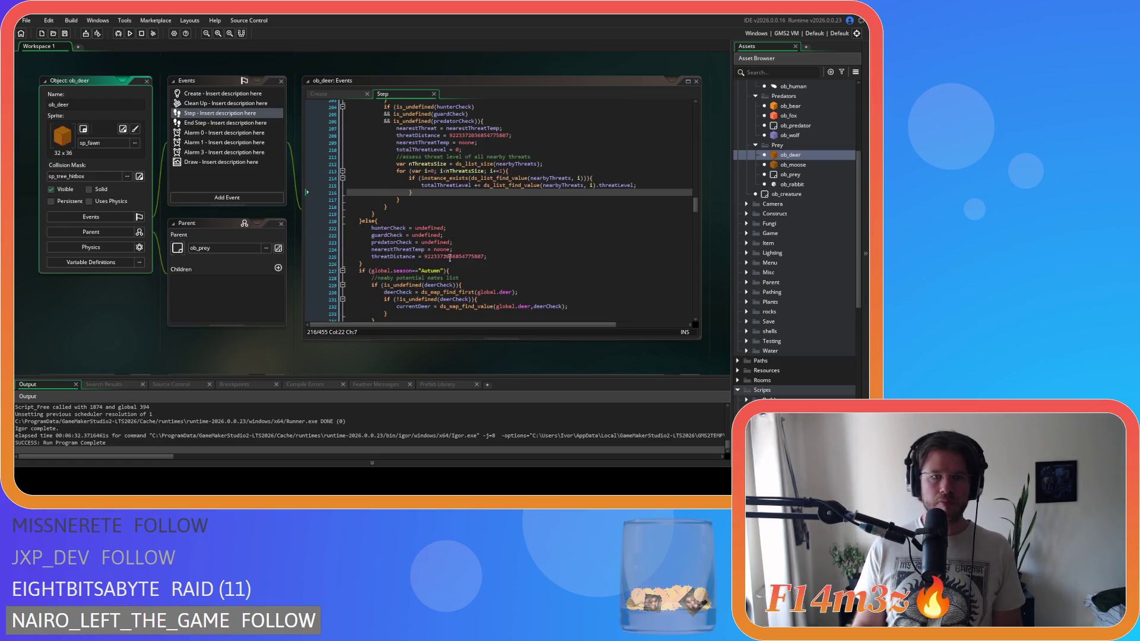
{"action": "left_click", "coordinate": [359, 222]}
{"action": "scroll", "coordinate": [517, 230], "scroll_direction": "up", "scroll_amount": 20}
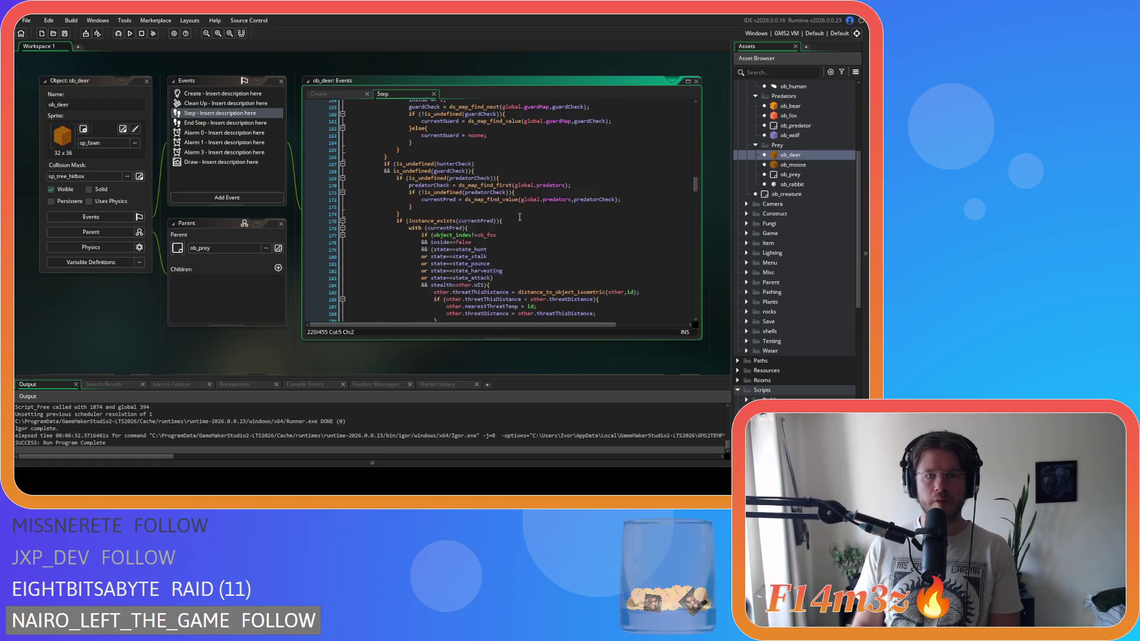
{"action": "scroll", "coordinate": [520, 218], "scroll_direction": "down", "scroll_amount": 20}
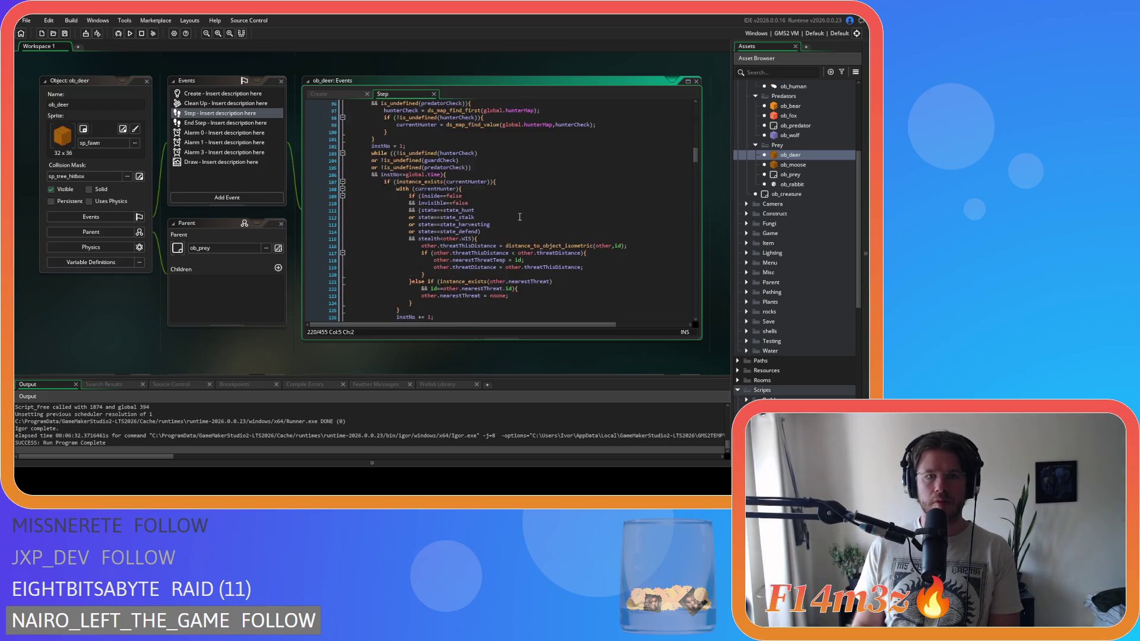
{"action": "key", "text": "Up"}
{"action": "key", "text": "Up"}
{"action": "key", "text": "Up"}
{"action": "scroll", "coordinate": [368, 194], "scroll_direction": "up", "scroll_amount": 10}
{"action": "scroll", "coordinate": [368, 194], "scroll_direction": "up", "scroll_amount": 10}
Step: Select lines 93–94 of the deer's threat block, dismiss the context menu unchanged, and scroll on
{"action": "left_click", "coordinate": [369, 213], "text": "shift"}
{"action": "key", "text": "shift+Up"}
{"action": "right_click", "coordinate": [395, 225]}
{"action": "left_click", "coordinate": [422, 241]}
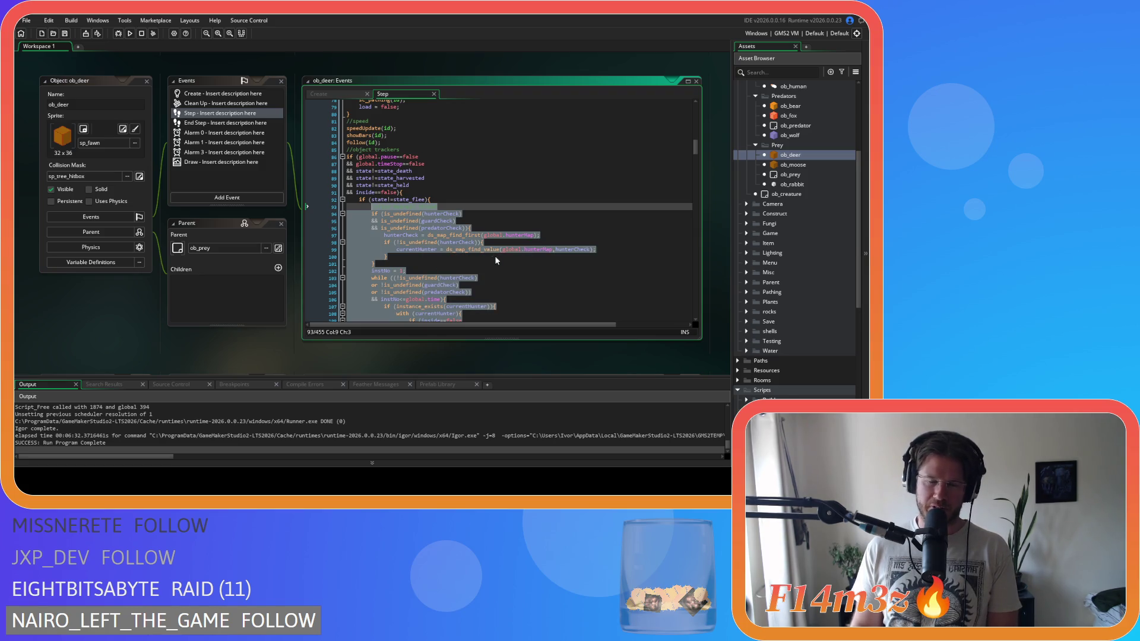
{"action": "right_click", "coordinate": [400, 234]}
{"action": "left_click", "coordinate": [444, 251]}
{"action": "scroll", "coordinate": [512, 248], "scroll_direction": "down", "scroll_amount": 5}
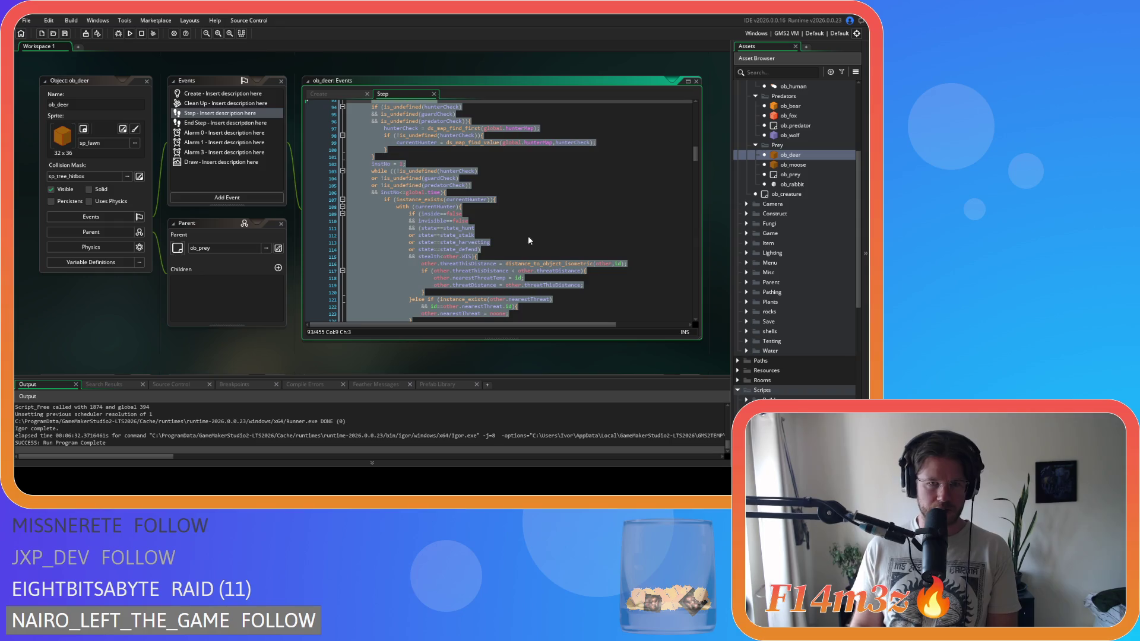
{"action": "left_click", "coordinate": [532, 230]}
{"action": "scroll", "coordinate": [532, 229], "scroll_direction": "down", "scroll_amount": 10}
{"action": "scroll", "coordinate": [532, 229], "scroll_direction": "down", "scroll_amount": 10}
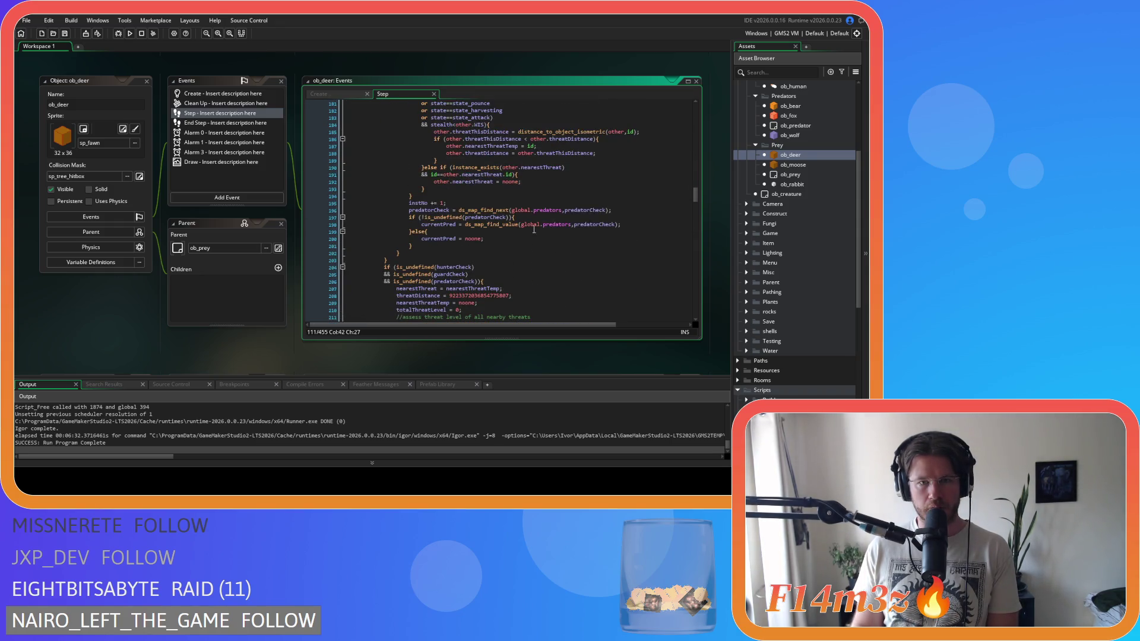
Step: Open ob_rabbit and select lines 198–205 to compare its nearest-threat block with the deer's
{"action": "double_click", "coordinate": [786, 184]}
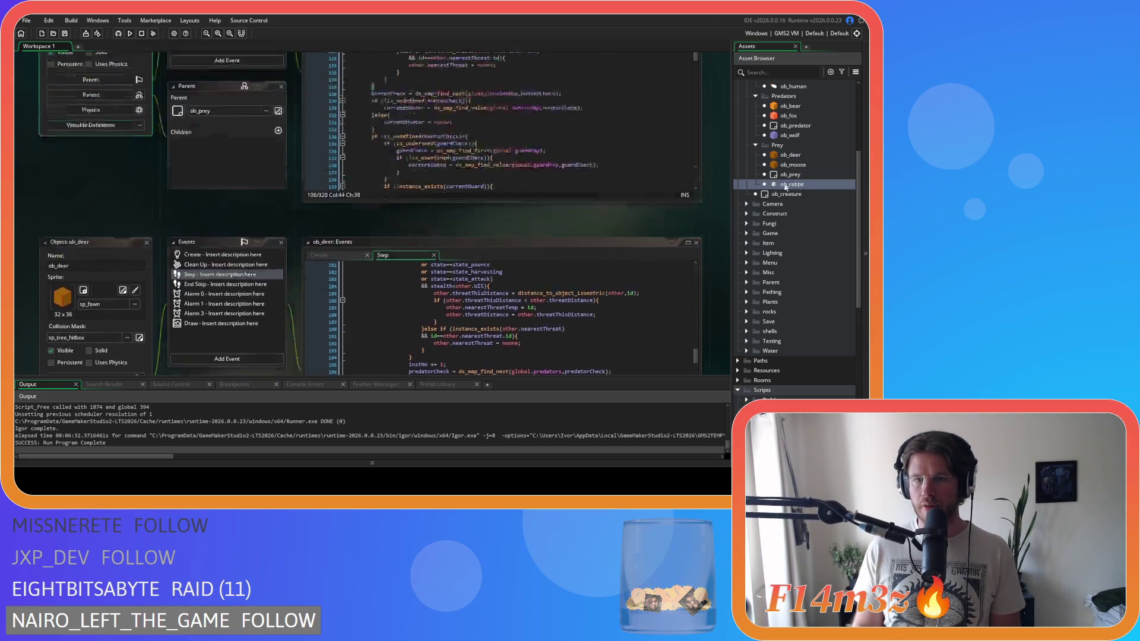
{"action": "scroll", "coordinate": [497, 195], "scroll_direction": "up", "scroll_amount": 3}
{"action": "scroll", "coordinate": [497, 195], "scroll_direction": "down", "scroll_amount": 10}
{"action": "mouse_move", "coordinate": [374, 171]}
{"action": "left_mouse_down"}
{"action": "mouse_move", "coordinate": [381, 110]}
{"action": "mouse_move", "coordinate": [425, 224]}
{"action": "mouse_move", "coordinate": [383, 265]}
{"action": "left_mouse_up"}
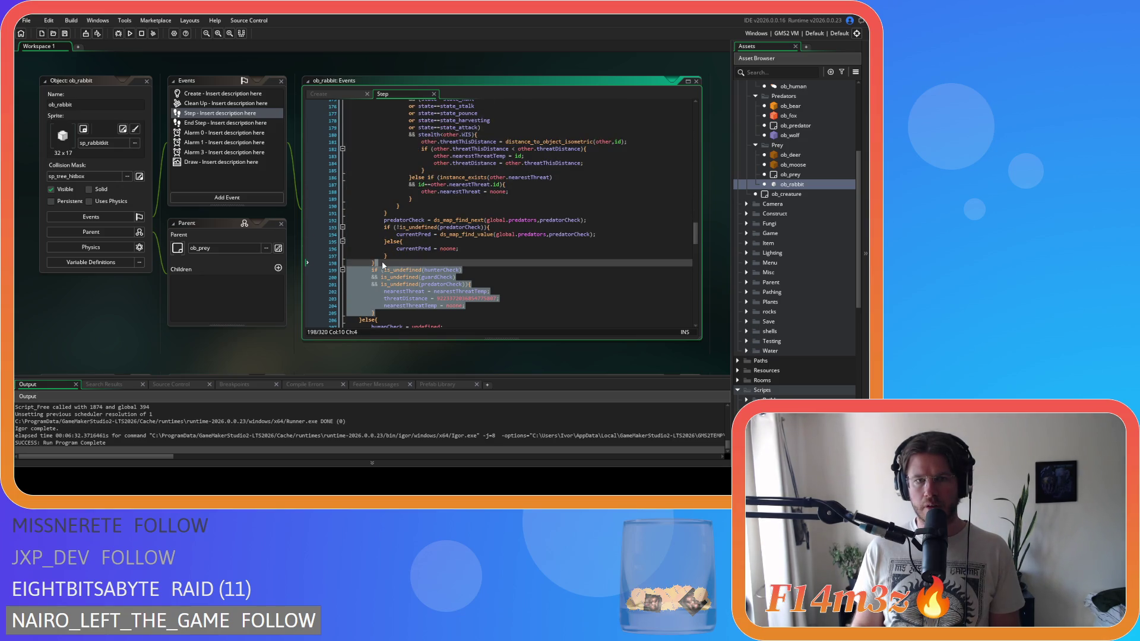
{"action": "scroll", "coordinate": [413, 238], "scroll_direction": "down", "scroll_amount": 4}
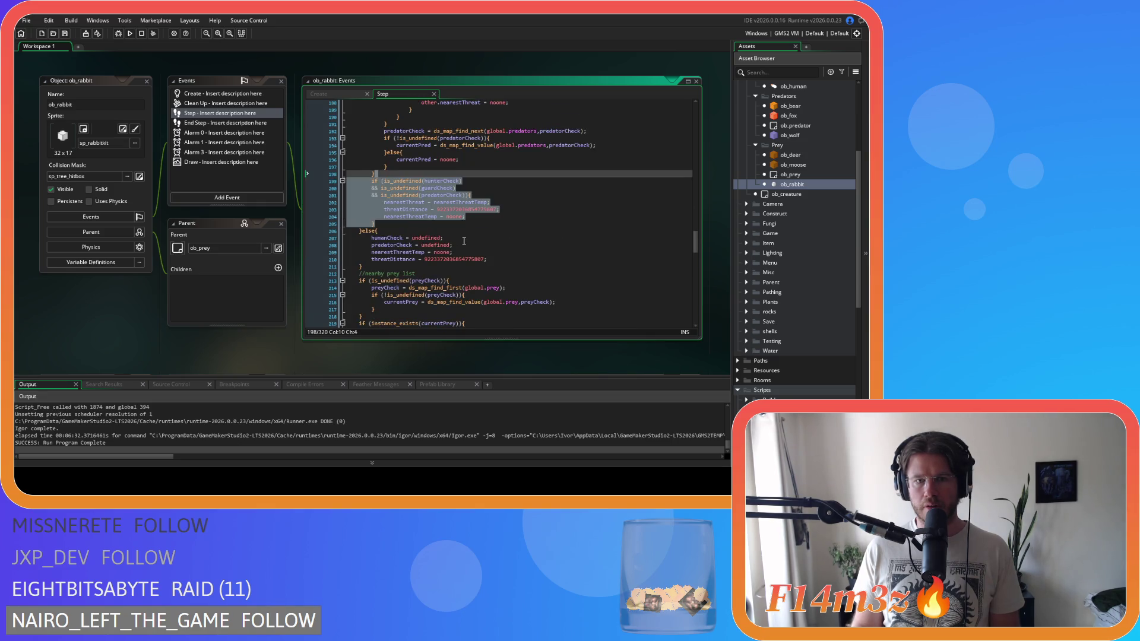
{"action": "scroll", "coordinate": [440, 230], "scroll_direction": "up", "scroll_amount": 5}
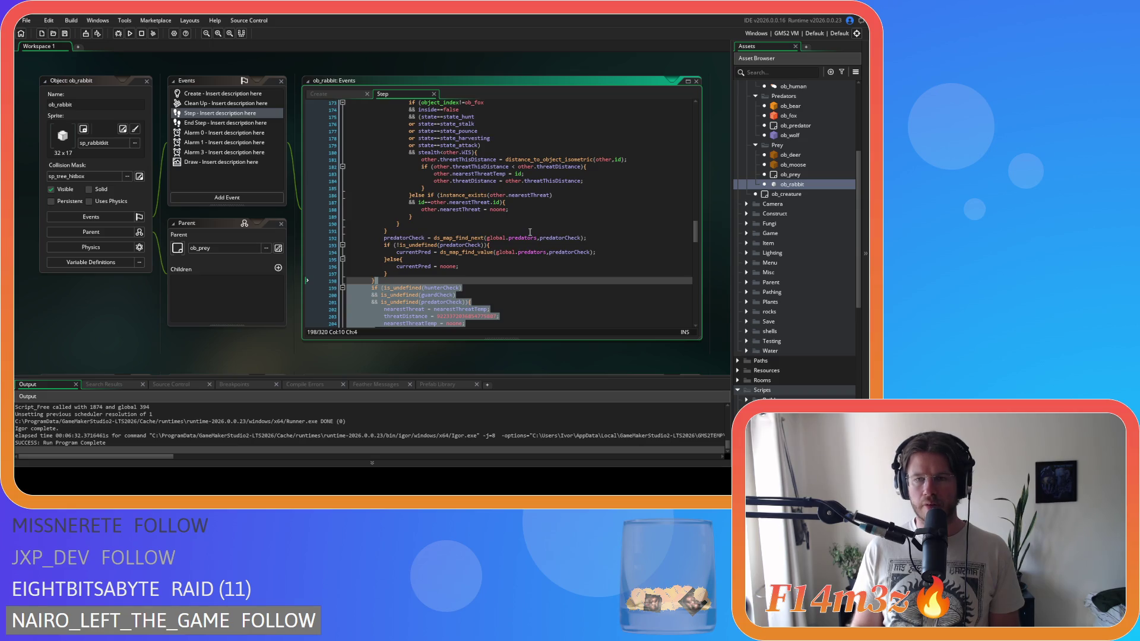
{"action": "double_click", "coordinate": [806, 154]}
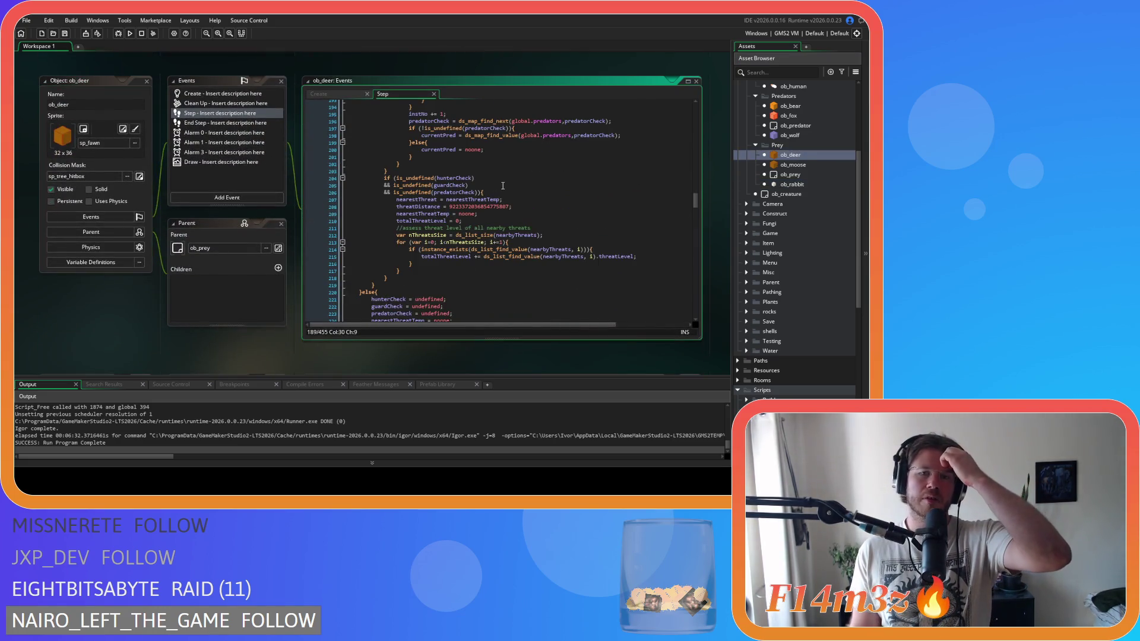
Step: Delete the total-threat-level loop on lines 210–217 from ob_deer's Step code
{"action": "scroll", "coordinate": [499, 189], "scroll_direction": "up", "scroll_amount": 2}
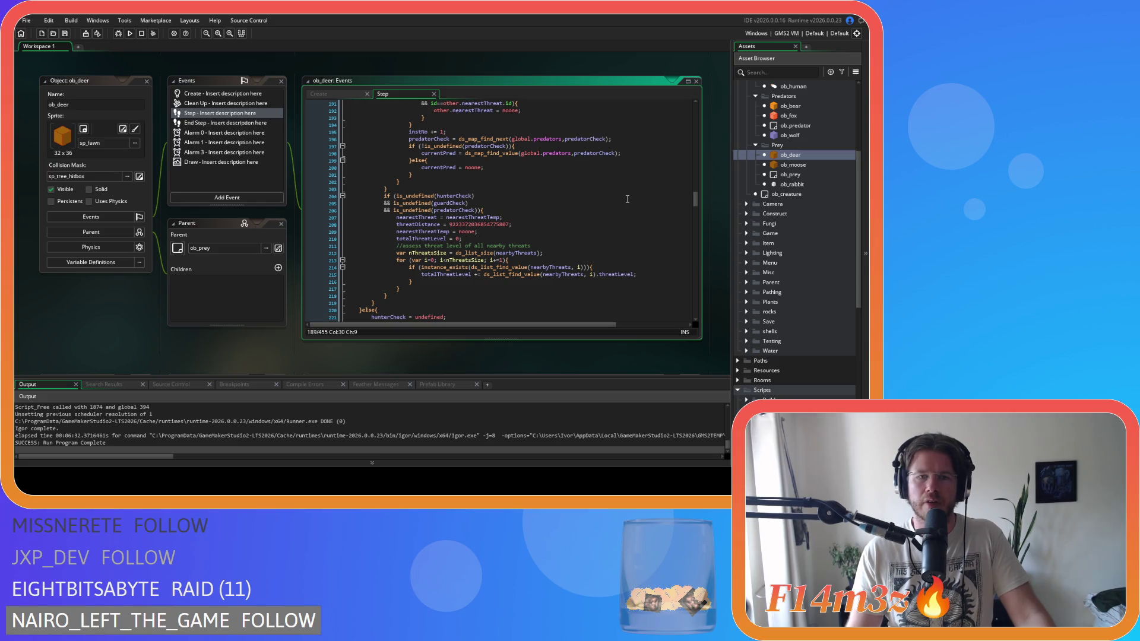
{"action": "scroll", "coordinate": [627, 199], "scroll_direction": "up", "scroll_amount": 17}
{"action": "scroll", "coordinate": [626, 204], "scroll_direction": "up", "scroll_amount": 18}
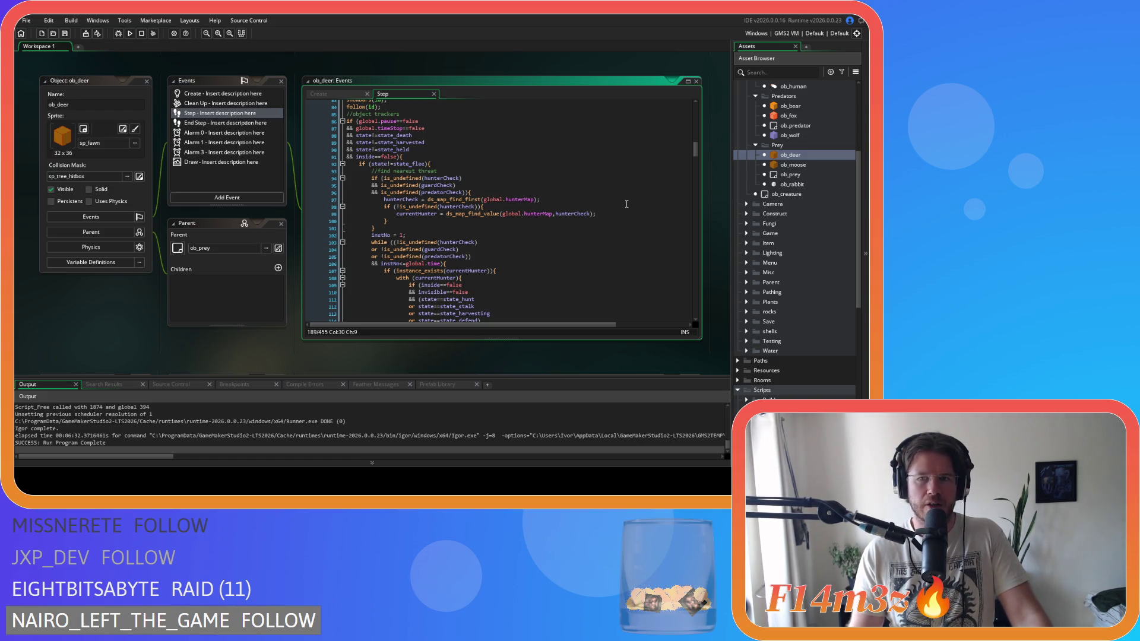
{"action": "scroll", "coordinate": [625, 205], "scroll_direction": "down", "scroll_amount": 20}
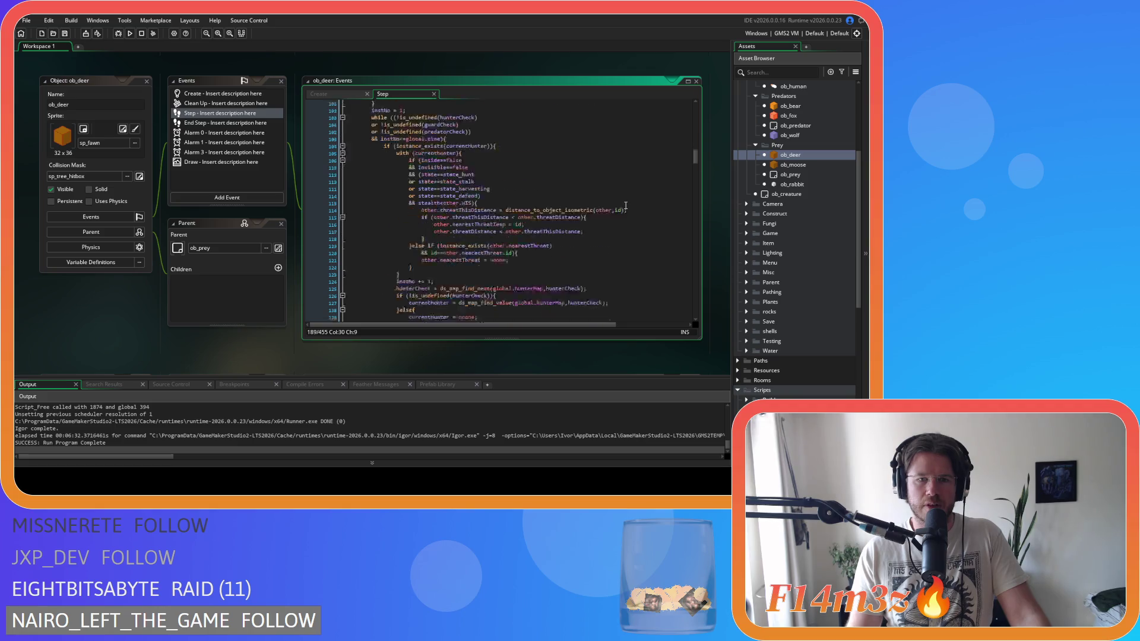
{"action": "scroll", "coordinate": [617, 201], "scroll_direction": "down", "scroll_amount": 9}
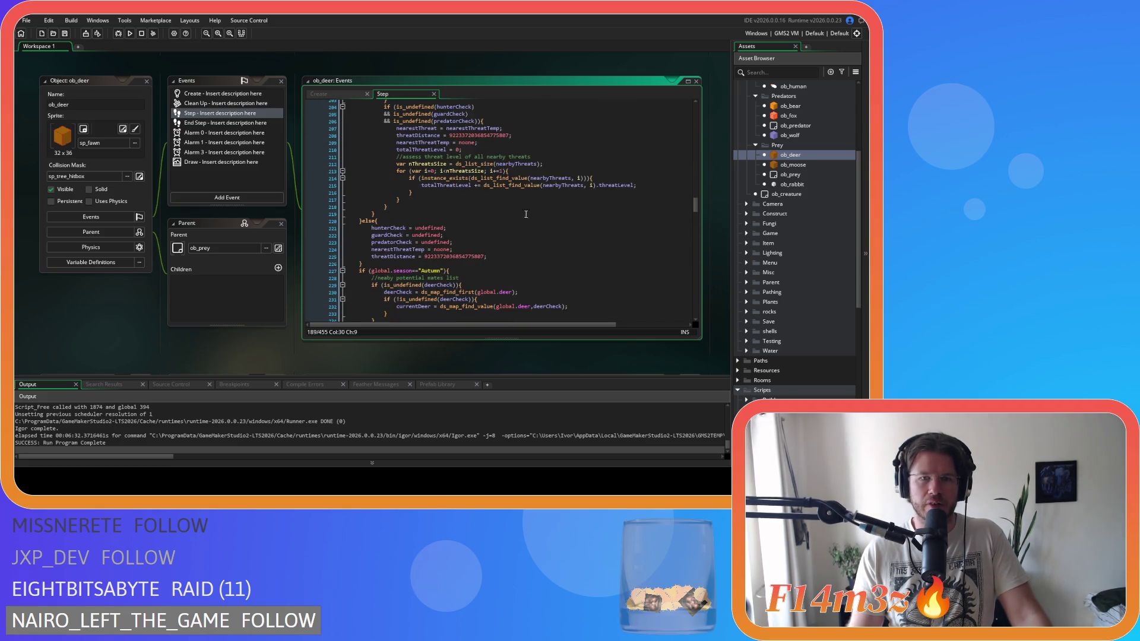
{"action": "left_click_drag", "start_coordinate": [332, 204], "coordinate": [331, 150]}
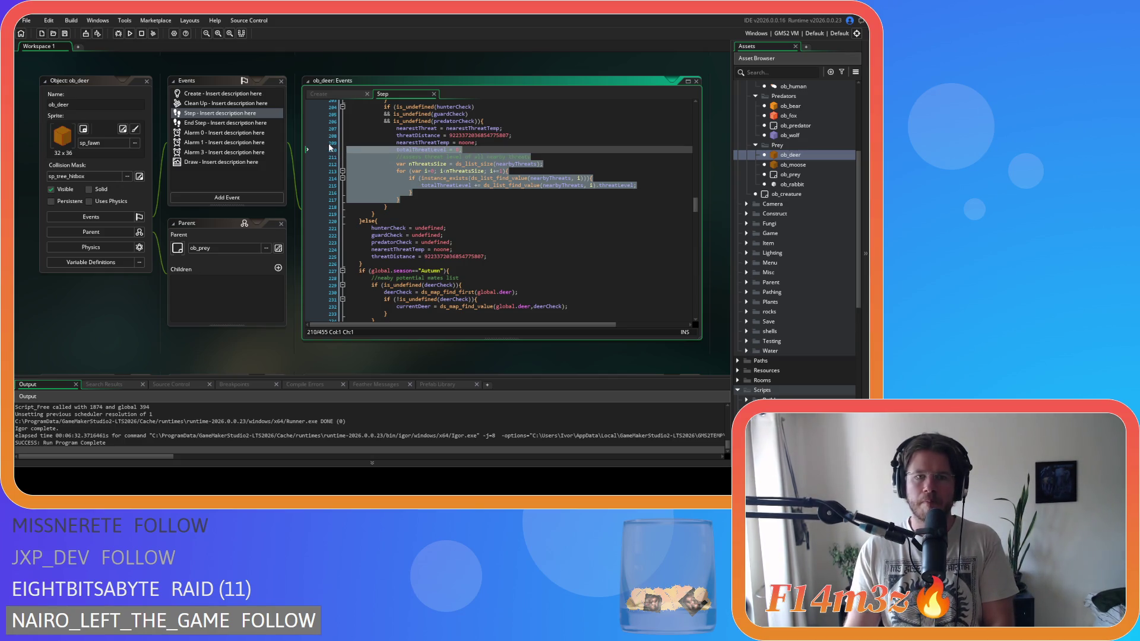
{"action": "key", "text": "BackSpace"}
{"action": "key", "text": "BackSpace"}
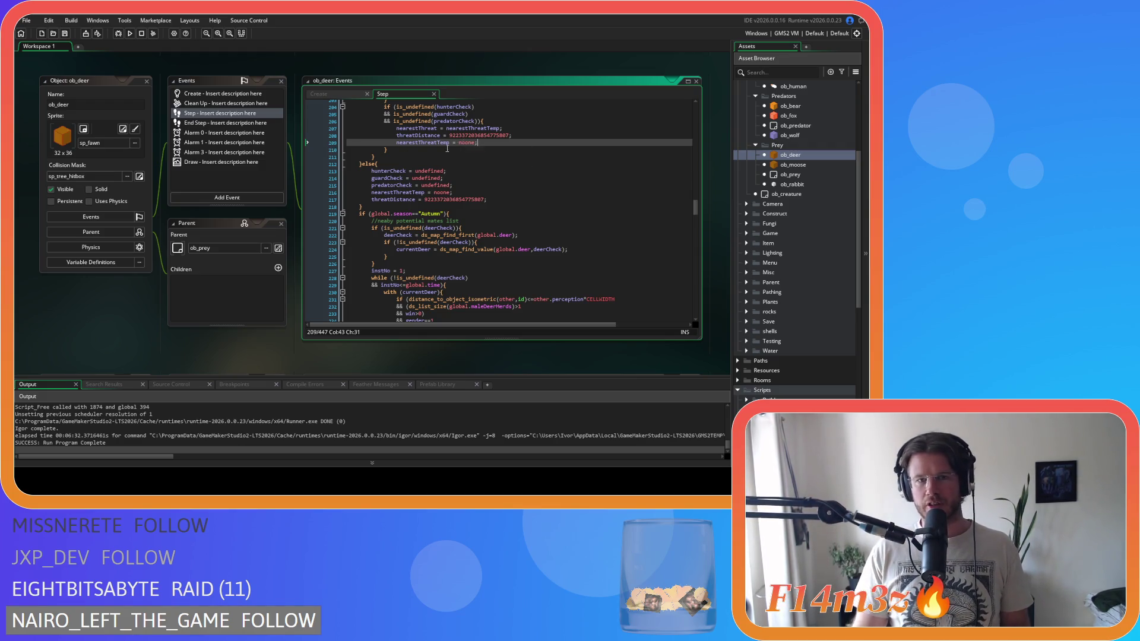
Step: Open ob_moose and ob_rabbit Step code, and expand the Trackers scripts folder
{"action": "scroll", "coordinate": [498, 141], "scroll_direction": "up", "scroll_amount": 5}
{"action": "mouse_move", "coordinate": [476, 224]}
{"action": "double_click", "coordinate": [794, 166]}
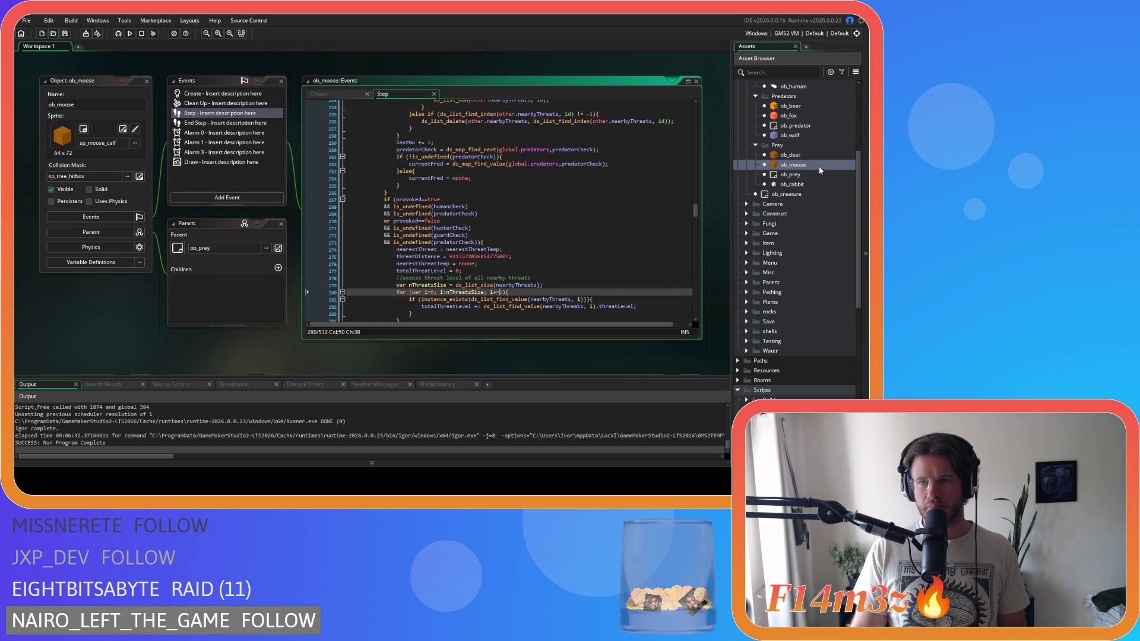
{"action": "double_click", "coordinate": [790, 184]}
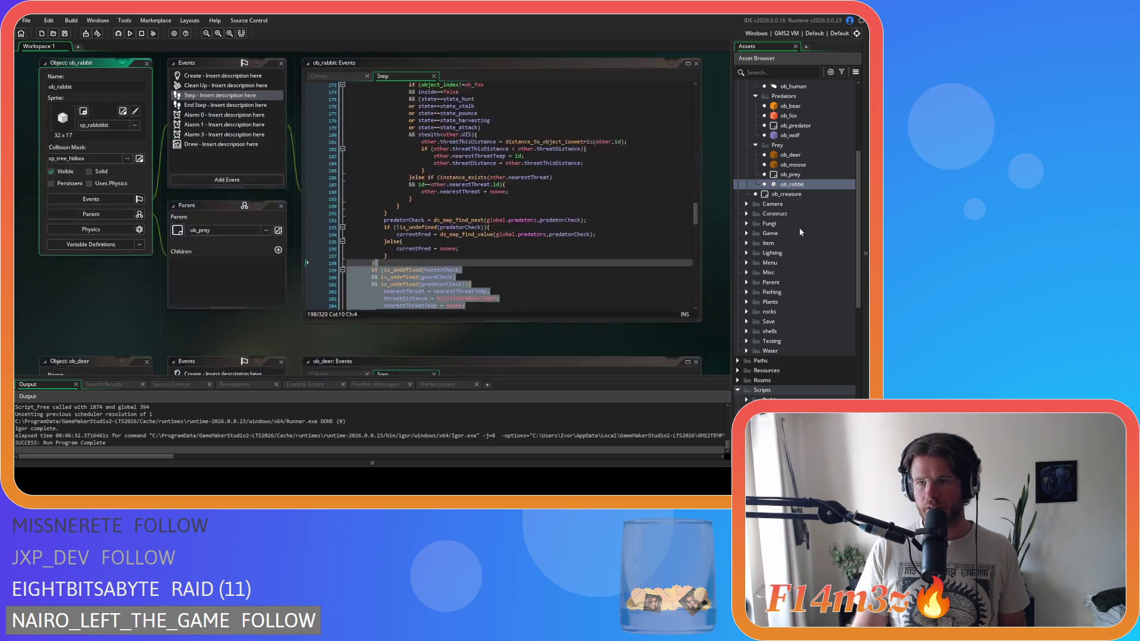
{"action": "scroll", "coordinate": [795, 249], "scroll_direction": "down", "scroll_amount": 10}
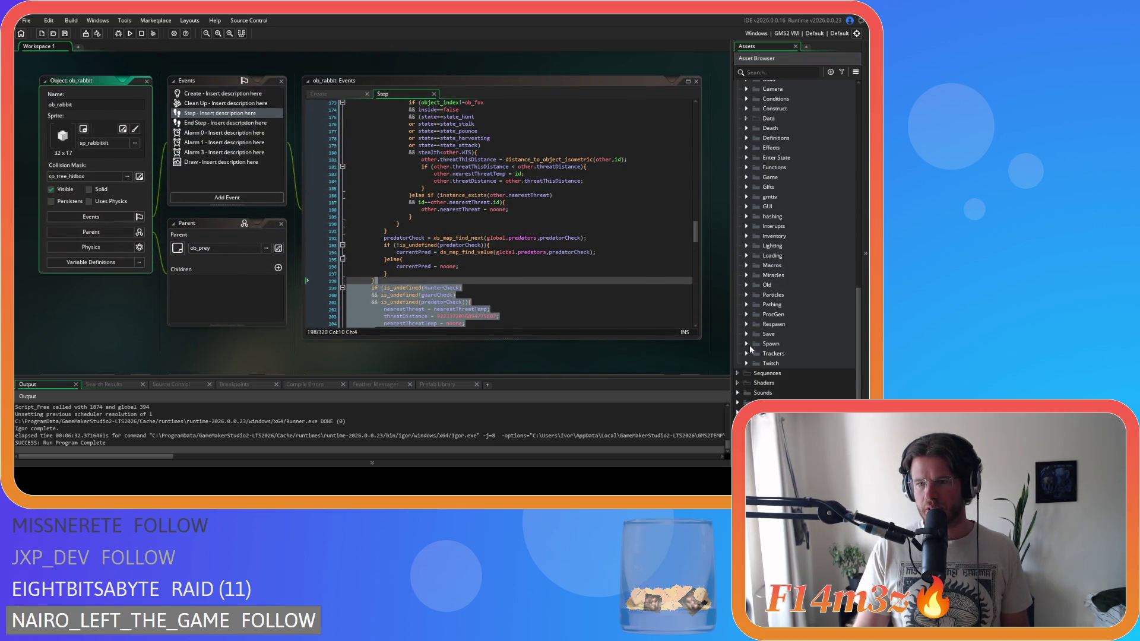
{"action": "left_click", "coordinate": [746, 354]}
{"action": "scroll", "coordinate": [825, 358], "scroll_direction": "down", "scroll_amount": 5}
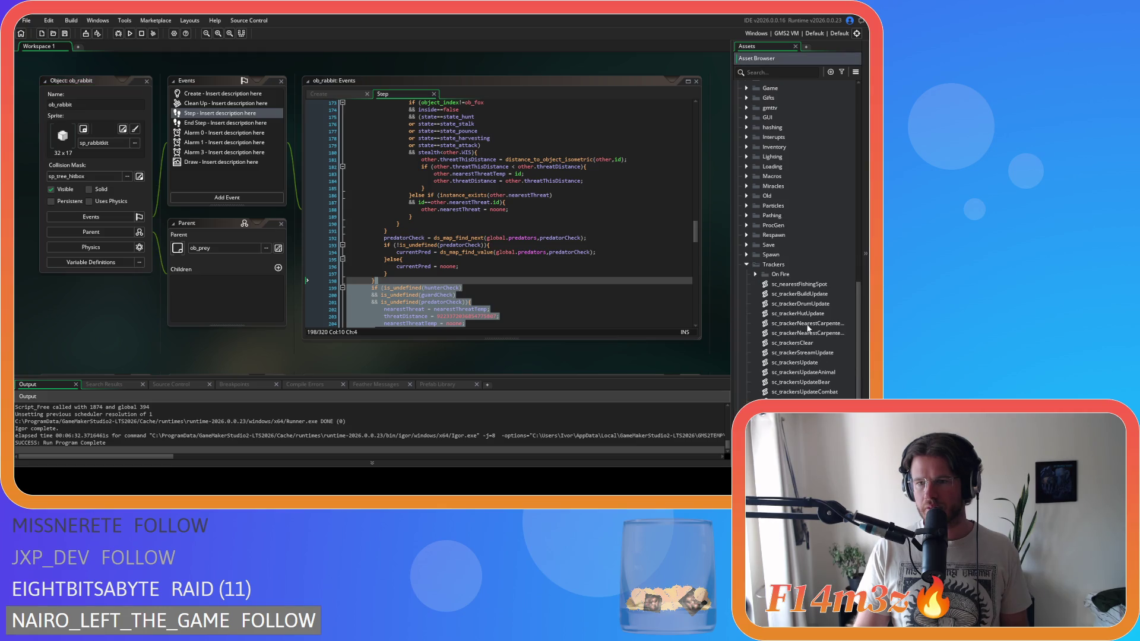
Step: Review the sc_trackersUpdateDeer script from top to bottom, then close it
{"action": "double_click", "coordinate": [828, 331]}
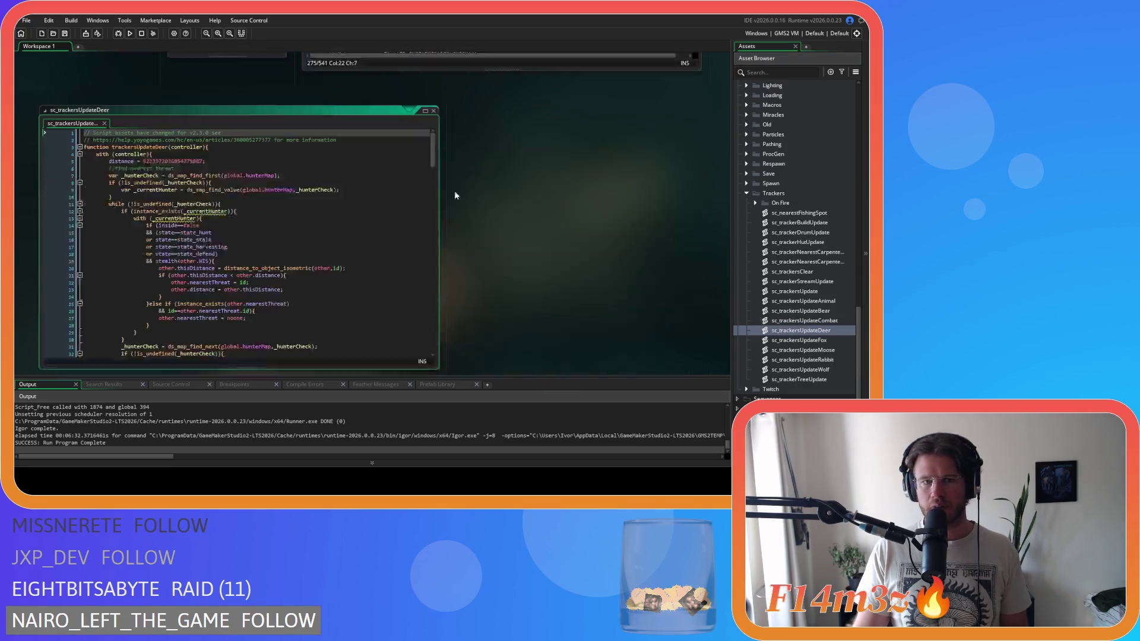
{"action": "mouse_move", "coordinate": [435, 132]}
{"action": "left_mouse_down"}
{"action": "mouse_move", "coordinate": [438, 290]}
{"action": "mouse_move", "coordinate": [424, 192]}
{"action": "left_mouse_up"}
{"action": "scroll", "coordinate": [422, 191], "scroll_direction": "up", "scroll_amount": 10}
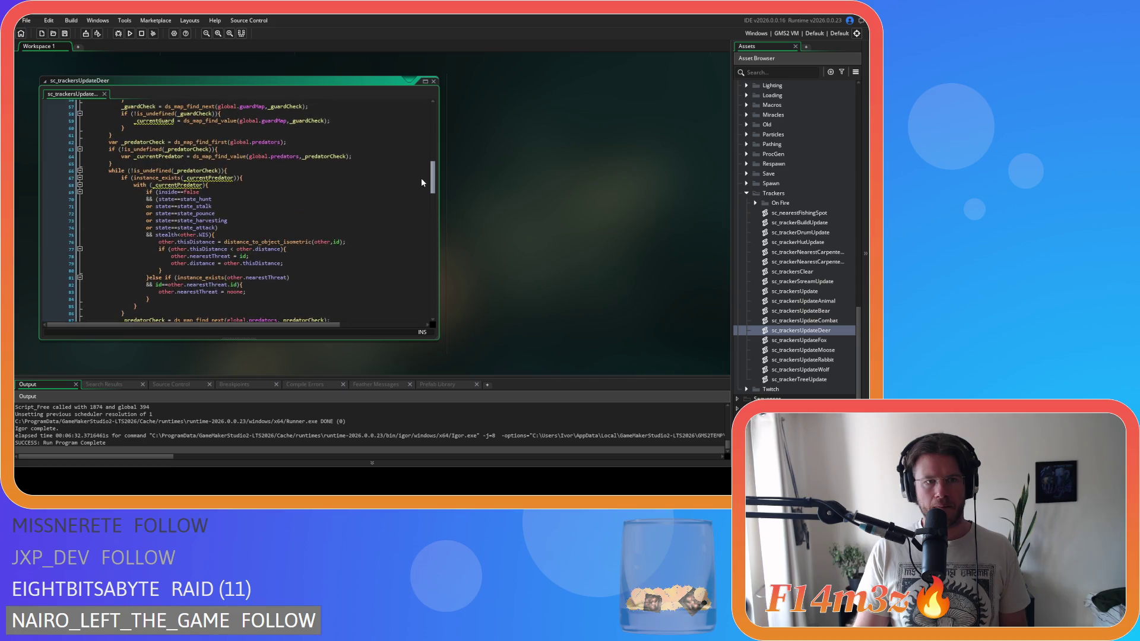
{"action": "scroll", "coordinate": [416, 178], "scroll_direction": "down", "scroll_amount": 13}
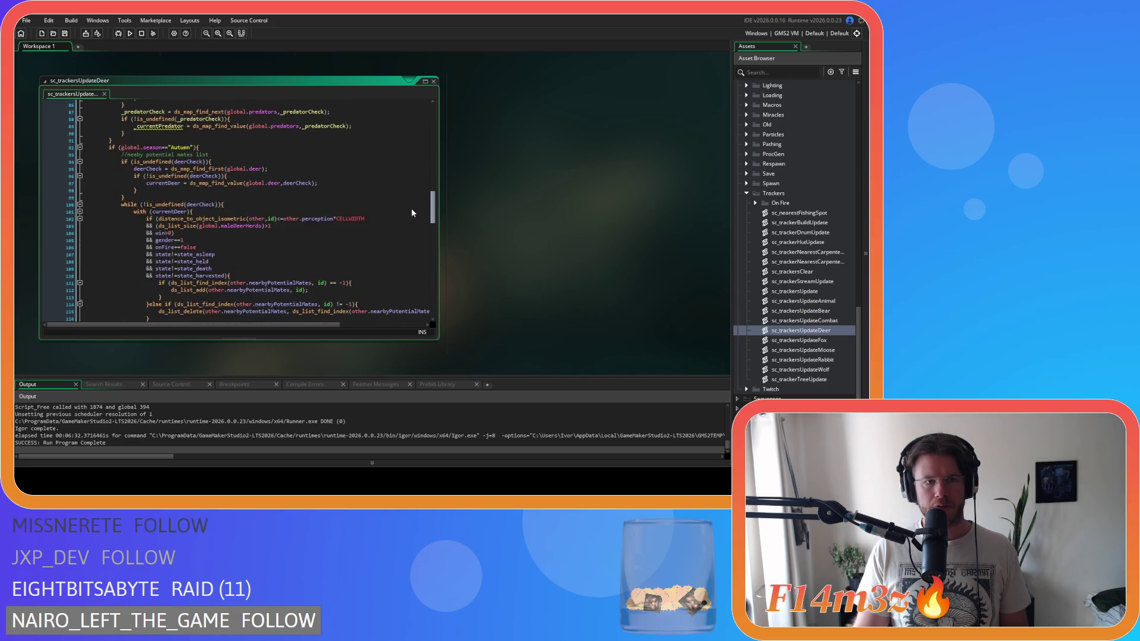
{"action": "scroll", "coordinate": [411, 200], "scroll_direction": "down", "scroll_amount": 15}
{"action": "scroll", "coordinate": [411, 261], "scroll_direction": "down", "scroll_amount": 10}
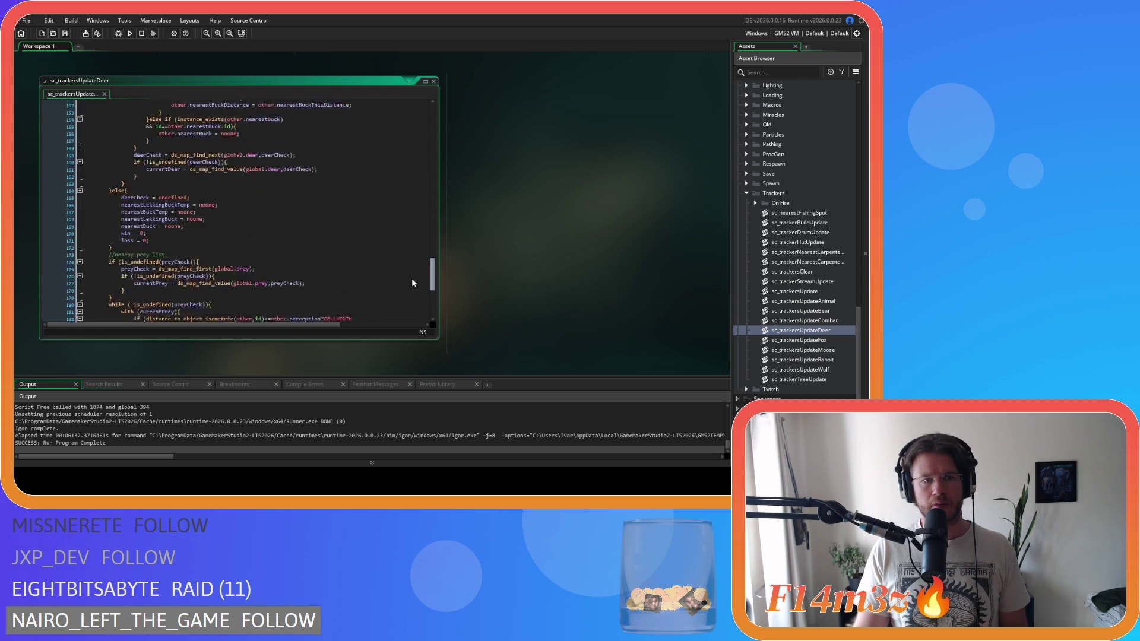
{"action": "scroll", "coordinate": [406, 237], "scroll_direction": "up", "scroll_amount": 20}
{"action": "scroll", "coordinate": [406, 166], "scroll_direction": "up", "scroll_amount": 17}
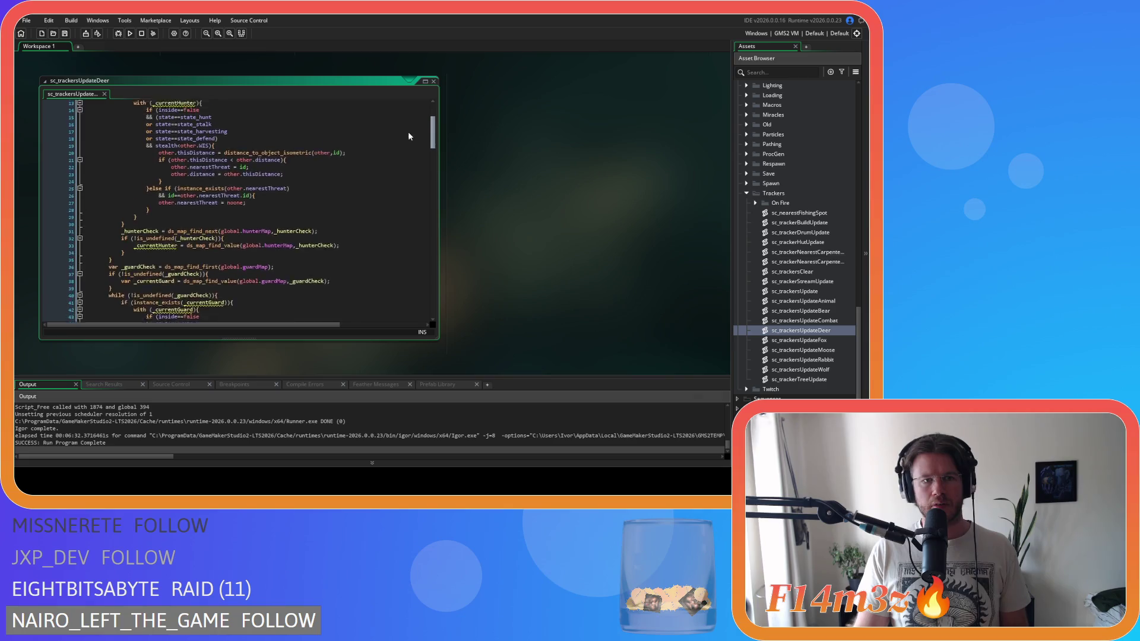
{"action": "left_click", "coordinate": [434, 83]}
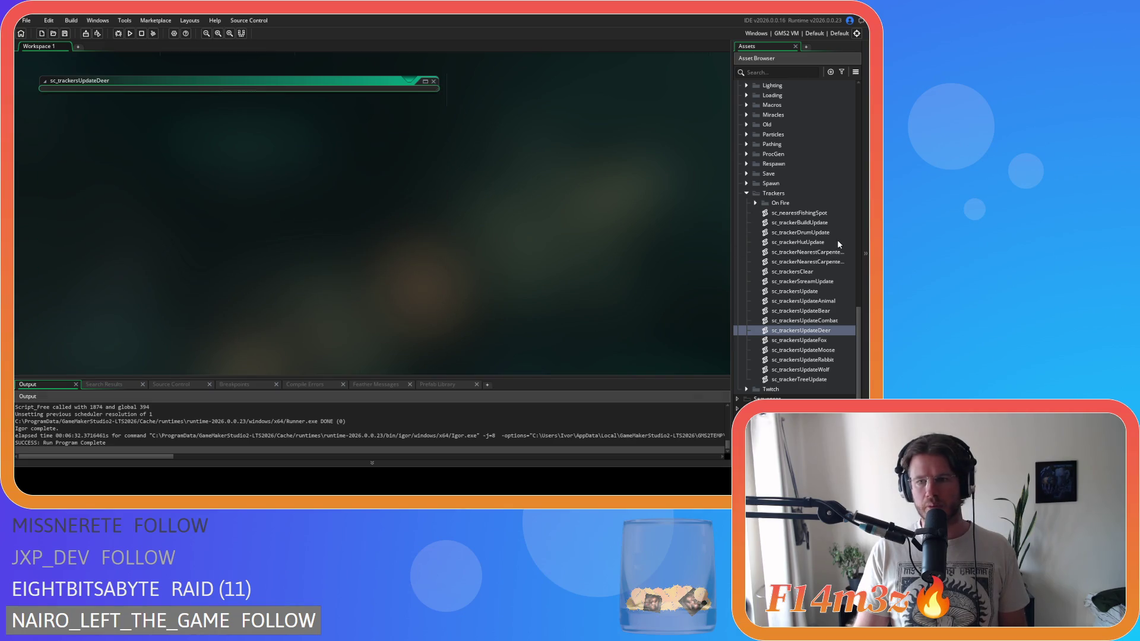
Step: Review sc_trackersUpdateRabbit, close it, and bring the Objects > Animal > Prey folder into view
{"action": "double_click", "coordinate": [825, 360]}
{"action": "mouse_move", "coordinate": [434, 135]}
{"action": "left_mouse_down"}
{"action": "mouse_move", "coordinate": [435, 288]}
{"action": "mouse_move", "coordinate": [435, 88]}
{"action": "left_mouse_up"}
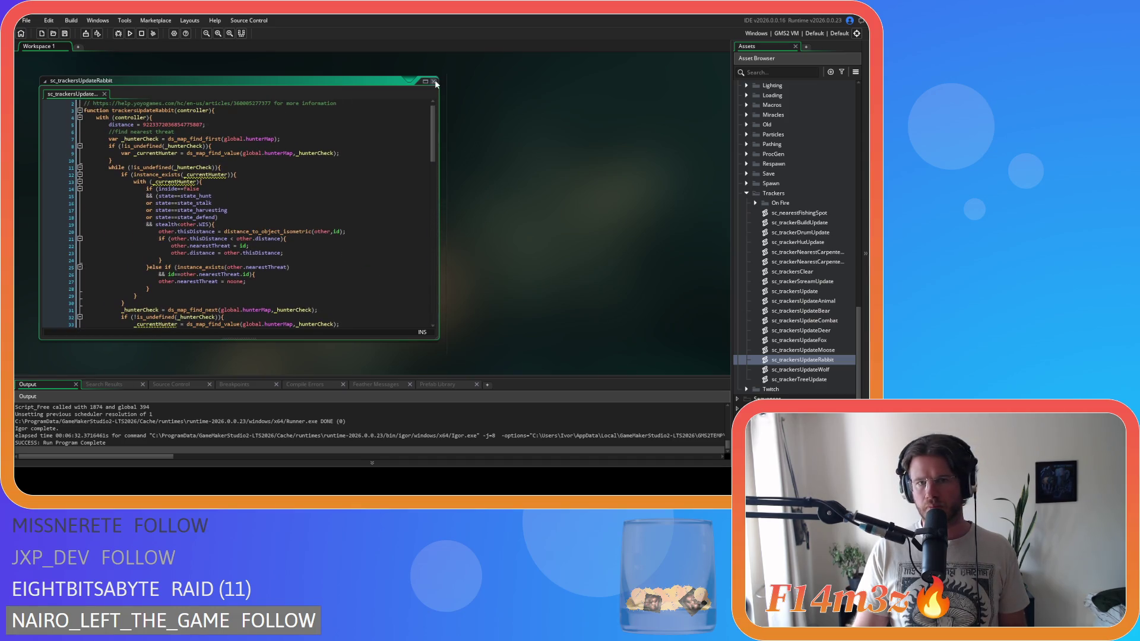
{"action": "left_click", "coordinate": [434, 81]}
{"action": "scroll", "coordinate": [810, 276], "scroll_direction": "up", "scroll_amount": 10}
{"action": "scroll", "coordinate": [808, 277], "scroll_direction": "up", "scroll_amount": 4}
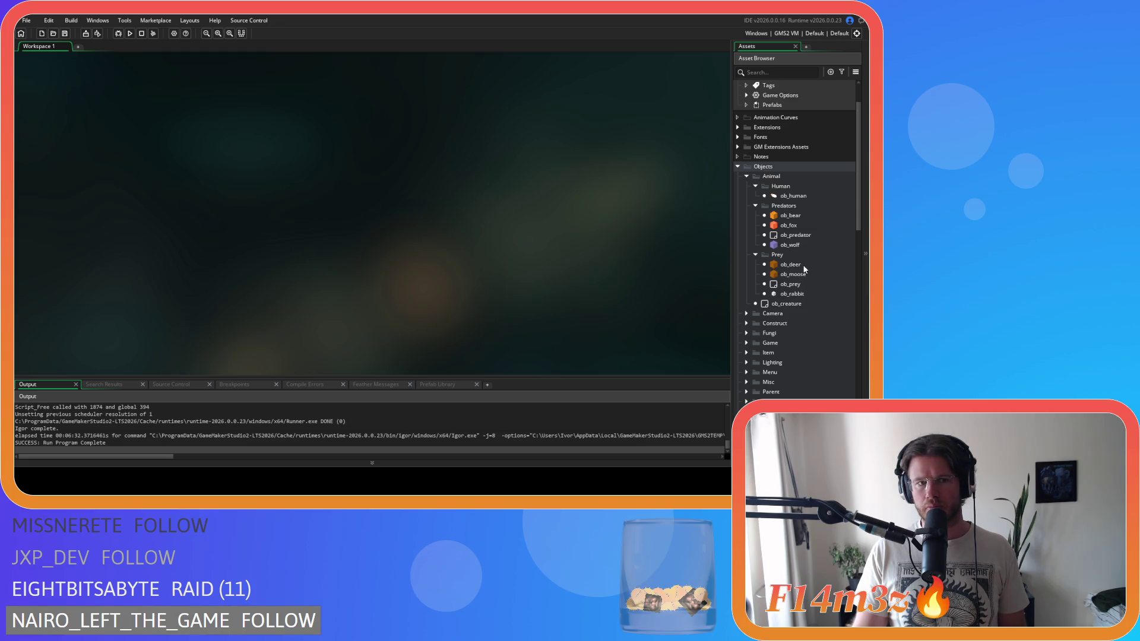
Step: Open ob_deer and locate the threat-detection block in its Step code
{"action": "double_click", "coordinate": [806, 274]}
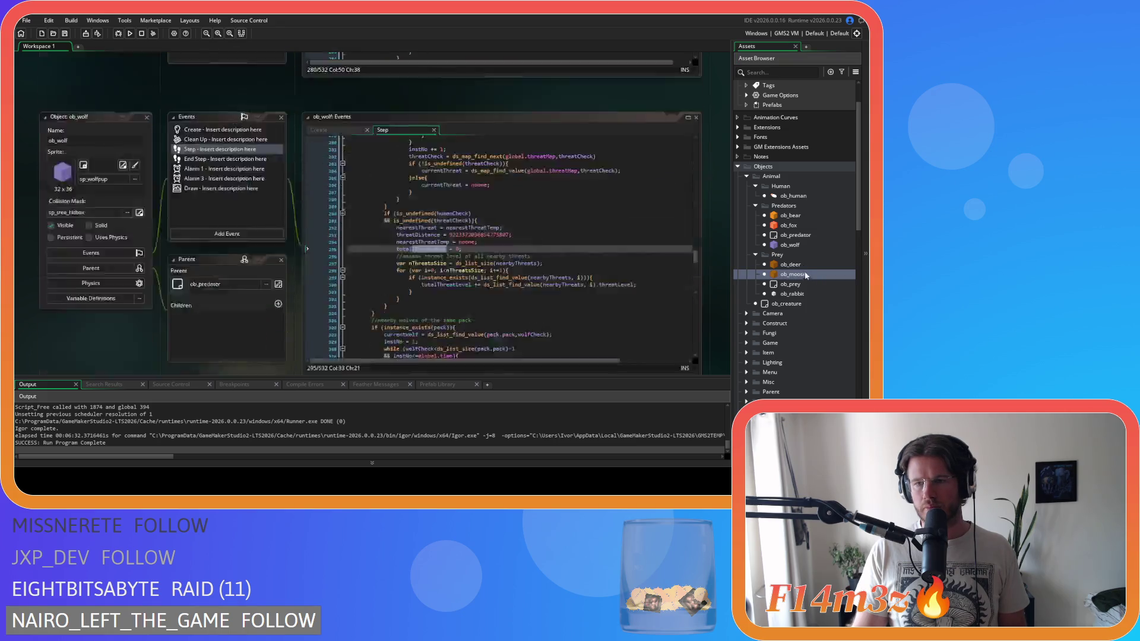
{"action": "double_click", "coordinate": [798, 266]}
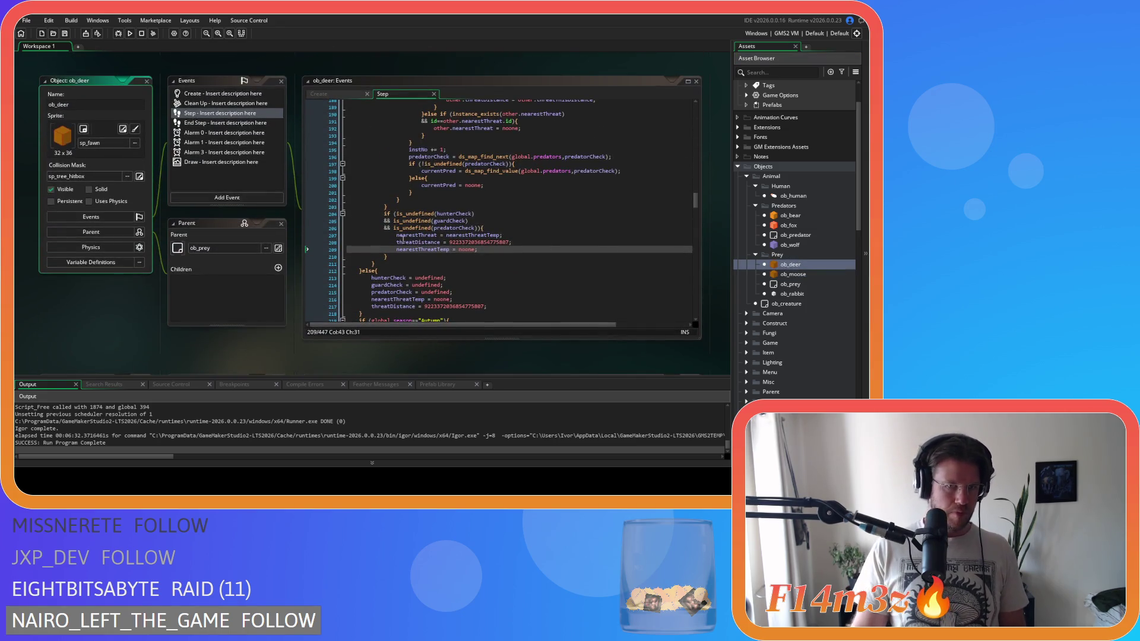
{"action": "left_click", "coordinate": [379, 261]}
{"action": "scroll", "coordinate": [376, 260], "scroll_direction": "up", "scroll_amount": 12}
{"action": "left_click_drag", "start_coordinate": [379, 262], "coordinate": [373, 261]}
{"action": "scroll", "coordinate": [380, 249], "scroll_direction": "up", "scroll_amount": 1}
{"action": "left_click", "coordinate": [391, 232], "text": "shift"}
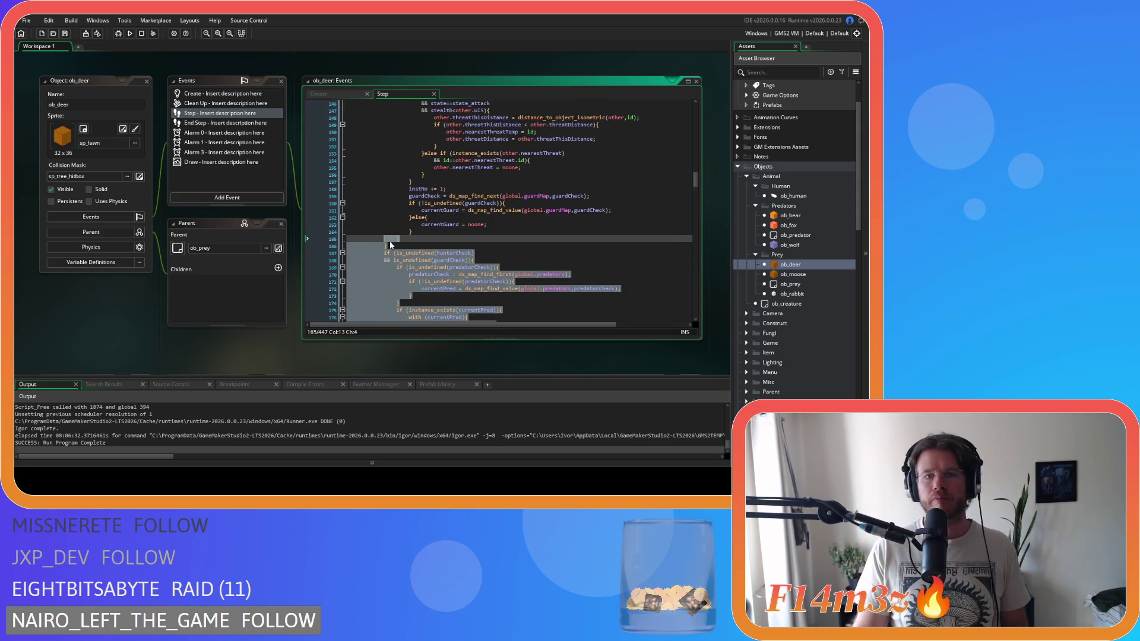
{"action": "scroll", "coordinate": [389, 241], "scroll_direction": "down", "scroll_amount": 10}
{"action": "scroll", "coordinate": [391, 243], "scroll_direction": "up", "scroll_amount": 14}
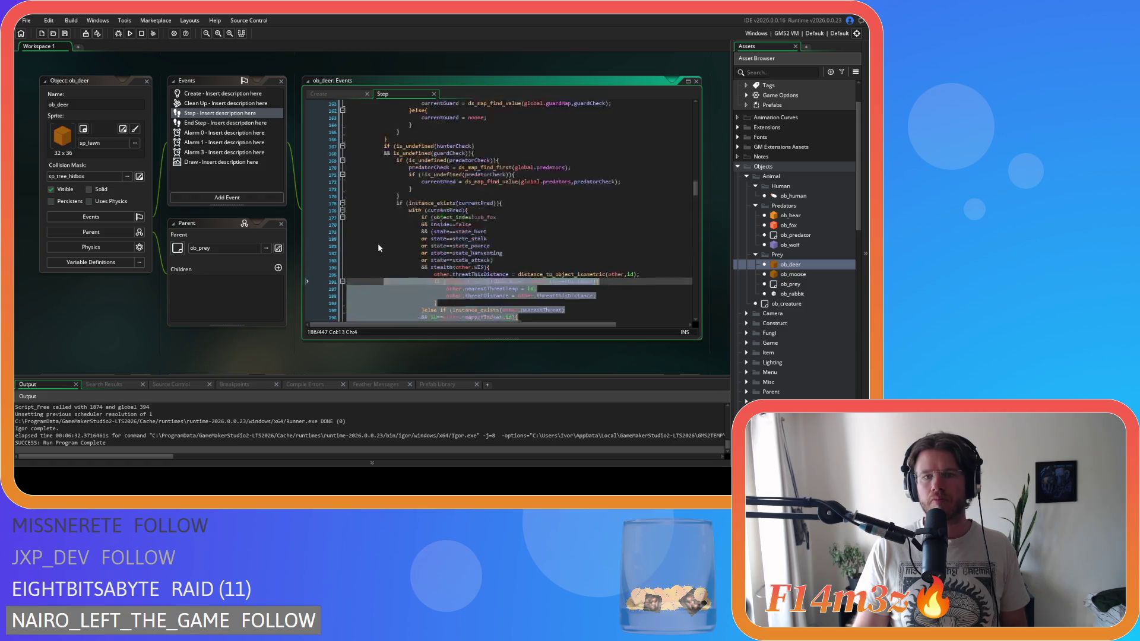
{"action": "scroll", "coordinate": [381, 242], "scroll_direction": "up", "scroll_amount": 16}
Step: Copy the deer's threat-detection block, starting at line 93, and open ob_rabbit's Step code
{"action": "left_click", "coordinate": [381, 242], "text": "shift"}
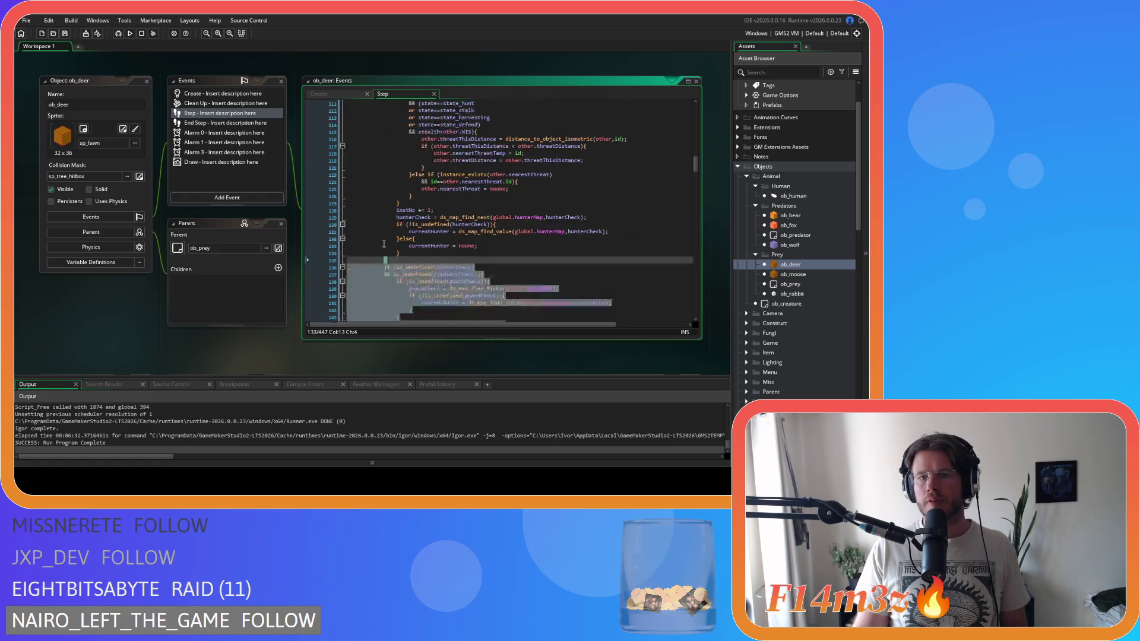
{"action": "scroll", "coordinate": [384, 241], "scroll_direction": "up", "scroll_amount": 1}
{"action": "left_click_drag", "start_coordinate": [384, 241], "coordinate": [368, 151]}
{"action": "right_click", "coordinate": [407, 179]}
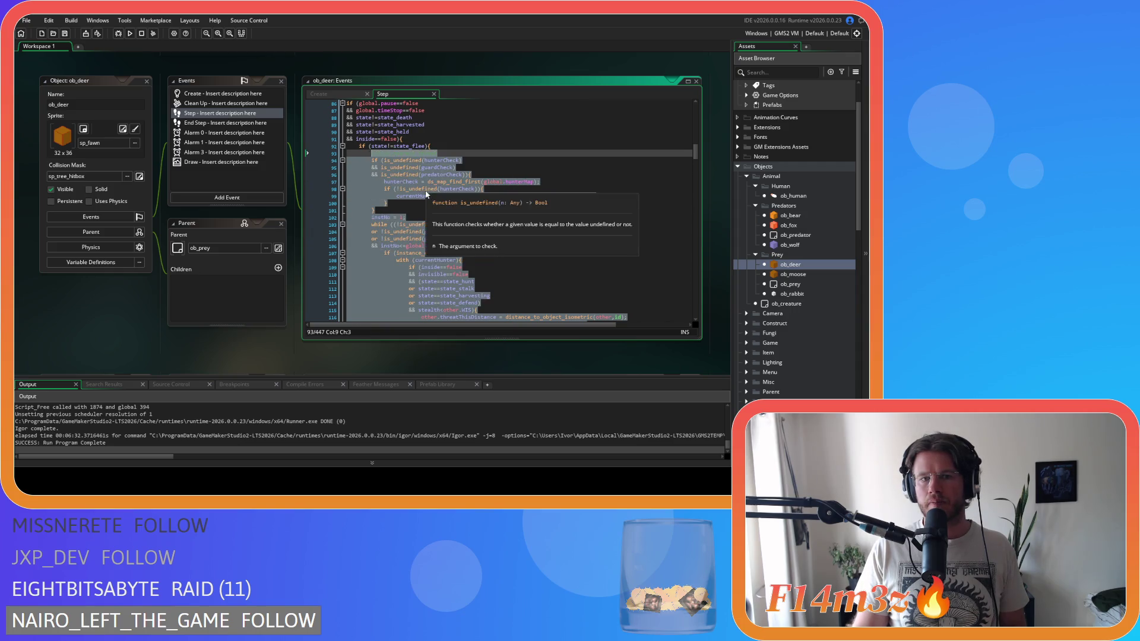
{"action": "right_click", "coordinate": [435, 175]}
{"action": "left_click", "coordinate": [450, 192]}
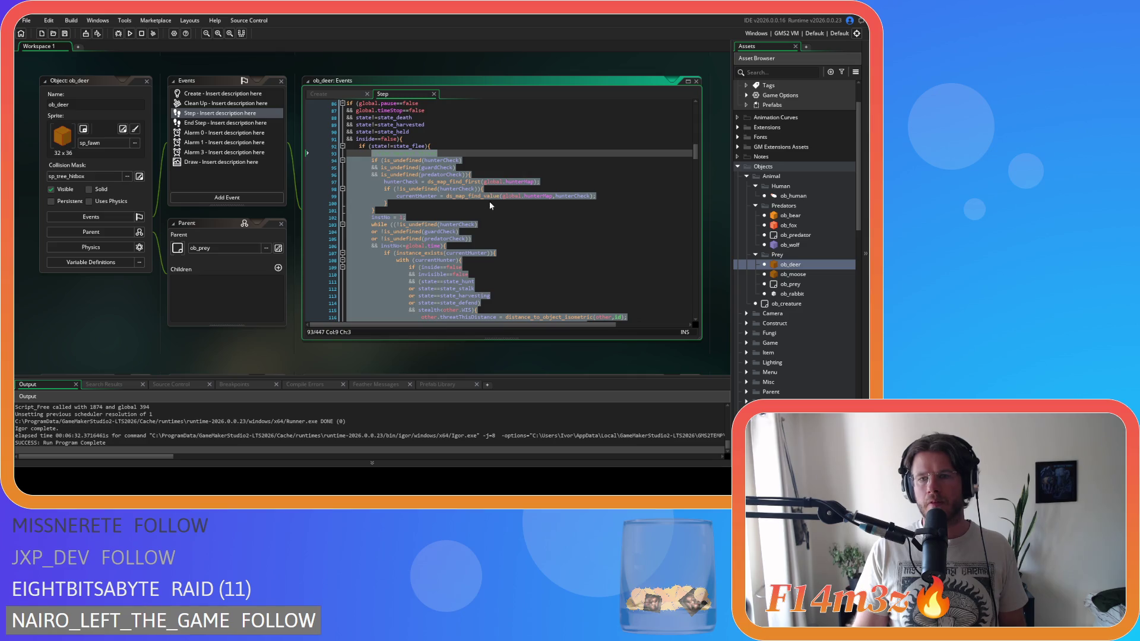
{"action": "double_click", "coordinate": [798, 293]}
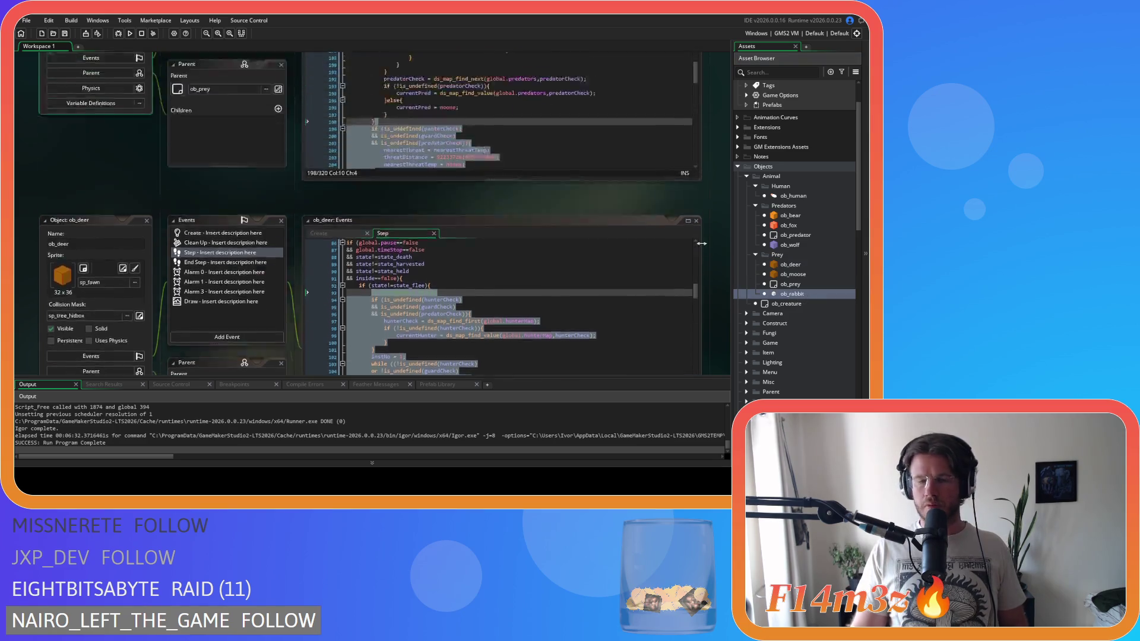
{"action": "scroll", "coordinate": [572, 216], "scroll_direction": "down", "scroll_amount": 1}
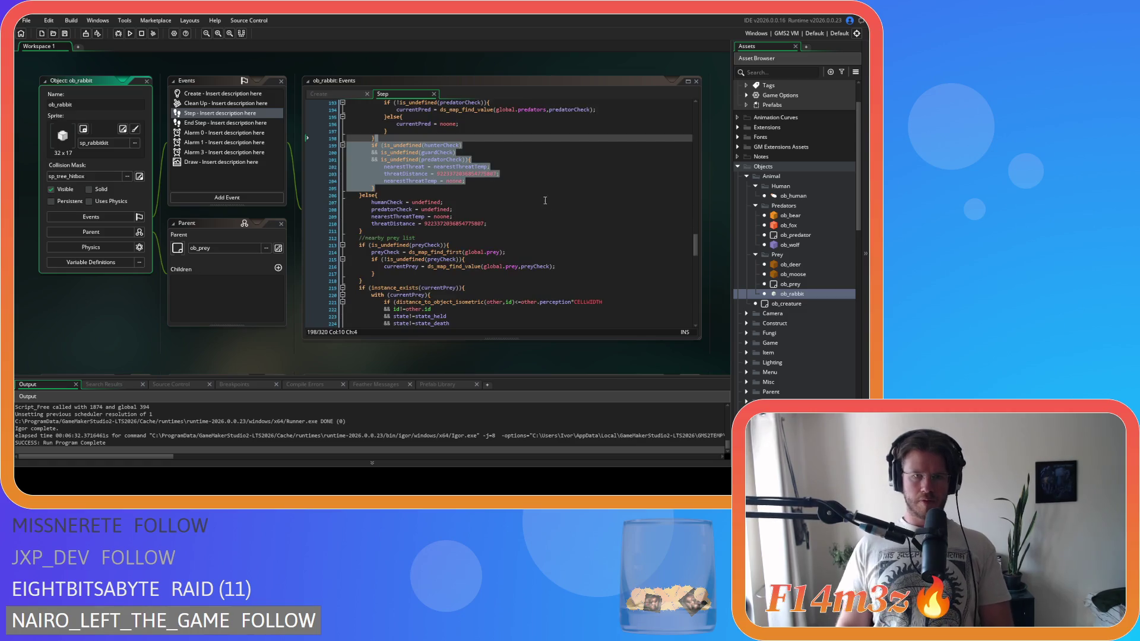
{"action": "scroll", "coordinate": [428, 196], "scroll_direction": "down", "scroll_amount": 2}
{"action": "left_click", "coordinate": [481, 192]}
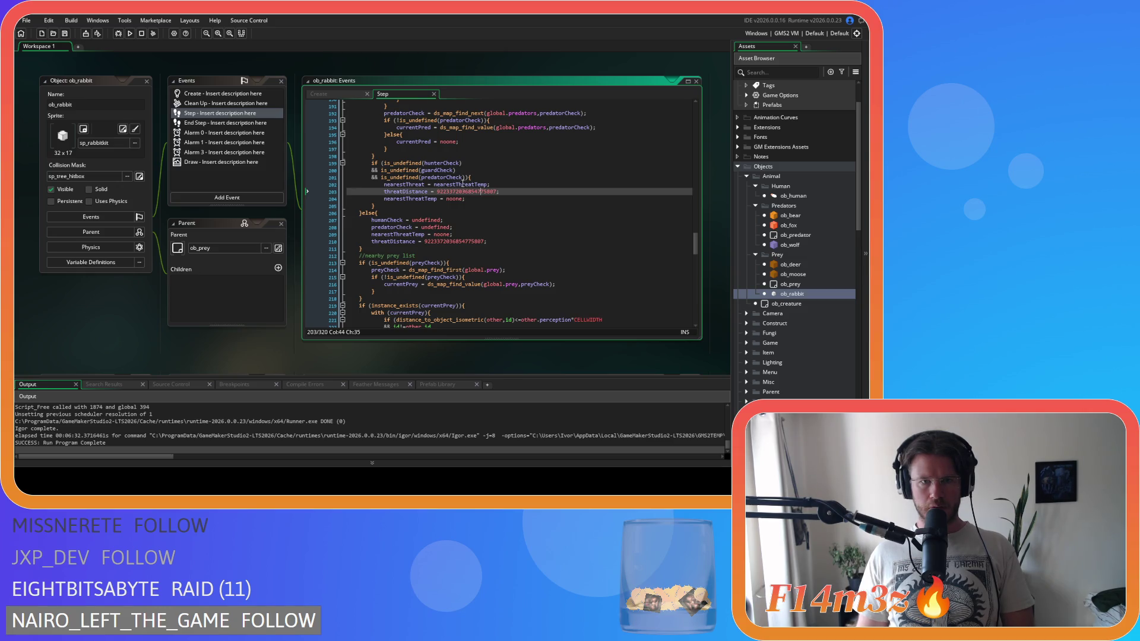
{"action": "mouse_move", "coordinate": [378, 206]}
{"action": "left_mouse_down"}
{"action": "mouse_move", "coordinate": [381, 178]}
{"action": "mouse_move", "coordinate": [372, 195]}
{"action": "mouse_move", "coordinate": [388, 206]}
{"action": "left_mouse_up"}
{"action": "scroll", "coordinate": [380, 172], "scroll_direction": "up", "scroll_amount": 4}
{"action": "scroll", "coordinate": [378, 178], "scroll_direction": "up", "scroll_amount": 20}
{"action": "key", "text": "ctrl+v"}
{"action": "scroll", "coordinate": [388, 206], "scroll_direction": "up", "scroll_amount": 20}
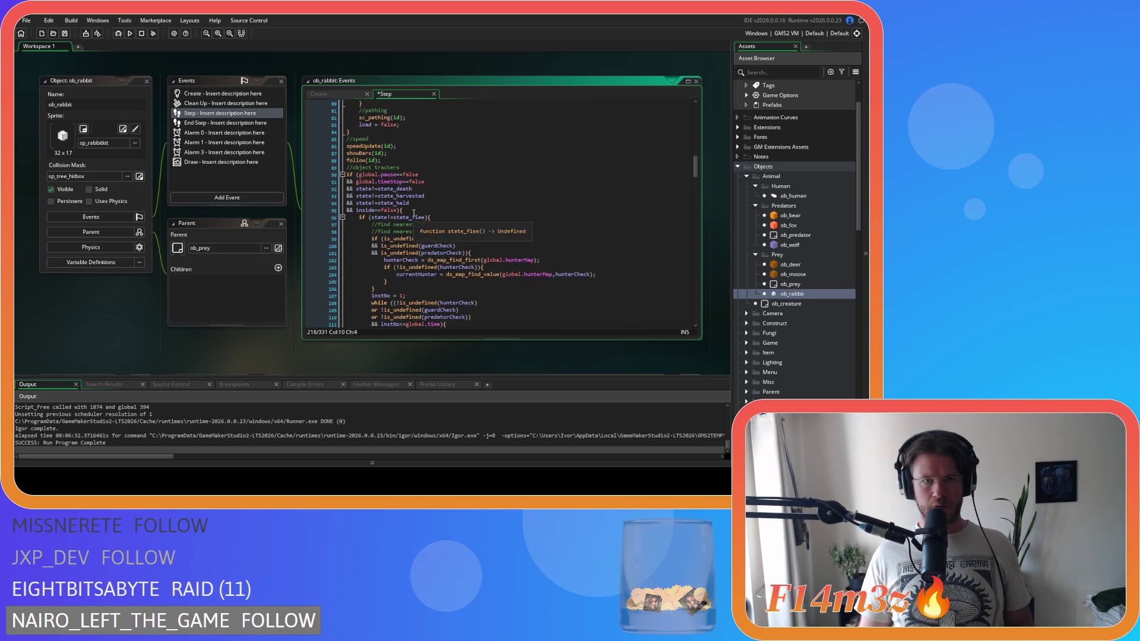
{"action": "key", "text": "ctrl+z"}
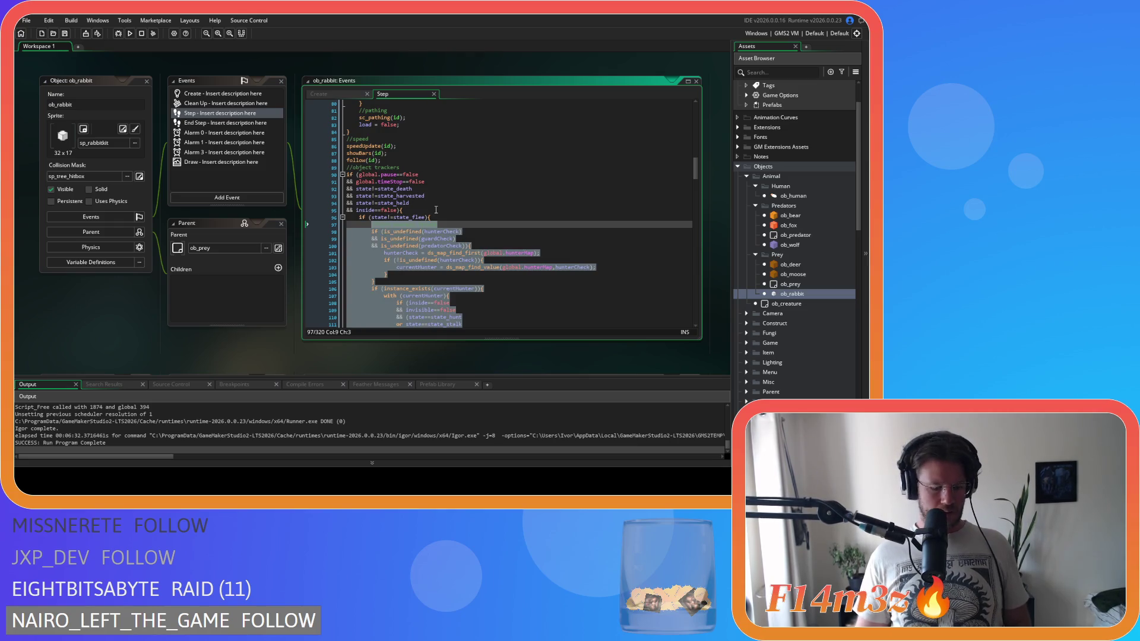
{"action": "key", "text": "ctrl+v"}
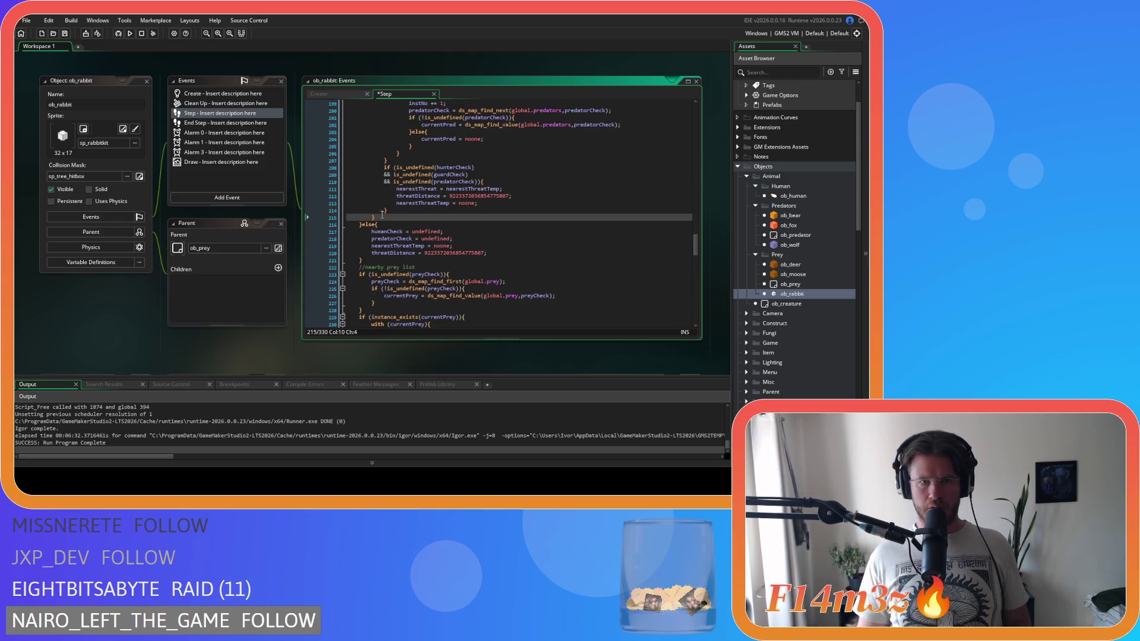
{"action": "scroll", "coordinate": [380, 216], "scroll_direction": "up", "scroll_amount": 2}
{"action": "scroll", "coordinate": [375, 223], "scroll_direction": "up", "scroll_amount": 8}
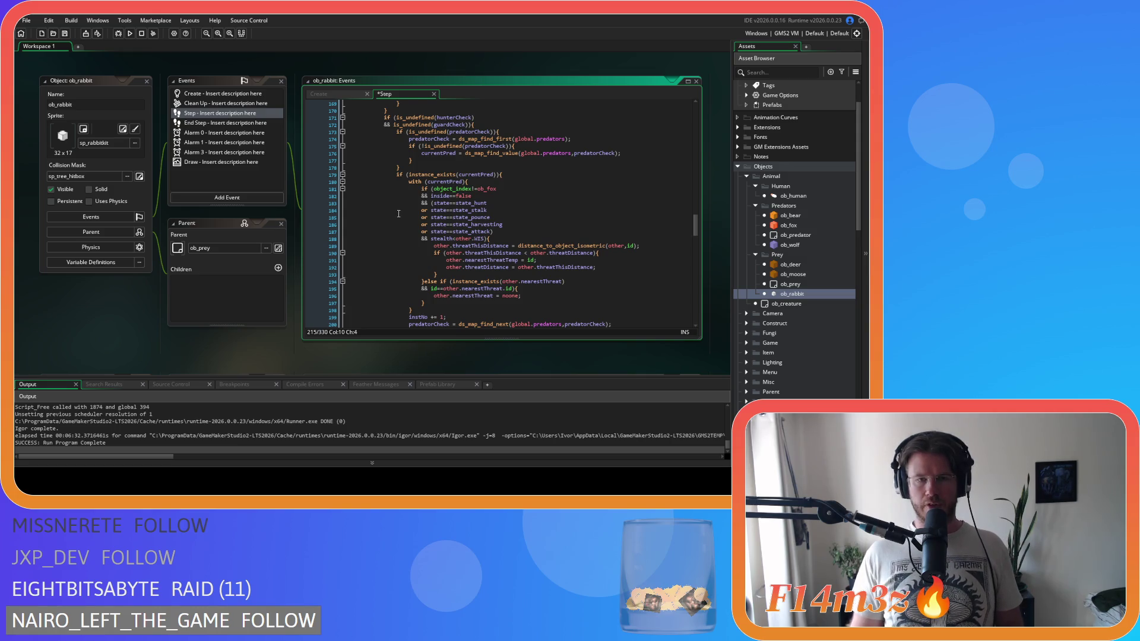
{"action": "key", "text": "ctrl+z"}
{"action": "scroll", "coordinate": [514, 224], "scroll_direction": "down", "scroll_amount": 10}
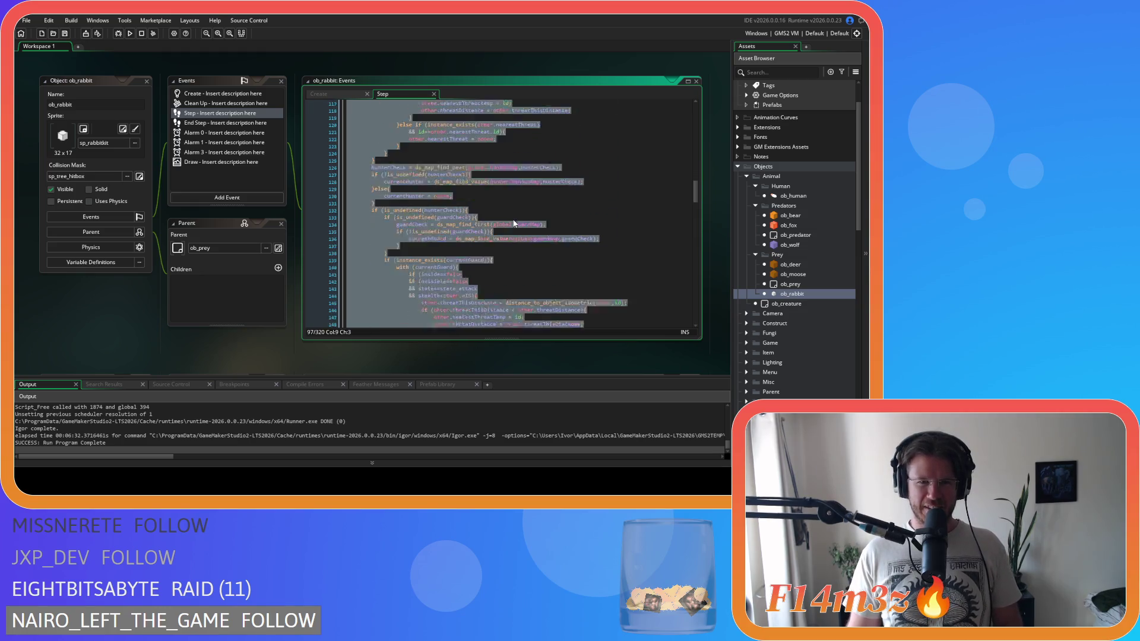
{"action": "scroll", "coordinate": [521, 237], "scroll_direction": "down", "scroll_amount": 10}
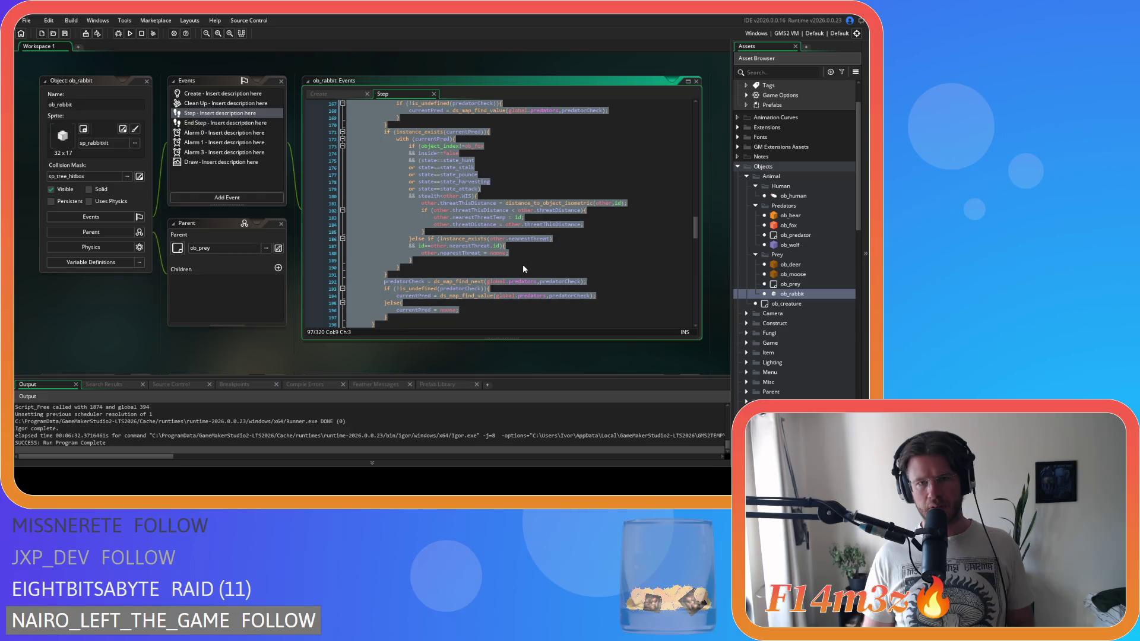
{"action": "left_click", "coordinate": [523, 190]}
{"action": "scroll", "coordinate": [522, 191], "scroll_direction": "down", "scroll_amount": 3}
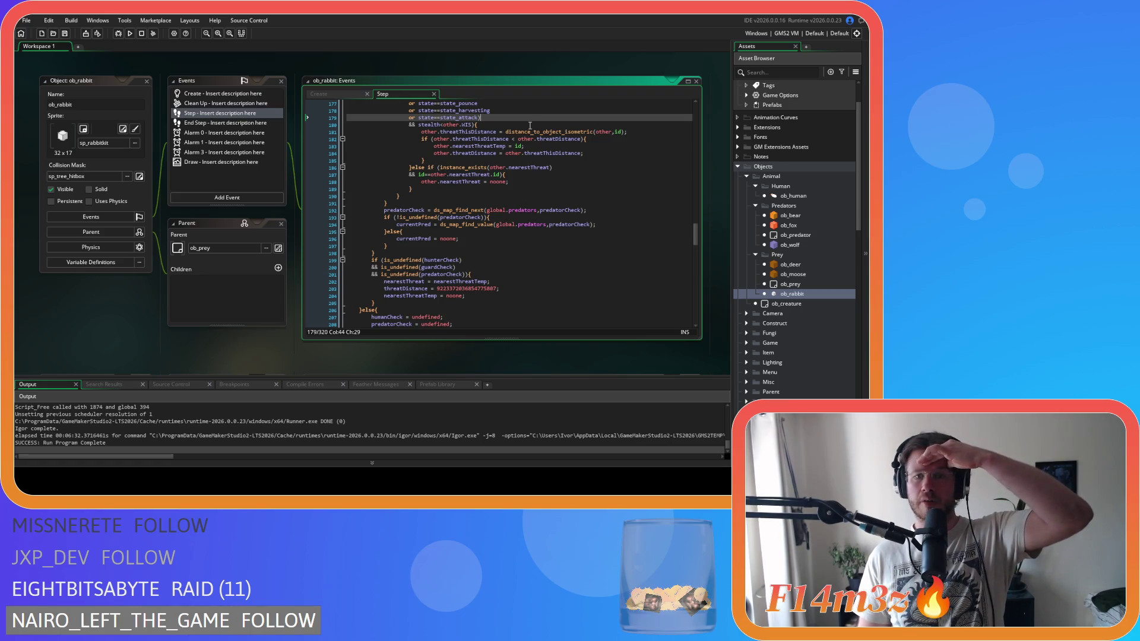
{"action": "scroll", "coordinate": [517, 153], "scroll_direction": "up", "scroll_amount": 2}
{"action": "scroll", "coordinate": [513, 151], "scroll_direction": "up", "scroll_amount": 4}
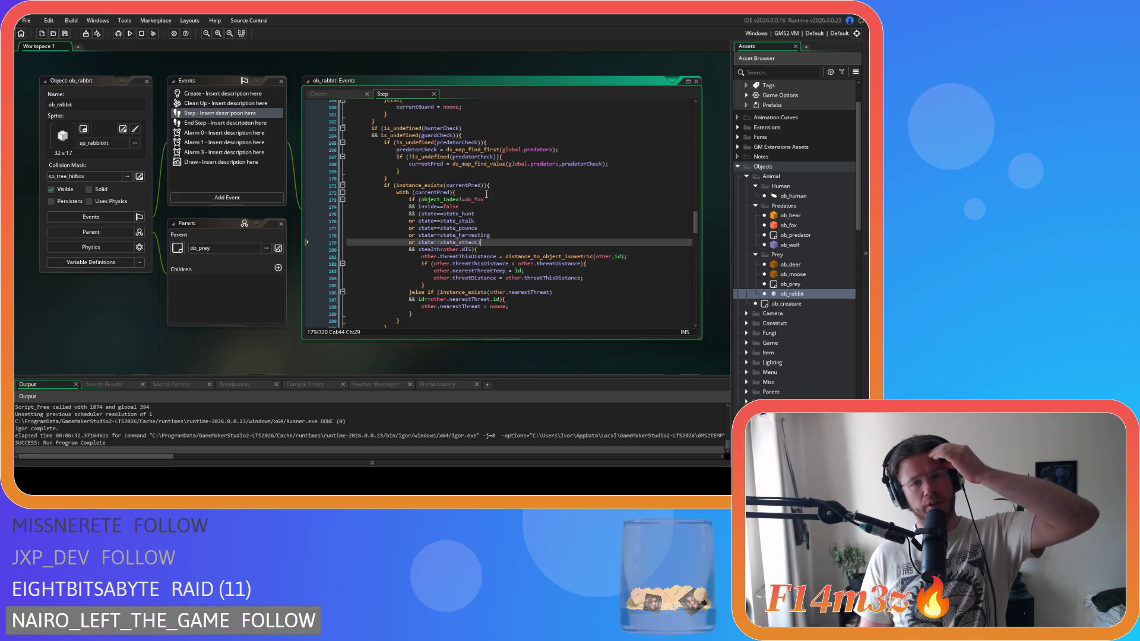
{"action": "scroll", "coordinate": [486, 194], "scroll_direction": "up", "scroll_amount": 6}
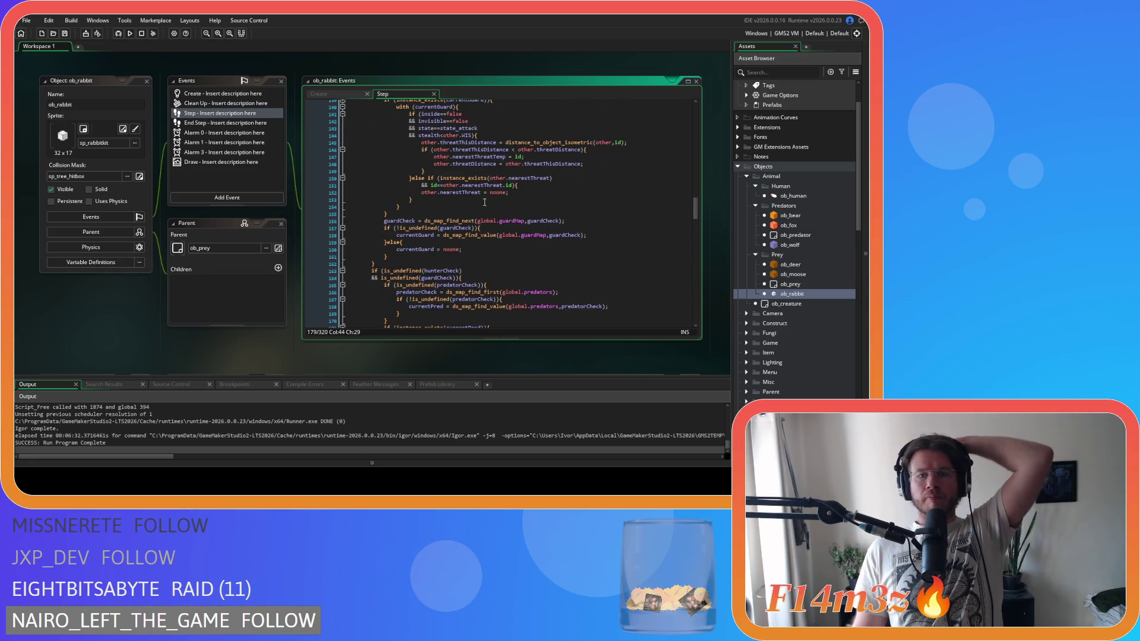
{"action": "scroll", "coordinate": [484, 202], "scroll_direction": "down", "scroll_amount": 4}
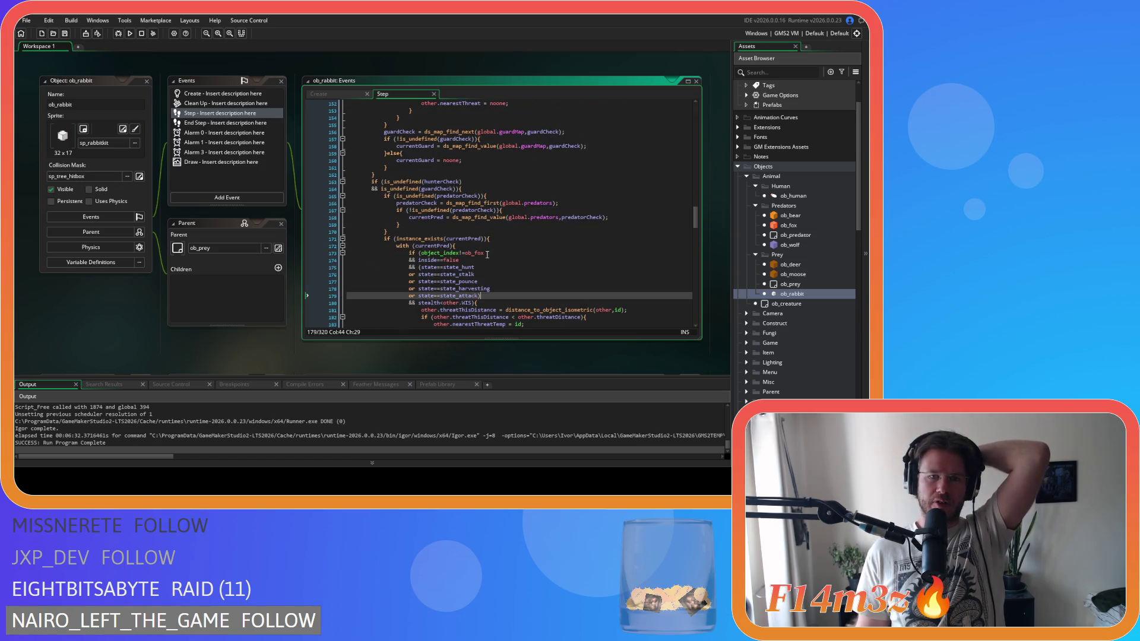
{"action": "left_click", "coordinate": [487, 254]}
{"action": "scroll", "coordinate": [488, 255], "scroll_direction": "up", "scroll_amount": 10}
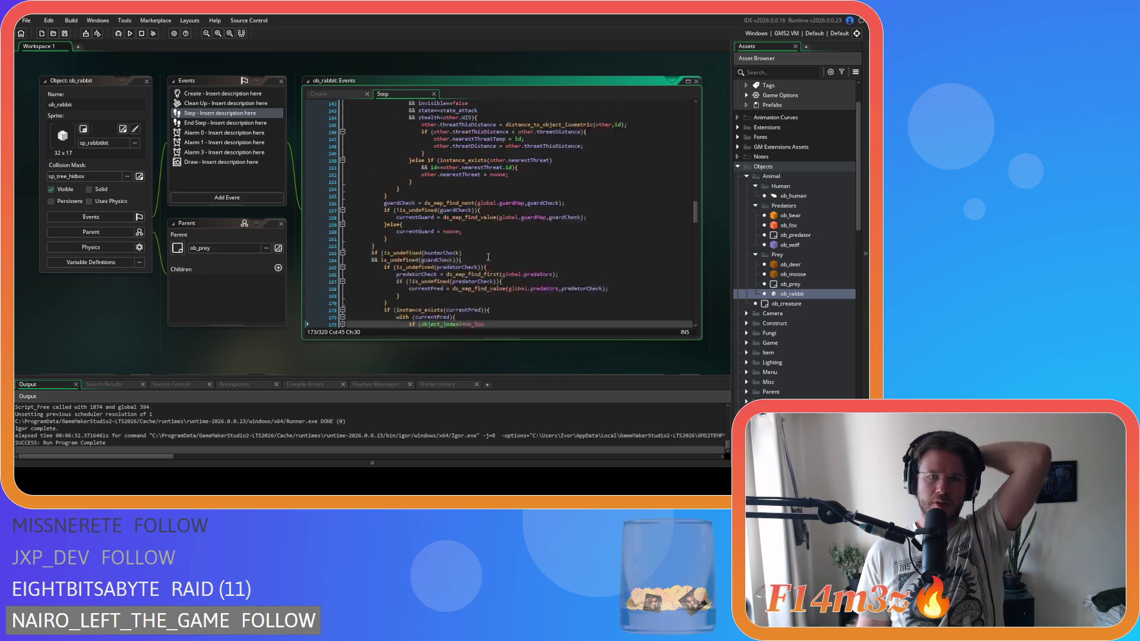
{"action": "scroll", "coordinate": [488, 256], "scroll_direction": "down", "scroll_amount": 13}
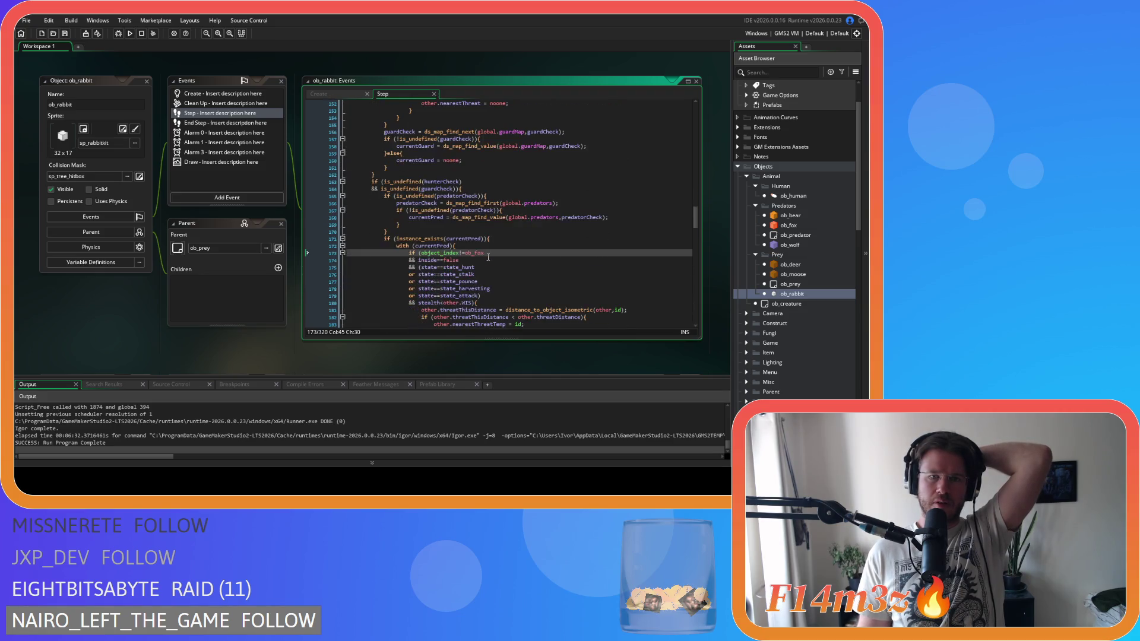
{"action": "scroll", "coordinate": [488, 257], "scroll_direction": "down", "scroll_amount": 2}
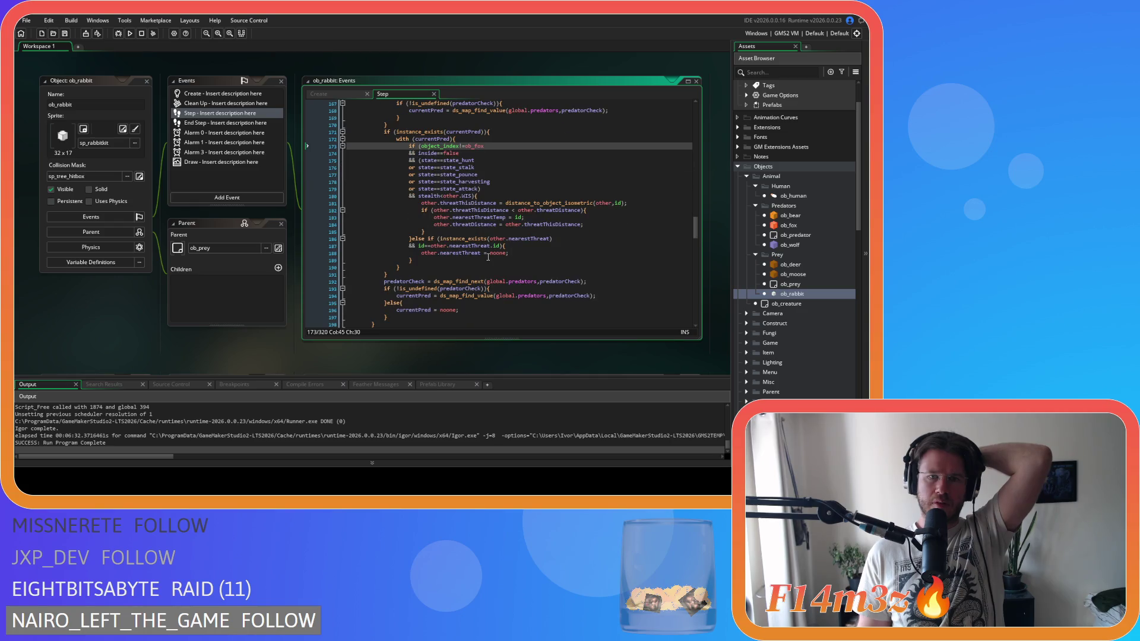
{"action": "left_click", "coordinate": [510, 211]}
{"action": "key", "text": "BackSpace"}
{"action": "key", "text": "ctrl+z"}
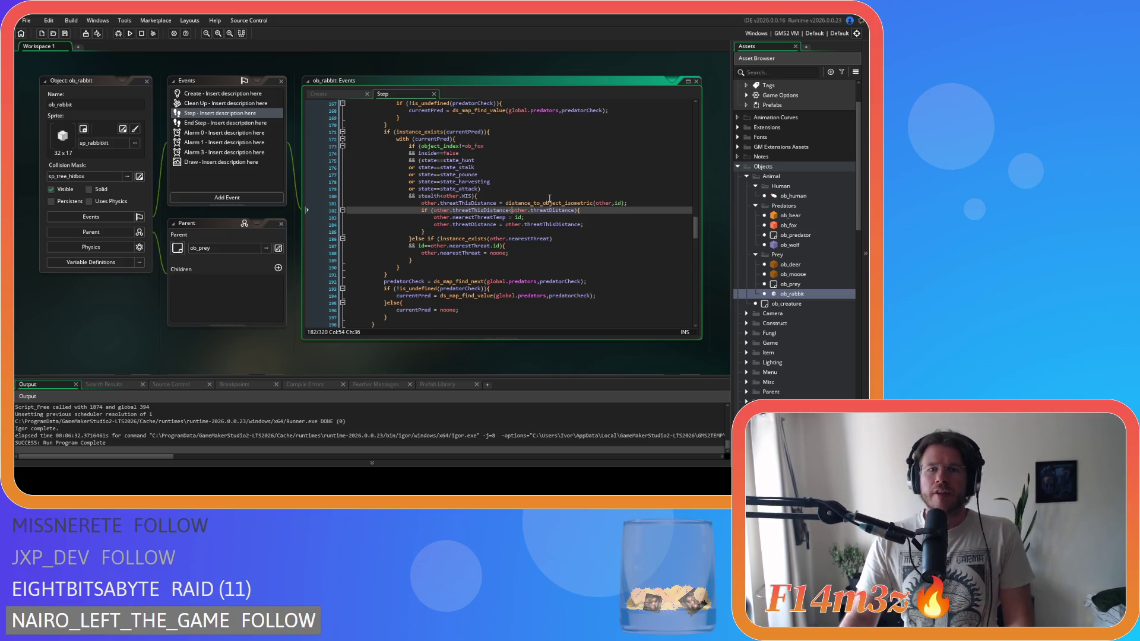
{"action": "left_click", "coordinate": [792, 265]}
{"action": "double_click", "coordinate": [793, 266]}
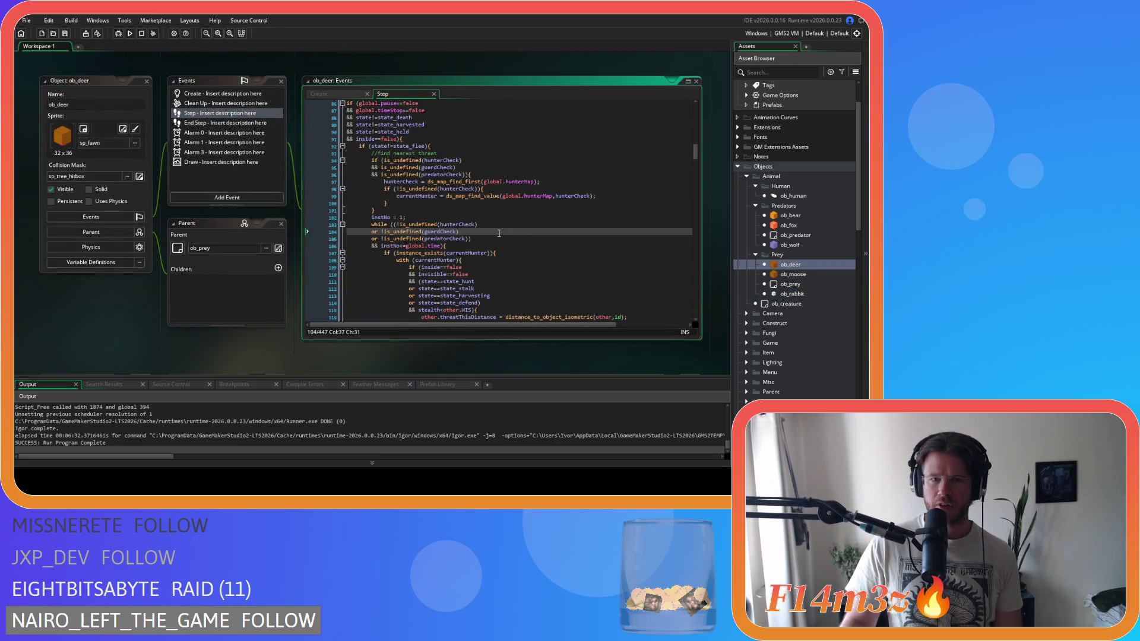
Step: Check the deer's predator check, then select the ob_fox exclusion in ob_rabbit's Step code
{"action": "scroll", "coordinate": [499, 234], "scroll_direction": "down", "scroll_amount": 20}
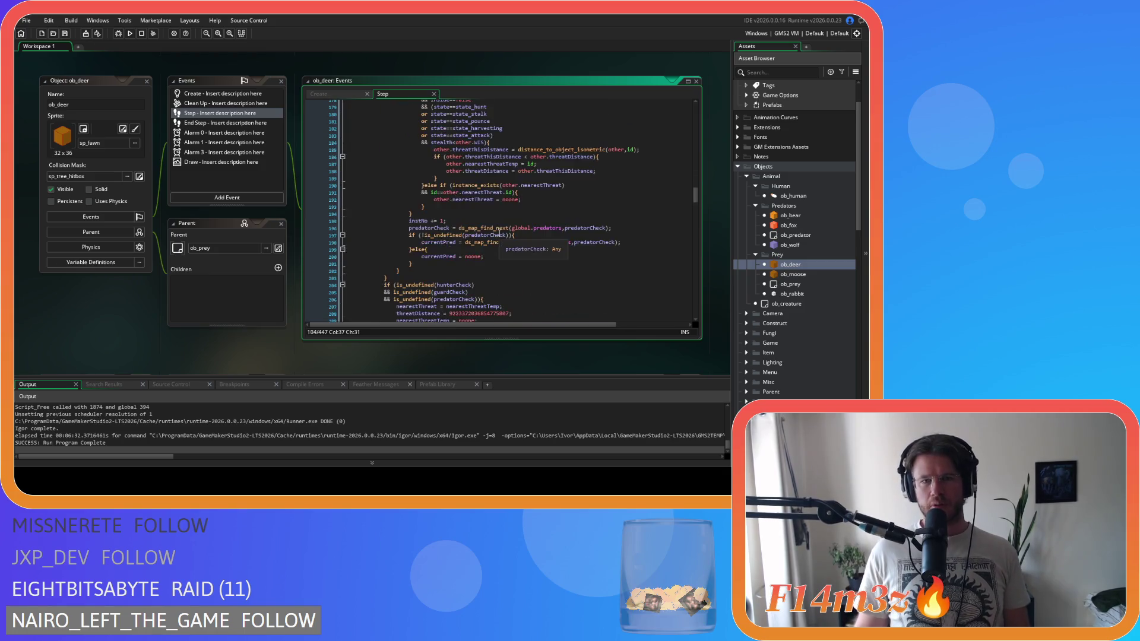
{"action": "left_click", "coordinate": [528, 180]}
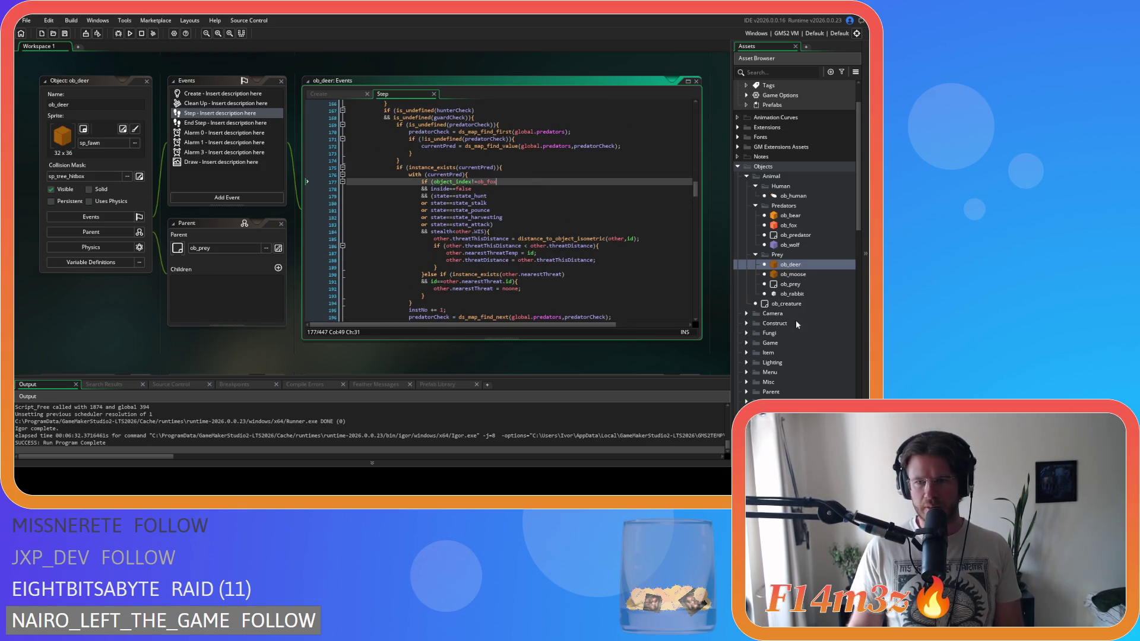
{"action": "double_click", "coordinate": [793, 293]}
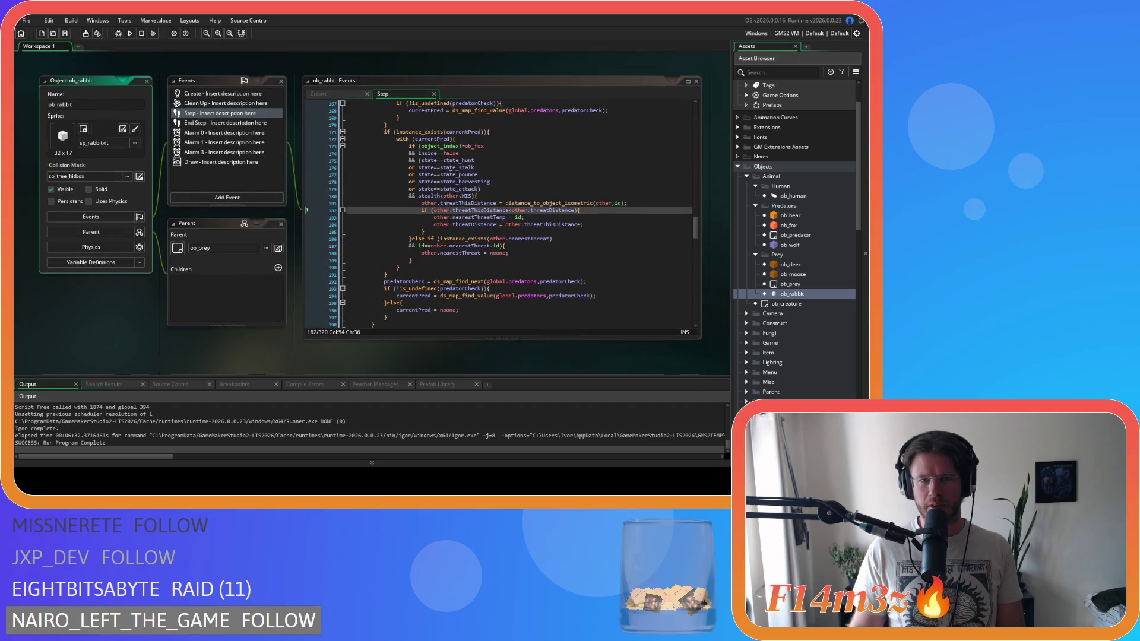
{"action": "left_click_drag", "start_coordinate": [422, 146], "coordinate": [418, 154]}
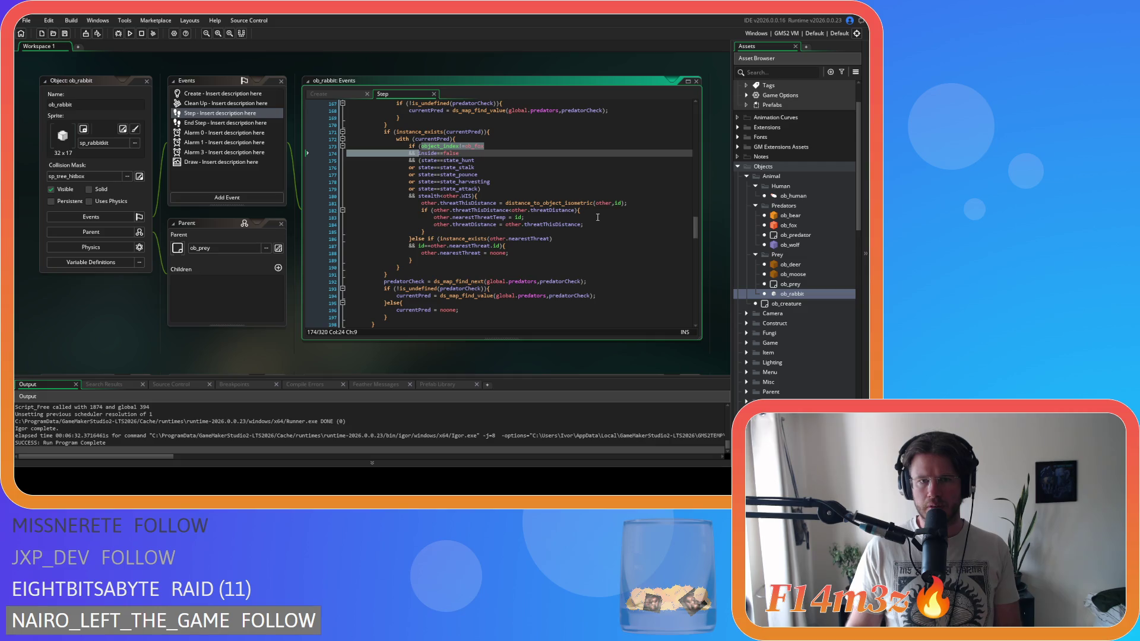
{"action": "scroll", "coordinate": [785, 328], "scroll_direction": "down", "scroll_amount": 10}
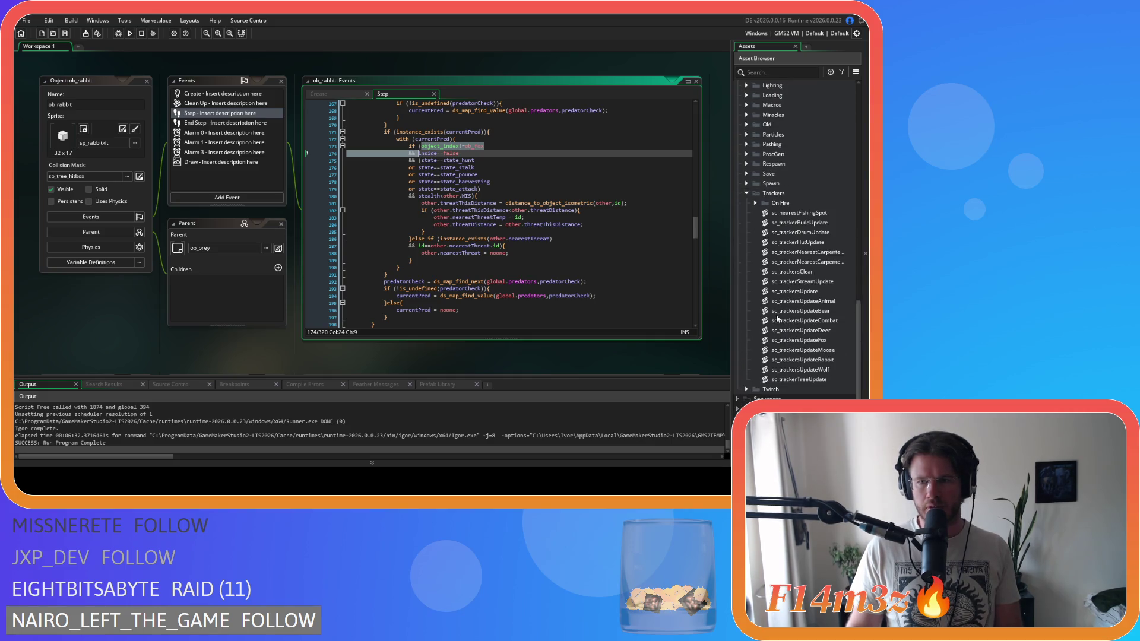
{"action": "double_click", "coordinate": [806, 360]}
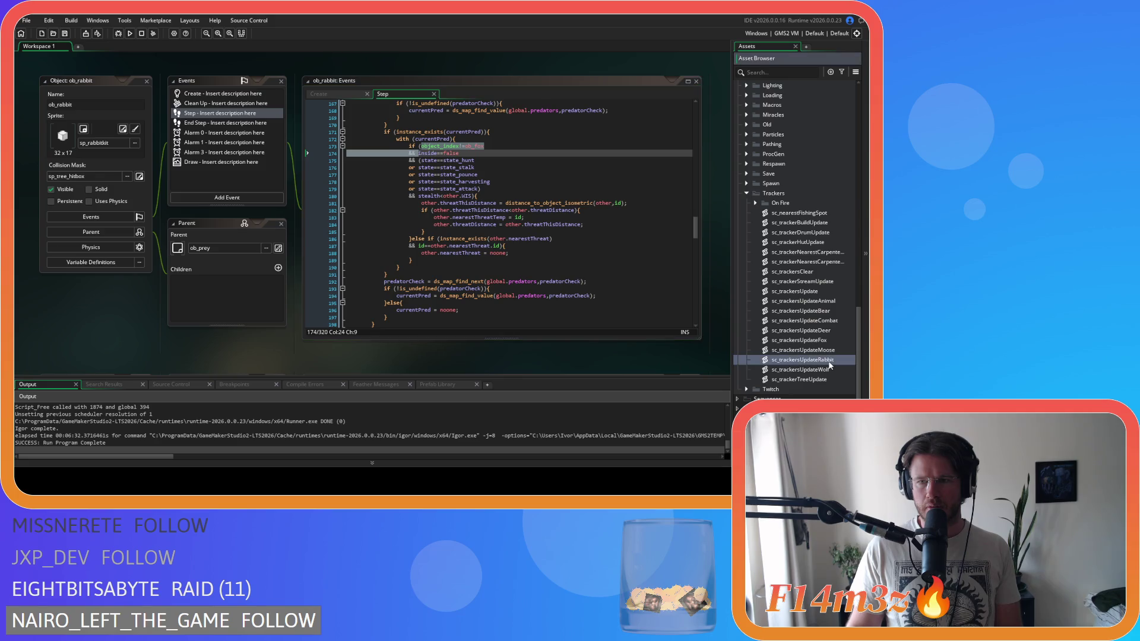
{"action": "scroll", "coordinate": [284, 170], "scroll_direction": "down", "scroll_amount": 15}
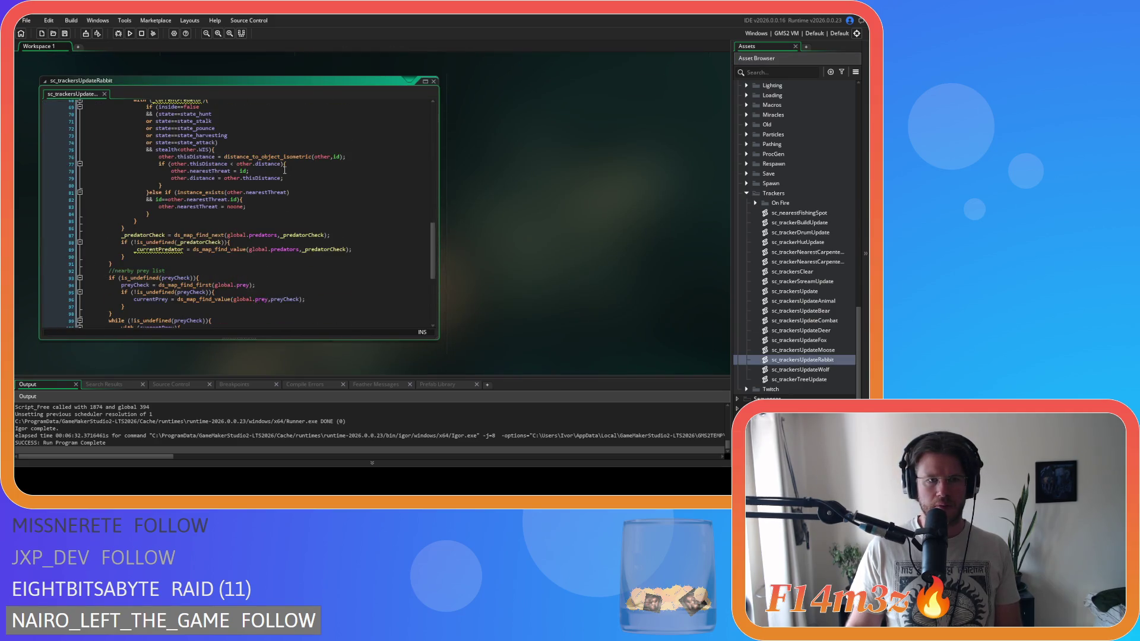
{"action": "scroll", "coordinate": [284, 170], "scroll_direction": "up", "scroll_amount": 2}
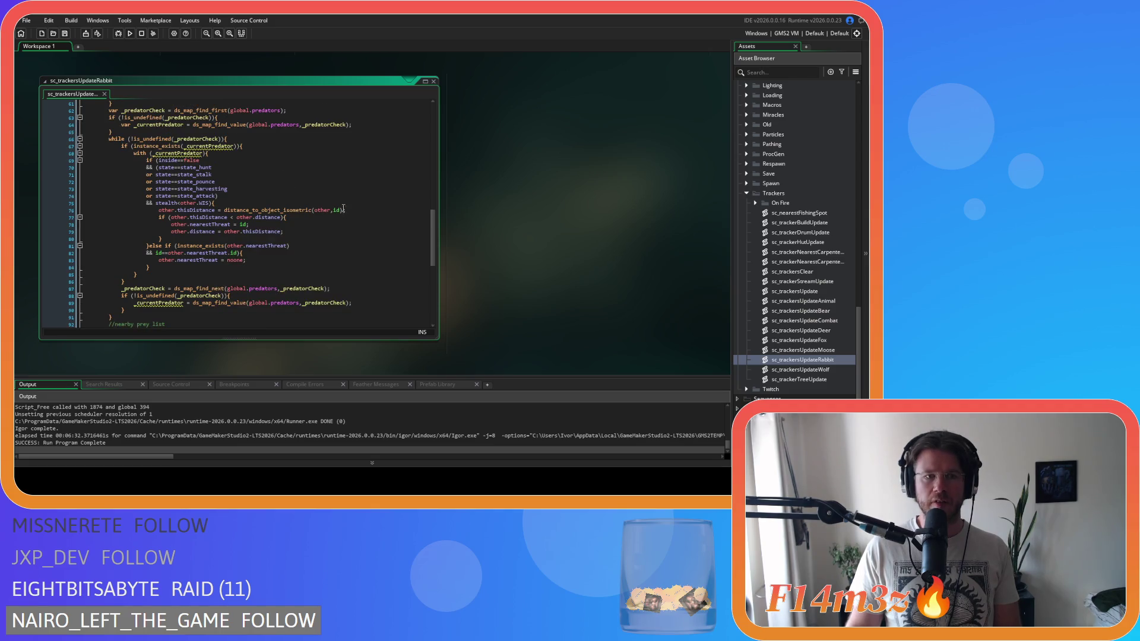
{"action": "key", "text": "alt+Left"}
{"action": "scroll", "coordinate": [436, 265], "scroll_direction": "up", "scroll_amount": 8}
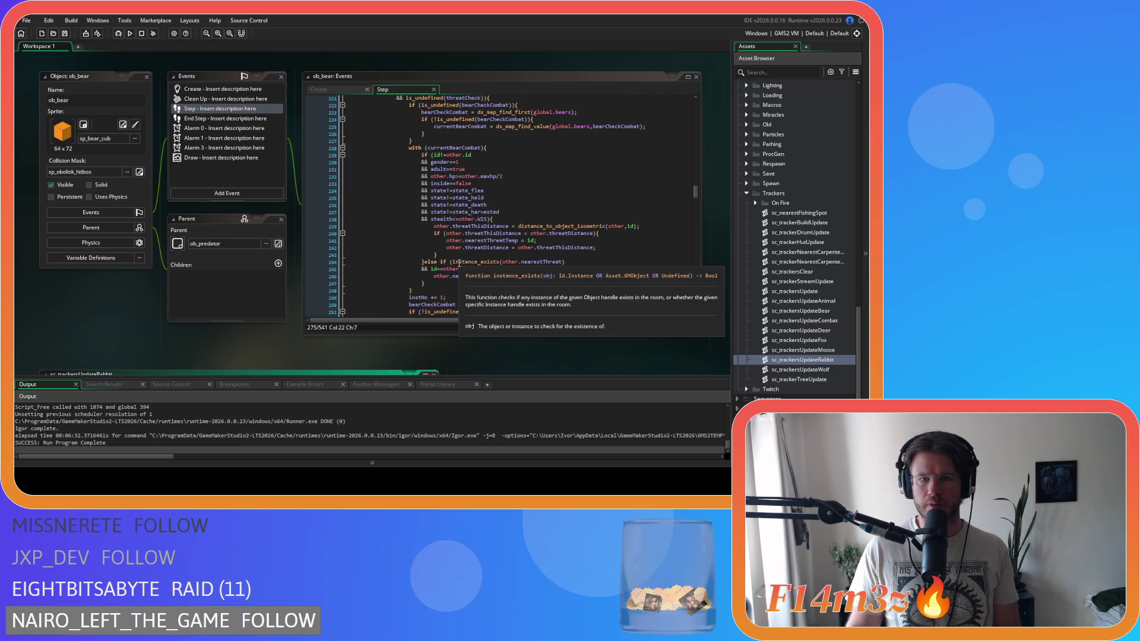
{"action": "scroll", "coordinate": [524, 228], "scroll_direction": "down", "scroll_amount": 15}
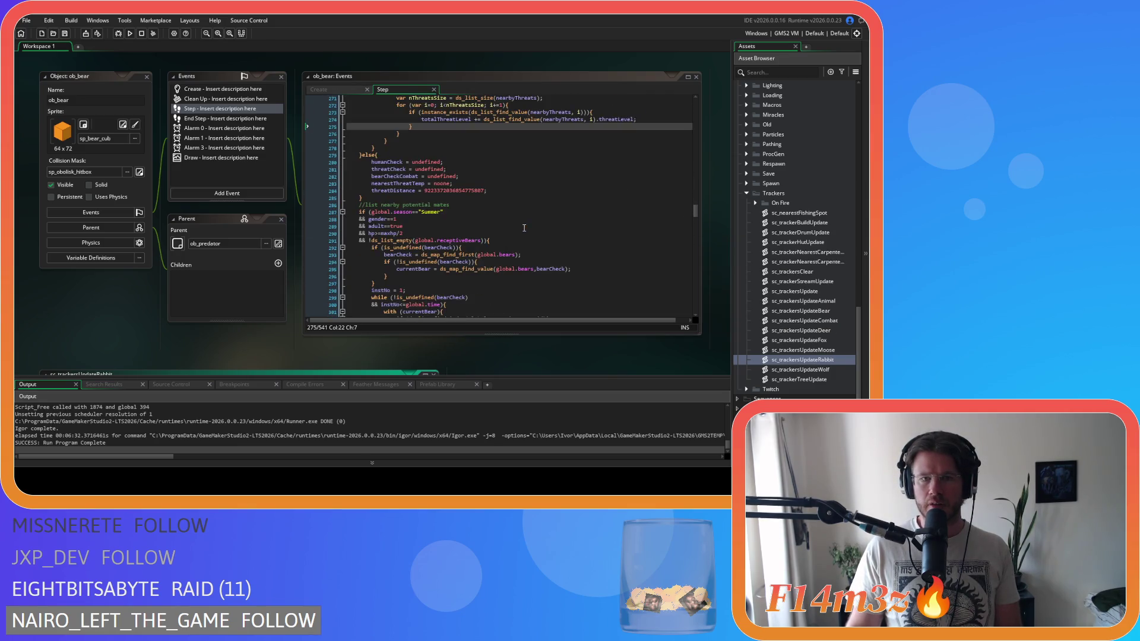
{"action": "scroll", "coordinate": [800, 233], "scroll_direction": "up", "scroll_amount": 15}
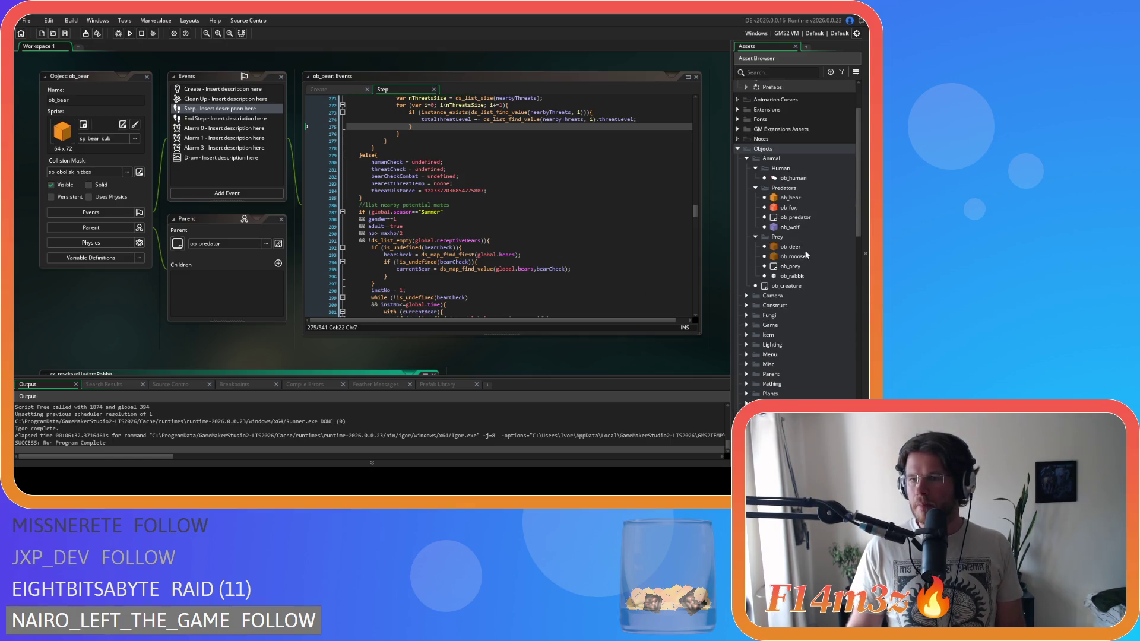
{"action": "double_click", "coordinate": [793, 276]}
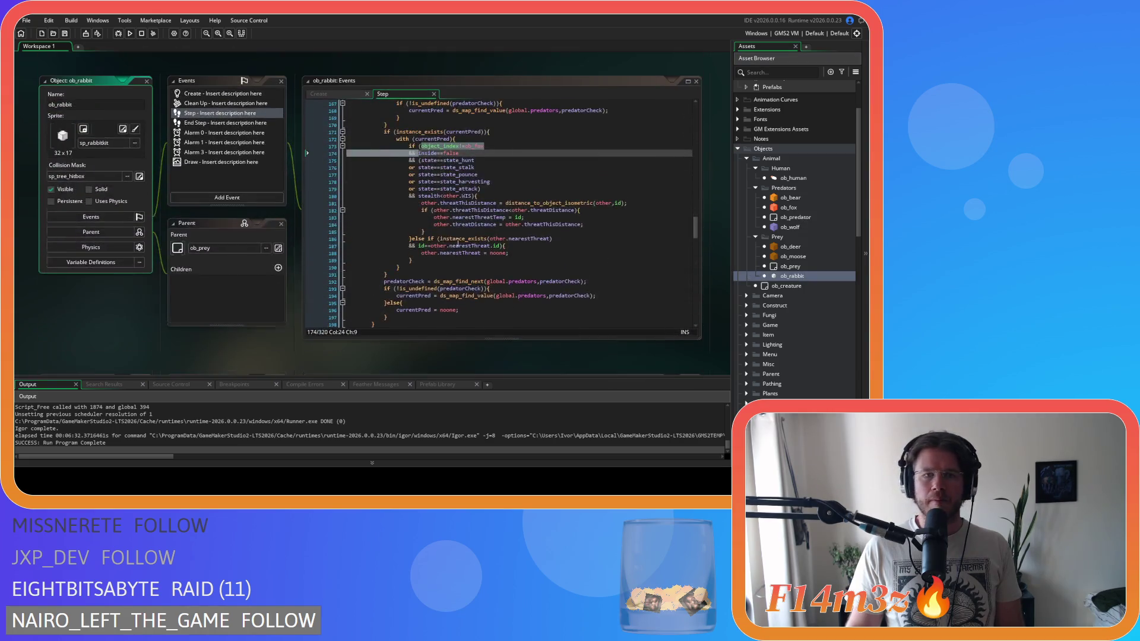
Step: Replace the rabbit's old threat-detection block, lines 97–166, with the copied deer code
{"action": "left_click", "coordinate": [501, 160]}
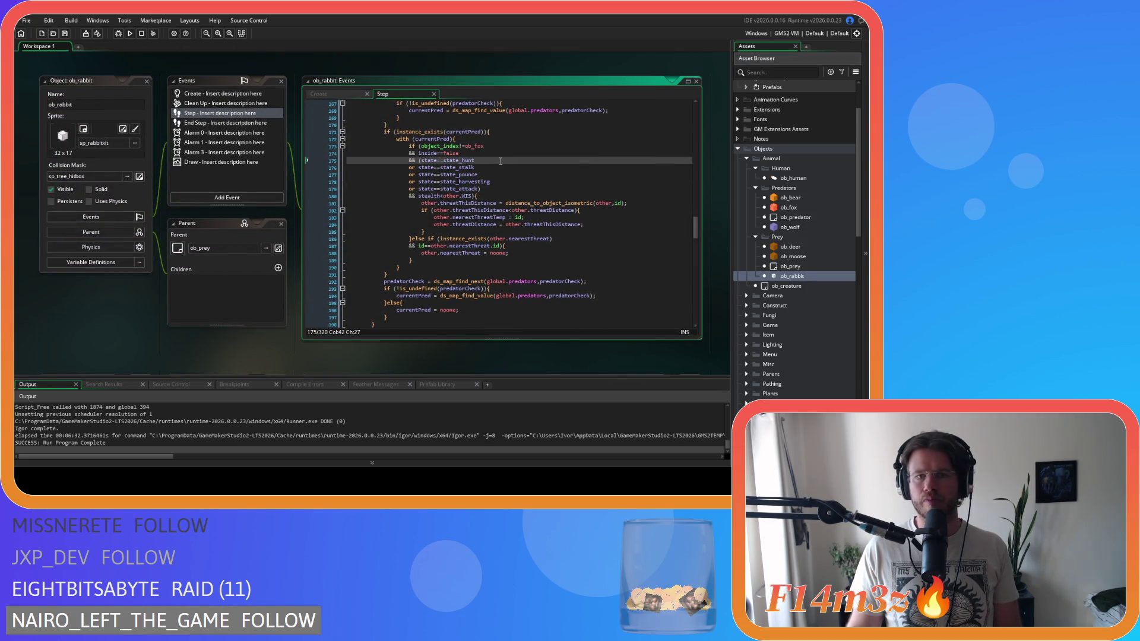
{"action": "left_click_drag", "start_coordinate": [420, 146], "coordinate": [433, 153]}
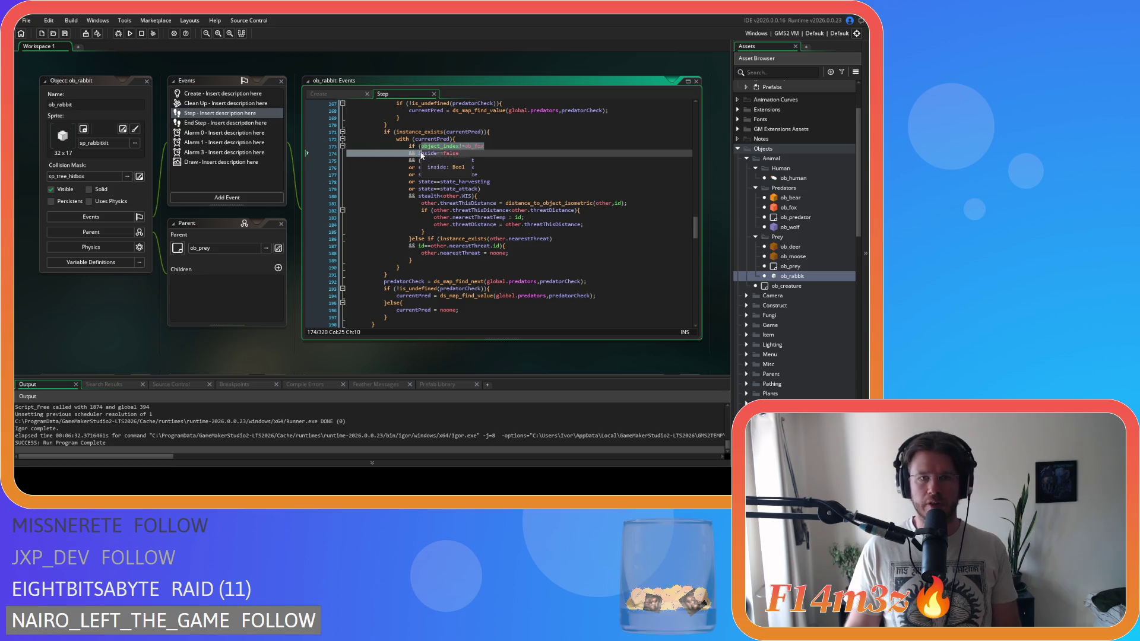
{"action": "scroll", "coordinate": [531, 211], "scroll_direction": "down", "scroll_amount": 4}
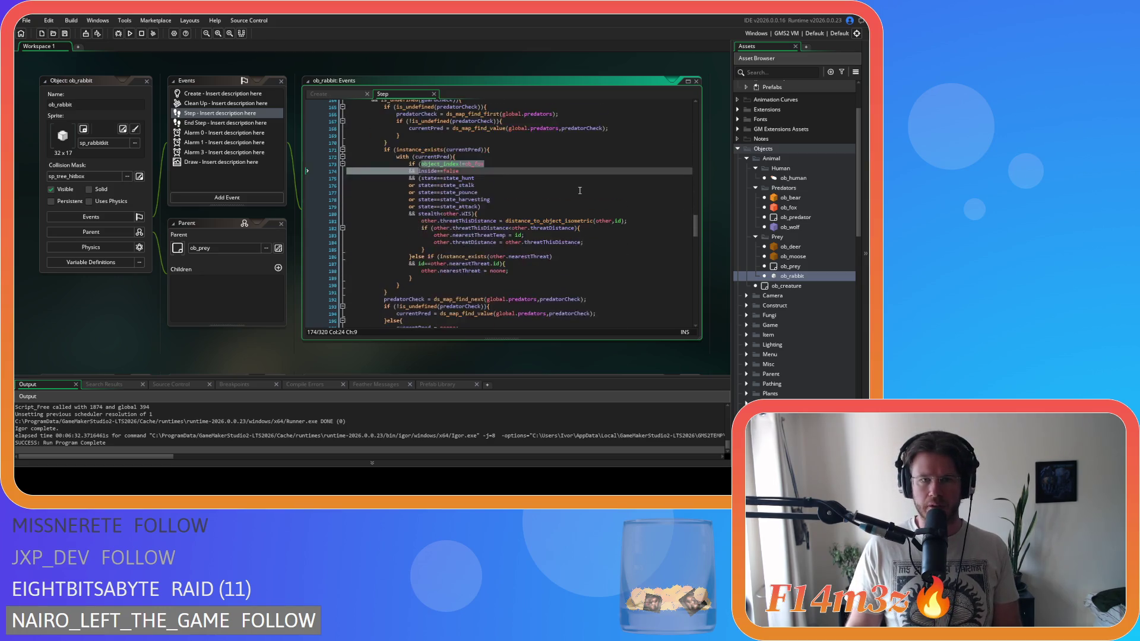
{"action": "scroll", "coordinate": [530, 211], "scroll_direction": "up", "scroll_amount": 10}
{"action": "left_click", "coordinate": [386, 214], "text": "shift"}
{"action": "scroll", "coordinate": [386, 198], "scroll_direction": "up", "scroll_amount": 4}
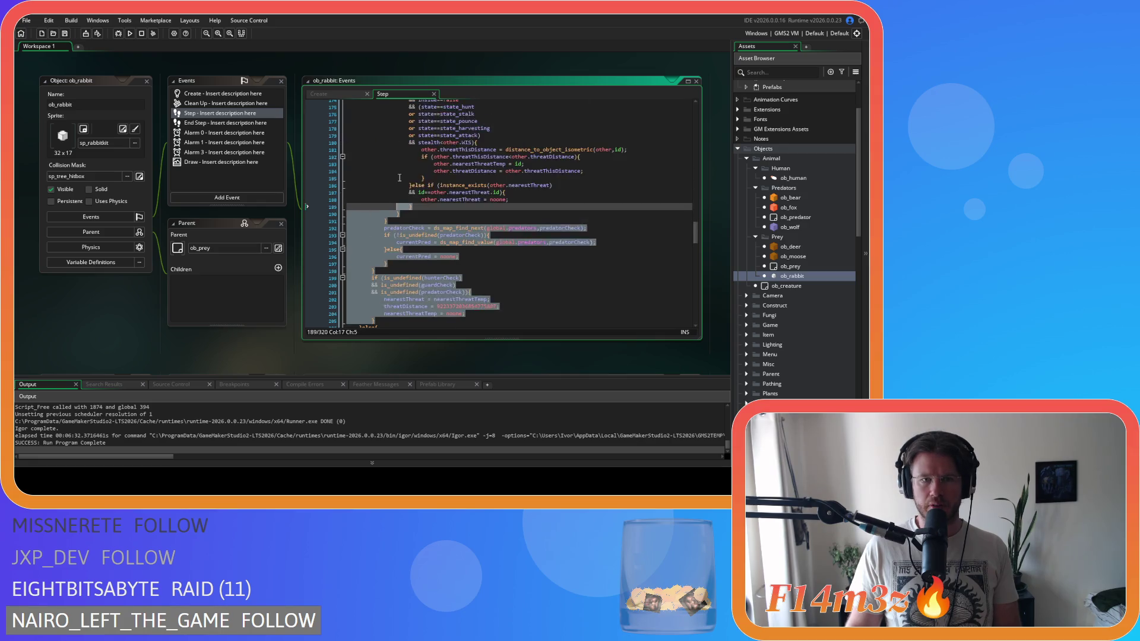
{"action": "scroll", "coordinate": [387, 198], "scroll_direction": "up", "scroll_amount": 15}
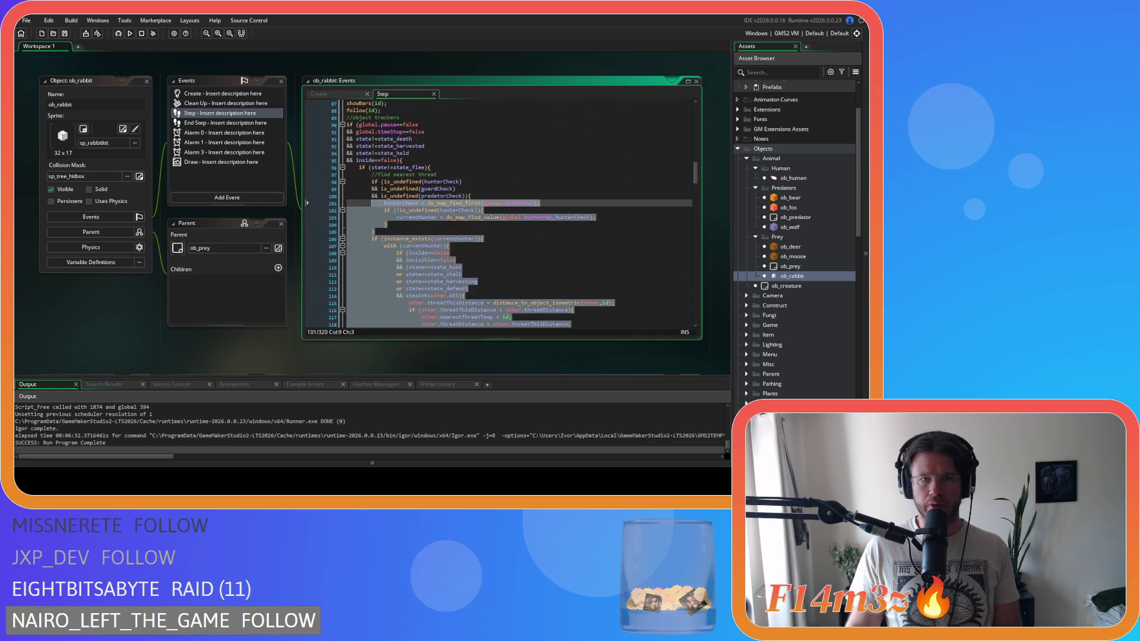
{"action": "left_click", "coordinate": [370, 182], "text": "shift"}
{"action": "key", "text": "shift+Up"}
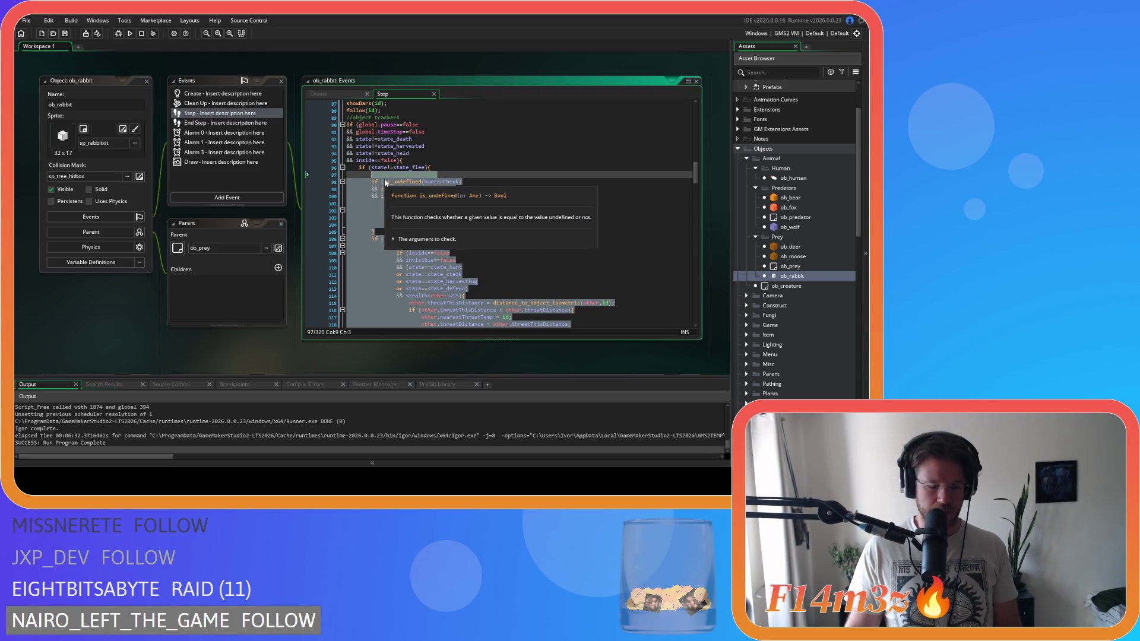
{"action": "key", "text": "ctrl+v"}
Step: Delete 'object_index!=ob_fox && ' on line 181 and save the rabbit's Step code
{"action": "scroll", "coordinate": [416, 229], "scroll_direction": "up", "scroll_amount": 8}
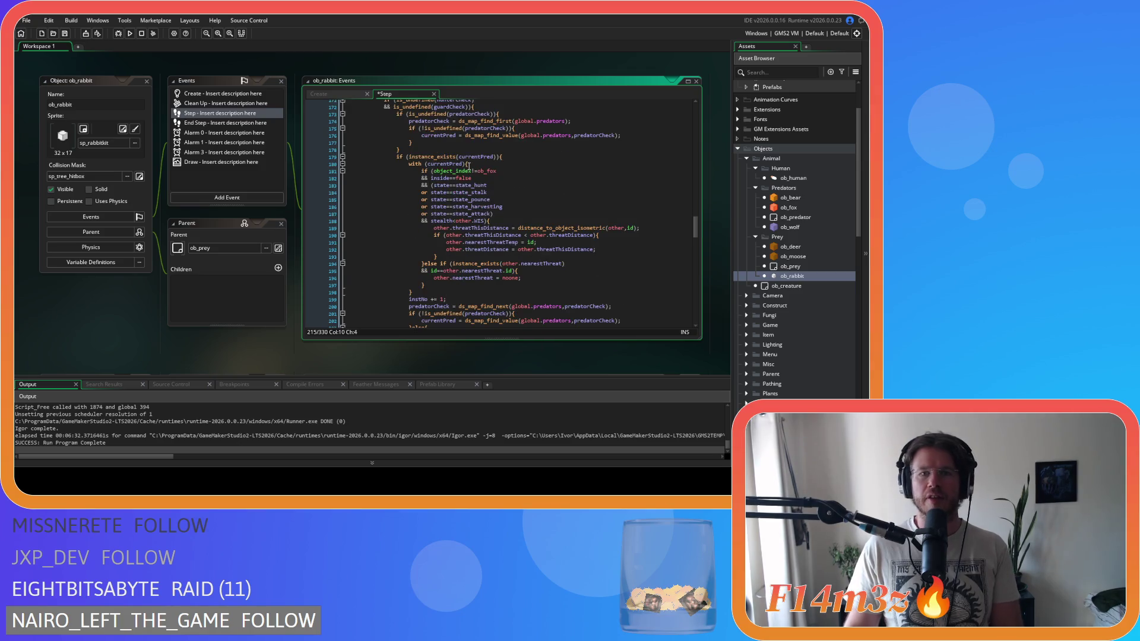
{"action": "left_click_drag", "start_coordinate": [434, 170], "coordinate": [430, 178]}
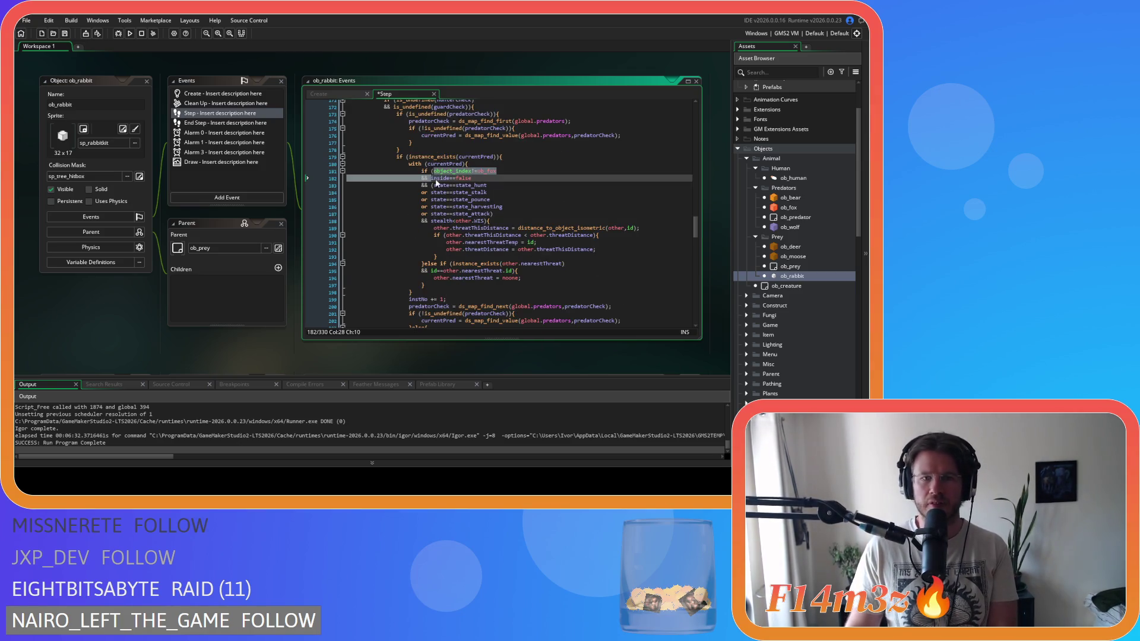
{"action": "key", "text": "Delete"}
{"action": "key", "text": "ctrl+s"}
Step: Review the new find-nearest-threat section, the instNo reset, and the hunterMap type
{"action": "scroll", "coordinate": [498, 195], "scroll_direction": "up", "scroll_amount": 15}
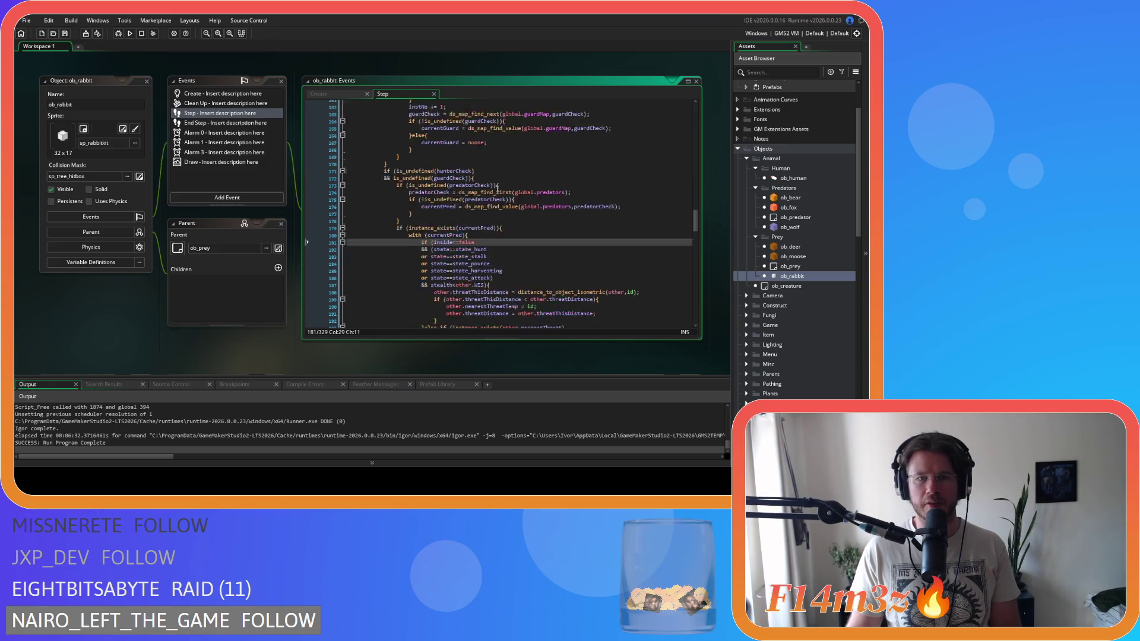
{"action": "scroll", "coordinate": [497, 195], "scroll_direction": "up", "scroll_amount": 8}
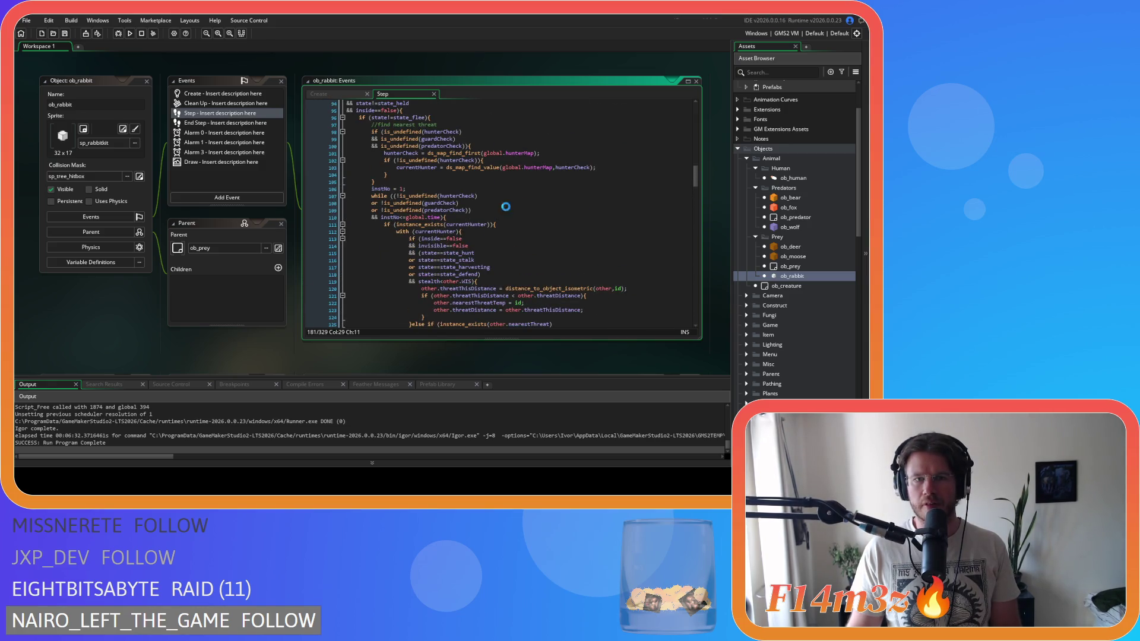
{"action": "scroll", "coordinate": [506, 207], "scroll_direction": "up", "scroll_amount": 5}
{"action": "left_click", "coordinate": [506, 211]}
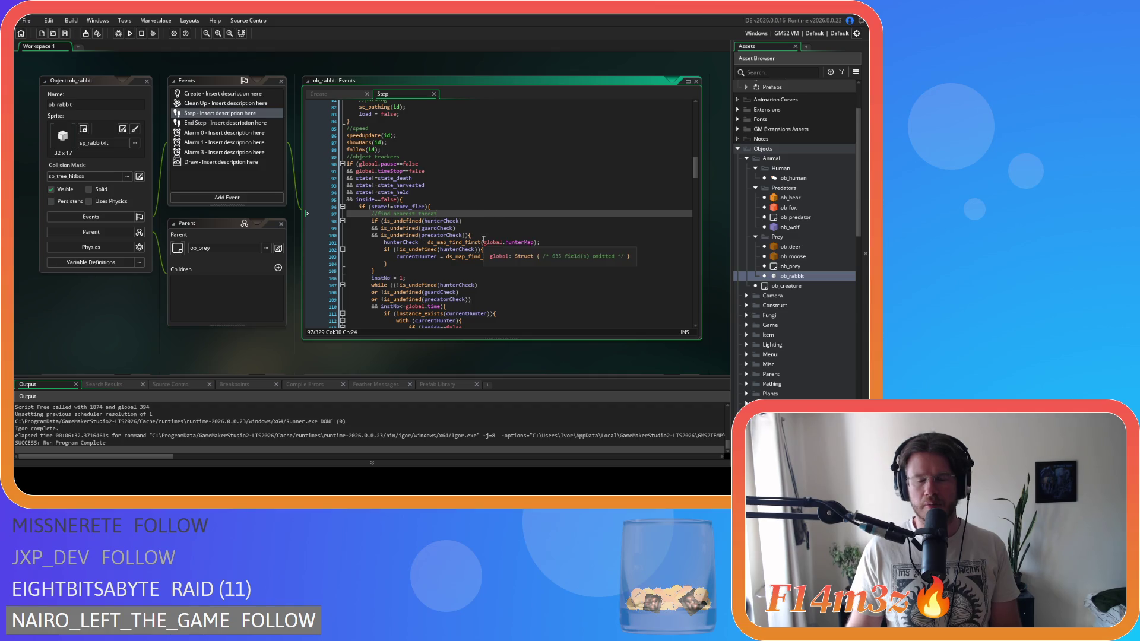
{"action": "scroll", "coordinate": [484, 239], "scroll_direction": "down", "scroll_amount": 3}
{"action": "left_click", "coordinate": [456, 224]}
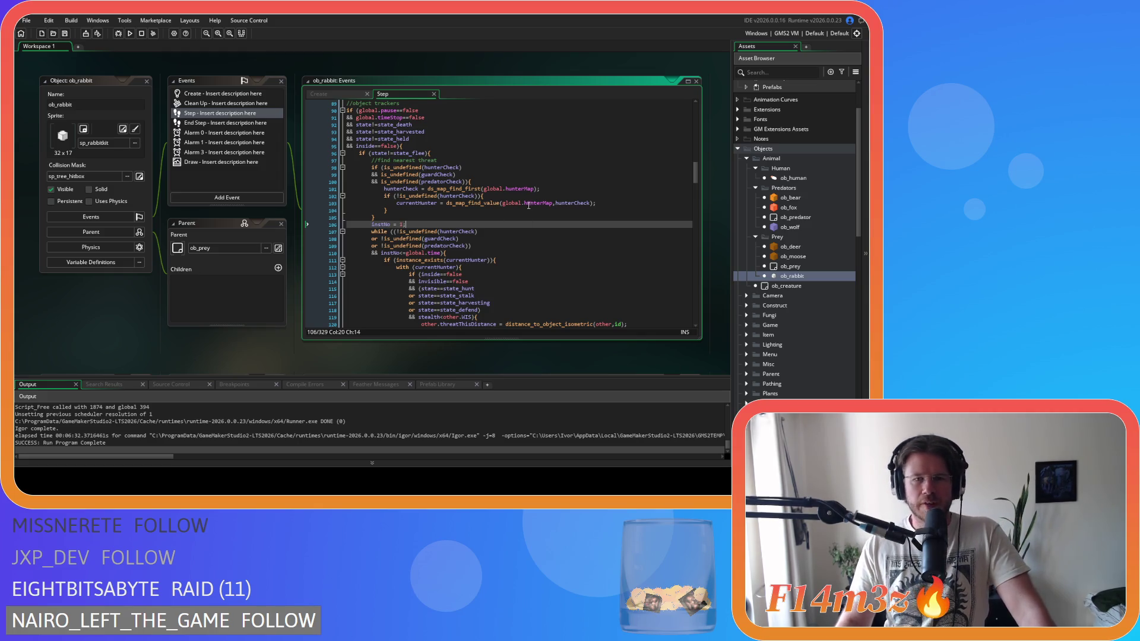
{"action": "left_click", "coordinate": [528, 204]}
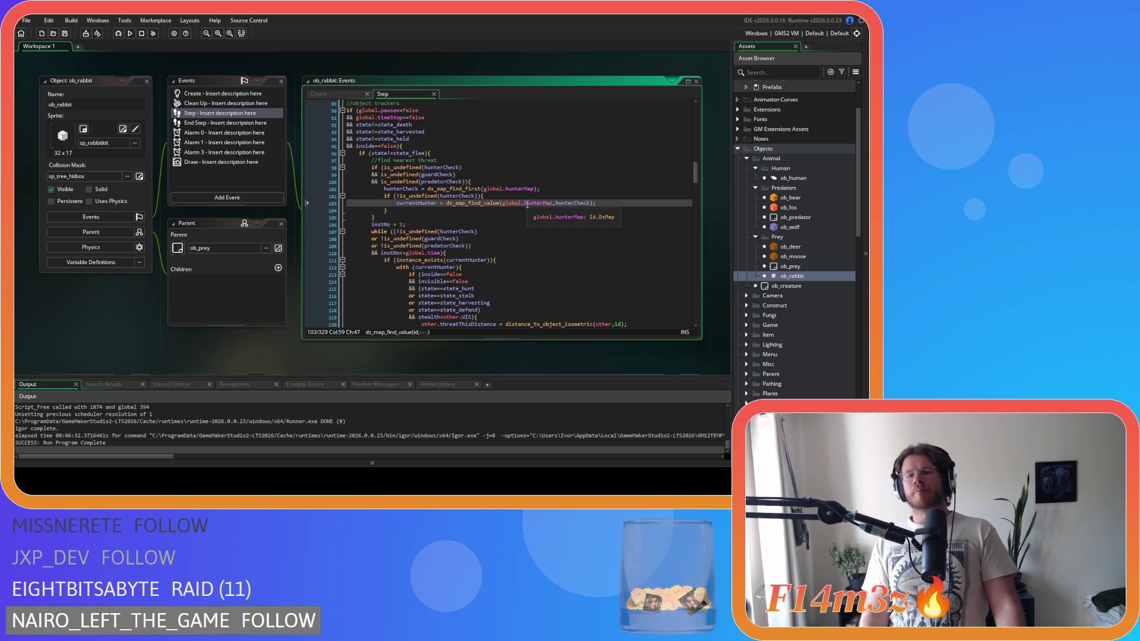
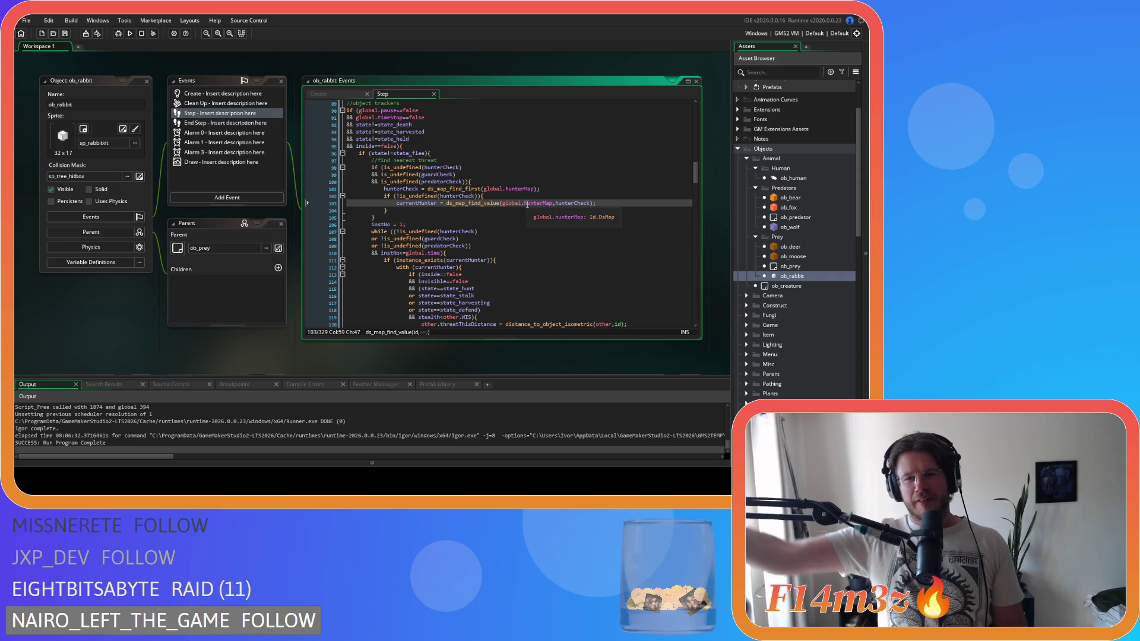
Step: Step through the hunter tracking code: the currentHunter lookup on line 132 and the predator lookup on line 143
{"action": "key", "text": "Up"}
{"action": "key", "text": "Up"}
{"action": "key", "text": "Up"}
{"action": "key", "text": "Down"}
{"action": "key", "text": "Down"}
{"action": "key", "text": "Down"}
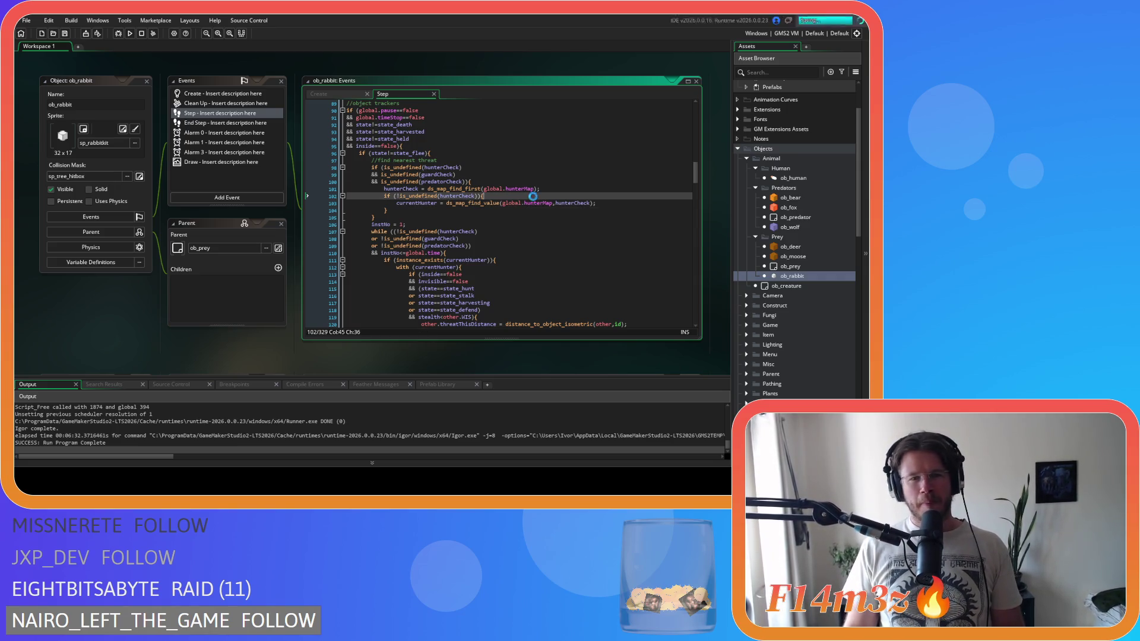
{"action": "scroll", "coordinate": [504, 207], "scroll_direction": "down", "scroll_amount": 5}
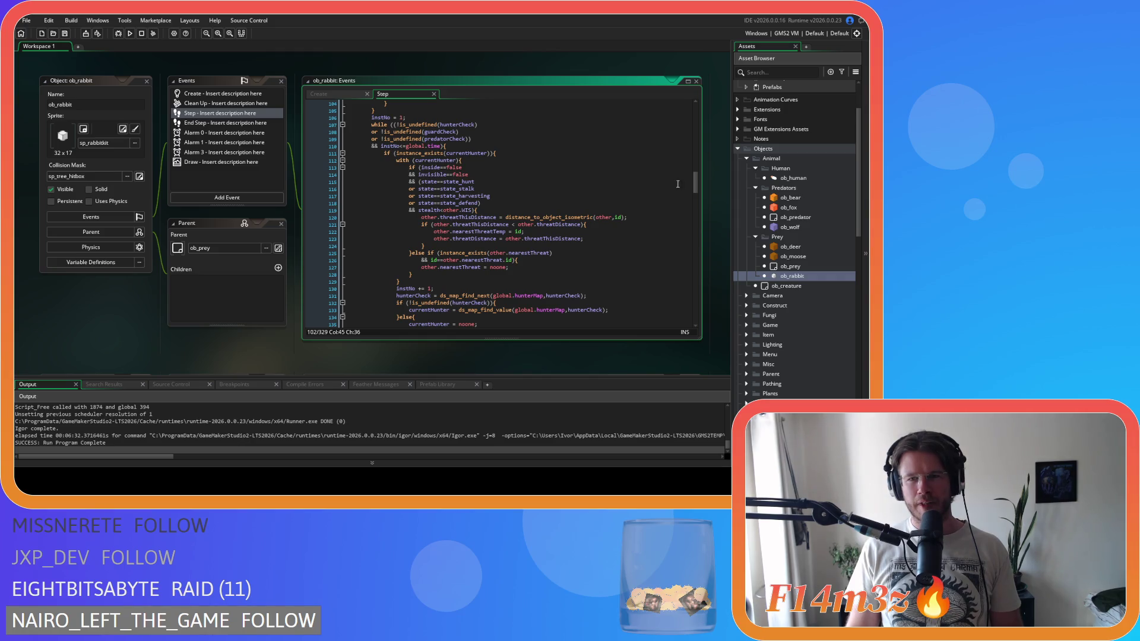
{"action": "scroll", "coordinate": [692, 189], "scroll_direction": "down", "scroll_amount": 5}
{"action": "left_click", "coordinate": [564, 196]}
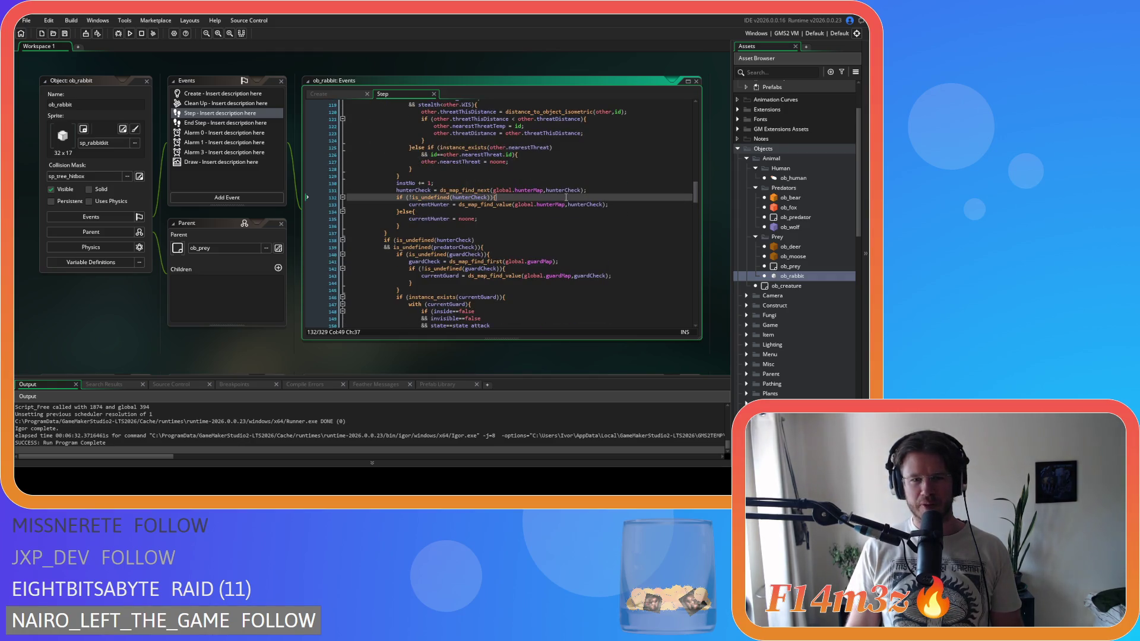
{"action": "left_click", "coordinate": [493, 198]}
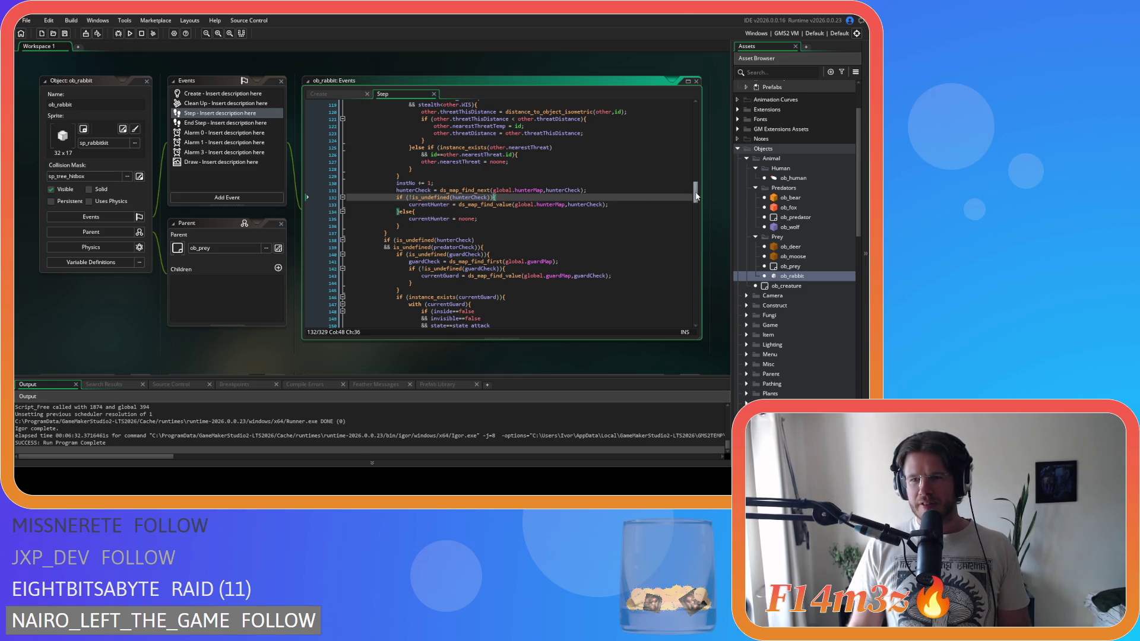
{"action": "scroll", "coordinate": [593, 199], "scroll_direction": "down", "scroll_amount": 4}
{"action": "left_click", "coordinate": [592, 199]}
Step: Scroll on through the threat checks and return to the nearestThreatTemp reset line
{"action": "scroll", "coordinate": [591, 202], "scroll_direction": "down", "scroll_amount": 18}
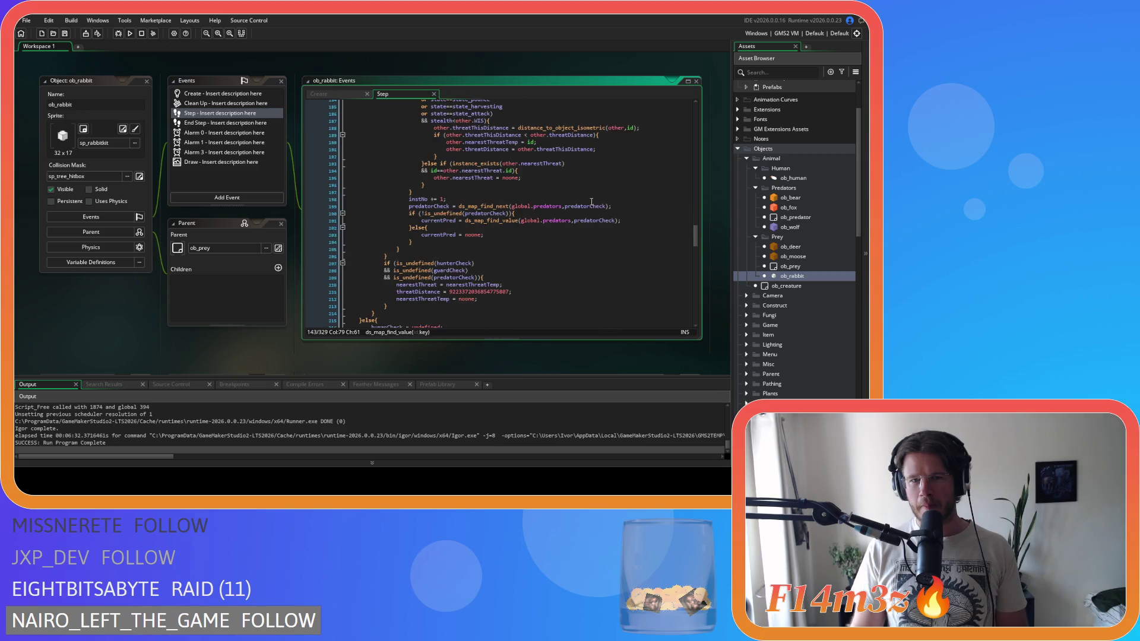
{"action": "scroll", "coordinate": [591, 201], "scroll_direction": "down", "scroll_amount": 8}
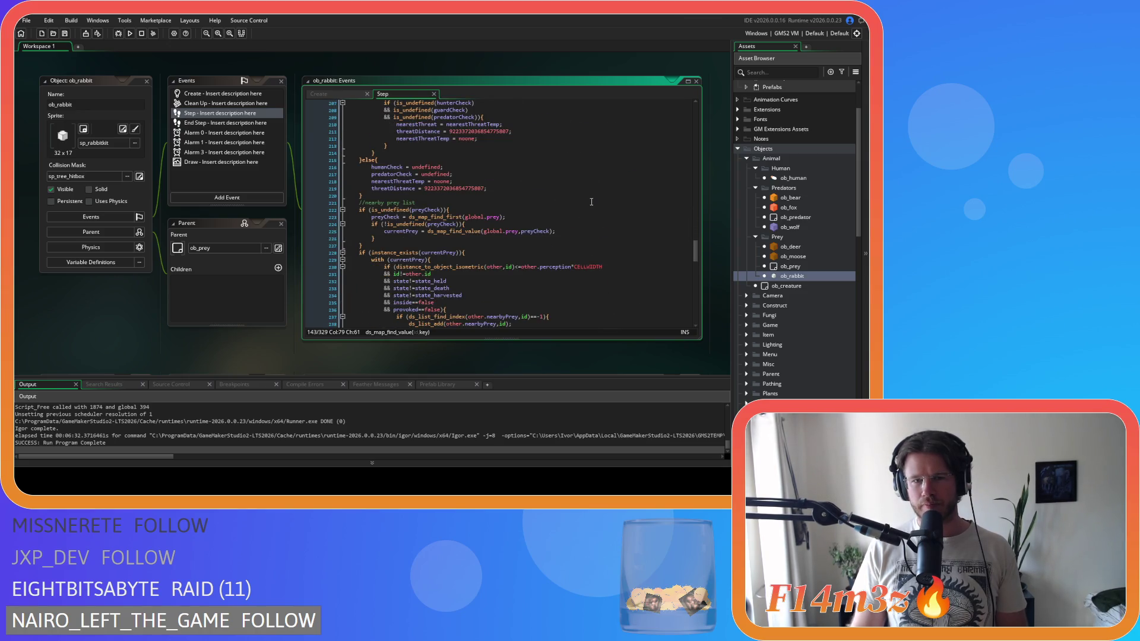
{"action": "scroll", "coordinate": [591, 202], "scroll_direction": "down", "scroll_amount": 7}
{"action": "scroll", "coordinate": [591, 202], "scroll_direction": "up", "scroll_amount": 2}
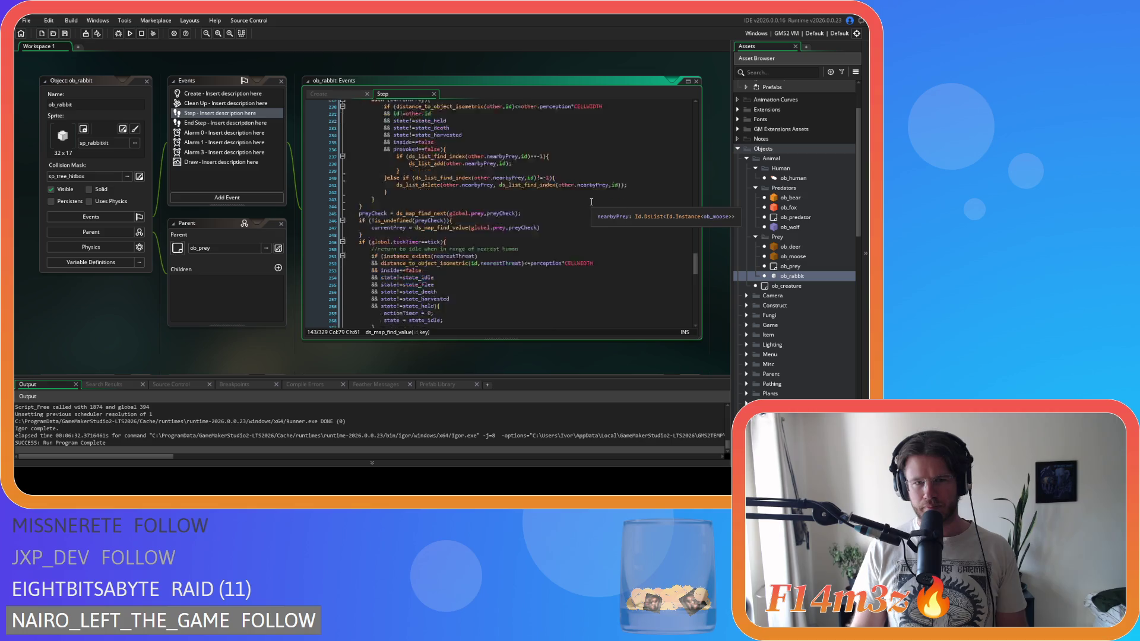
{"action": "key", "text": "ctrl+z"}
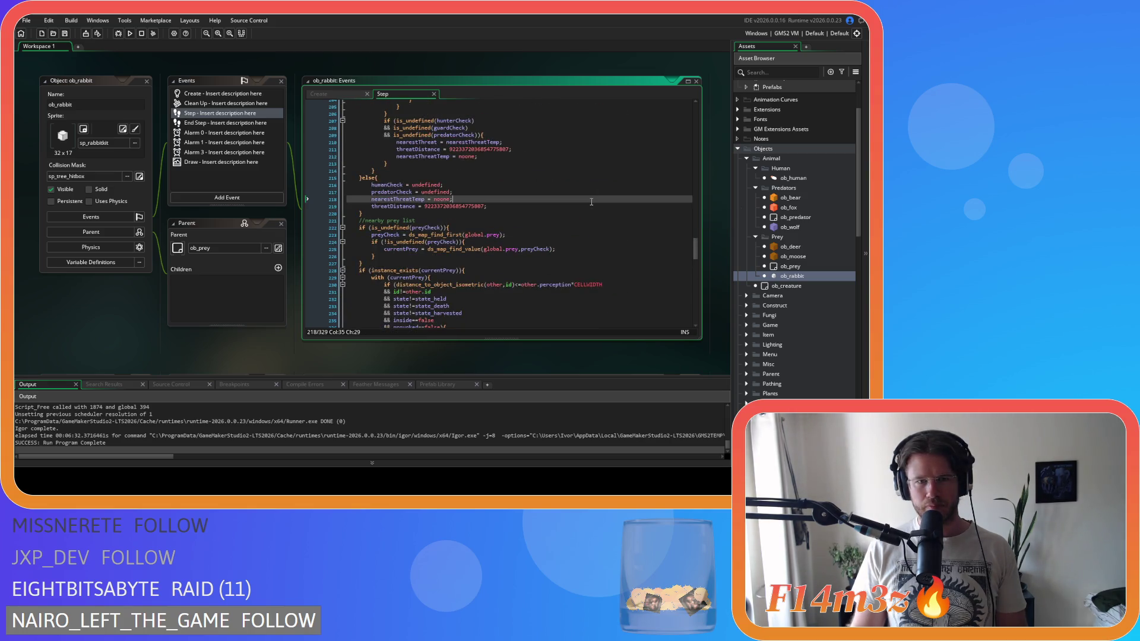
{"action": "scroll", "coordinate": [592, 202], "scroll_direction": "up", "scroll_amount": 20}
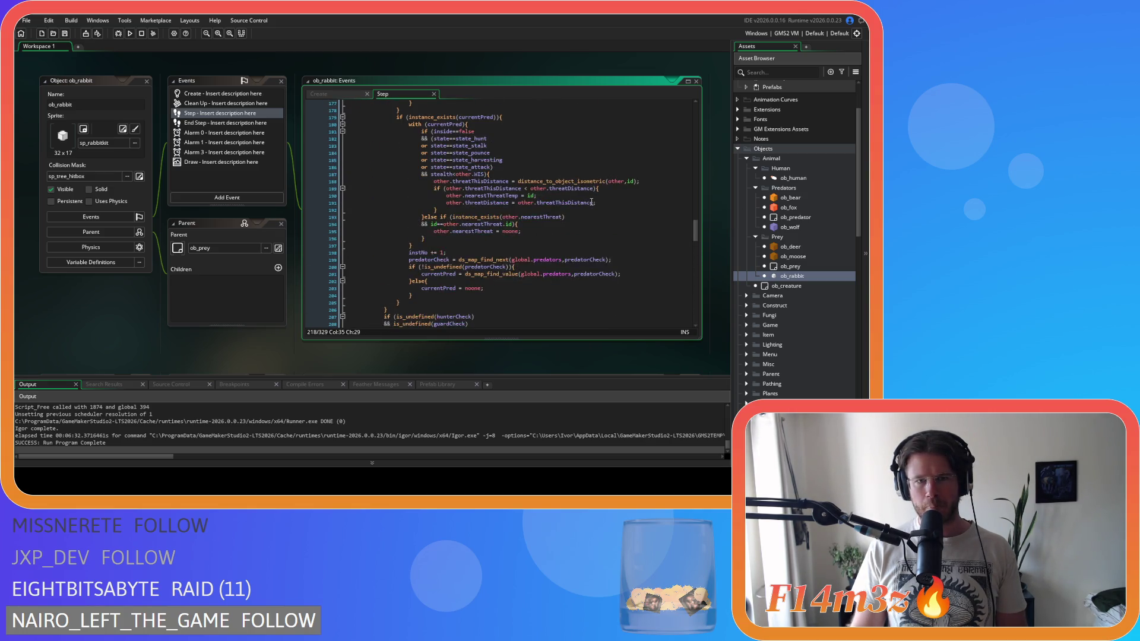
{"action": "scroll", "coordinate": [591, 201], "scroll_direction": "up", "scroll_amount": 14}
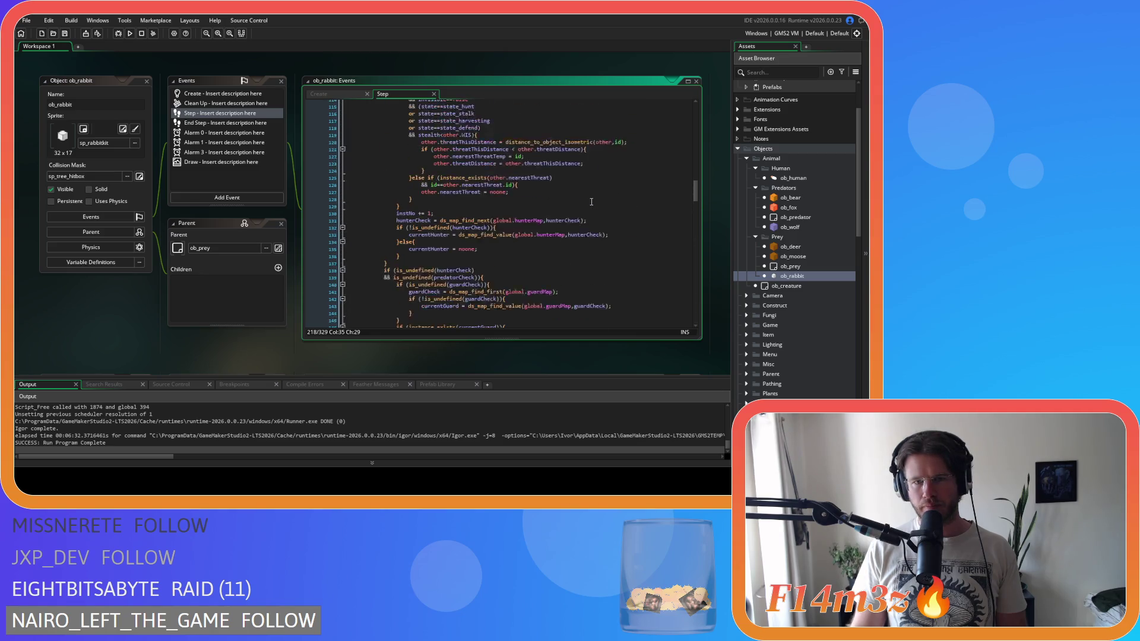
{"action": "scroll", "coordinate": [591, 202], "scroll_direction": "down", "scroll_amount": 5}
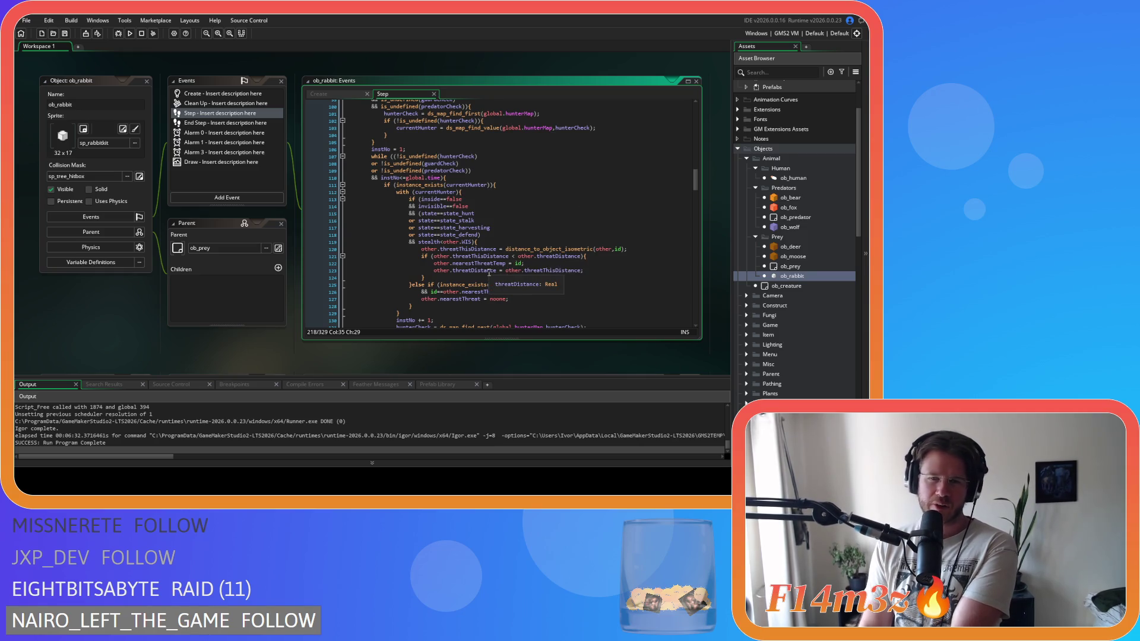
{"action": "mouse_move", "coordinate": [576, 248]}
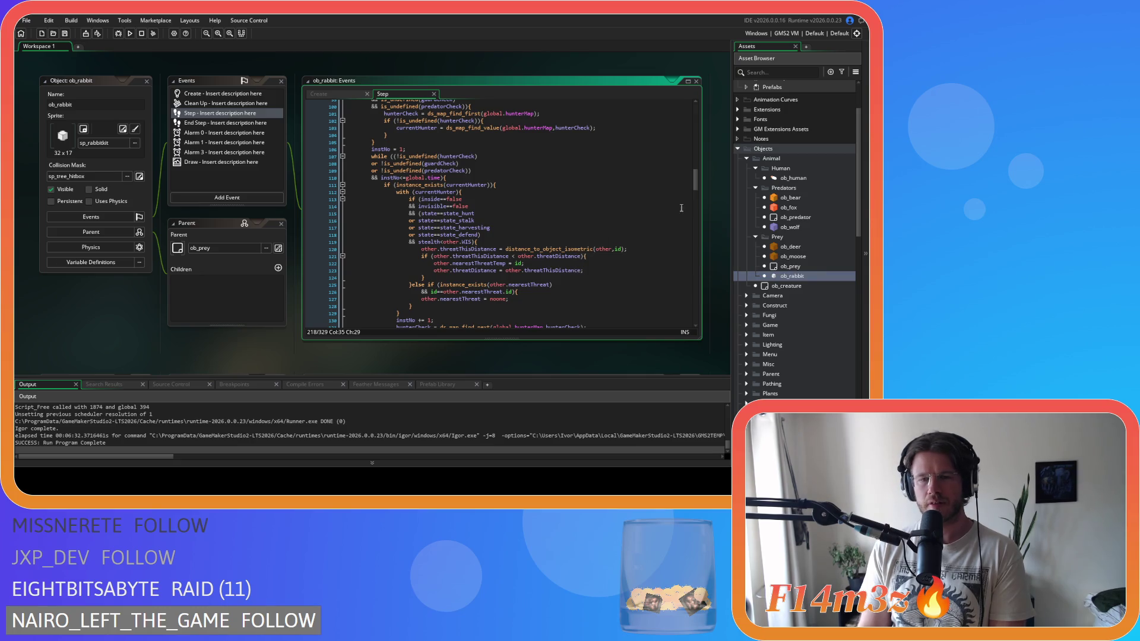
{"action": "left_click_drag", "start_coordinate": [696, 181], "coordinate": [687, 267]}
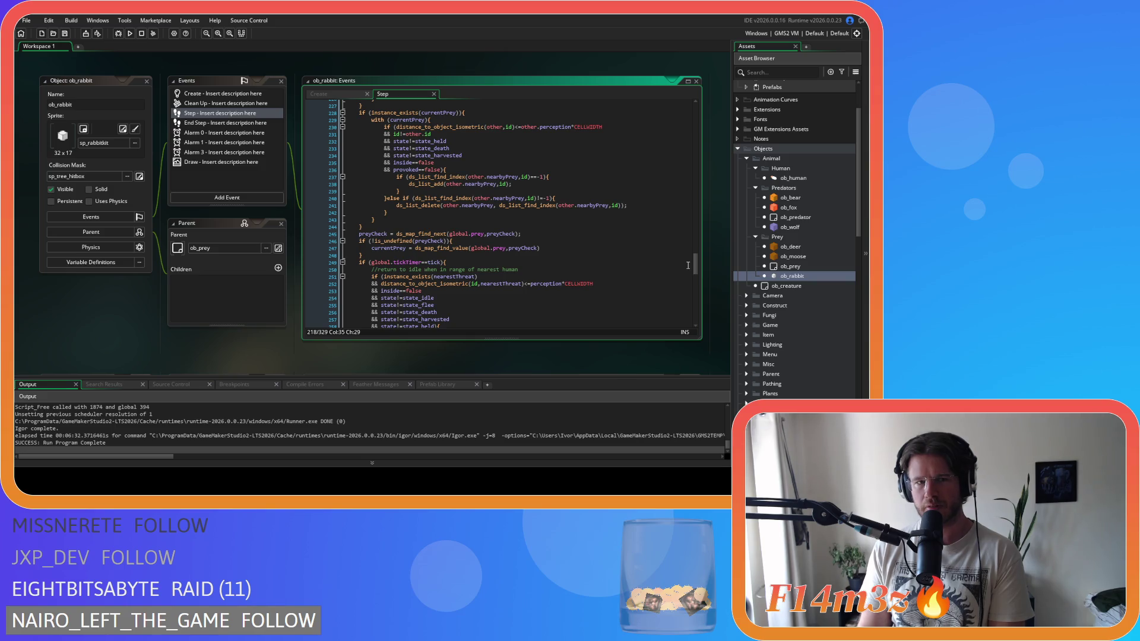
Step: Open sc_trackersUpdateRabbit and inspect its ds_list_delete handling around lines 113-114
{"action": "scroll", "coordinate": [829, 295], "scroll_direction": "down", "scroll_amount": 10}
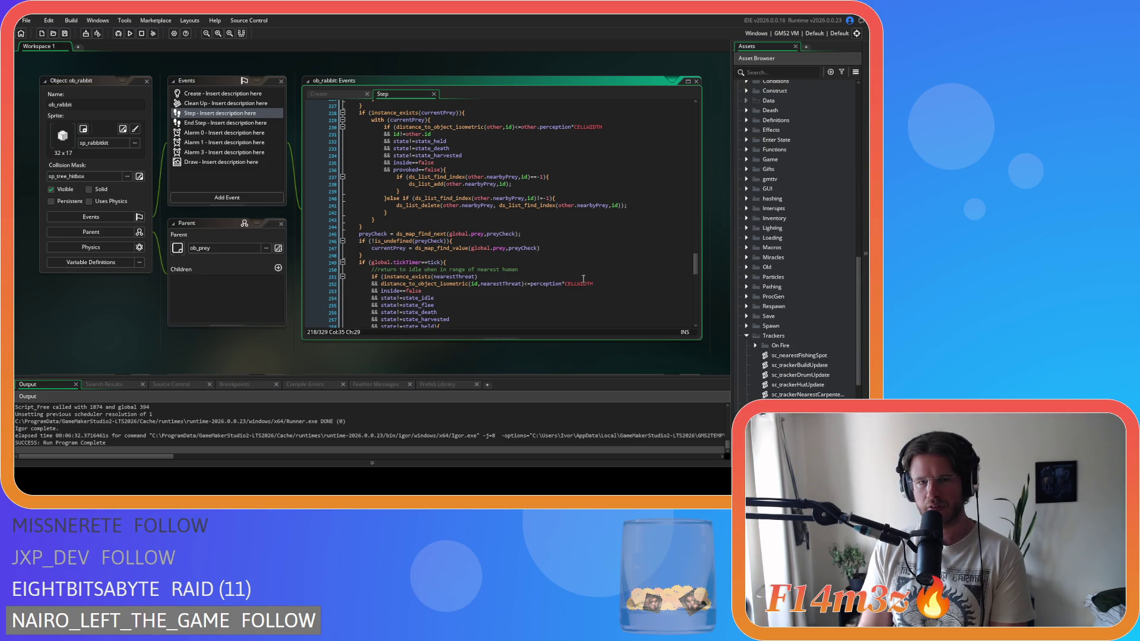
{"action": "scroll", "coordinate": [583, 279], "scroll_direction": "up", "scroll_amount": 3}
{"action": "scroll", "coordinate": [797, 347], "scroll_direction": "down", "scroll_amount": 5}
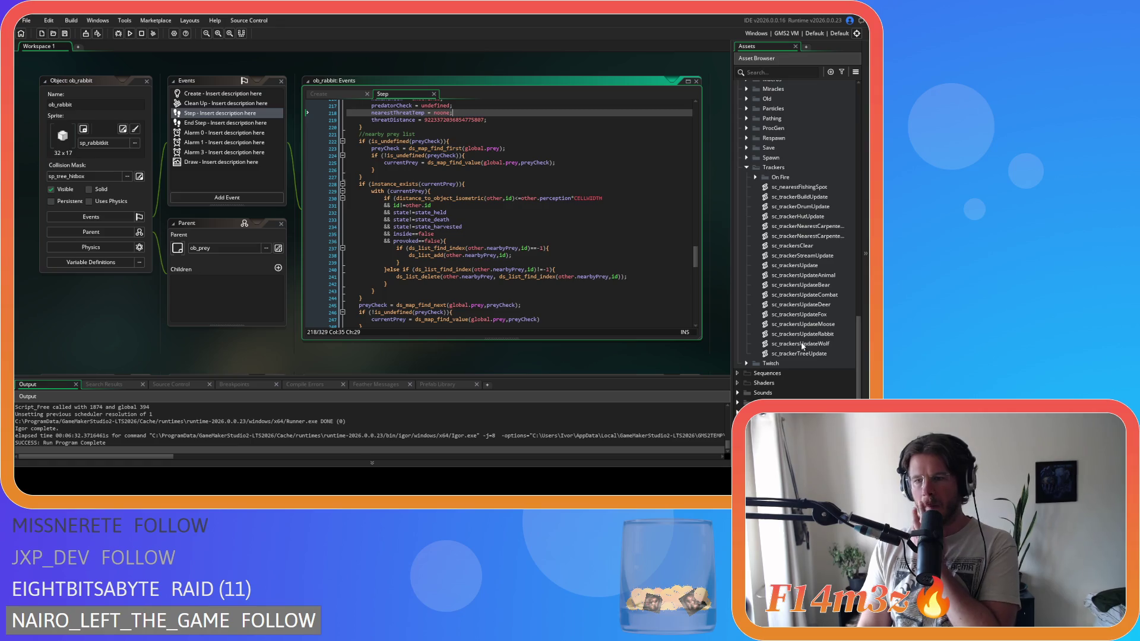
{"action": "double_click", "coordinate": [801, 334]}
{"action": "mouse_move", "coordinate": [432, 233]}
{"action": "left_mouse_down"}
{"action": "mouse_move", "coordinate": [432, 223]}
{"action": "mouse_move", "coordinate": [431, 291]}
{"action": "left_mouse_up"}
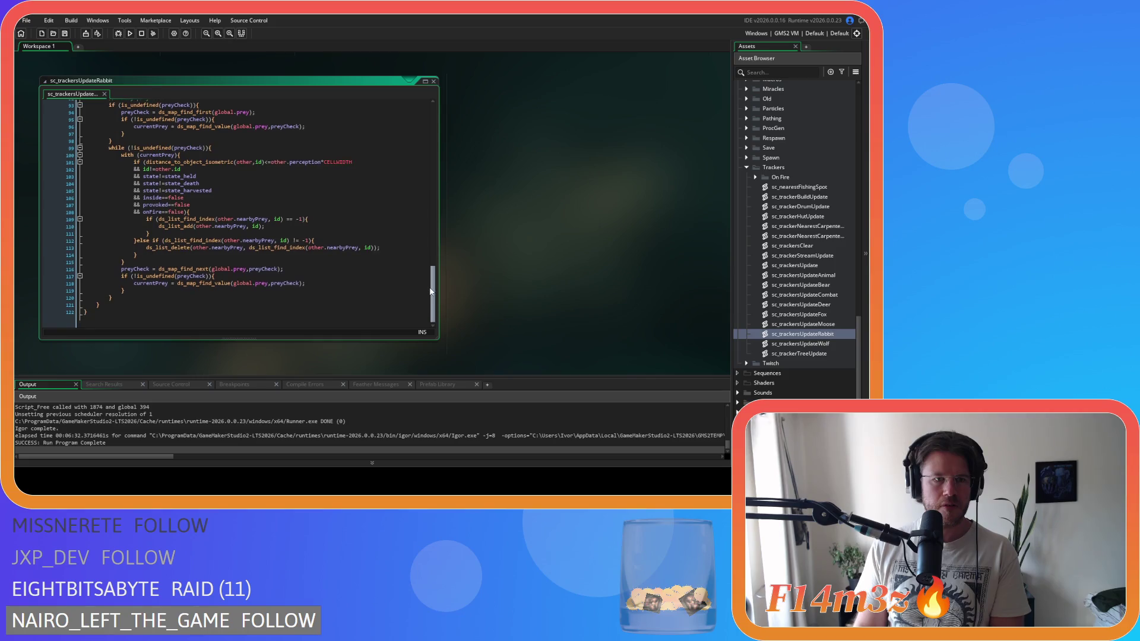
{"action": "left_click_drag", "start_coordinate": [350, 262], "coordinate": [136, 181]}
{"action": "left_click", "coordinate": [316, 252]}
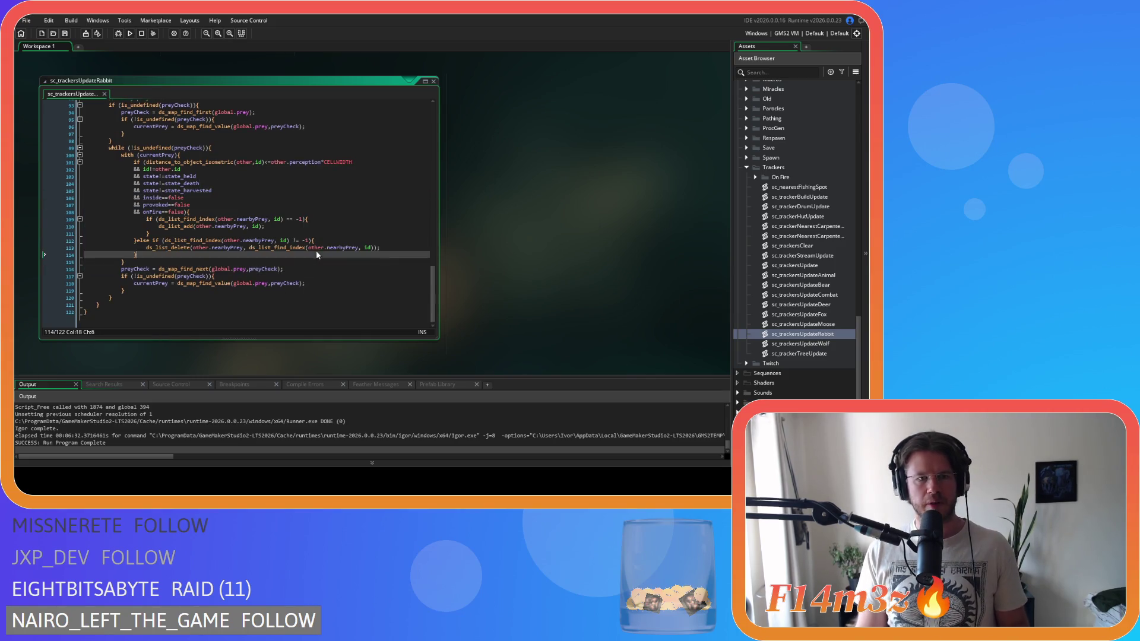
{"action": "left_click", "coordinate": [220, 248]}
{"action": "scroll", "coordinate": [237, 208], "scroll_direction": "up", "scroll_amount": 6}
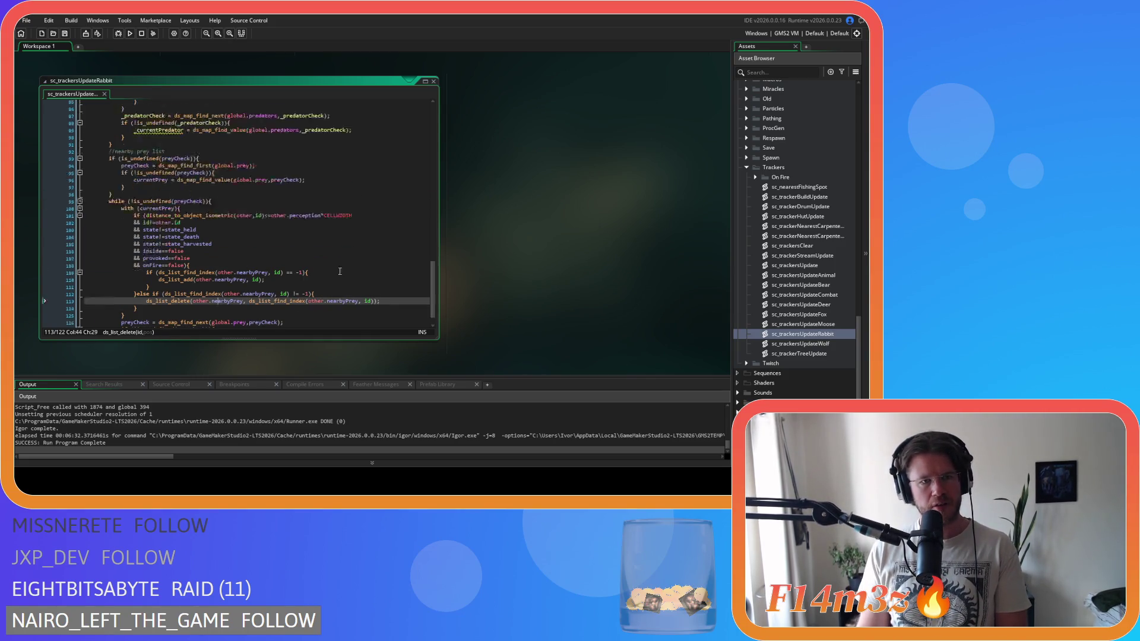
{"action": "scroll", "coordinate": [431, 206], "scroll_direction": "up", "scroll_amount": 4}
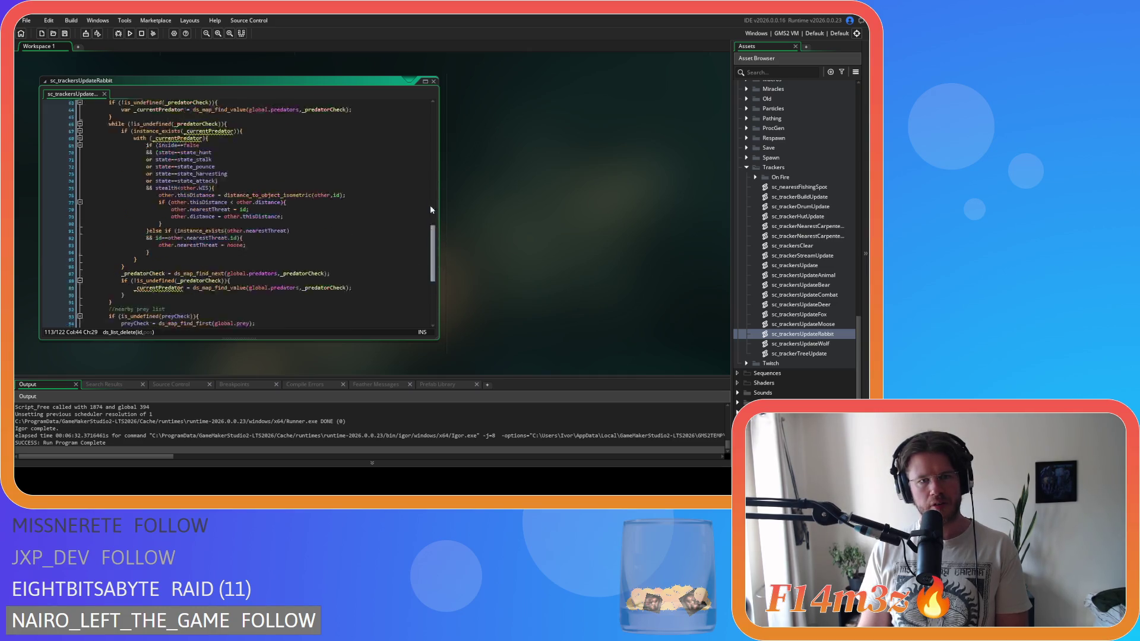
{"action": "scroll", "coordinate": [550, 233], "scroll_direction": "up", "scroll_amount": 5}
Step: Scroll through ob_bear's Step code for comparison, then open ob_rabbit's Step event
{"action": "left_click", "coordinate": [587, 239]}
{"action": "scroll", "coordinate": [593, 243], "scroll_direction": "up", "scroll_amount": 20}
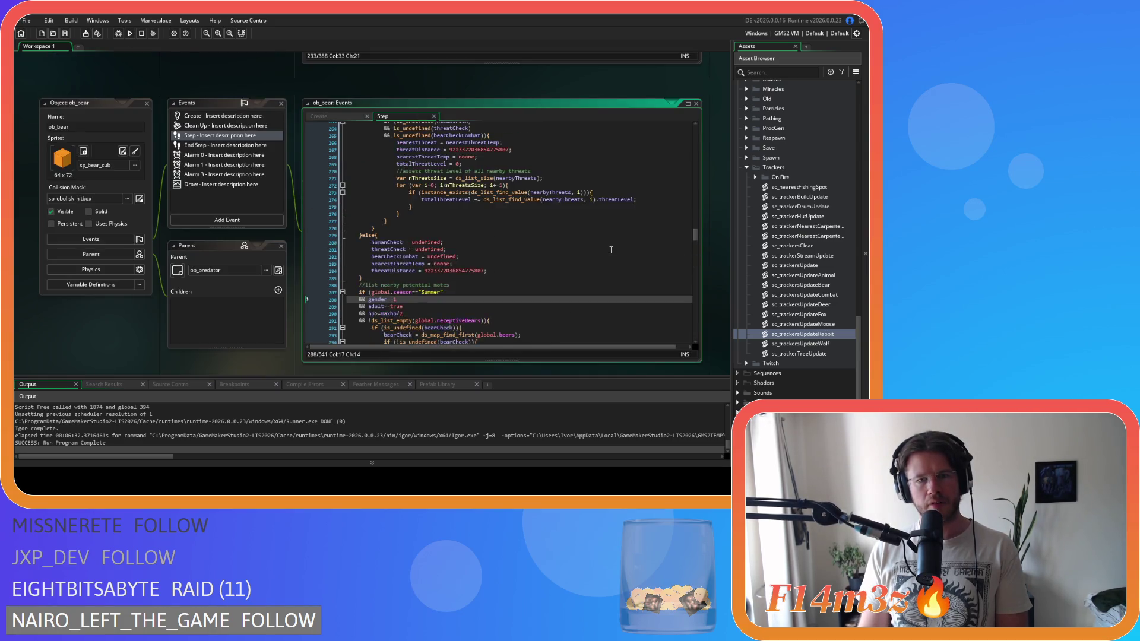
{"action": "scroll", "coordinate": [612, 250], "scroll_direction": "down", "scroll_amount": 20}
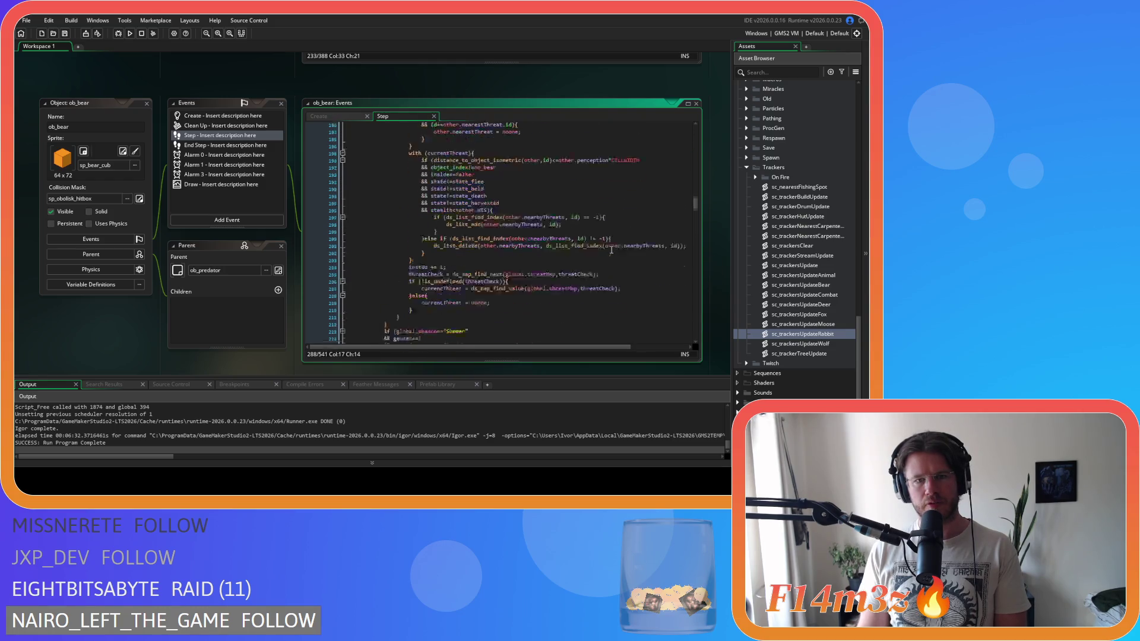
{"action": "scroll", "coordinate": [611, 250], "scroll_direction": "down", "scroll_amount": 3}
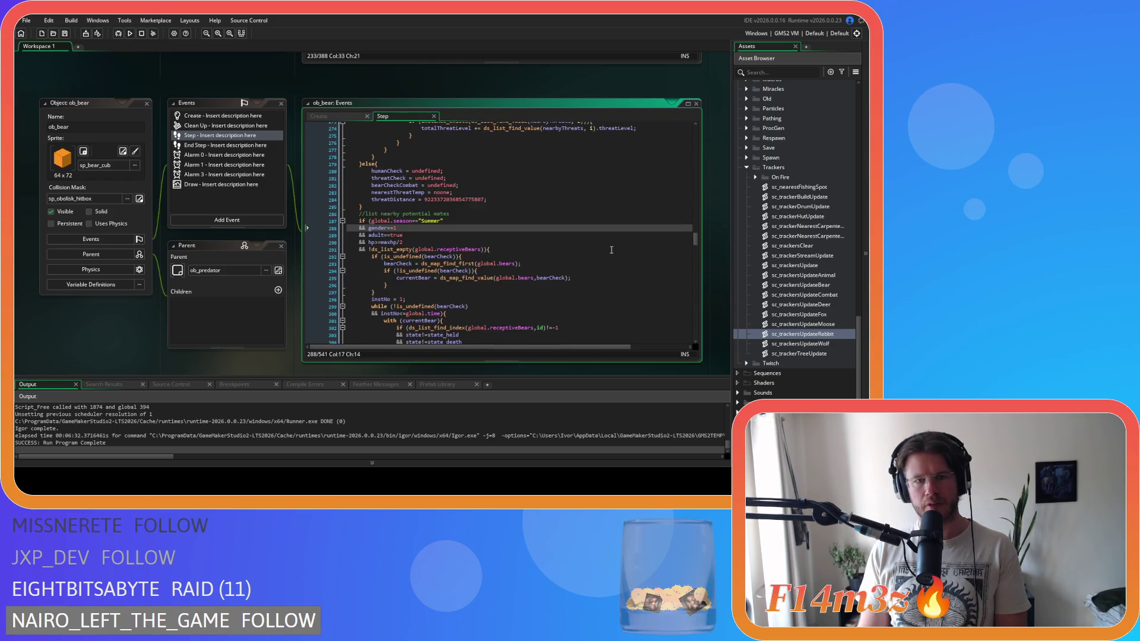
{"action": "scroll", "coordinate": [611, 249], "scroll_direction": "up", "scroll_amount": 20}
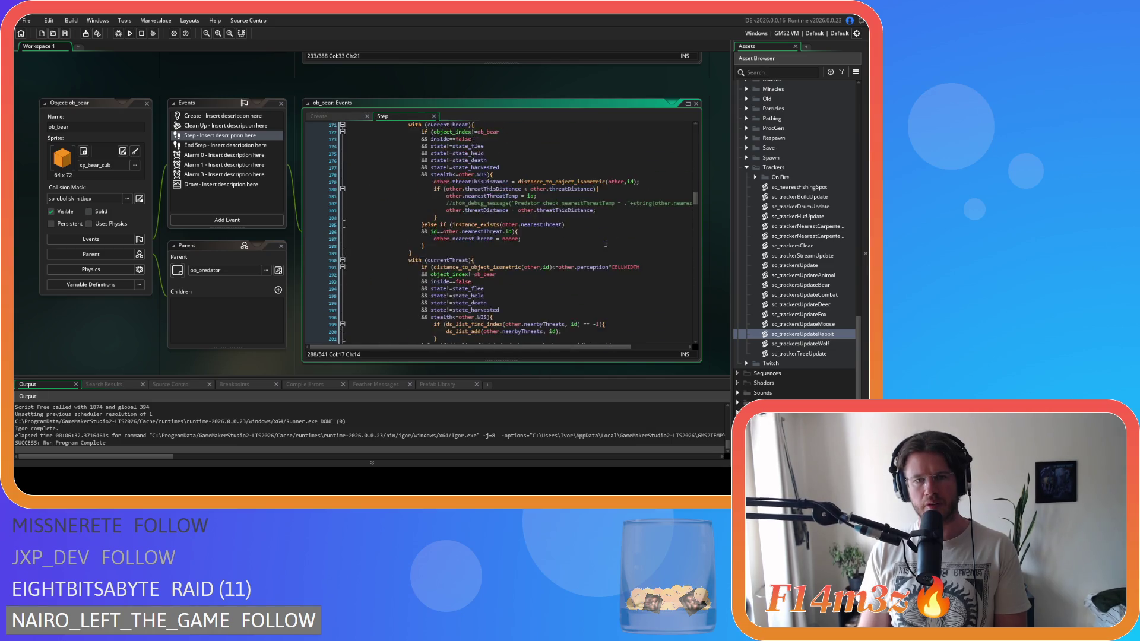
{"action": "scroll", "coordinate": [605, 244], "scroll_direction": "up", "scroll_amount": 14}
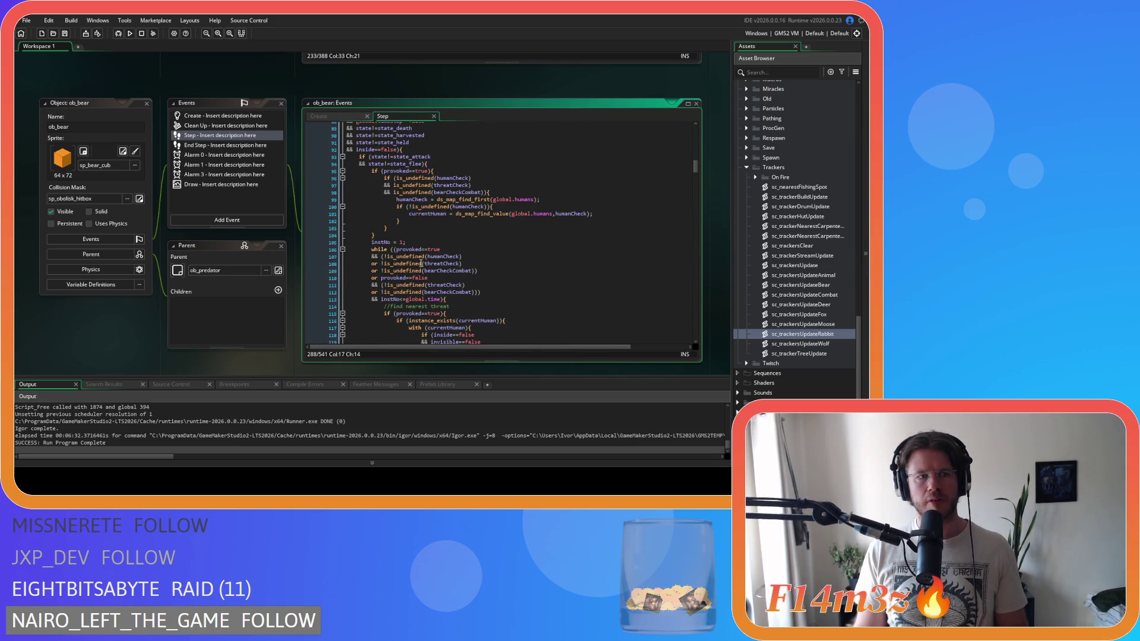
{"action": "scroll", "coordinate": [819, 237], "scroll_direction": "up", "scroll_amount": 15}
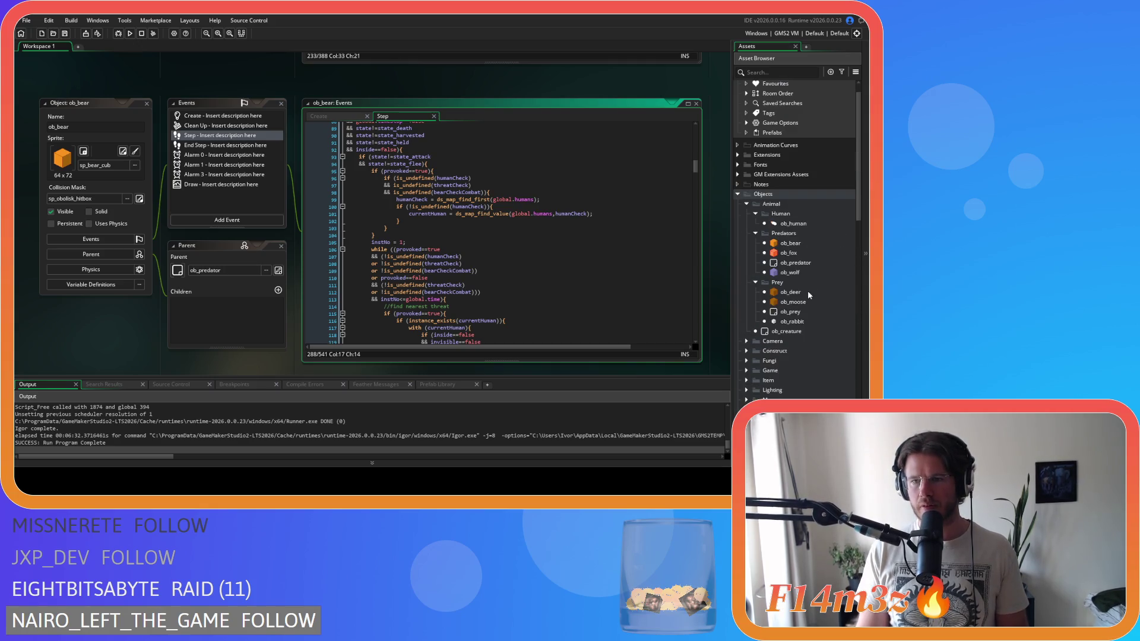
{"action": "double_click", "coordinate": [796, 321]}
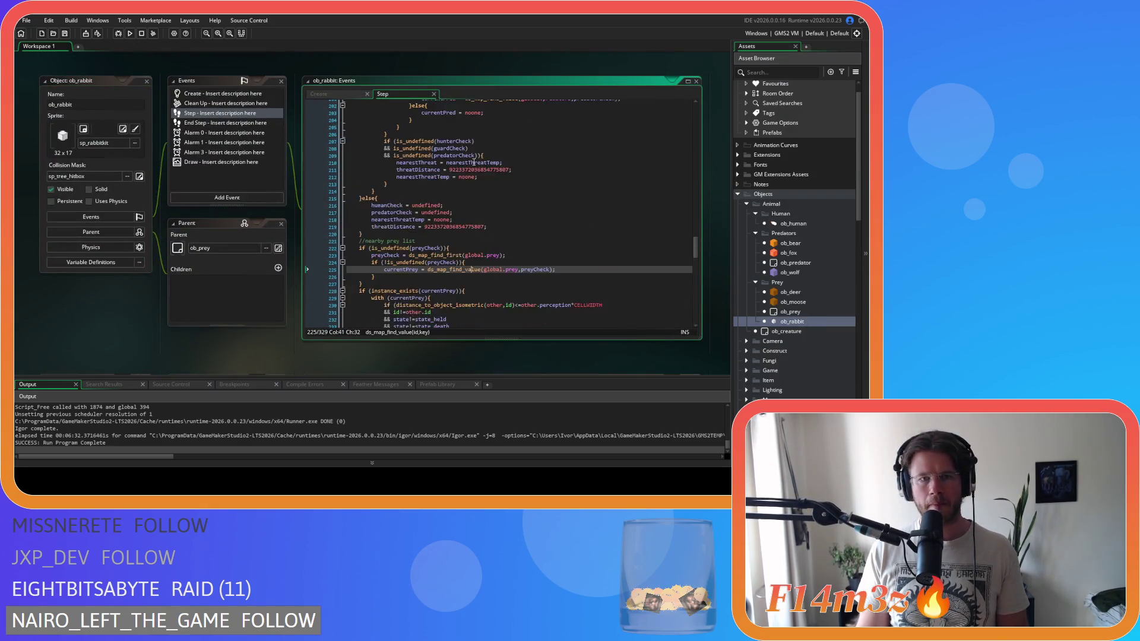
{"action": "left_click_drag", "start_coordinate": [697, 221], "coordinate": [683, 148]}
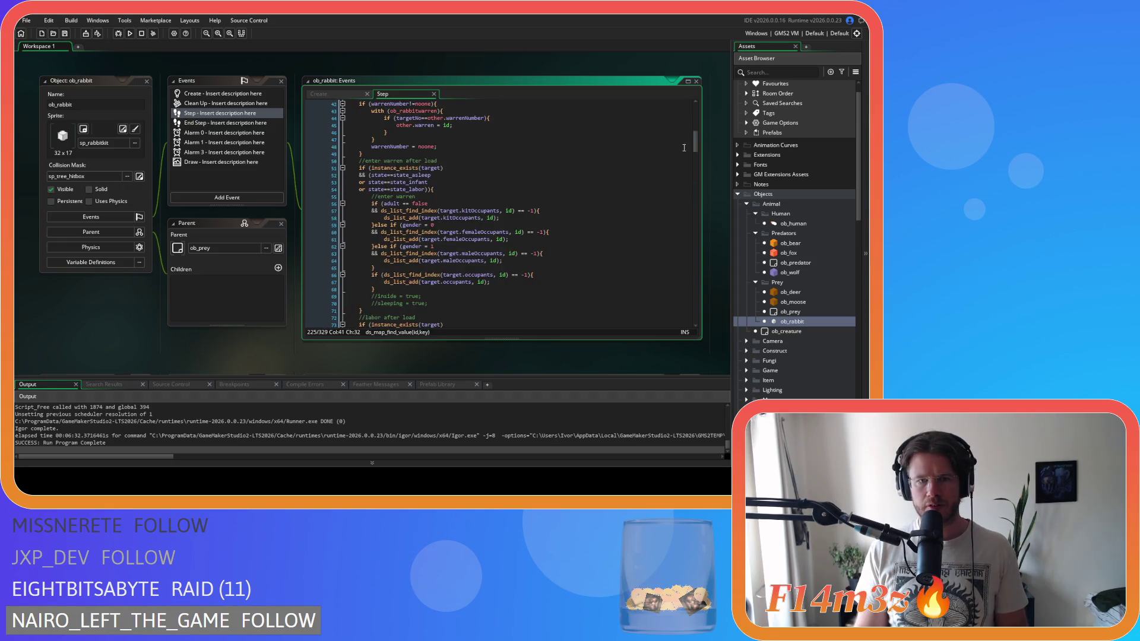
{"action": "scroll", "coordinate": [554, 185], "scroll_direction": "down", "scroll_amount": 20}
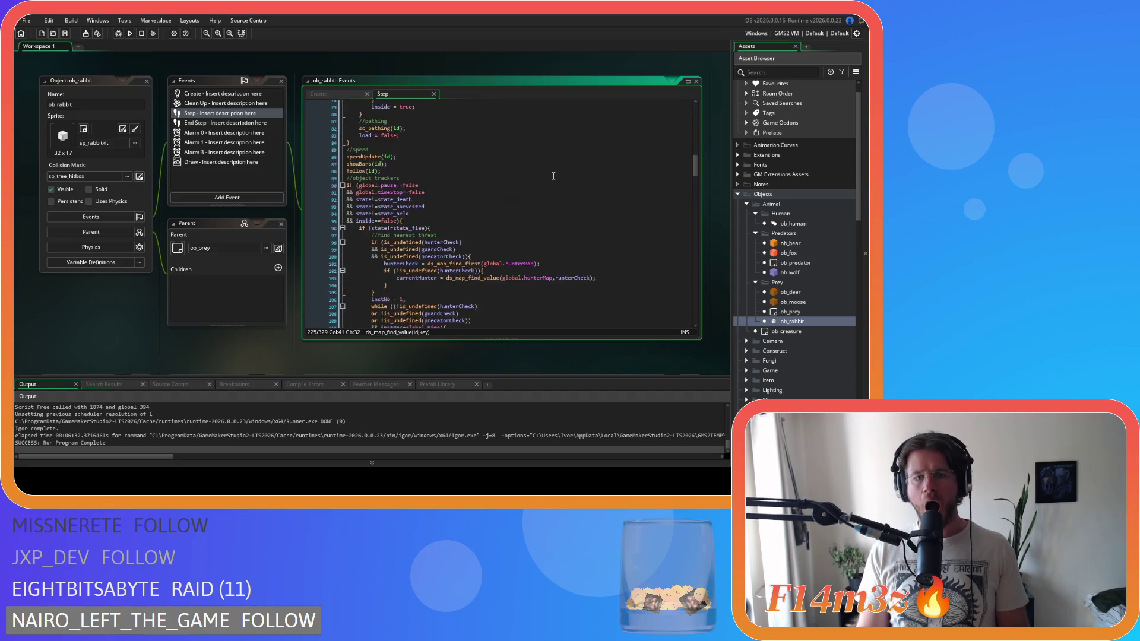
{"action": "scroll", "coordinate": [553, 176], "scroll_direction": "up", "scroll_amount": 10}
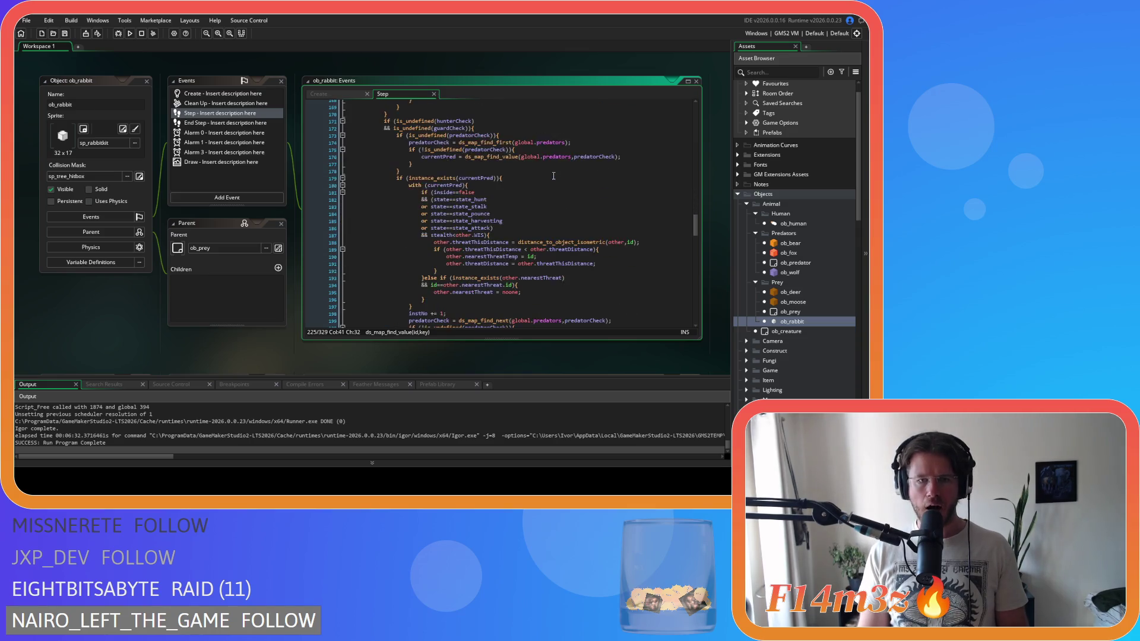
{"action": "left_click", "coordinate": [524, 189]}
{"action": "key", "text": "Down"}
{"action": "key", "text": "Down"}
{"action": "key", "text": "Down"}
{"action": "left_click", "coordinate": [528, 217]}
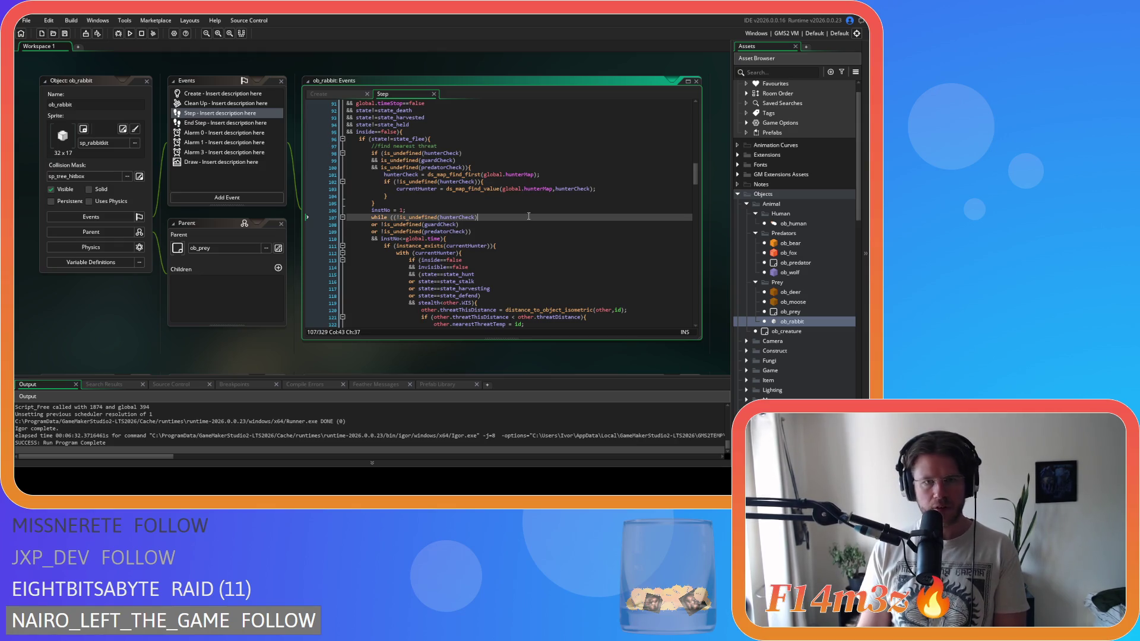
{"action": "scroll", "coordinate": [533, 211], "scroll_direction": "down", "scroll_amount": 13}
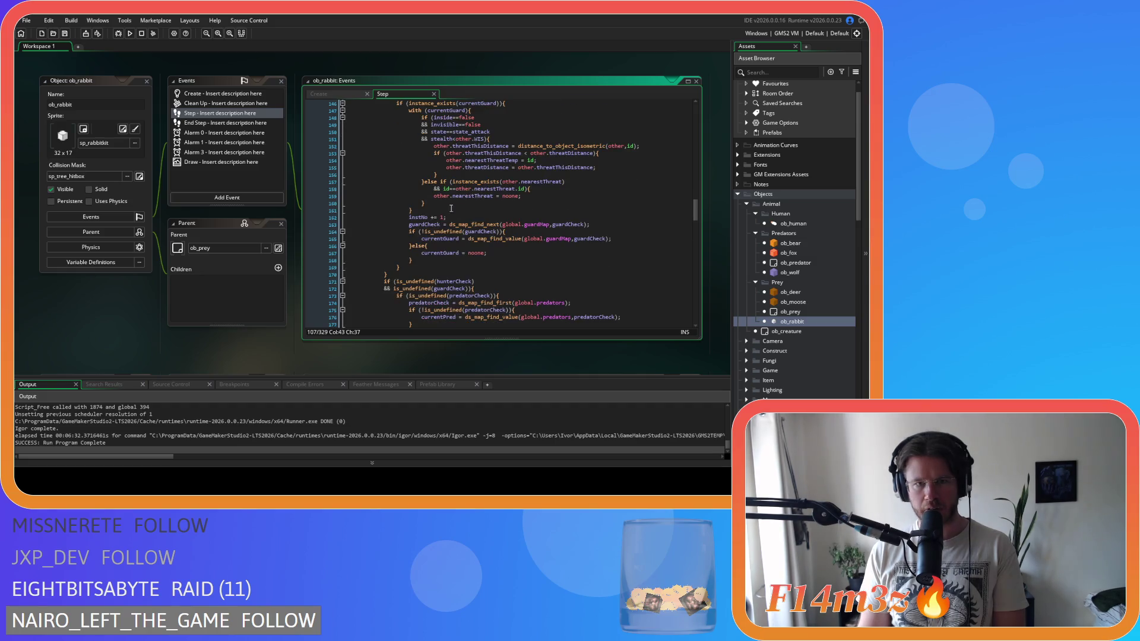
{"action": "scroll", "coordinate": [499, 210], "scroll_direction": "up", "scroll_amount": 2}
{"action": "scroll", "coordinate": [498, 210], "scroll_direction": "down", "scroll_amount": 12}
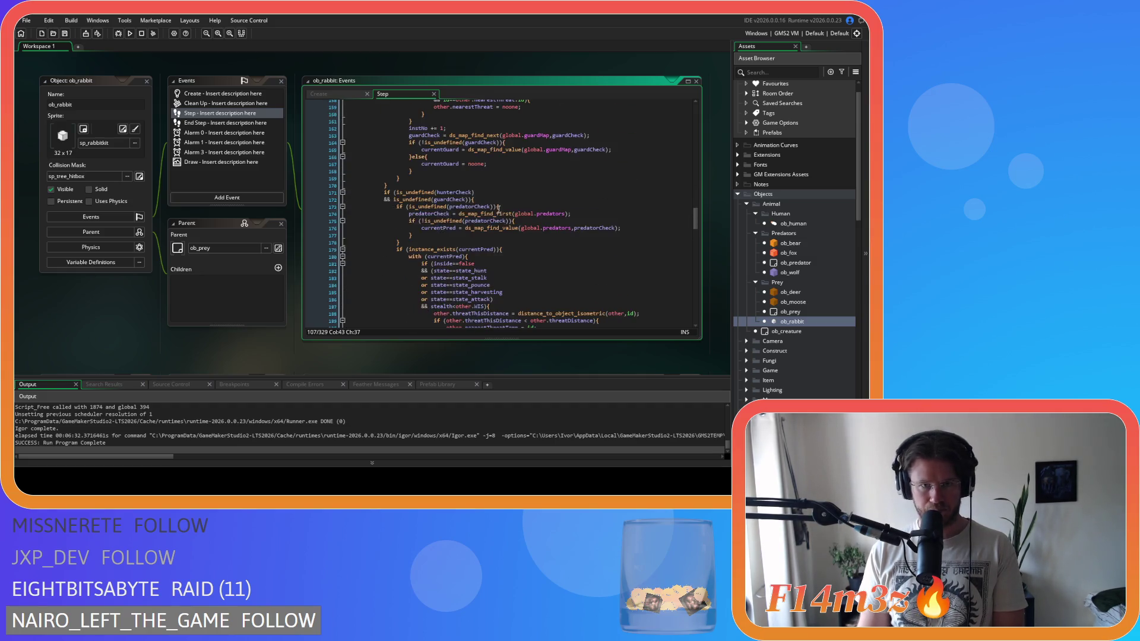
{"action": "scroll", "coordinate": [498, 209], "scroll_direction": "up", "scroll_amount": 15}
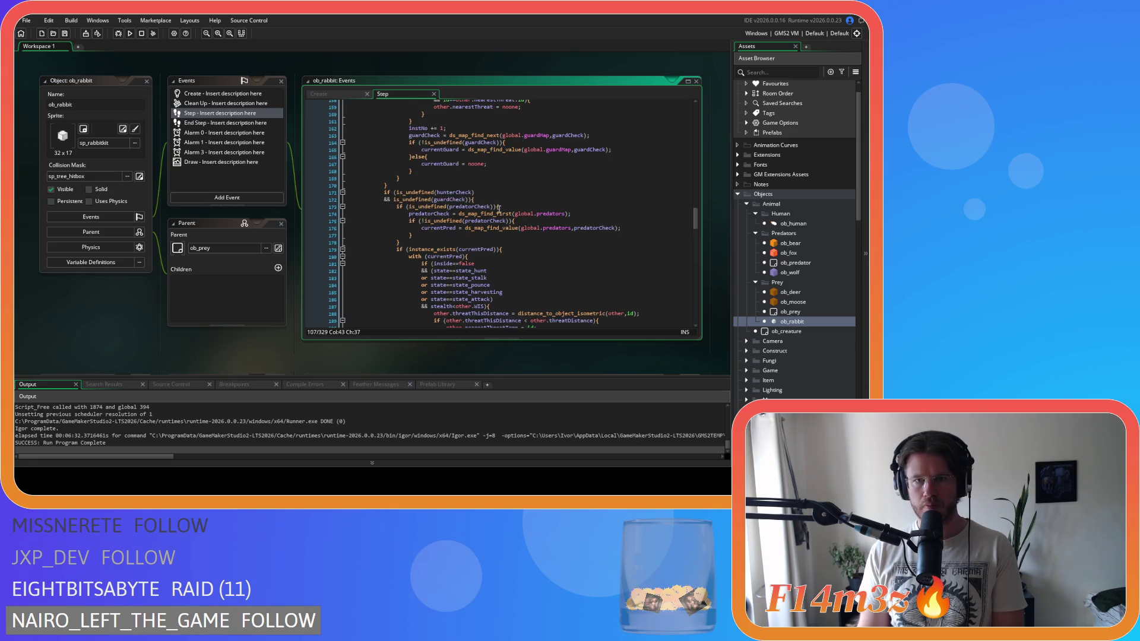
{"action": "scroll", "coordinate": [498, 210], "scroll_direction": "down", "scroll_amount": 16}
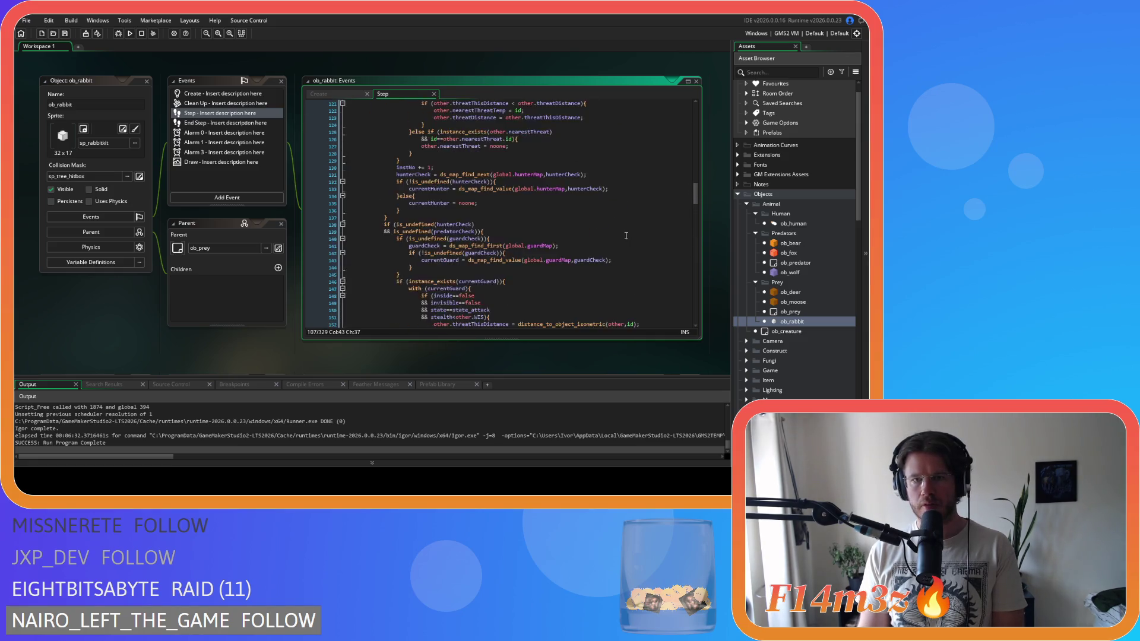
{"action": "scroll", "coordinate": [621, 228], "scroll_direction": "down", "scroll_amount": 16}
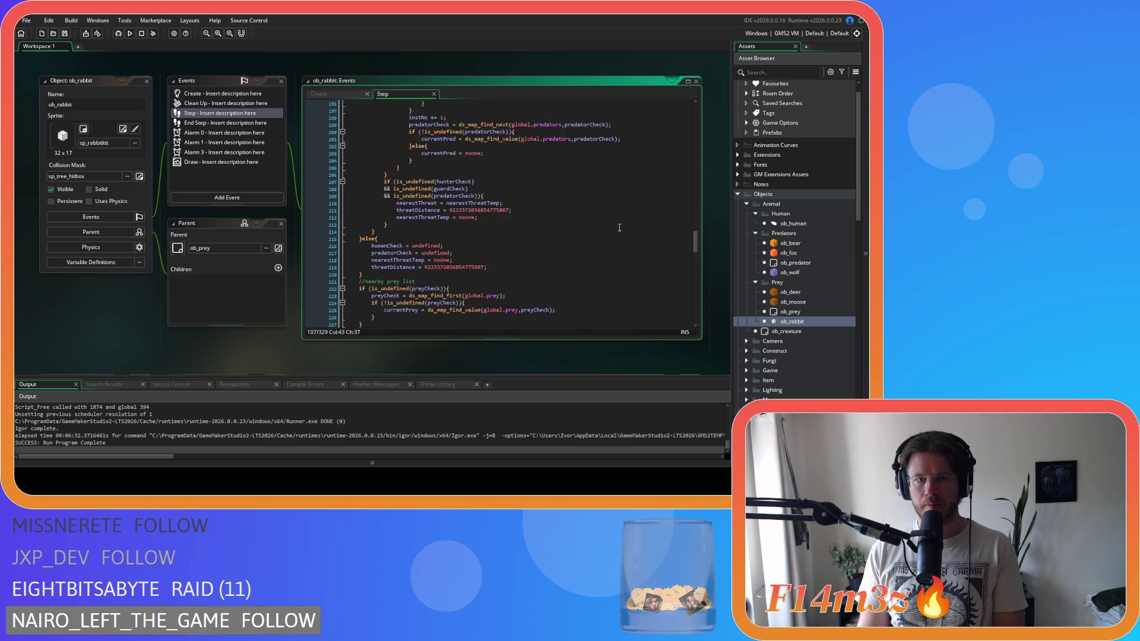
{"action": "left_click", "coordinate": [544, 188]}
{"action": "left_click", "coordinate": [564, 208]}
{"action": "scroll", "coordinate": [563, 210], "scroll_direction": "down", "scroll_amount": 1}
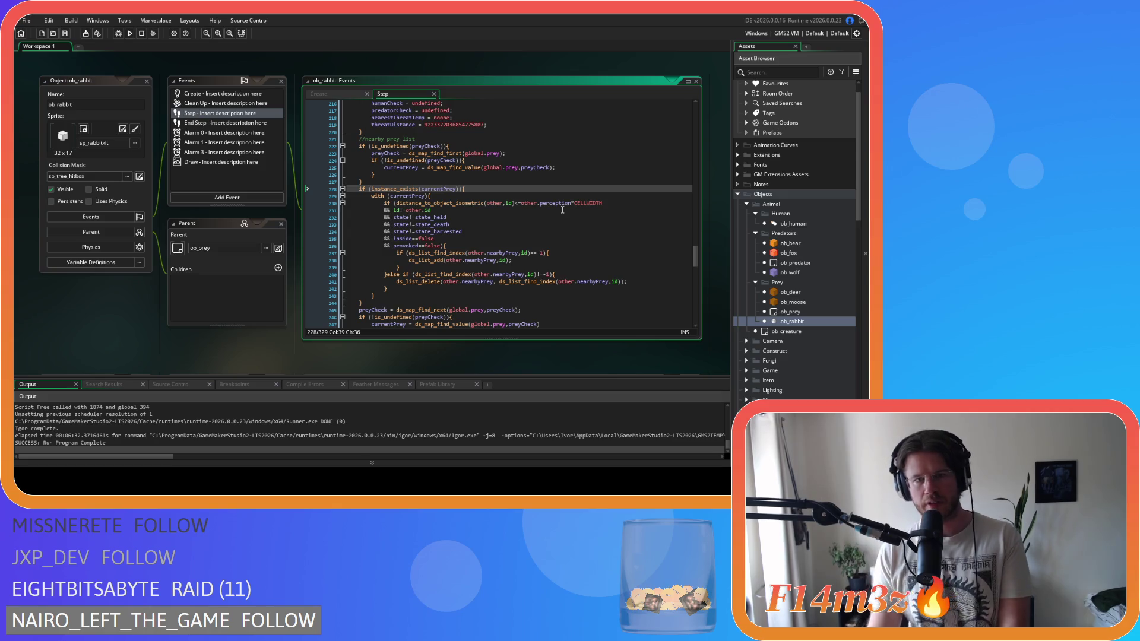
{"action": "scroll", "coordinate": [515, 190], "scroll_direction": "down", "scroll_amount": 6}
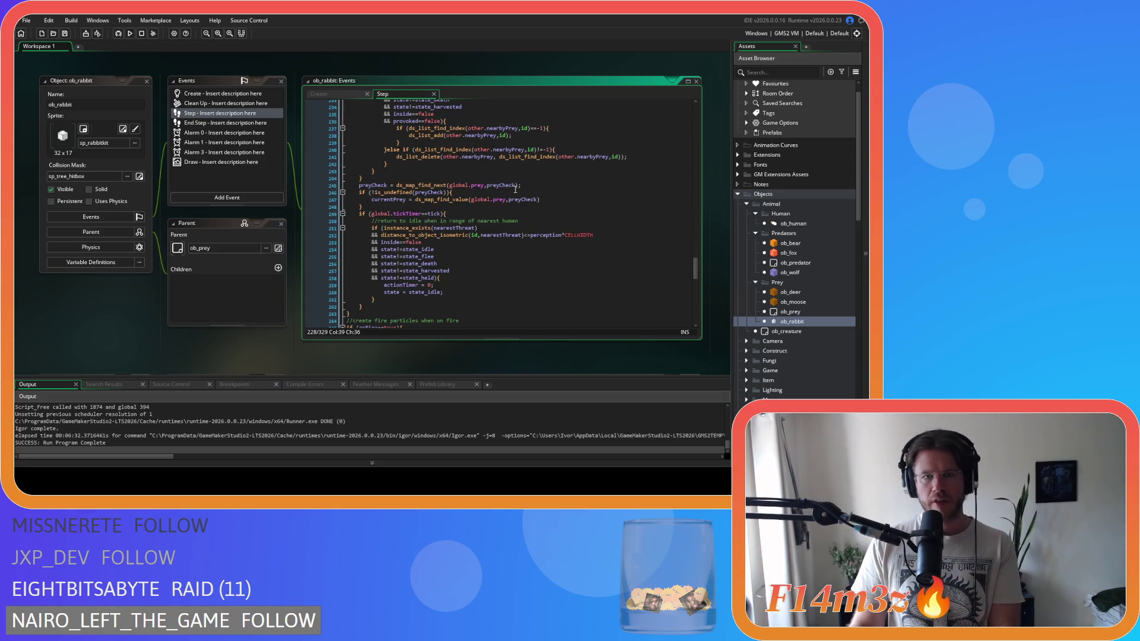
{"action": "scroll", "coordinate": [502, 169], "scroll_direction": "up", "scroll_amount": 4}
{"action": "scroll", "coordinate": [502, 169], "scroll_direction": "up", "scroll_amount": 20}
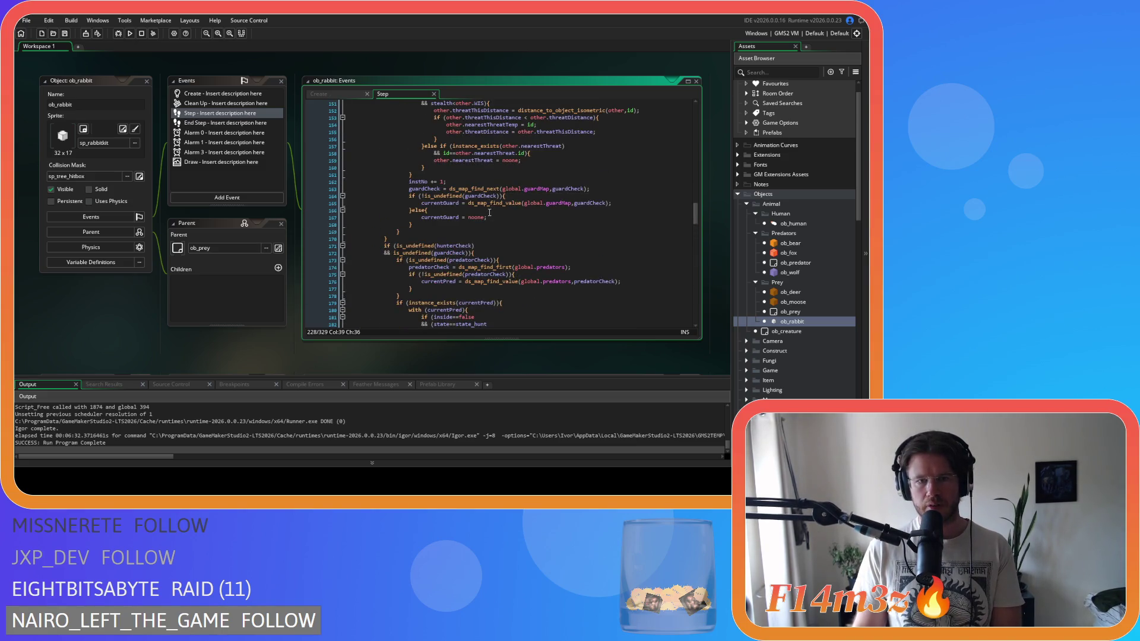
{"action": "scroll", "coordinate": [489, 214], "scroll_direction": "up", "scroll_amount": 13}
{"action": "scroll", "coordinate": [488, 215], "scroll_direction": "up", "scroll_amount": 5}
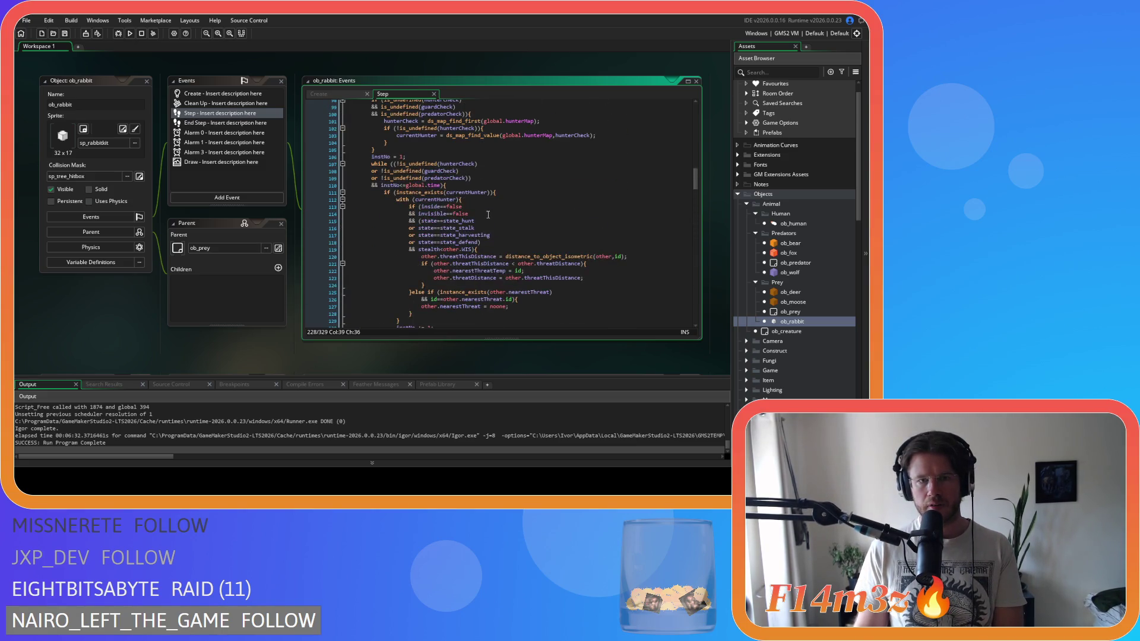
{"action": "scroll", "coordinate": [436, 196], "scroll_direction": "down", "scroll_amount": 20}
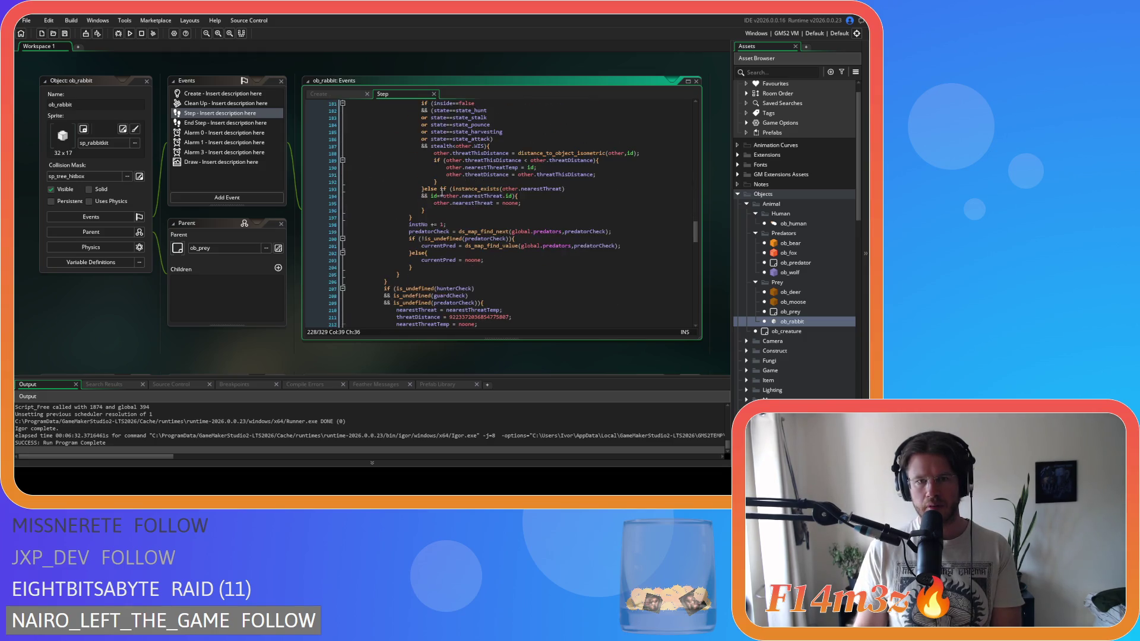
{"action": "scroll", "coordinate": [513, 201], "scroll_direction": "up", "scroll_amount": 20}
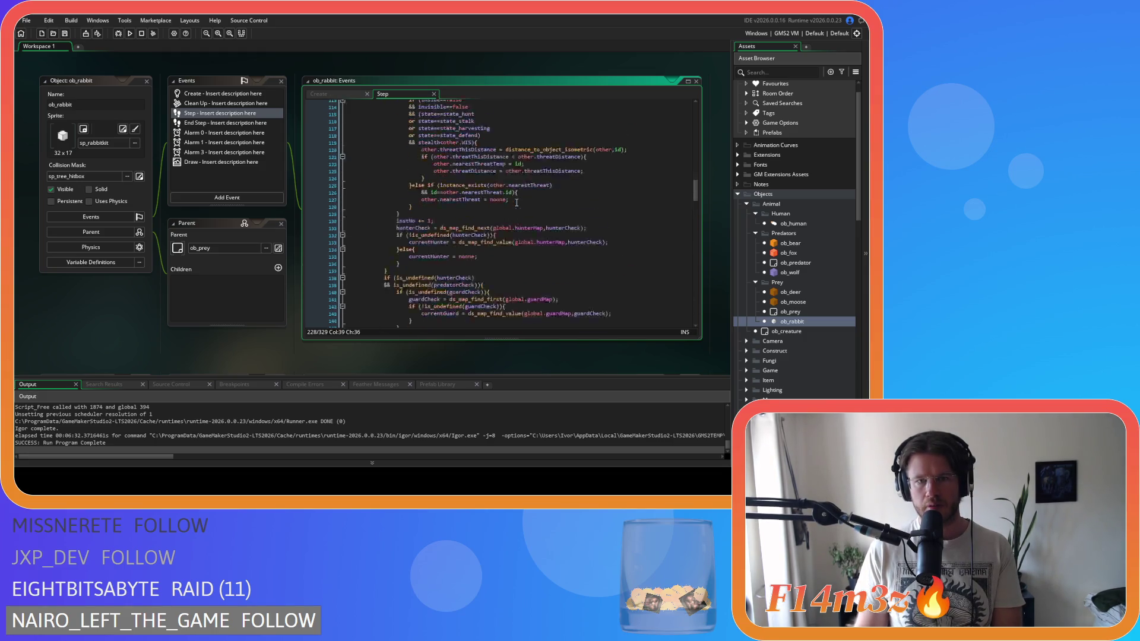
{"action": "scroll", "coordinate": [517, 202], "scroll_direction": "down", "scroll_amount": 7}
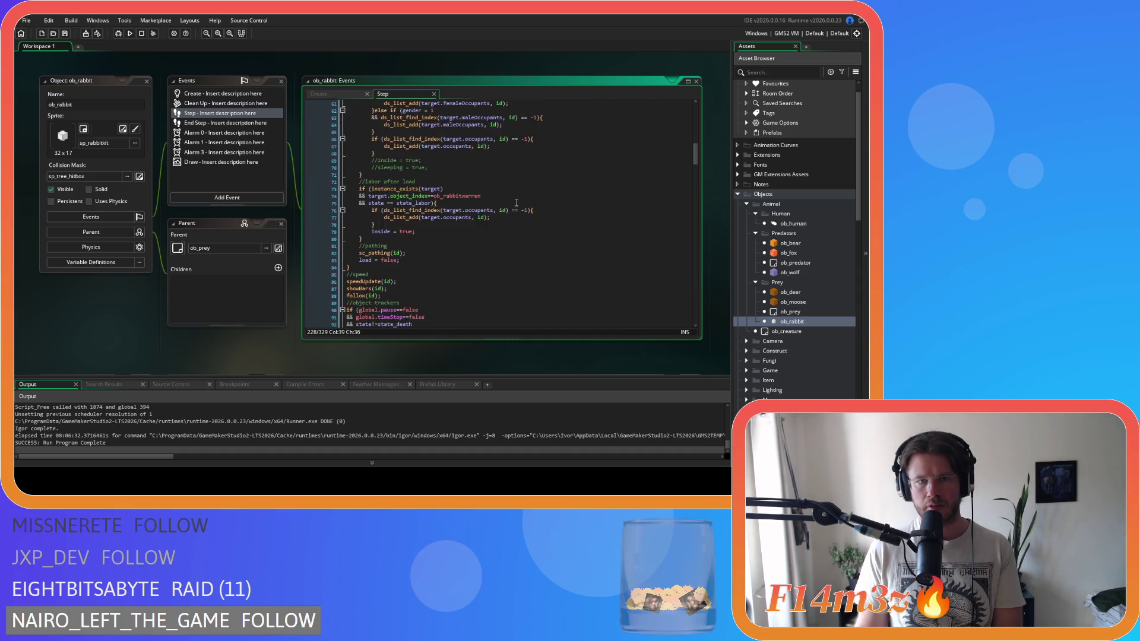
{"action": "scroll", "coordinate": [516, 203], "scroll_direction": "up", "scroll_amount": 9}
{"action": "scroll", "coordinate": [516, 203], "scroll_direction": "down", "scroll_amount": 8}
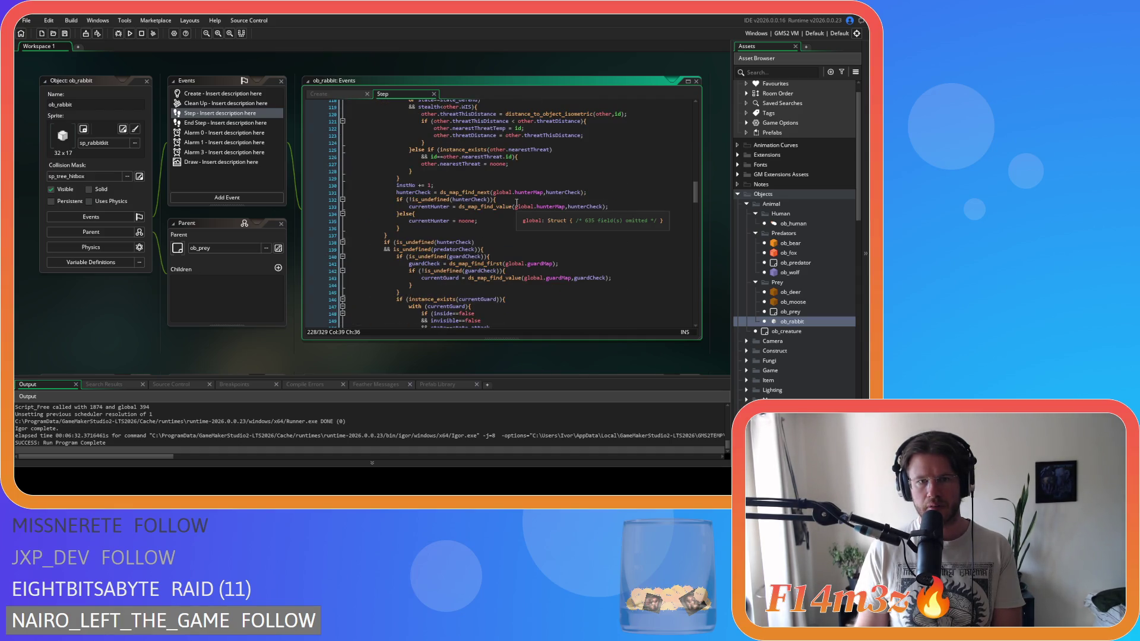
{"action": "scroll", "coordinate": [516, 202], "scroll_direction": "down", "scroll_amount": 2}
{"action": "scroll", "coordinate": [517, 202], "scroll_direction": "down", "scroll_amount": 3}
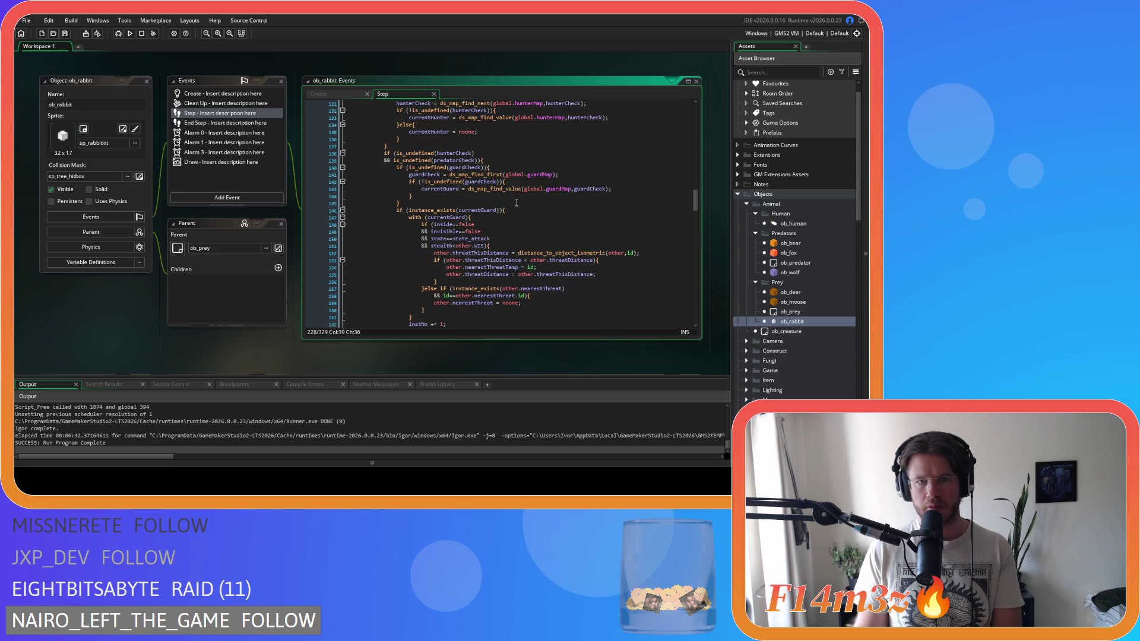
{"action": "scroll", "coordinate": [516, 203], "scroll_direction": "down", "scroll_amount": 4}
{"action": "scroll", "coordinate": [516, 202], "scroll_direction": "down", "scroll_amount": 4}
{"action": "scroll", "coordinate": [517, 203], "scroll_direction": "down", "scroll_amount": 5}
{"action": "scroll", "coordinate": [517, 203], "scroll_direction": "up", "scroll_amount": 13}
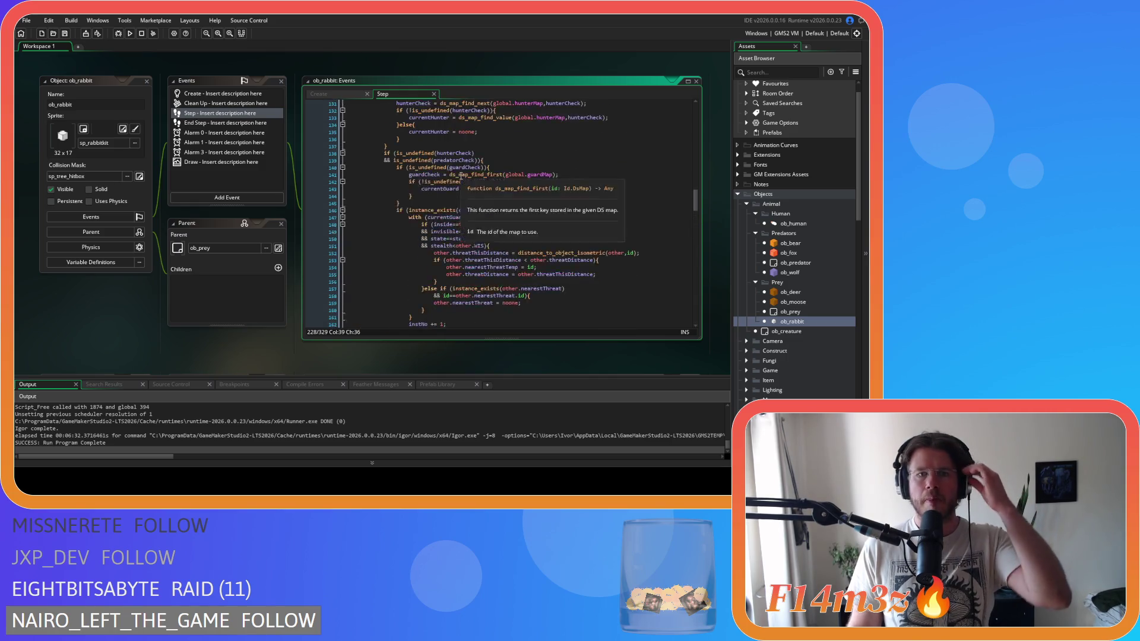
{"action": "scroll", "coordinate": [461, 176], "scroll_direction": "up", "scroll_amount": 10}
{"action": "left_click", "coordinate": [444, 167]}
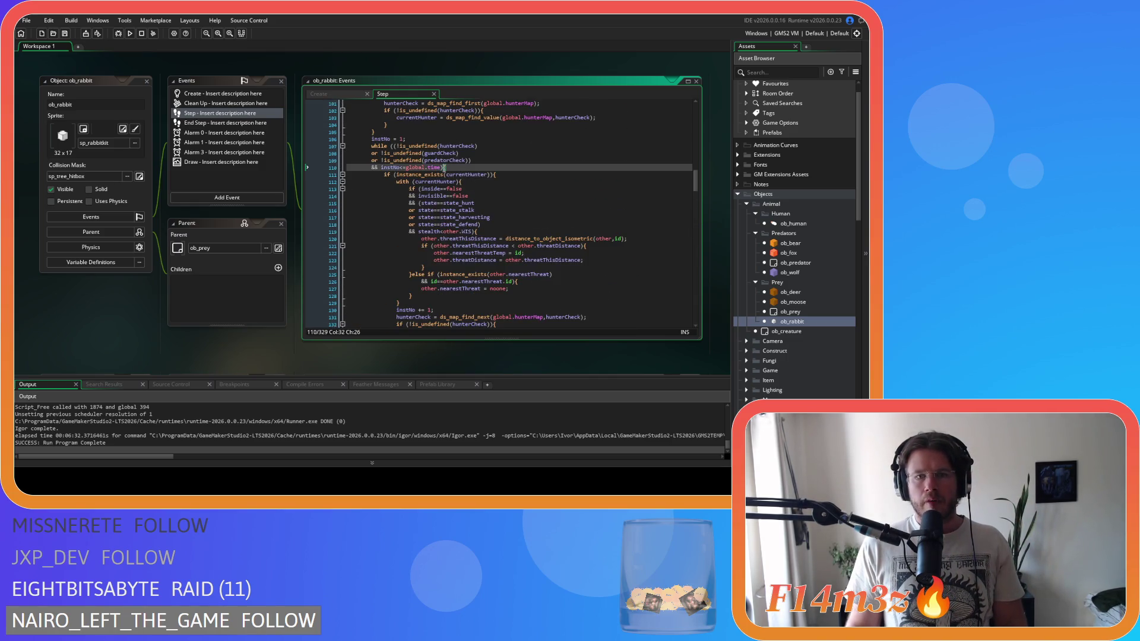
{"action": "left_click_drag", "start_coordinate": [444, 167], "coordinate": [372, 139]}
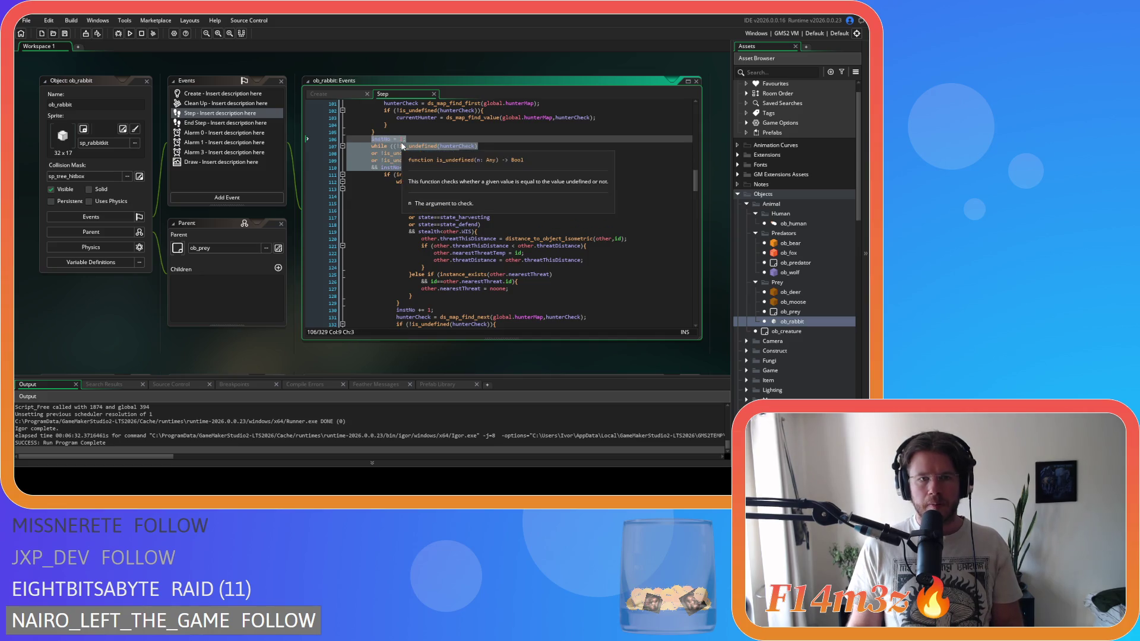
{"action": "scroll", "coordinate": [533, 154], "scroll_direction": "down", "scroll_amount": 20}
{"action": "scroll", "coordinate": [533, 153], "scroll_direction": "down", "scroll_amount": 5}
{"action": "scroll", "coordinate": [533, 153], "scroll_direction": "up", "scroll_amount": 5}
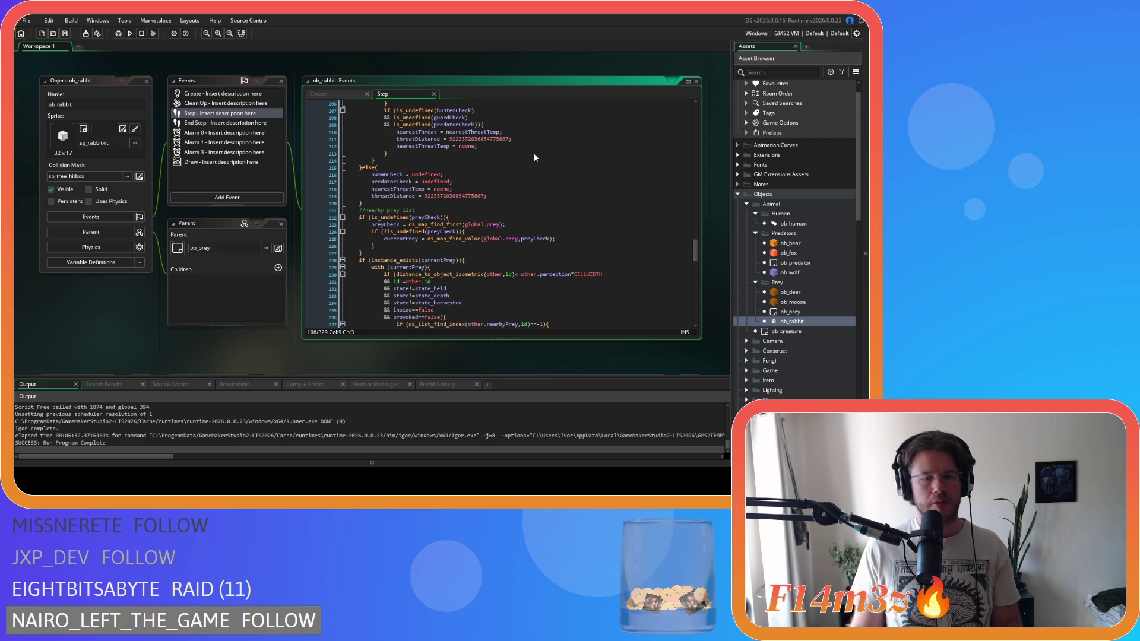
{"action": "scroll", "coordinate": [534, 157], "scroll_direction": "down", "scroll_amount": 8}
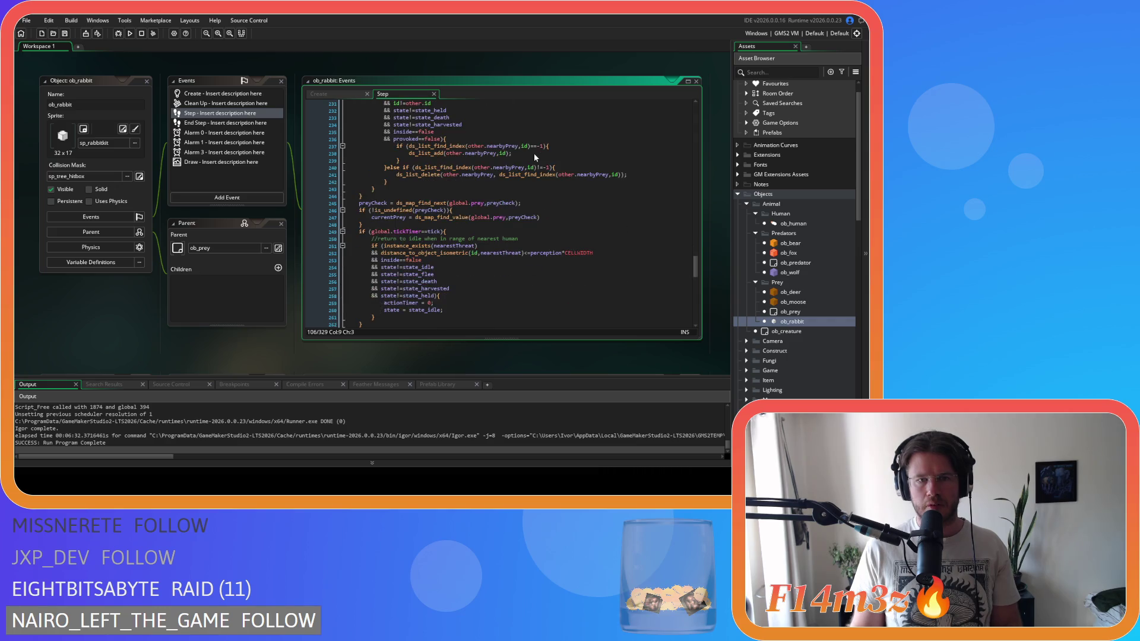
{"action": "scroll", "coordinate": [535, 156], "scroll_direction": "down", "scroll_amount": 2}
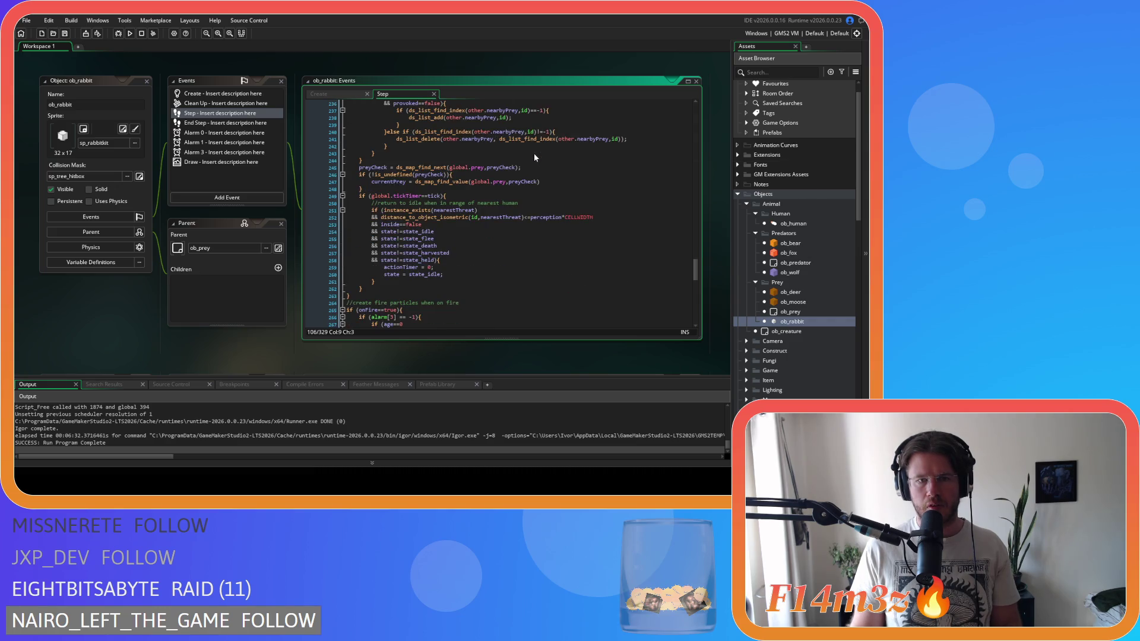
{"action": "scroll", "coordinate": [534, 156], "scroll_direction": "up", "scroll_amount": 8}
{"action": "left_click", "coordinate": [477, 209]}
{"action": "mouse_move", "coordinate": [475, 183]}
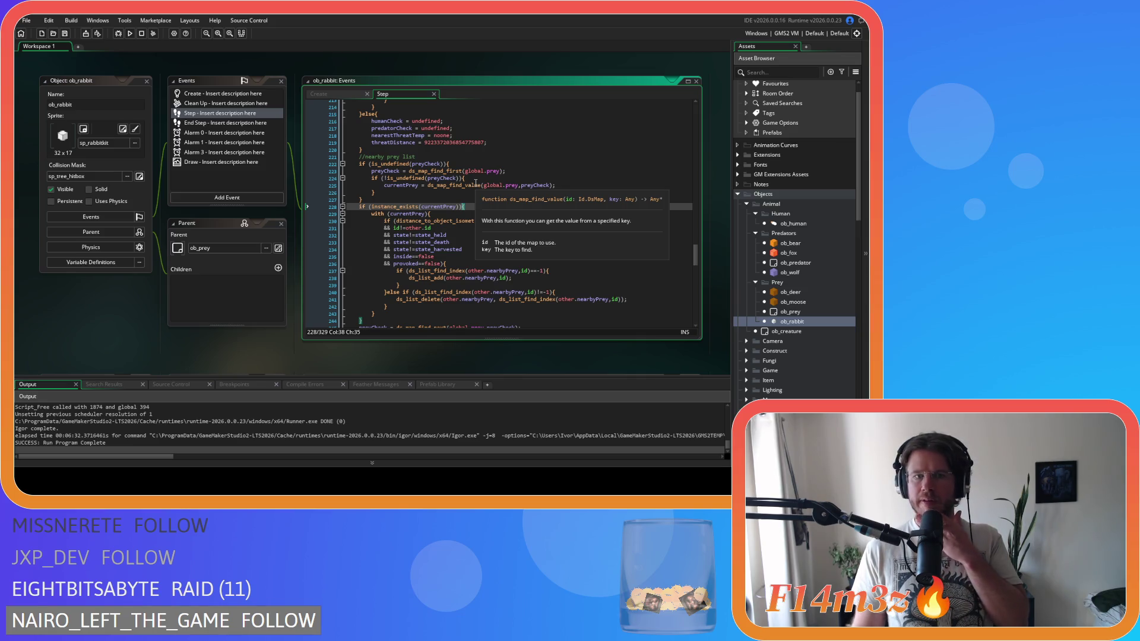
{"action": "scroll", "coordinate": [475, 183], "scroll_direction": "down", "scroll_amount": 2}
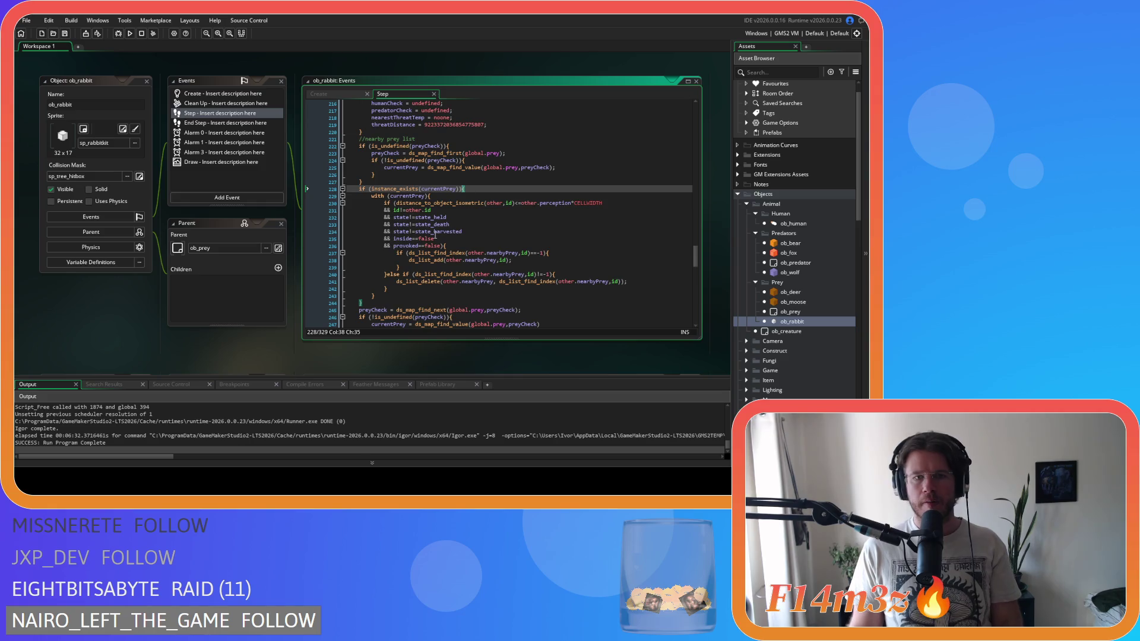
{"action": "scroll", "coordinate": [435, 235], "scroll_direction": "down", "scroll_amount": 4}
Step: Delete the stray closing brace, indent the preyCheck block, and close it with a new brace
{"action": "left_click", "coordinate": [309, 215]}
{"action": "key", "text": "Delete"}
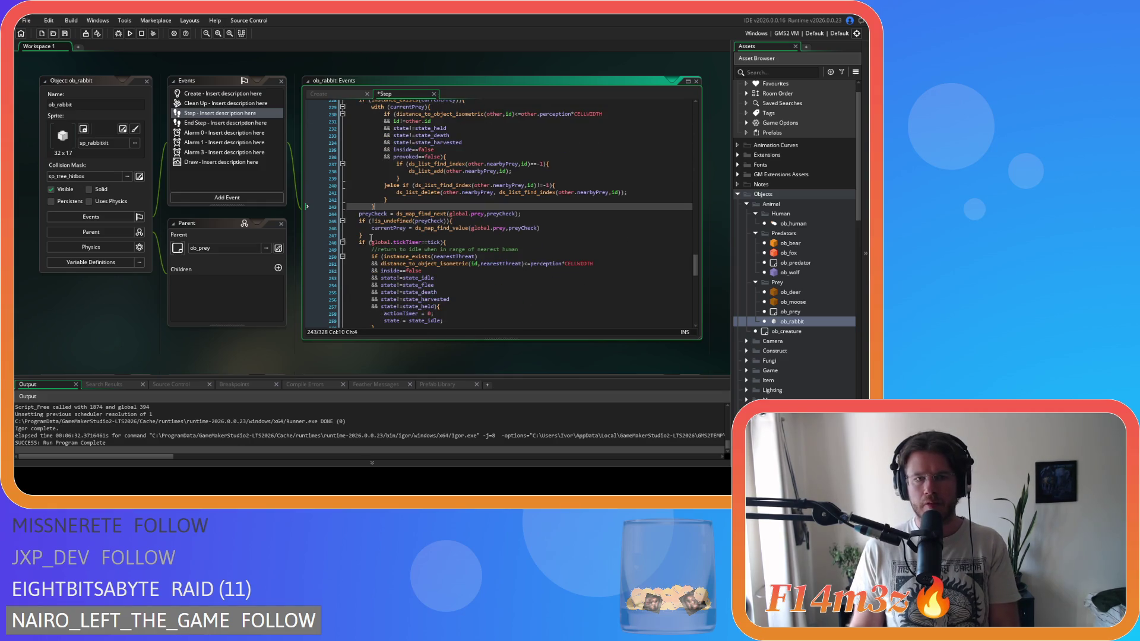
{"action": "left_click_drag", "start_coordinate": [375, 235], "coordinate": [323, 213]}
{"action": "key", "text": "Tab"}
{"action": "left_click", "coordinate": [383, 235]}
{"action": "key", "text": "Return"}
{"action": "type", "text": "}"}
Step: Replace the prey existence check with the copied while-loop header, de-indent it, and save
{"action": "scroll", "coordinate": [440, 163], "scroll_direction": "up", "scroll_amount": 3}
{"action": "left_click_drag", "start_coordinate": [462, 171], "coordinate": [358, 171]}
{"action": "key", "text": "ctrl+v"}
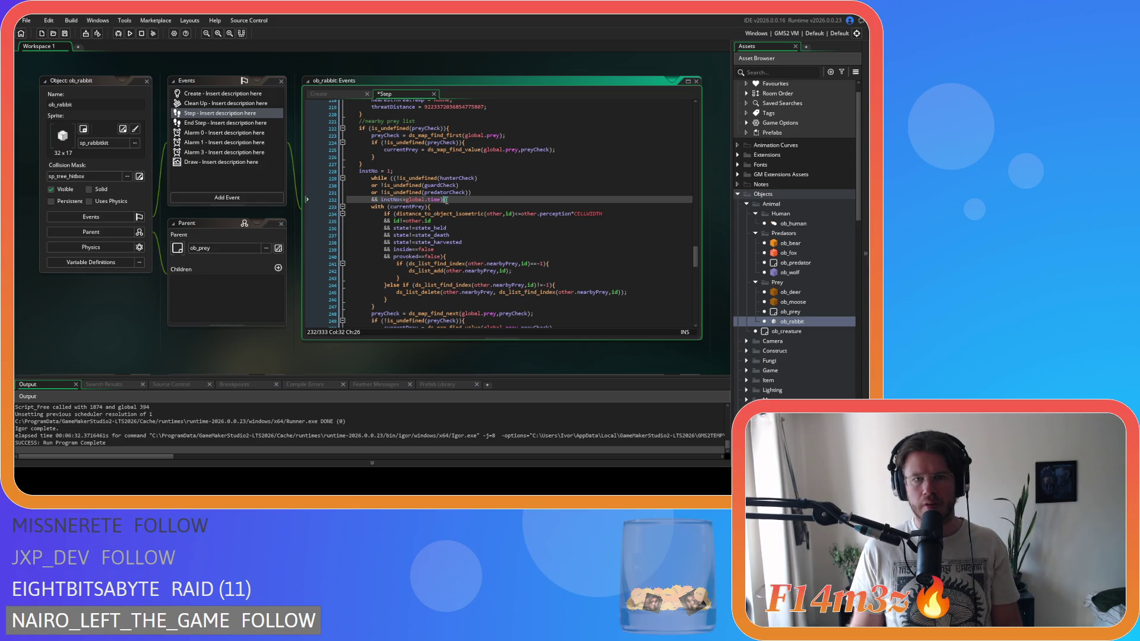
{"action": "left_click", "coordinate": [318, 177], "text": "shift"}
{"action": "key", "text": "shift+Tab"}
{"action": "left_click", "coordinate": [473, 186]}
{"action": "key", "text": "ctrl+s"}
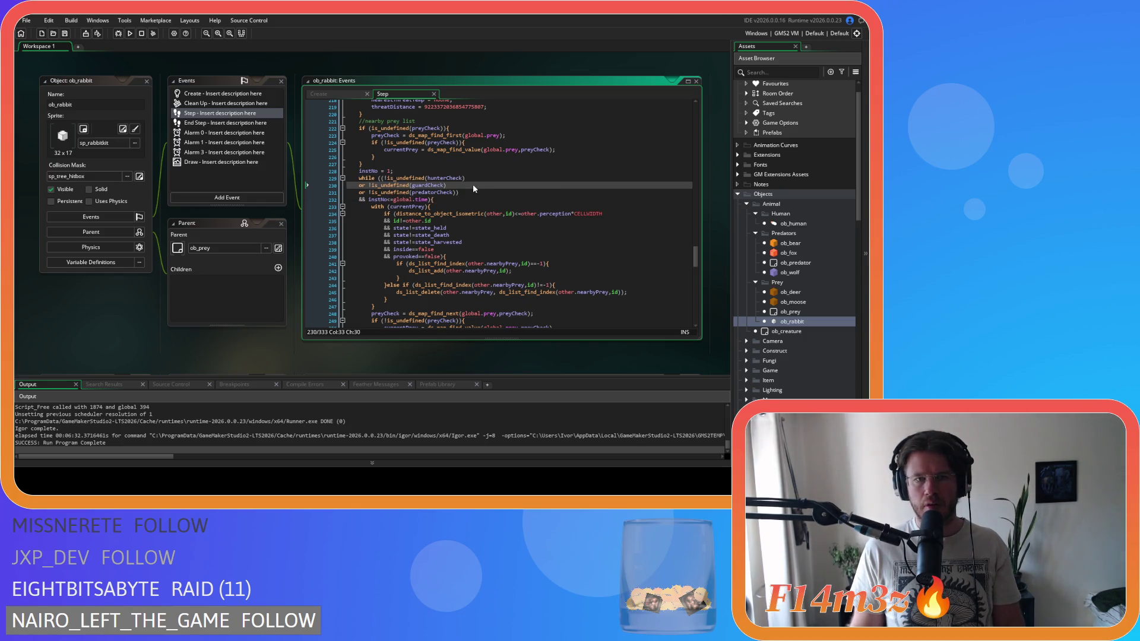
Step: Remove the hunterCheck and guardCheck conditions and the extra closing parenthesis from the while line
{"action": "mouse_move", "coordinate": [380, 177]}
{"action": "left_mouse_down"}
{"action": "mouse_move", "coordinate": [427, 186]}
{"action": "mouse_move", "coordinate": [451, 217]}
{"action": "mouse_move", "coordinate": [441, 190]}
{"action": "left_mouse_up"}
{"action": "key", "text": "BackSpace"}
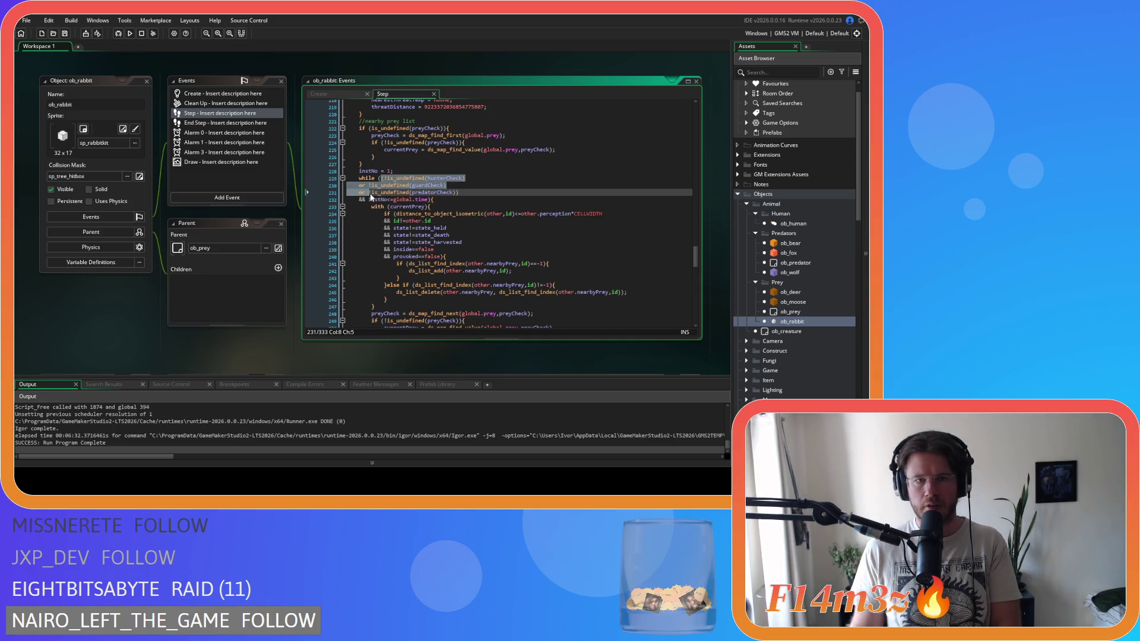
{"action": "left_click", "coordinate": [494, 175]}
{"action": "key", "text": "BackSpace"}
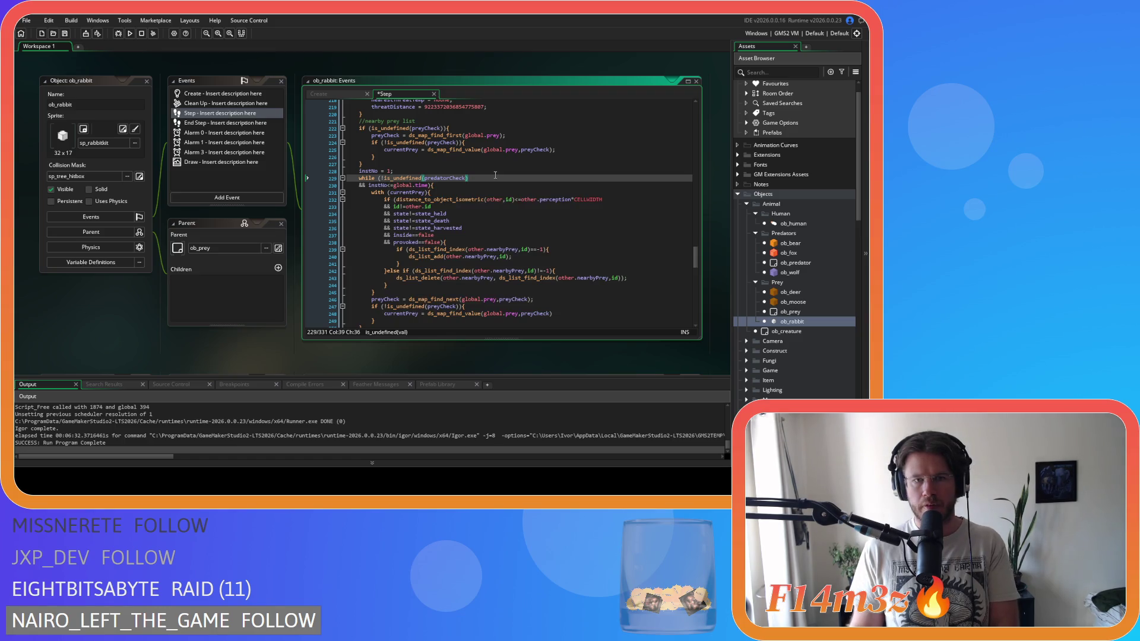
{"action": "left_click", "coordinate": [490, 182]}
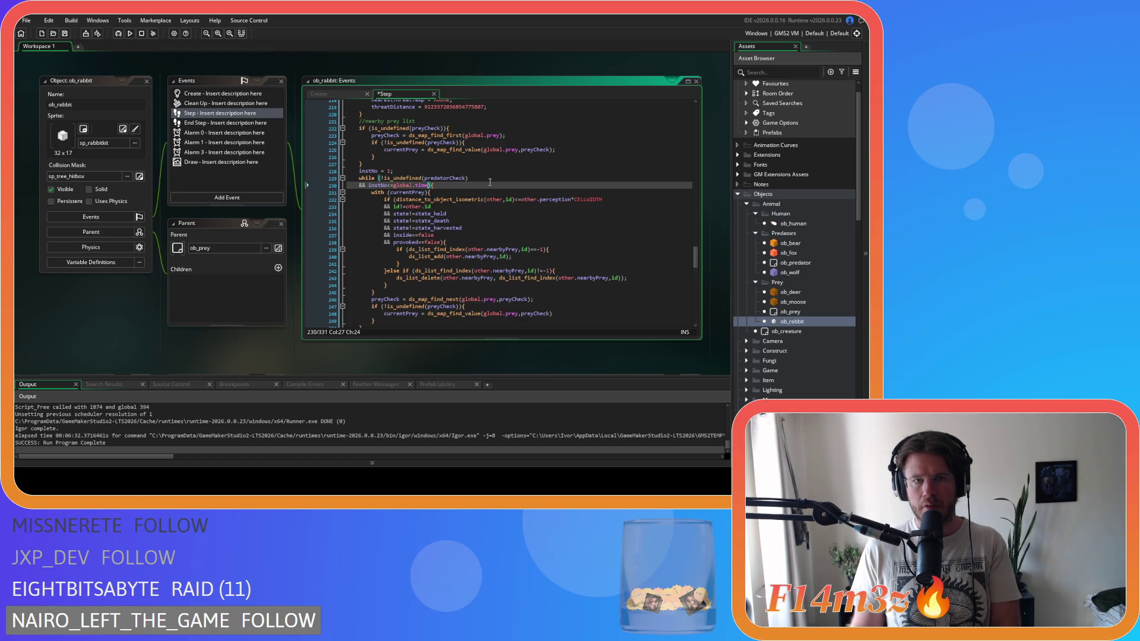
Step: Swap predatorCheck for preyCheck in the while condition alongside instNo against global.time, and save
{"action": "double_click", "coordinate": [537, 150]}
{"action": "key", "text": "ctrl+c"}
{"action": "double_click", "coordinate": [444, 178]}
{"action": "key", "text": "ctrl+v"}
{"action": "key", "text": "ctrl+s"}
{"action": "left_click", "coordinate": [494, 182]}
{"action": "left_click", "coordinate": [497, 179]}
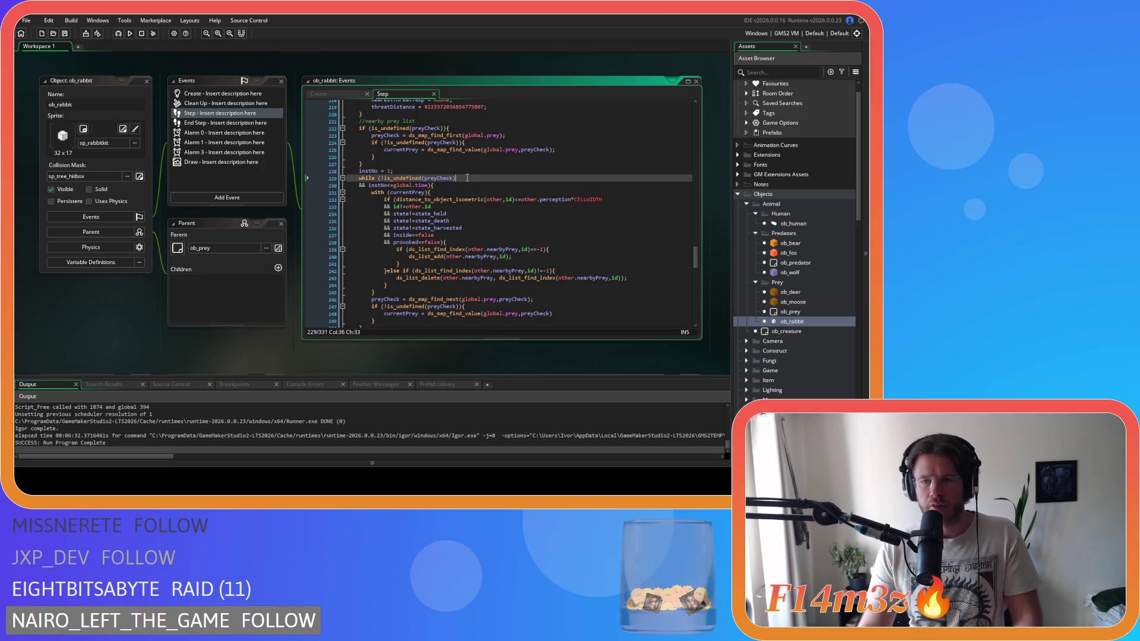
{"action": "left_click", "coordinate": [471, 200]}
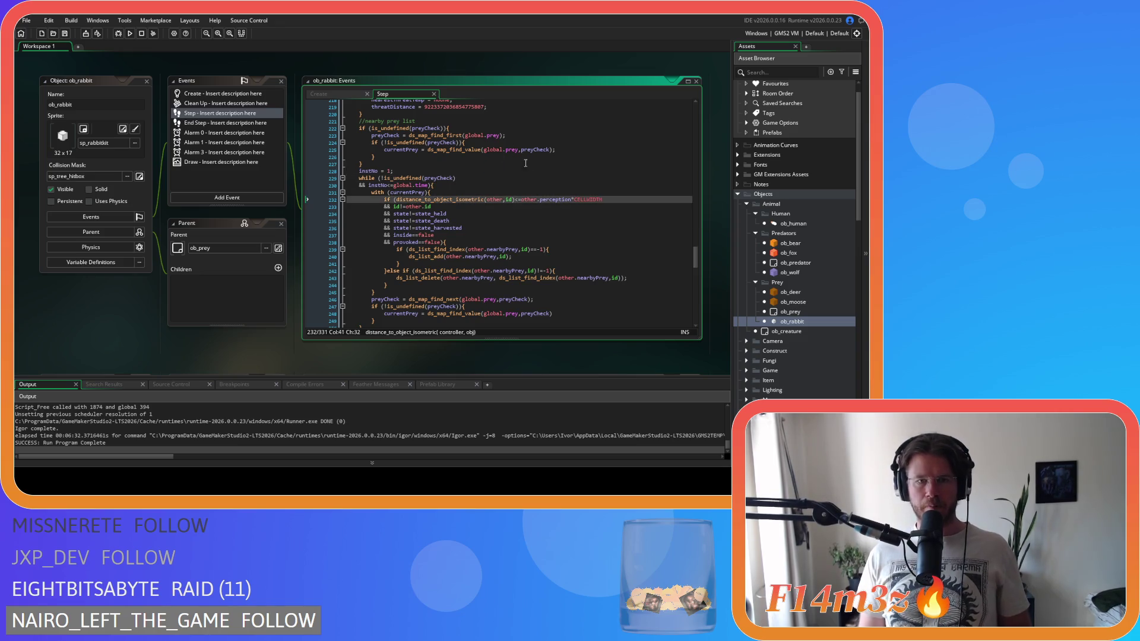
{"action": "scroll", "coordinate": [530, 195], "scroll_direction": "down", "scroll_amount": 4}
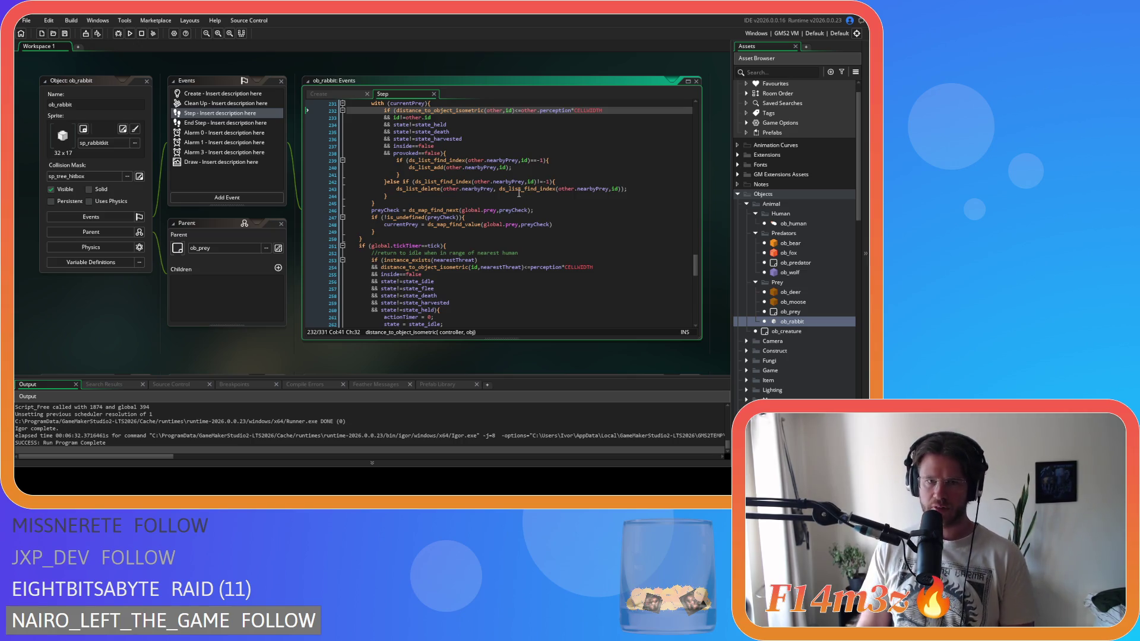
Step: Add the line instNo += 1; right after the with block's closing brace
{"action": "left_click", "coordinate": [493, 189]}
{"action": "scroll", "coordinate": [472, 186], "scroll_direction": "up", "scroll_amount": 2}
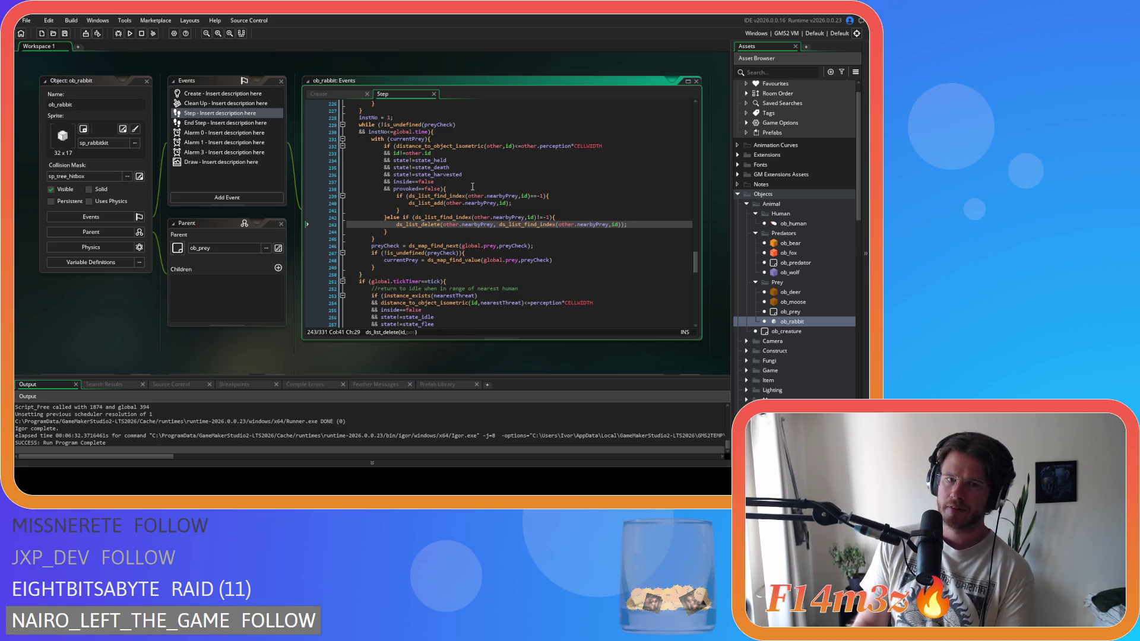
{"action": "left_click_drag", "start_coordinate": [390, 117], "coordinate": [359, 118]}
{"action": "scroll", "coordinate": [476, 201], "scroll_direction": "up", "scroll_amount": 6}
{"action": "scroll", "coordinate": [477, 201], "scroll_direction": "down", "scroll_amount": 6}
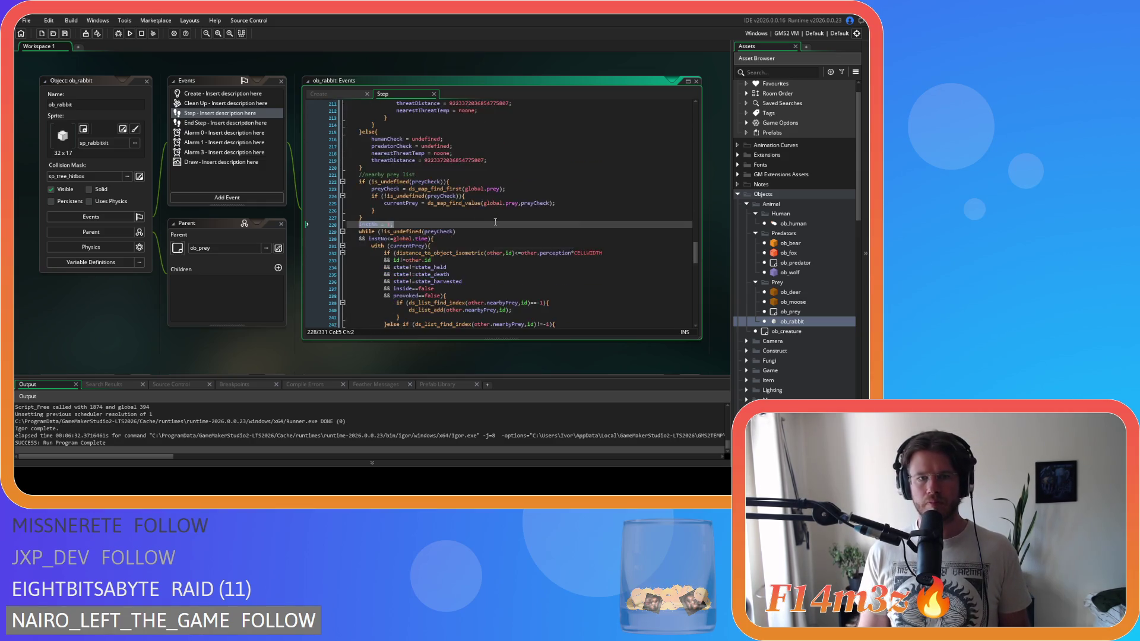
{"action": "left_click", "coordinate": [402, 238]}
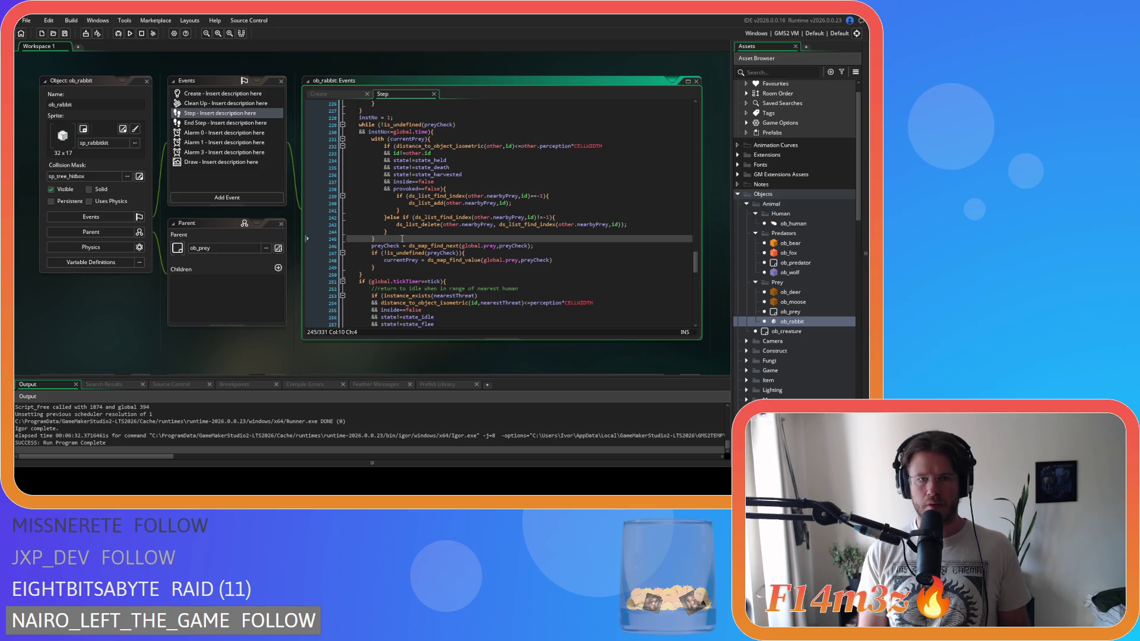
{"action": "key", "text": "Return"}
{"action": "key", "text": "ctrl+v"}
{"action": "key", "text": "Left"}
{"action": "key", "text": "Left"}
{"action": "type", "text": "+"}
Step: Scroll through the updated prey loop and bring up the workspace window's context menu
{"action": "scroll", "coordinate": [419, 141], "scroll_direction": "up", "scroll_amount": 2}
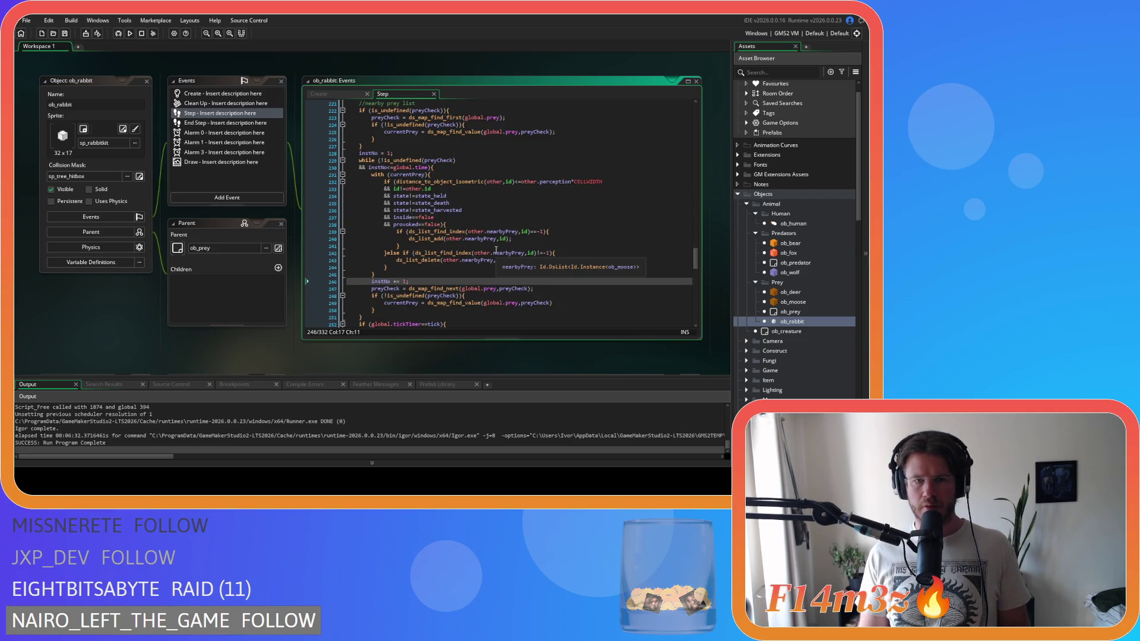
{"action": "scroll", "coordinate": [537, 273], "scroll_direction": "down", "scroll_amount": 4}
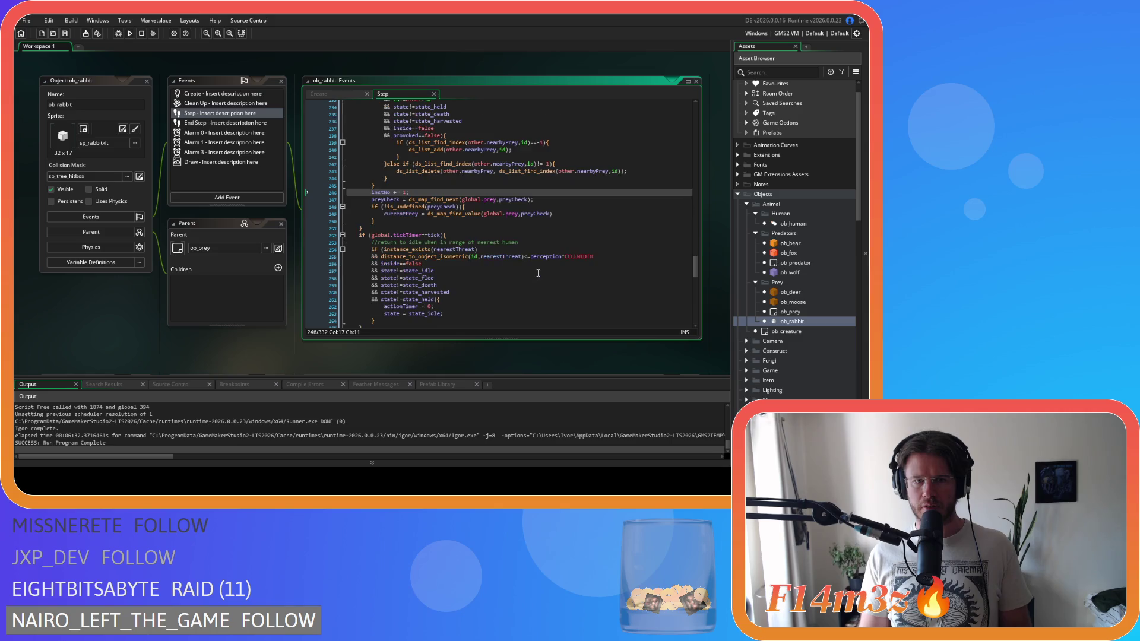
{"action": "scroll", "coordinate": [537, 273], "scroll_direction": "down", "scroll_amount": 4}
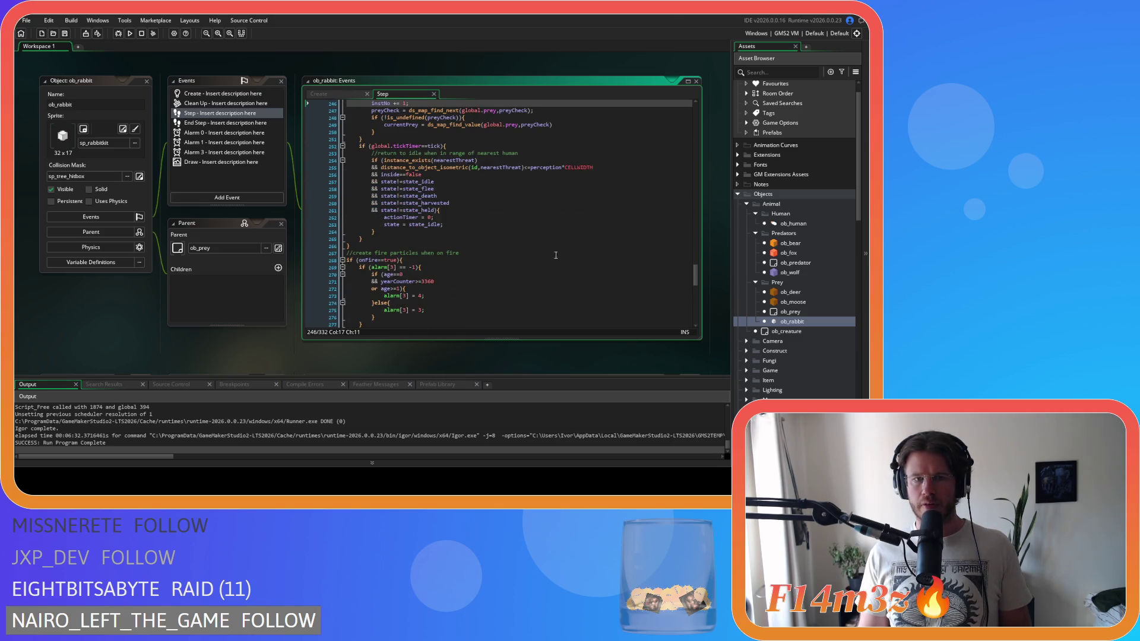
{"action": "scroll", "coordinate": [328, 203], "scroll_direction": "down", "scroll_amount": 8}
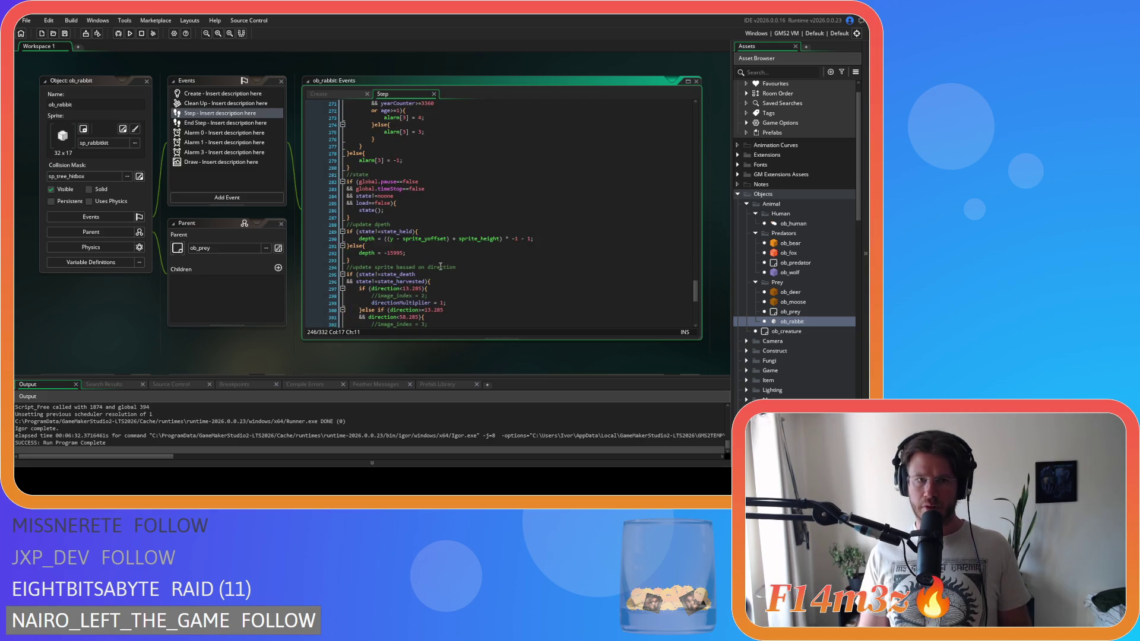
{"action": "right_click", "coordinate": [109, 309]}
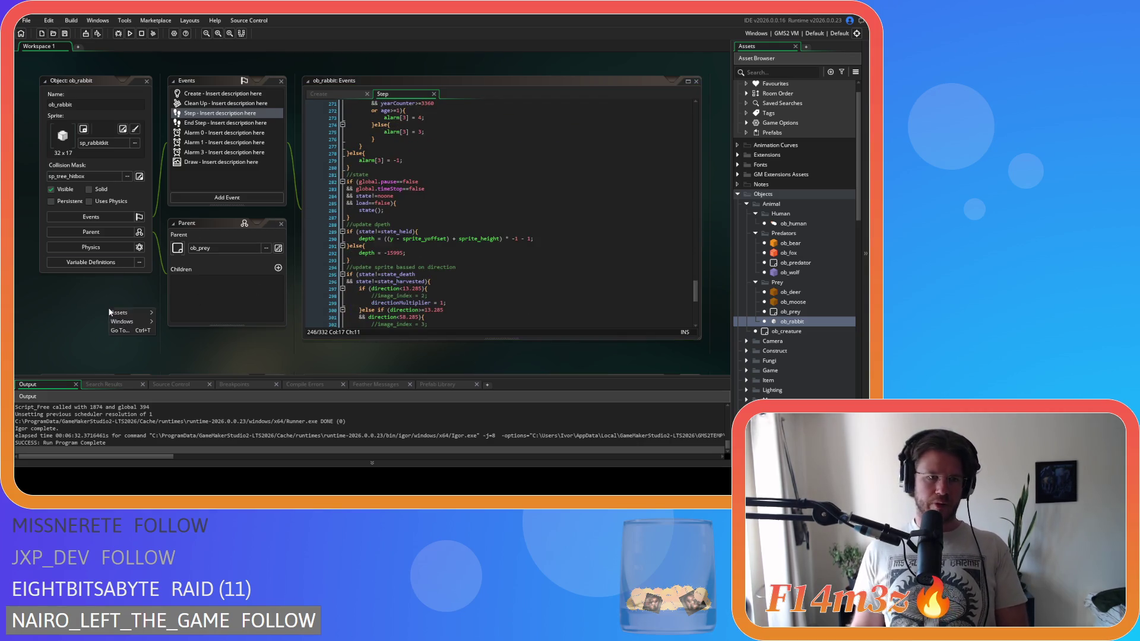
{"action": "mouse_move", "coordinate": [126, 321]}
{"action": "left_click", "coordinate": [198, 396]}
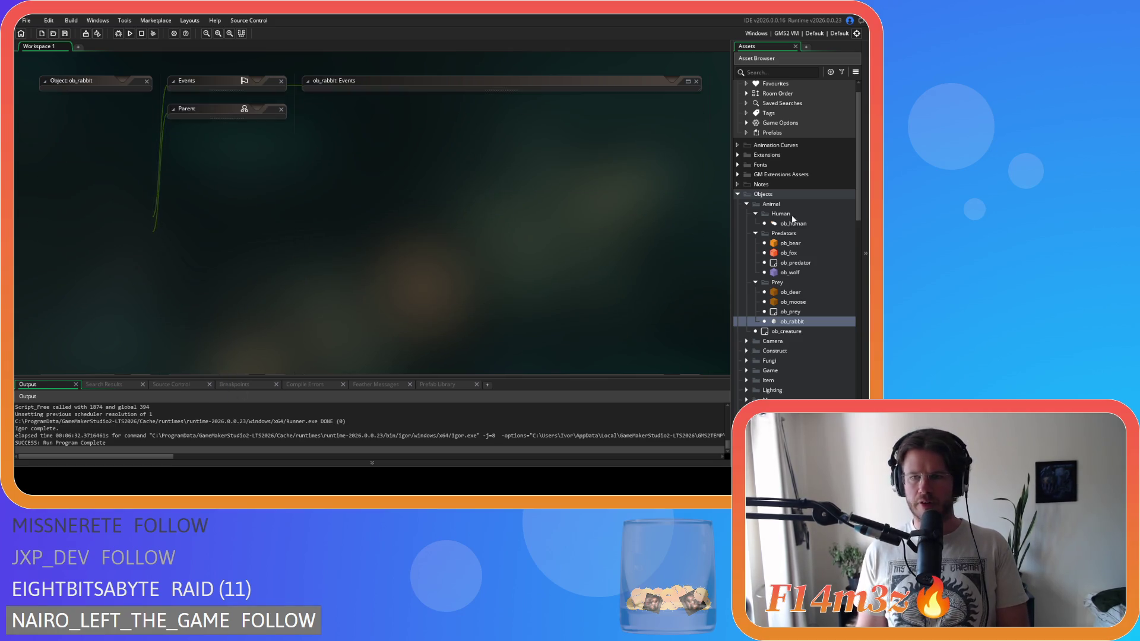
{"action": "left_click", "coordinate": [793, 224]}
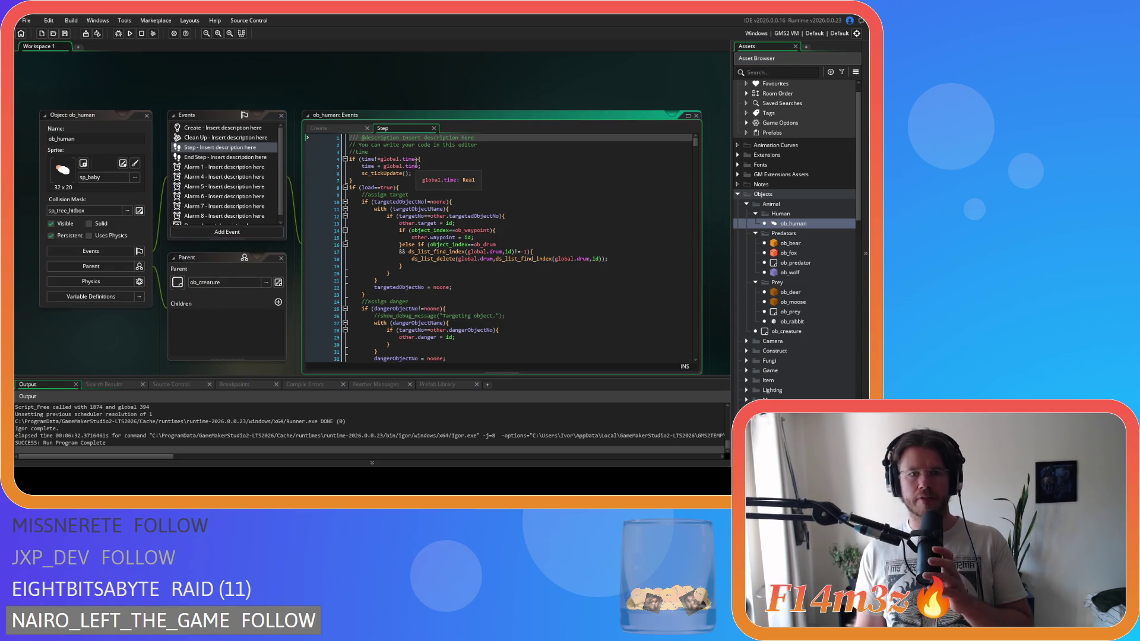
{"action": "scroll", "coordinate": [445, 207], "scroll_direction": "down", "scroll_amount": 20}
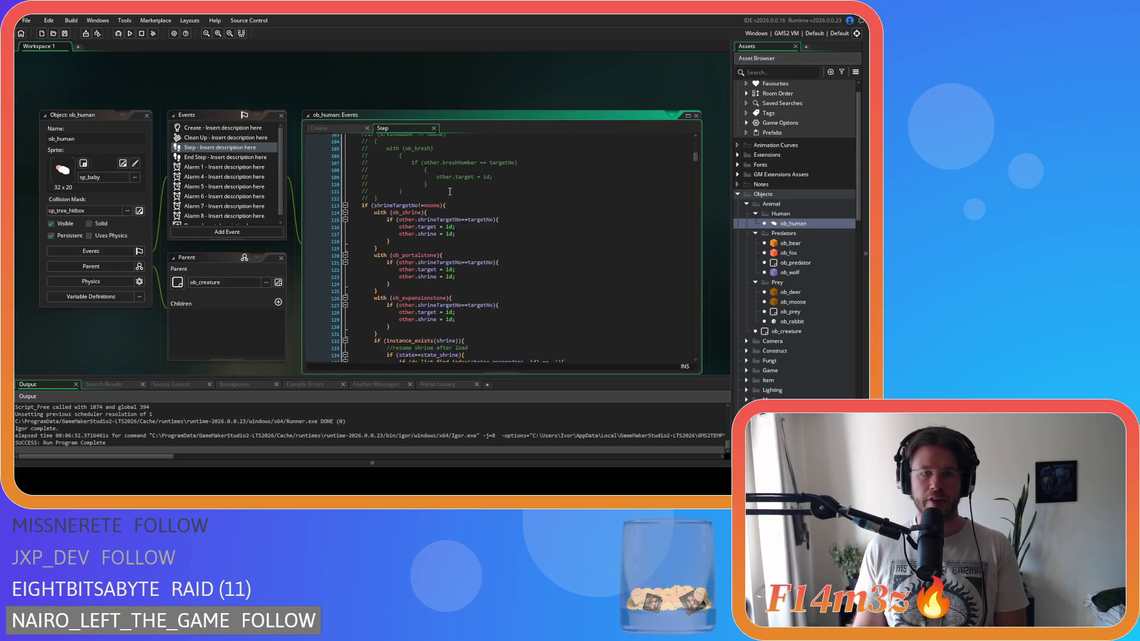
{"action": "scroll", "coordinate": [450, 190], "scroll_direction": "down", "scroll_amount": 20}
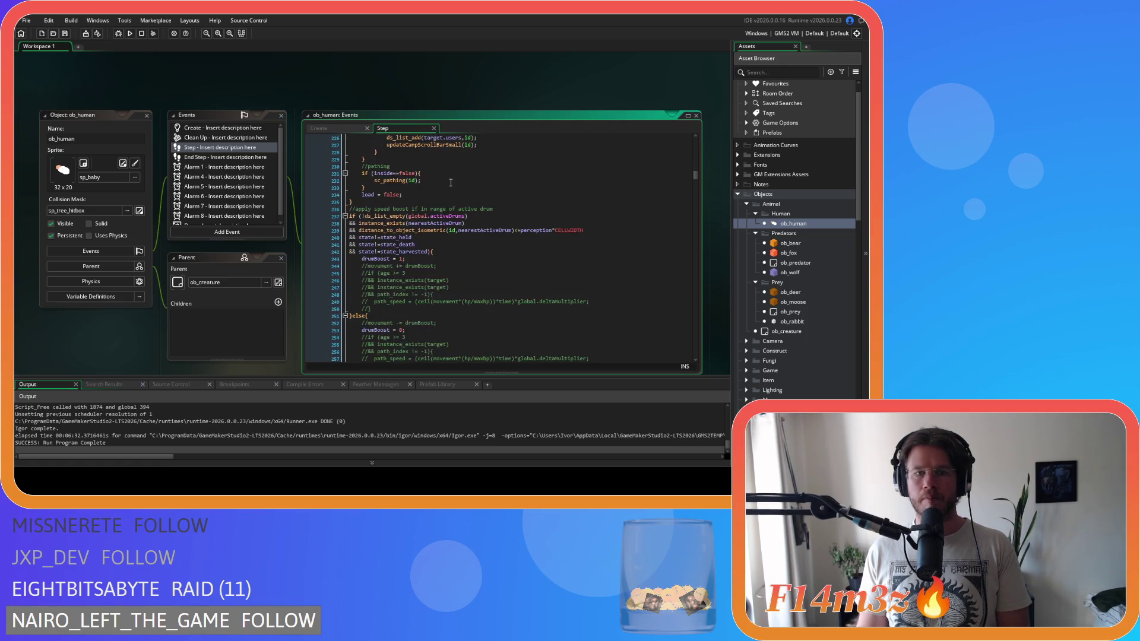
{"action": "scroll", "coordinate": [450, 182], "scroll_direction": "down", "scroll_amount": 19}
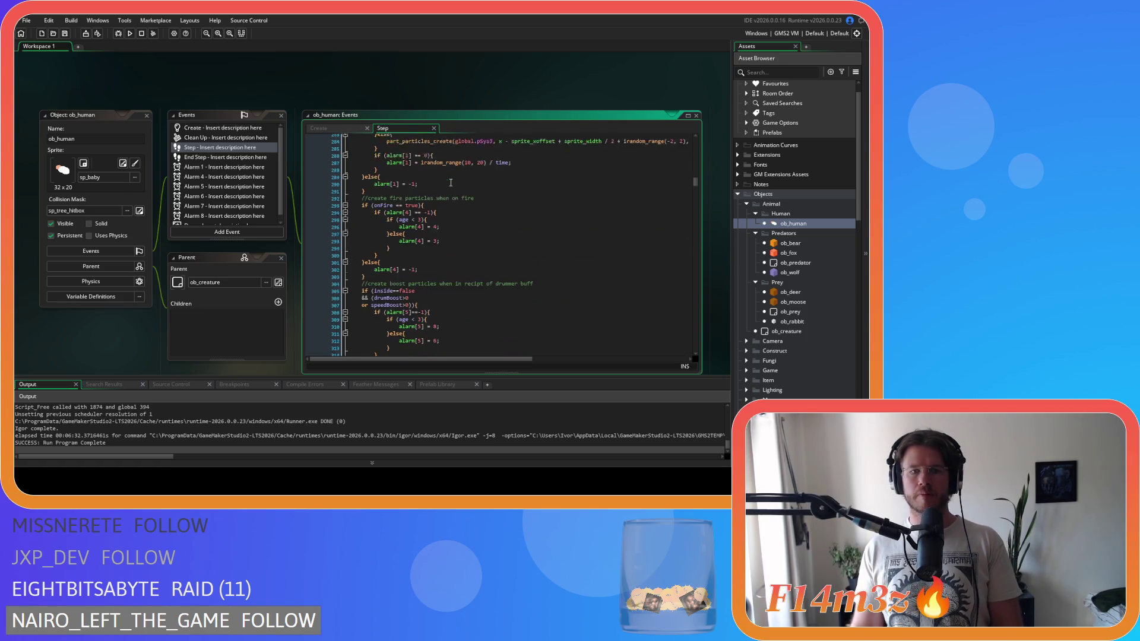
{"action": "scroll", "coordinate": [451, 182], "scroll_direction": "down", "scroll_amount": 16}
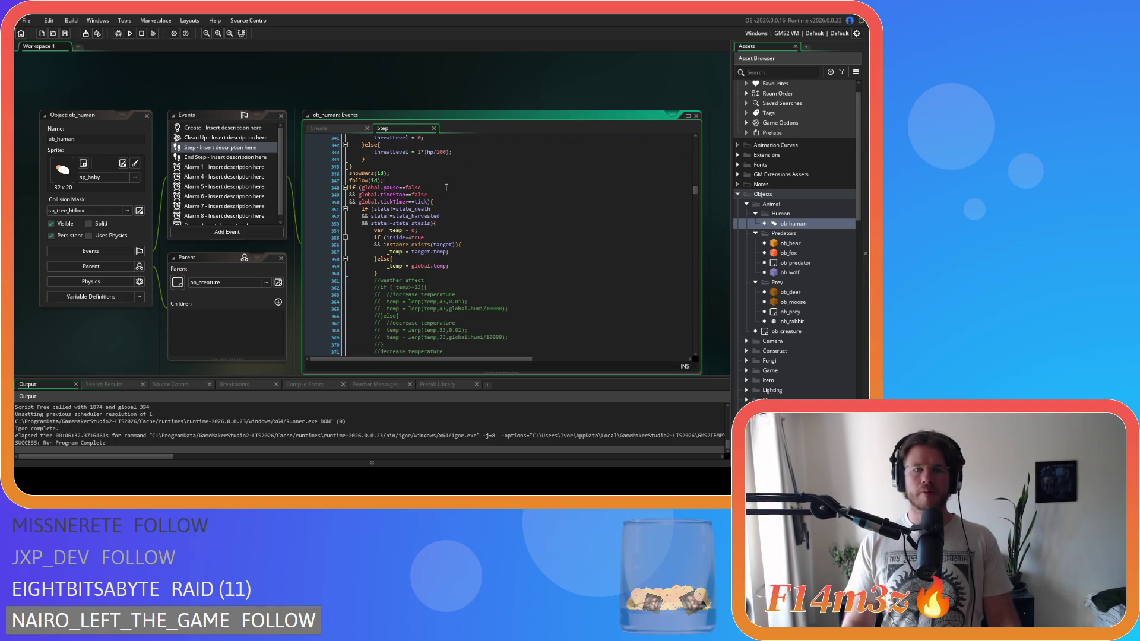
{"action": "scroll", "coordinate": [446, 187], "scroll_direction": "down", "scroll_amount": 20}
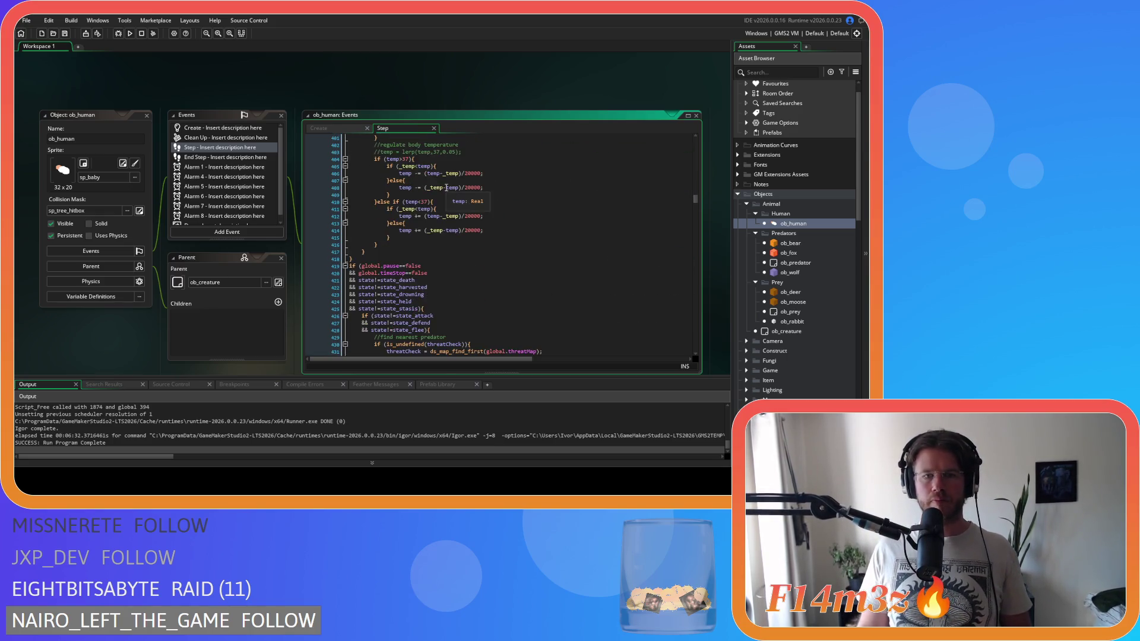
{"action": "scroll", "coordinate": [482, 197], "scroll_direction": "down", "scroll_amount": 3}
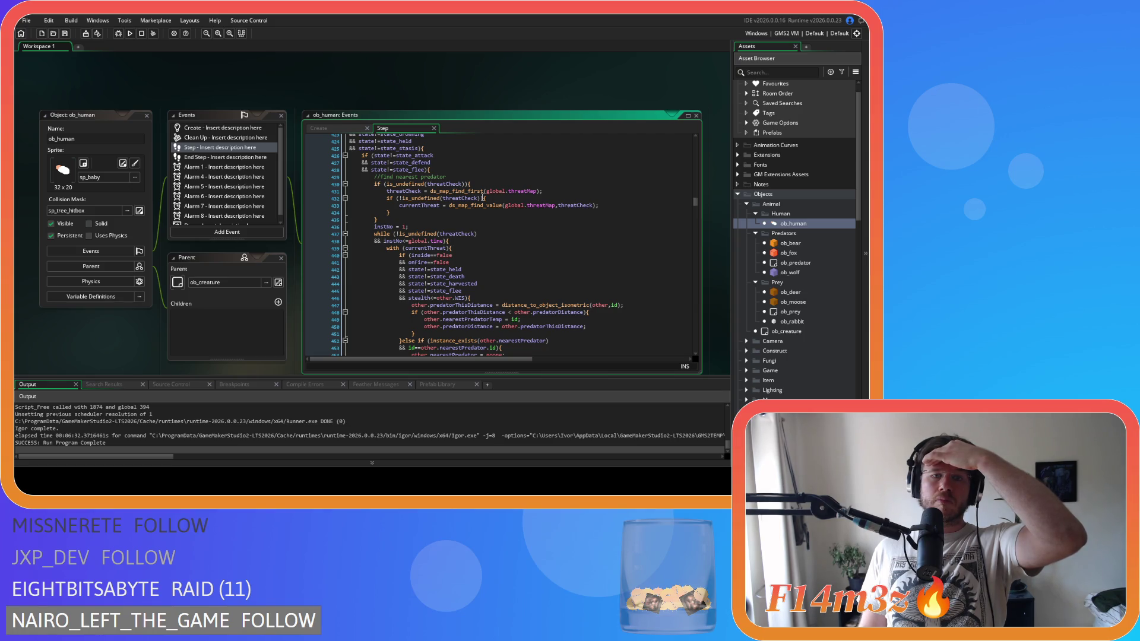
{"action": "scroll", "coordinate": [482, 199], "scroll_direction": "down", "scroll_amount": 5}
{"action": "scroll", "coordinate": [482, 198], "scroll_direction": "down", "scroll_amount": 6}
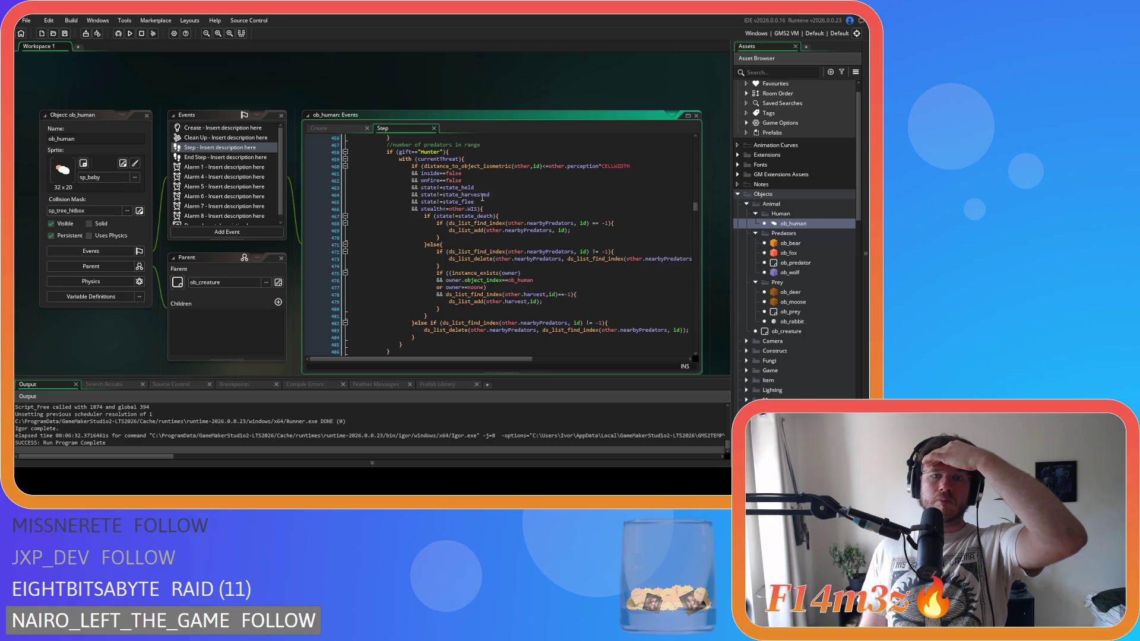
{"action": "scroll", "coordinate": [482, 199], "scroll_direction": "down", "scroll_amount": 12}
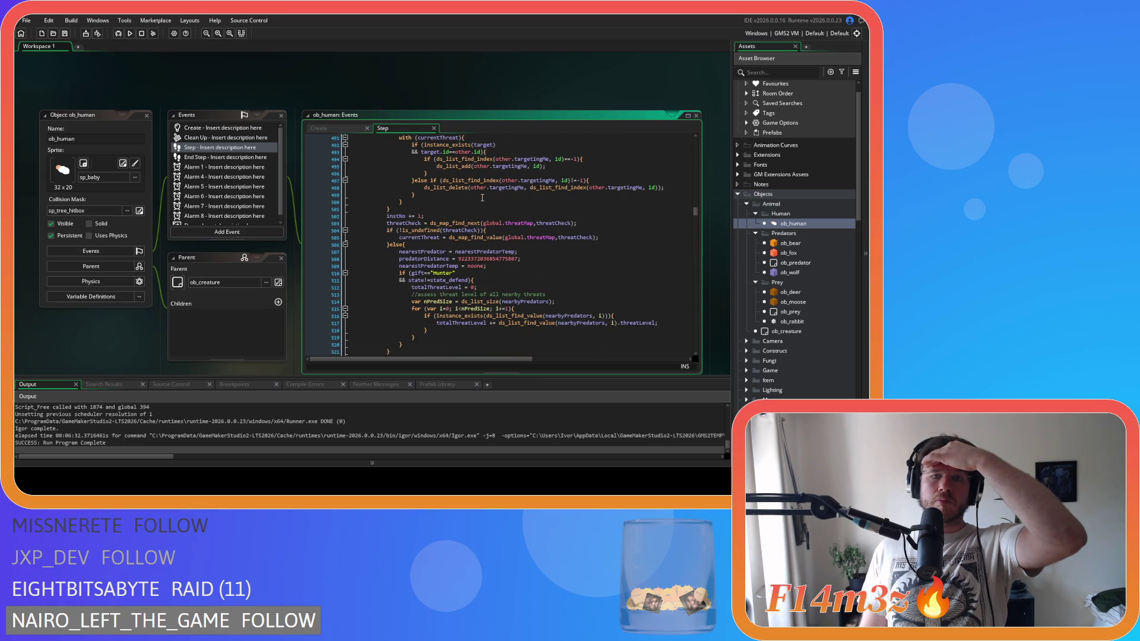
{"action": "scroll", "coordinate": [482, 198], "scroll_direction": "down", "scroll_amount": 4}
{"action": "scroll", "coordinate": [482, 199], "scroll_direction": "down", "scroll_amount": 3}
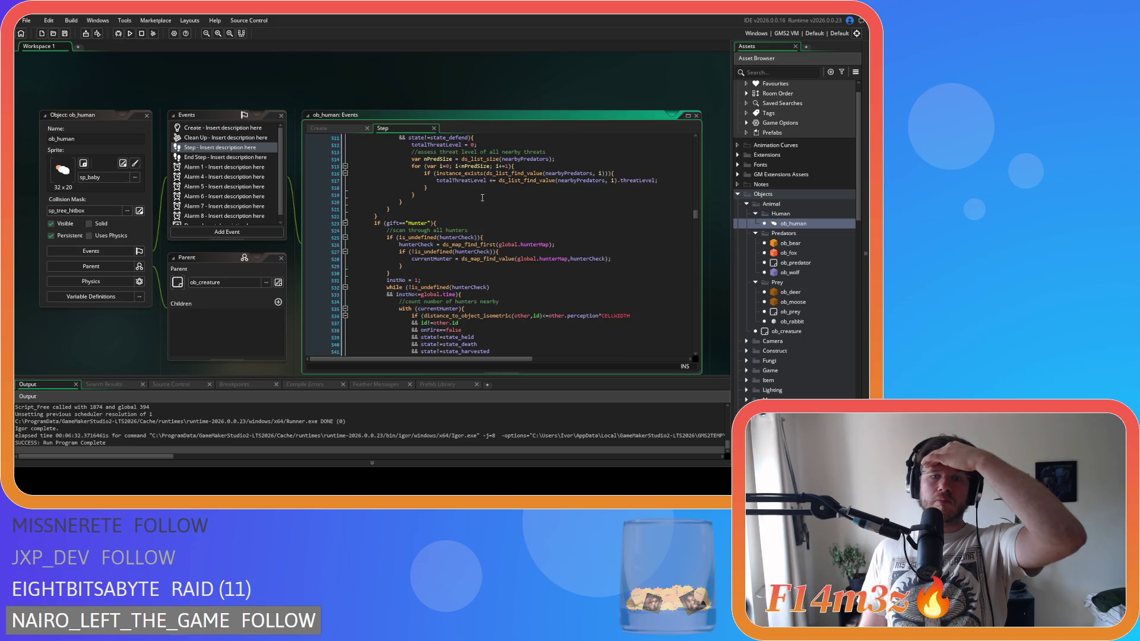
{"action": "scroll", "coordinate": [482, 197], "scroll_direction": "down", "scroll_amount": 3}
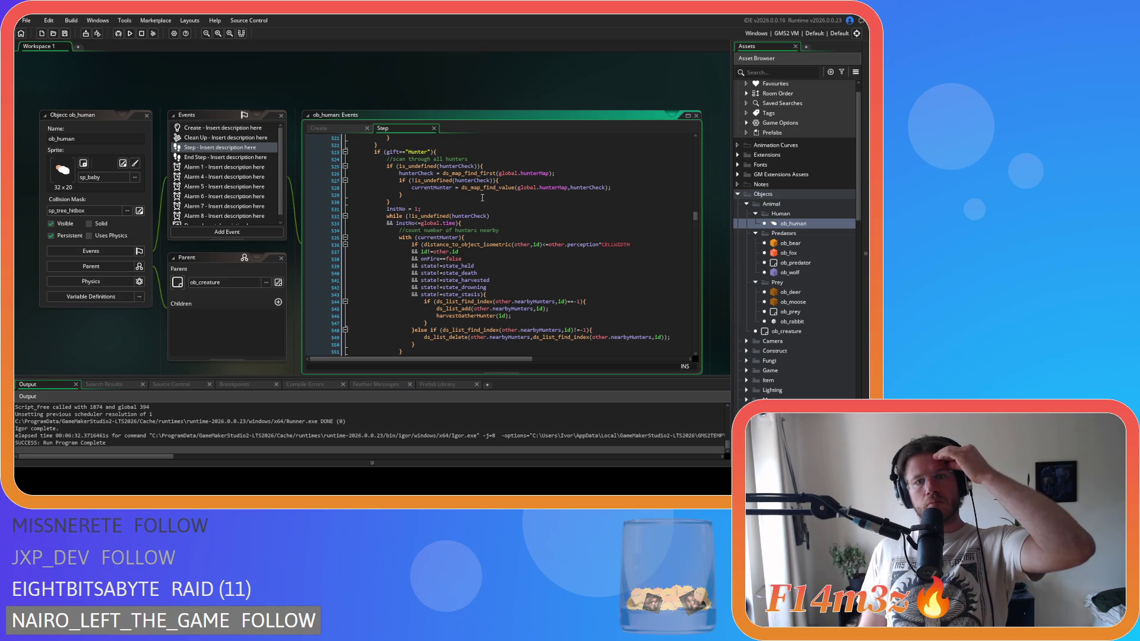
{"action": "scroll", "coordinate": [481, 198], "scroll_direction": "down", "scroll_amount": 3}
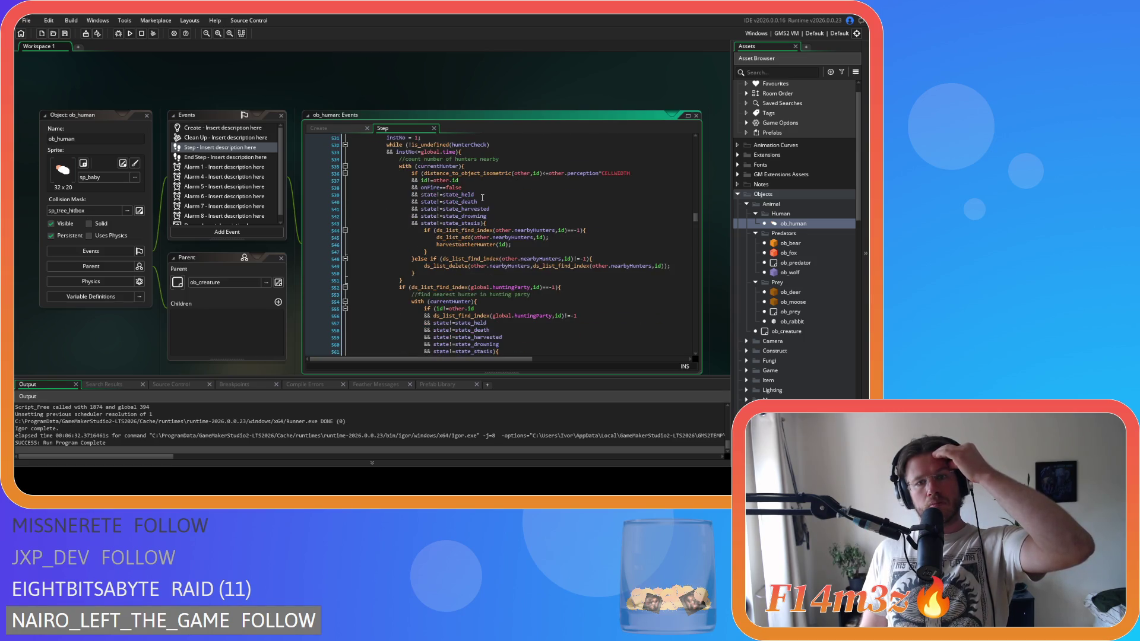
{"action": "scroll", "coordinate": [482, 198], "scroll_direction": "up", "scroll_amount": 20}
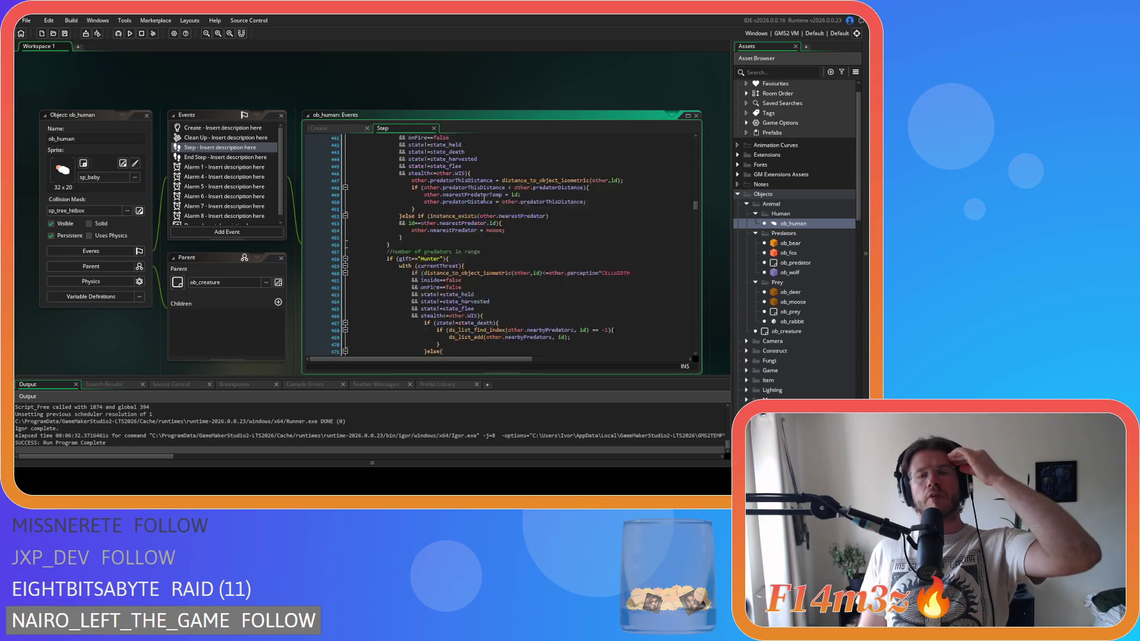
{"action": "scroll", "coordinate": [485, 198], "scroll_direction": "down", "scroll_amount": 5}
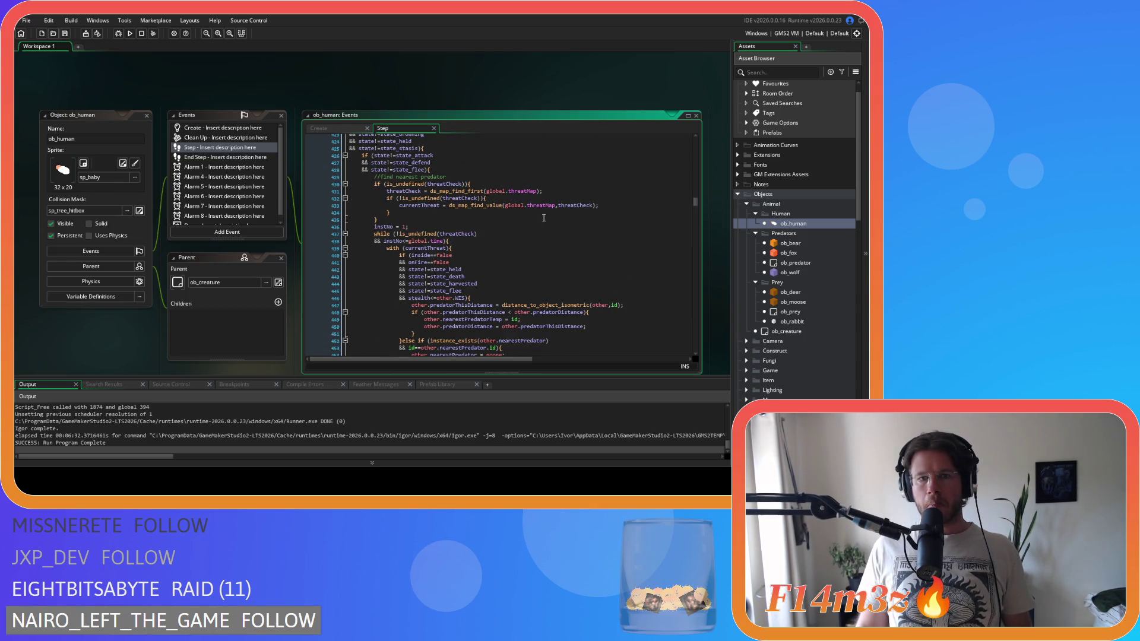
{"action": "scroll", "coordinate": [543, 218], "scroll_direction": "down", "scroll_amount": 12}
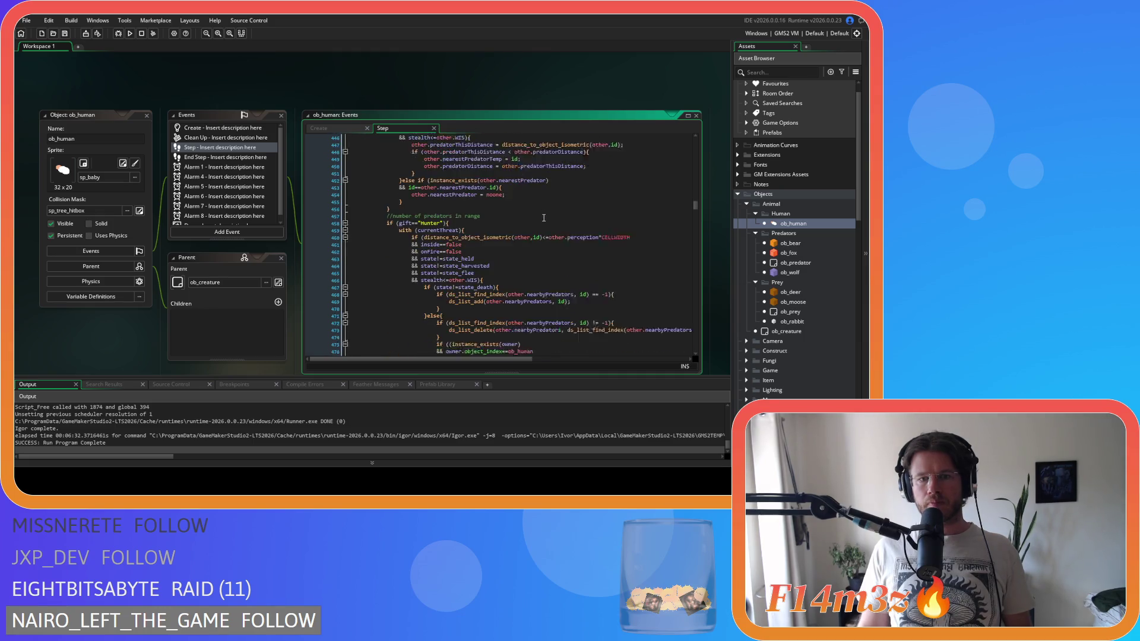
{"action": "scroll", "coordinate": [543, 218], "scroll_direction": "down", "scroll_amount": 11}
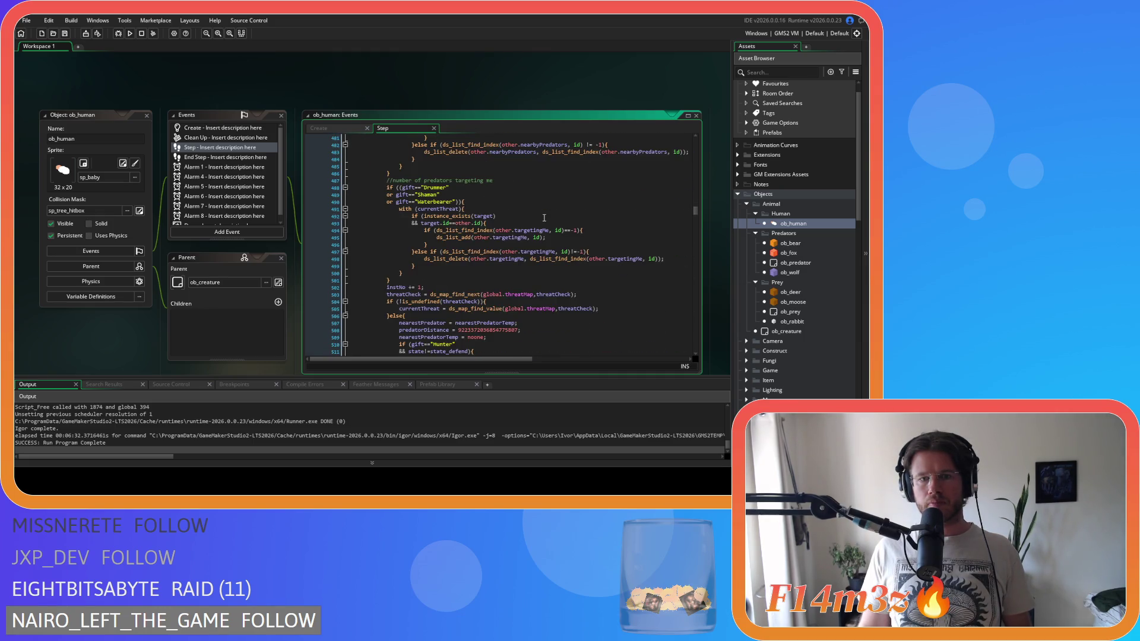
{"action": "scroll", "coordinate": [544, 218], "scroll_direction": "down", "scroll_amount": 9}
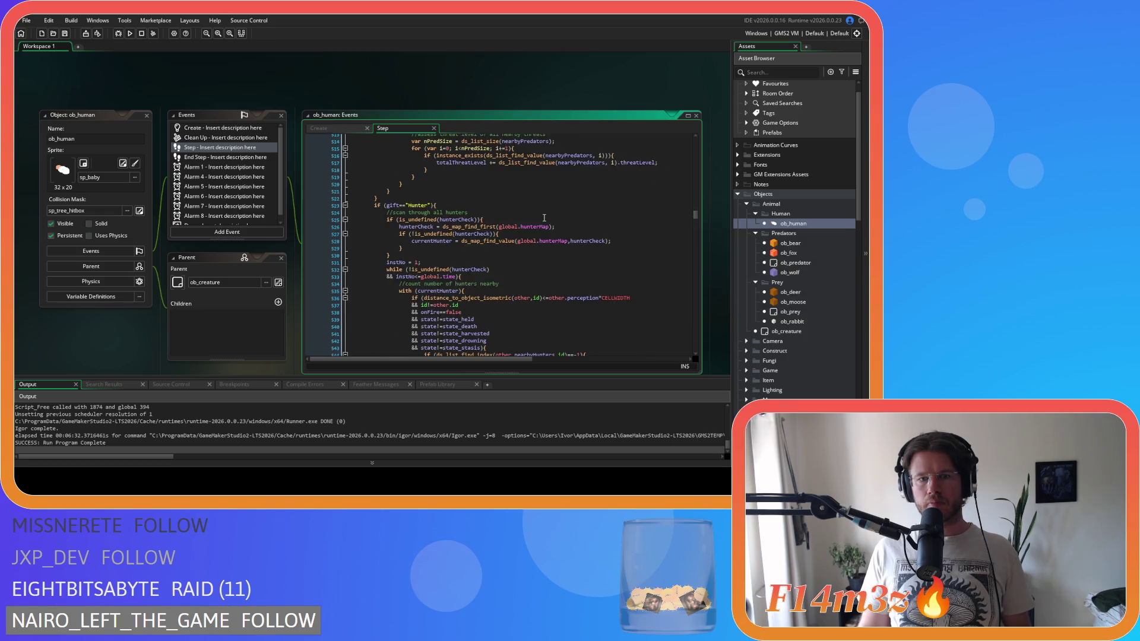
{"action": "scroll", "coordinate": [544, 218], "scroll_direction": "down", "scroll_amount": 11}
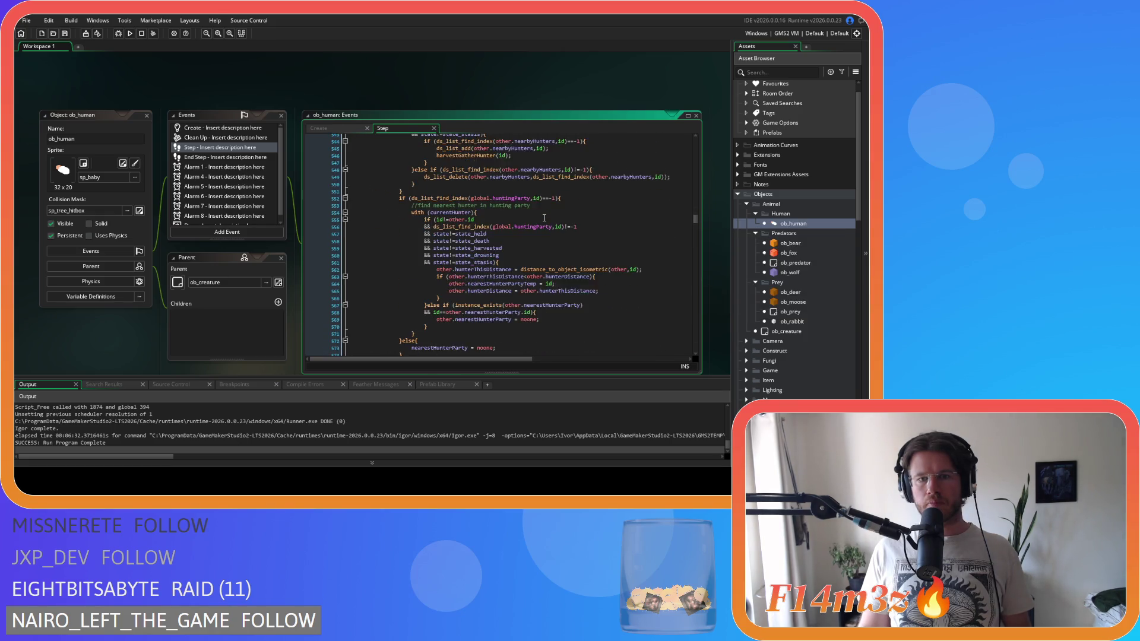
{"action": "scroll", "coordinate": [543, 218], "scroll_direction": "down", "scroll_amount": 13}
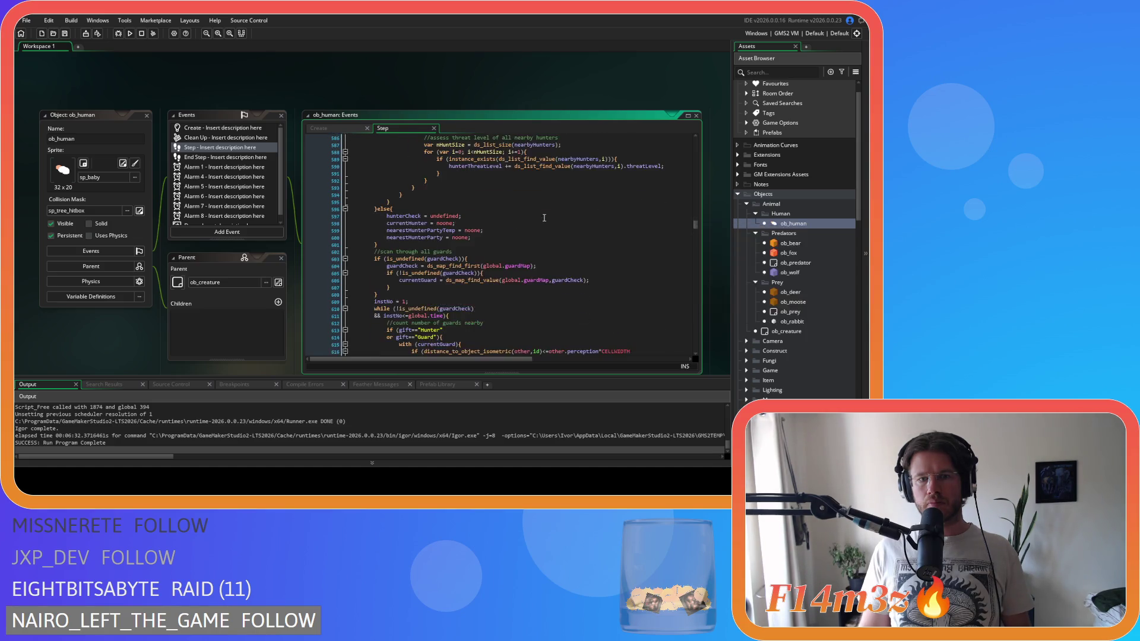
{"action": "scroll", "coordinate": [544, 217], "scroll_direction": "down", "scroll_amount": 6}
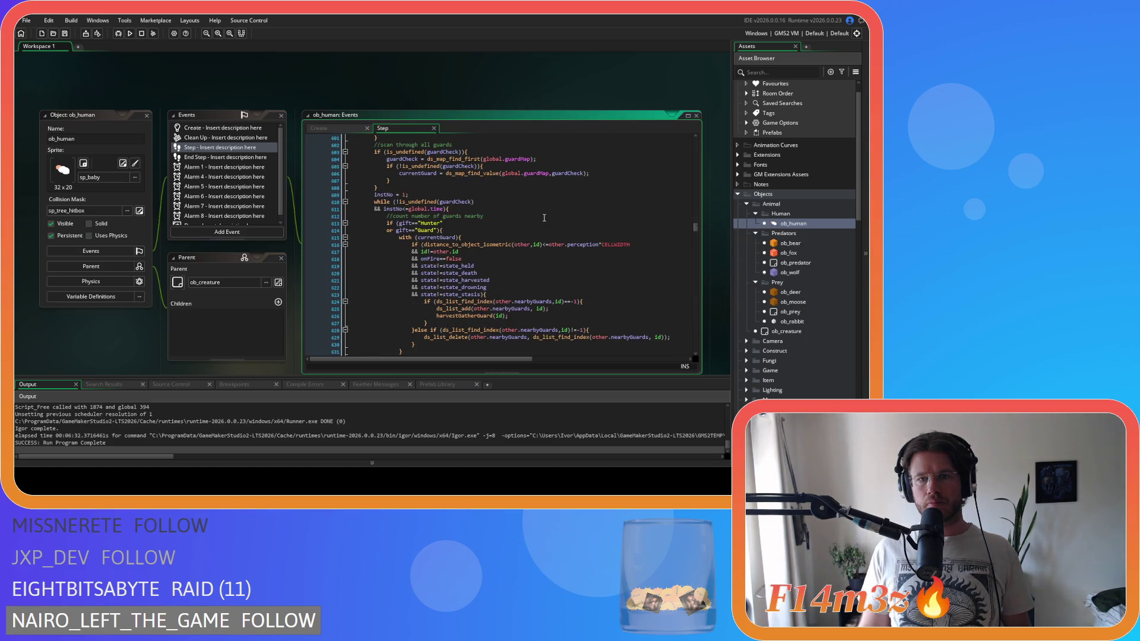
{"action": "scroll", "coordinate": [543, 217], "scroll_direction": "down", "scroll_amount": 9}
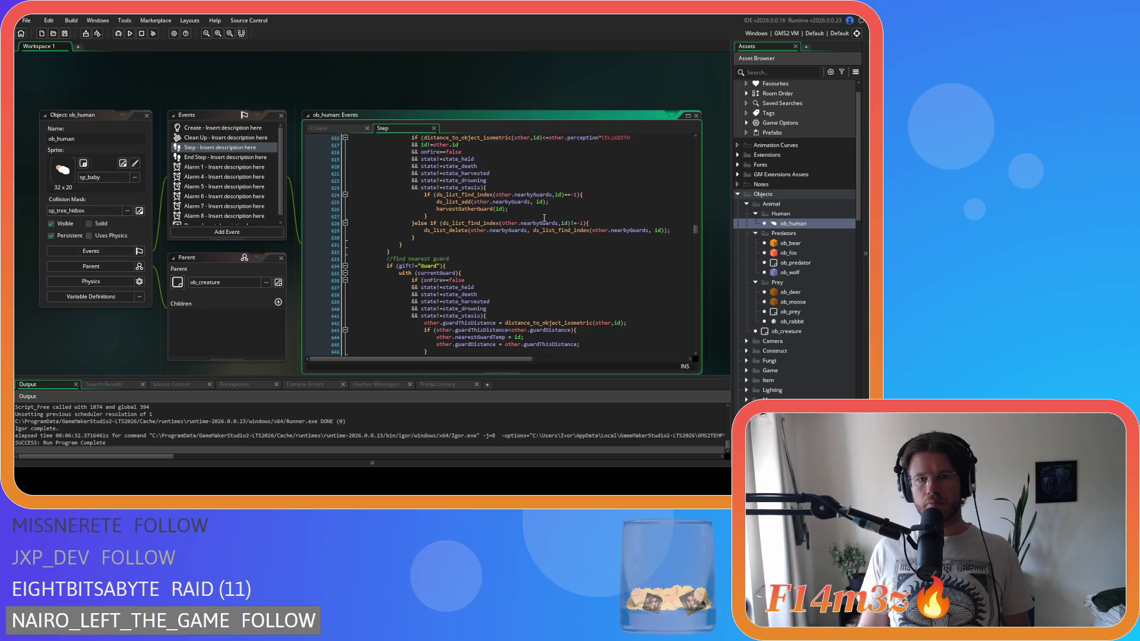
{"action": "scroll", "coordinate": [544, 218], "scroll_direction": "down", "scroll_amount": 3}
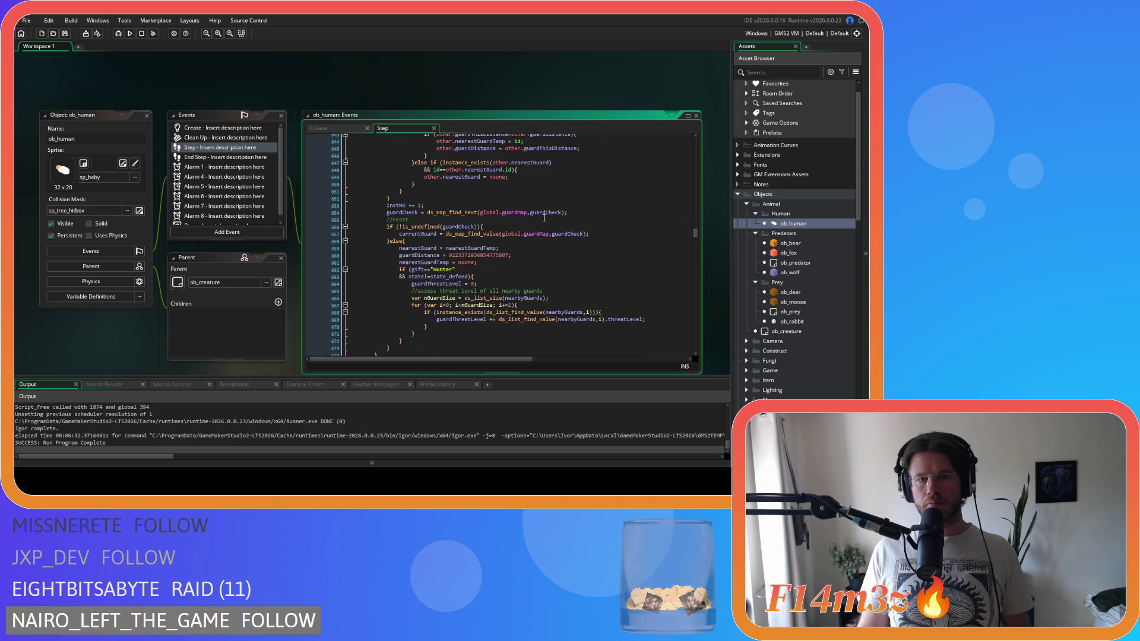
{"action": "scroll", "coordinate": [543, 218], "scroll_direction": "down", "scroll_amount": 1}
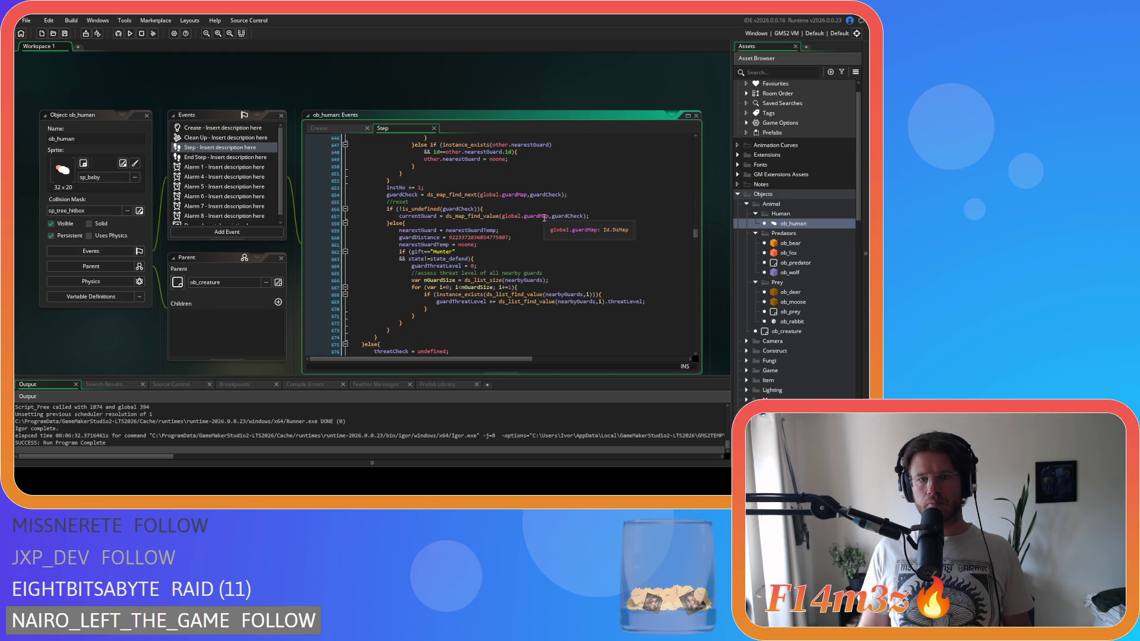
{"action": "scroll", "coordinate": [543, 217], "scroll_direction": "down", "scroll_amount": 1}
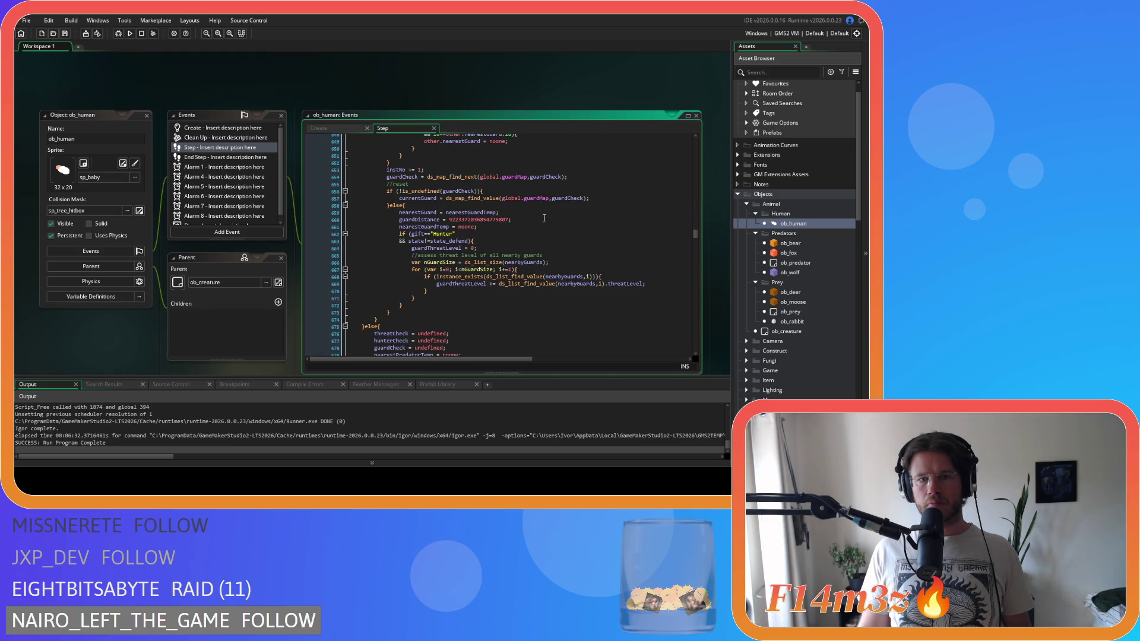
{"action": "scroll", "coordinate": [544, 218], "scroll_direction": "down", "scroll_amount": 2}
{"action": "scroll", "coordinate": [543, 218], "scroll_direction": "down", "scroll_amount": 8}
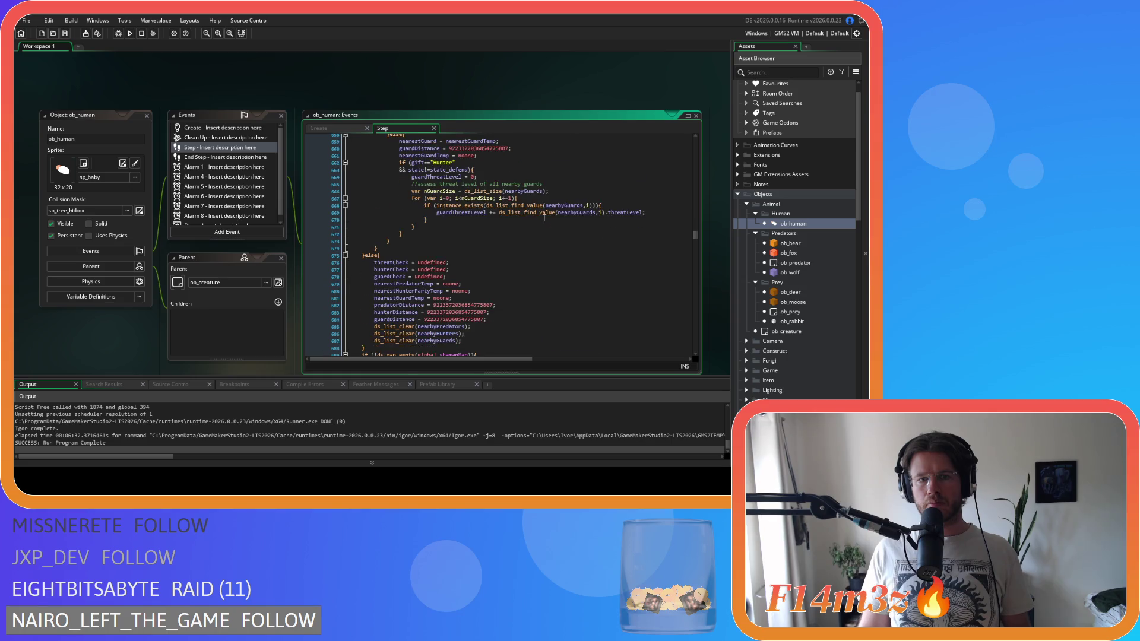
{"action": "scroll", "coordinate": [543, 218], "scroll_direction": "down", "scroll_amount": 3}
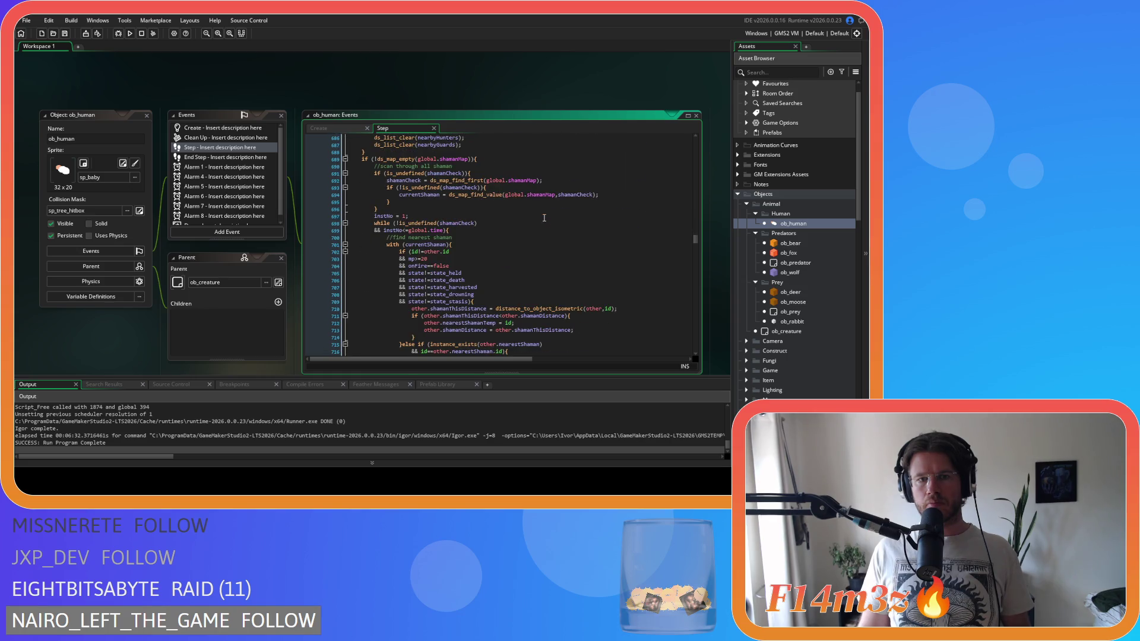
{"action": "scroll", "coordinate": [544, 217], "scroll_direction": "down", "scroll_amount": 1}
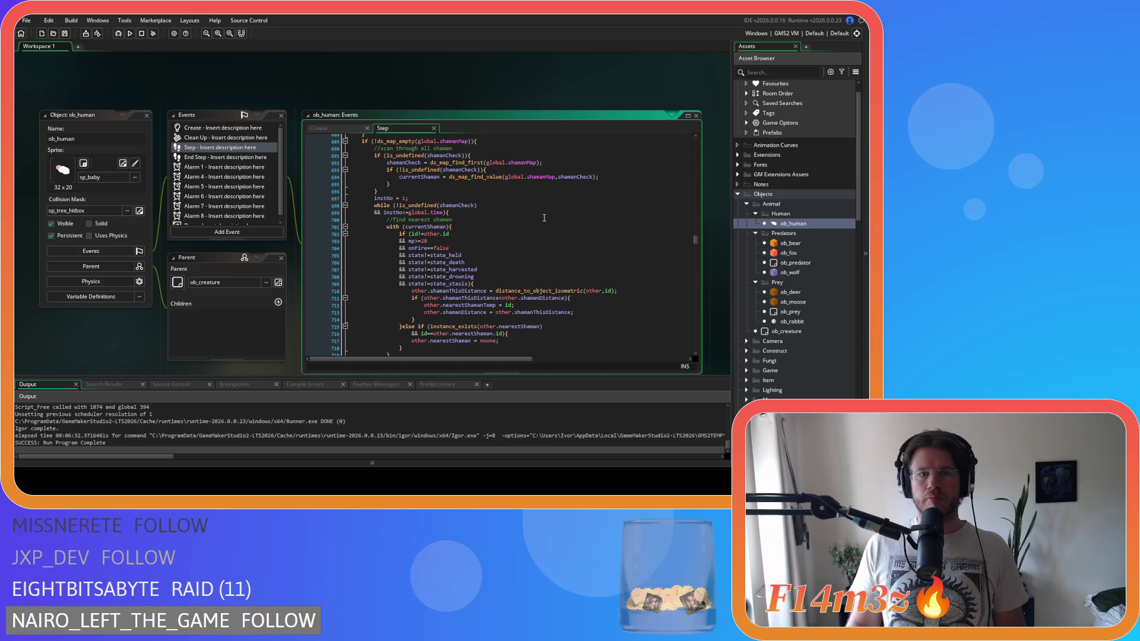
{"action": "scroll", "coordinate": [542, 218], "scroll_direction": "up", "scroll_amount": 1}
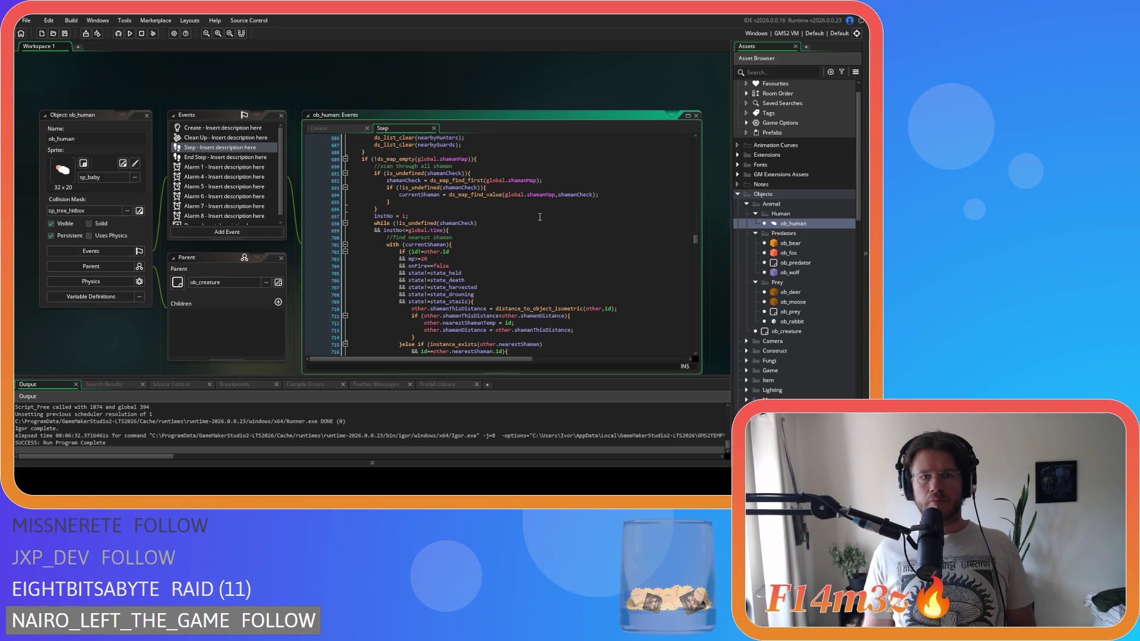
{"action": "scroll", "coordinate": [539, 217], "scroll_direction": "down", "scroll_amount": 15}
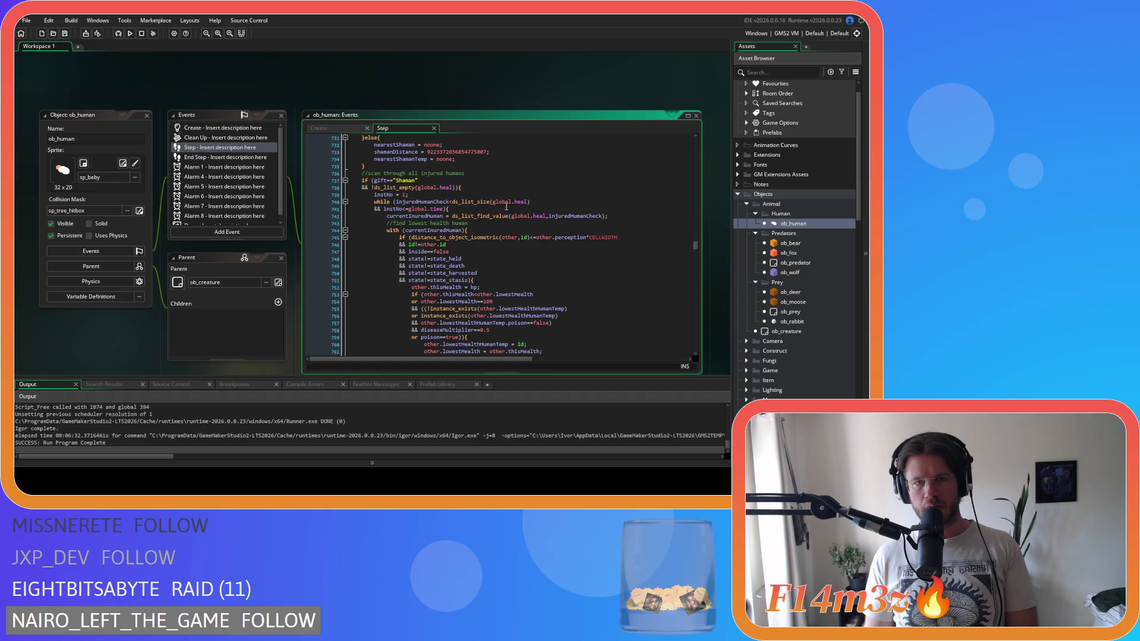
Step: Read ob_human's Step code down to its drum and pregnancy checks, then open ob_bear
{"action": "scroll", "coordinate": [506, 206], "scroll_direction": "down", "scroll_amount": 1}
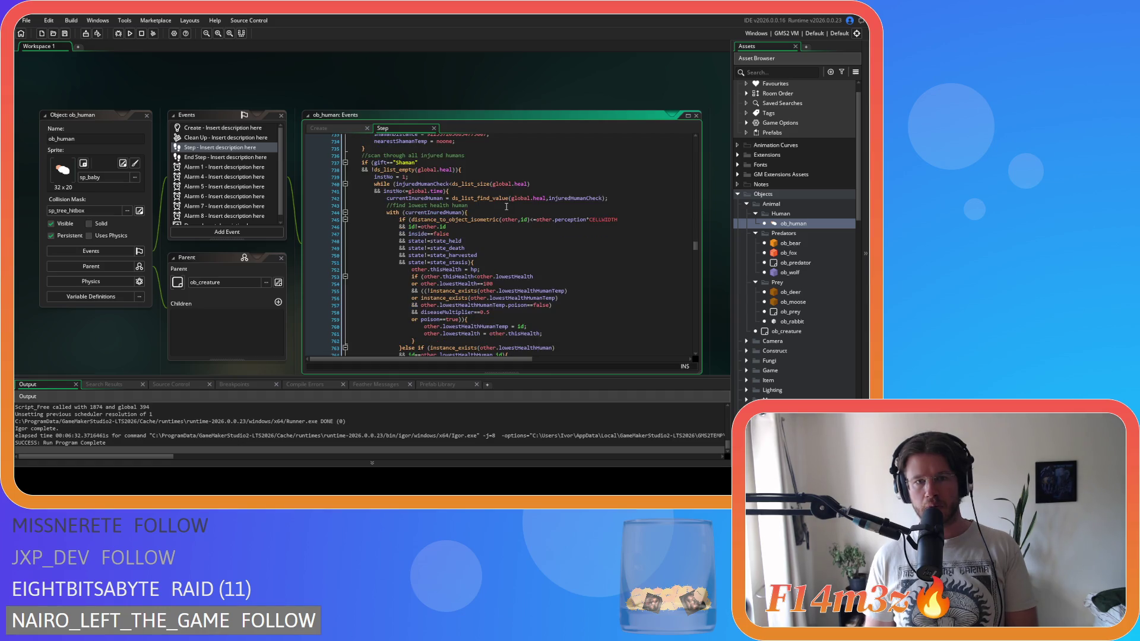
{"action": "scroll", "coordinate": [506, 206], "scroll_direction": "down", "scroll_amount": 3}
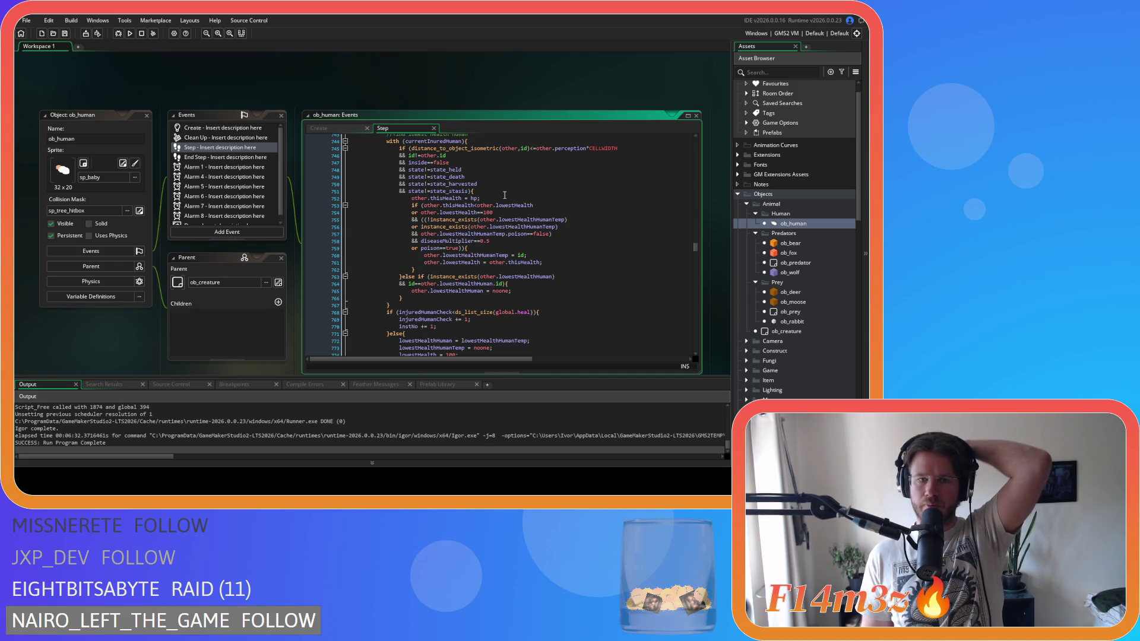
{"action": "scroll", "coordinate": [505, 195], "scroll_direction": "up", "scroll_amount": 3}
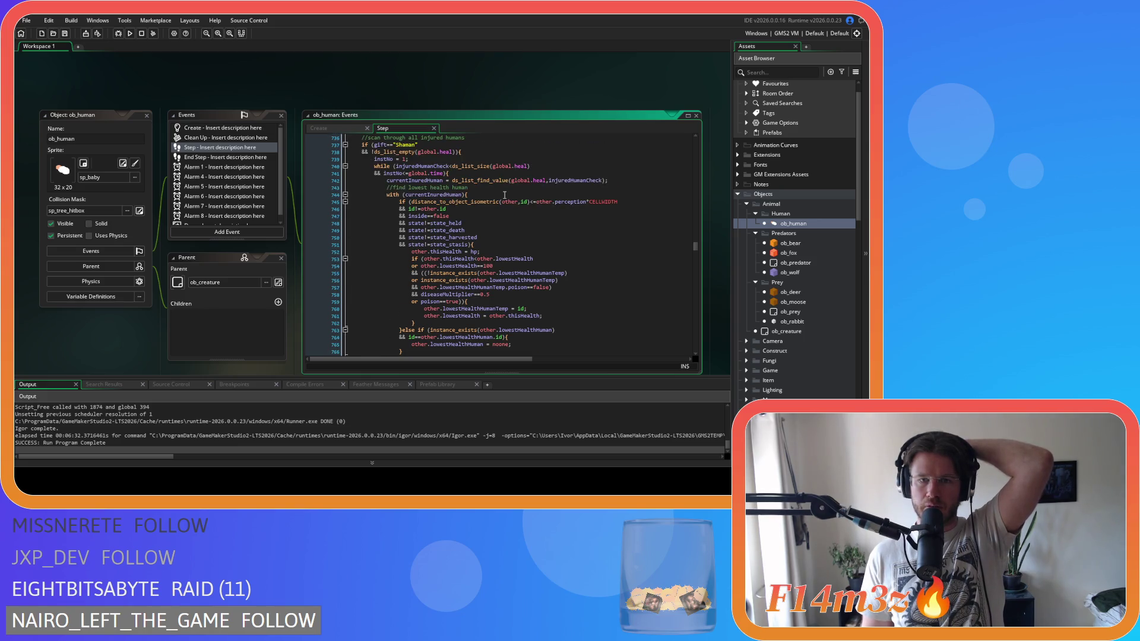
{"action": "scroll", "coordinate": [504, 195], "scroll_direction": "down", "scroll_amount": 3}
{"action": "scroll", "coordinate": [505, 195], "scroll_direction": "up", "scroll_amount": 2}
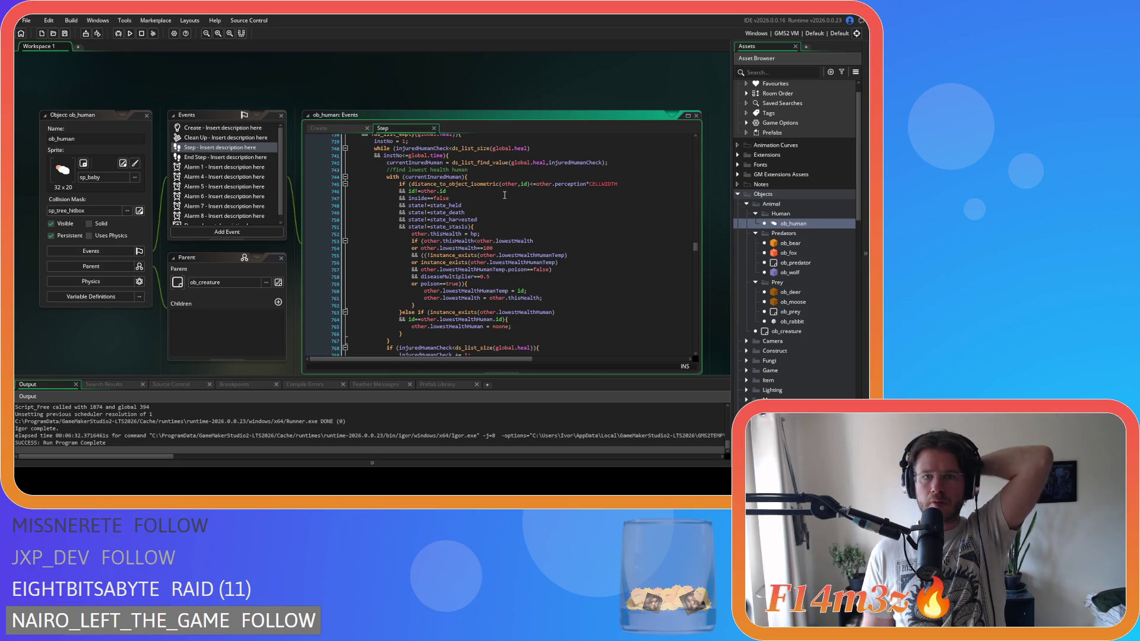
{"action": "scroll", "coordinate": [505, 195], "scroll_direction": "down", "scroll_amount": 3}
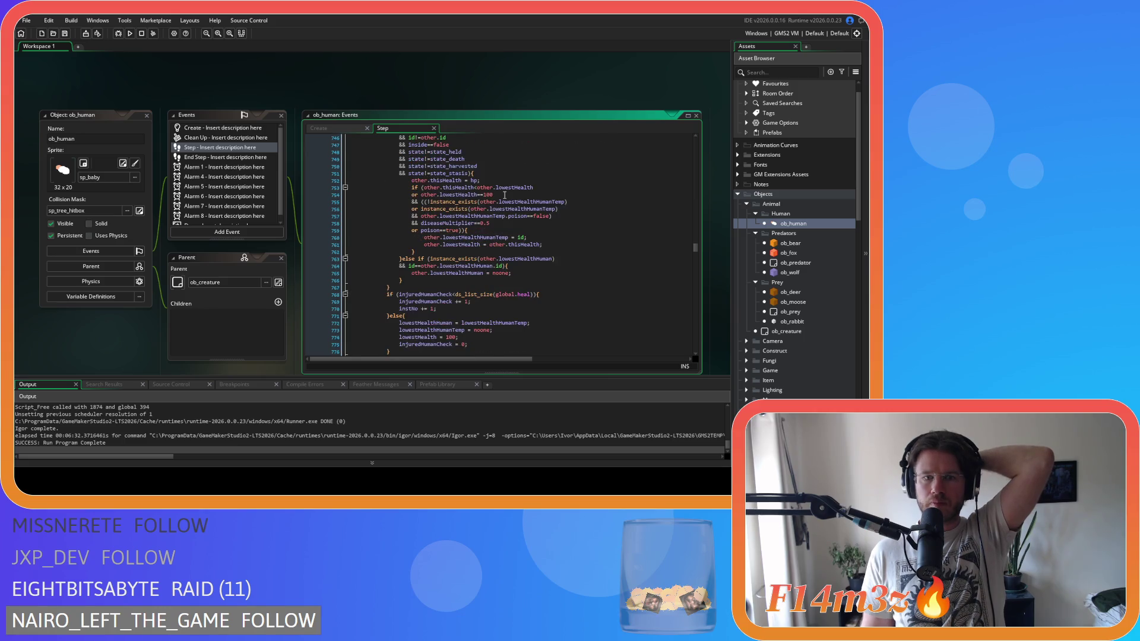
{"action": "scroll", "coordinate": [504, 196], "scroll_direction": "down", "scroll_amount": 3}
{"action": "scroll", "coordinate": [505, 195], "scroll_direction": "down", "scroll_amount": 3}
{"action": "scroll", "coordinate": [504, 195], "scroll_direction": "down", "scroll_amount": 3}
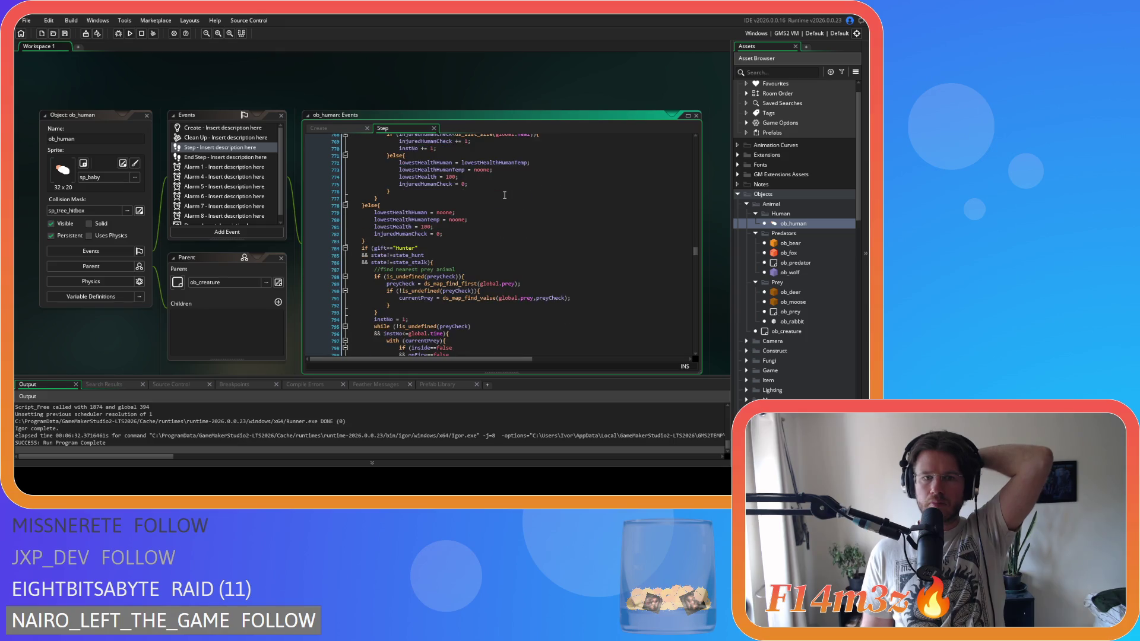
{"action": "scroll", "coordinate": [504, 195], "scroll_direction": "down", "scroll_amount": 3}
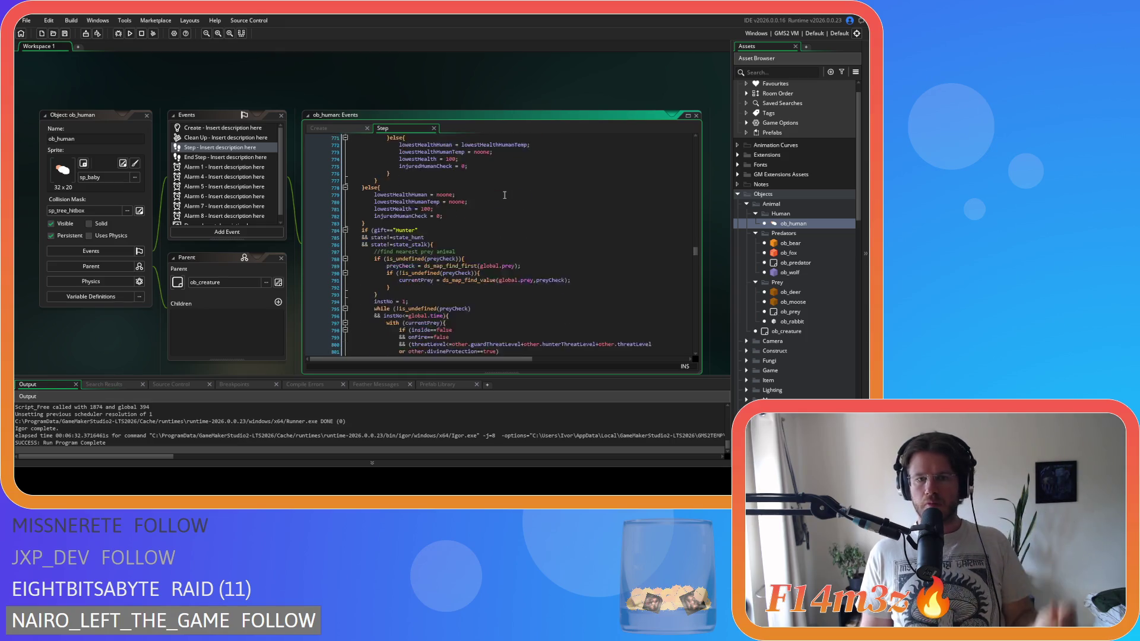
{"action": "scroll", "coordinate": [505, 195], "scroll_direction": "down", "scroll_amount": 6}
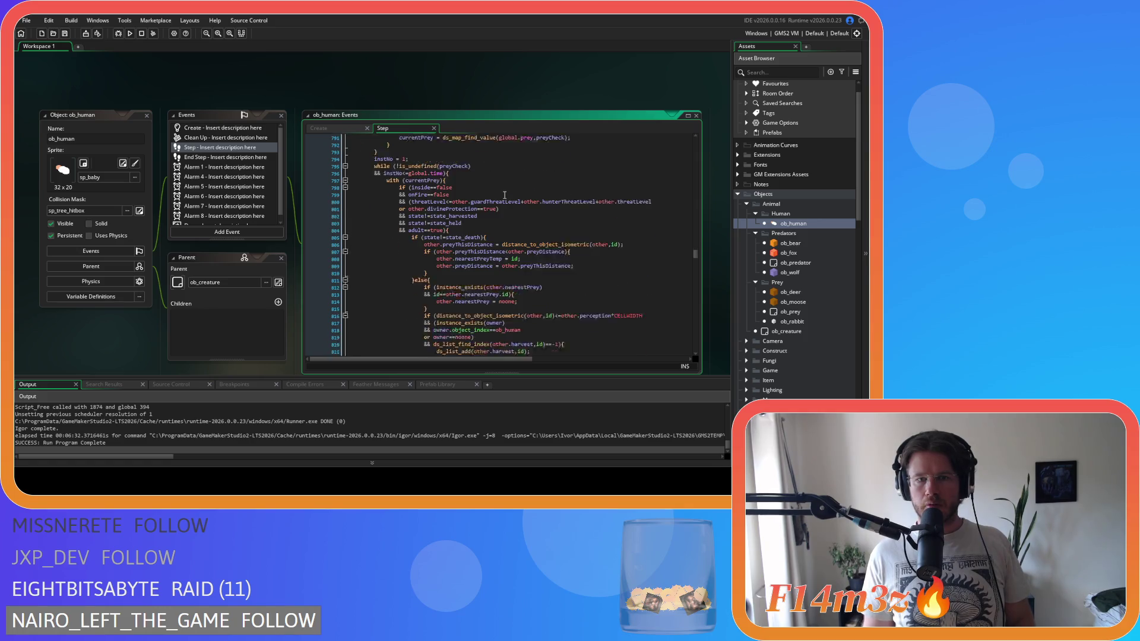
{"action": "scroll", "coordinate": [505, 195], "scroll_direction": "down", "scroll_amount": 13}
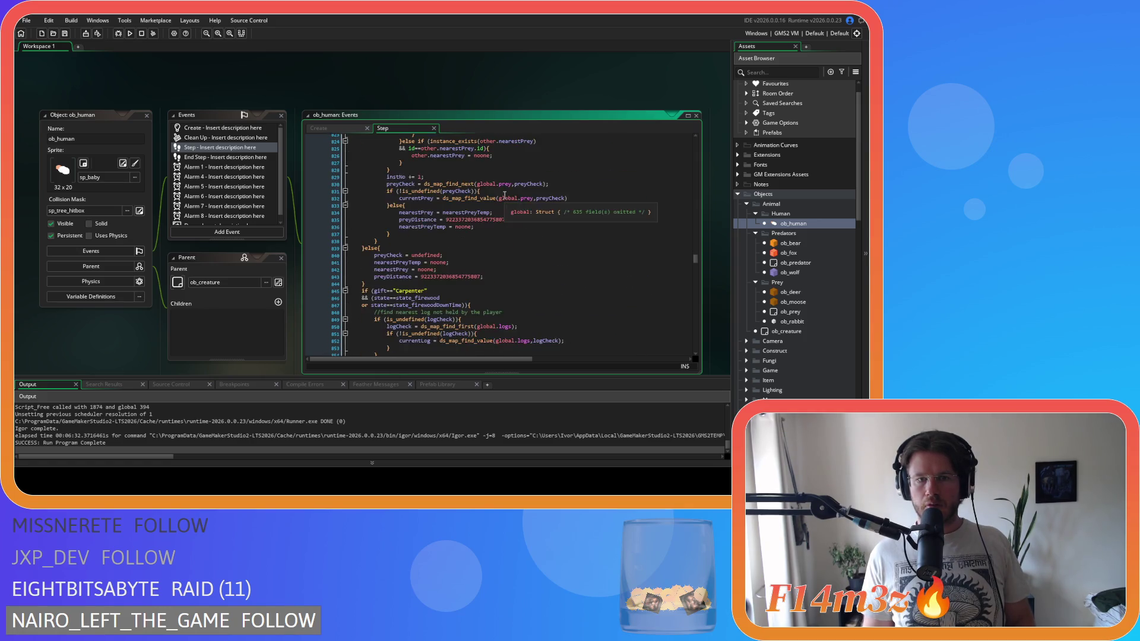
{"action": "scroll", "coordinate": [505, 195], "scroll_direction": "down", "scroll_amount": 3}
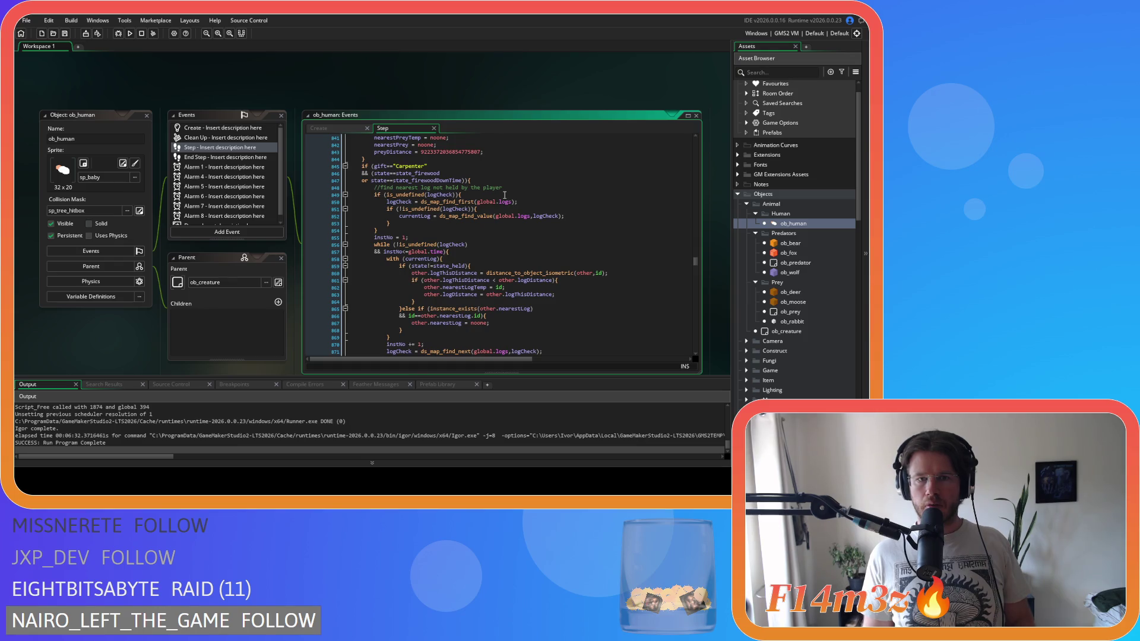
{"action": "scroll", "coordinate": [505, 195], "scroll_direction": "down", "scroll_amount": 1}
{"action": "scroll", "coordinate": [556, 221], "scroll_direction": "down", "scroll_amount": 1}
{"action": "scroll", "coordinate": [556, 221], "scroll_direction": "down", "scroll_amount": 5}
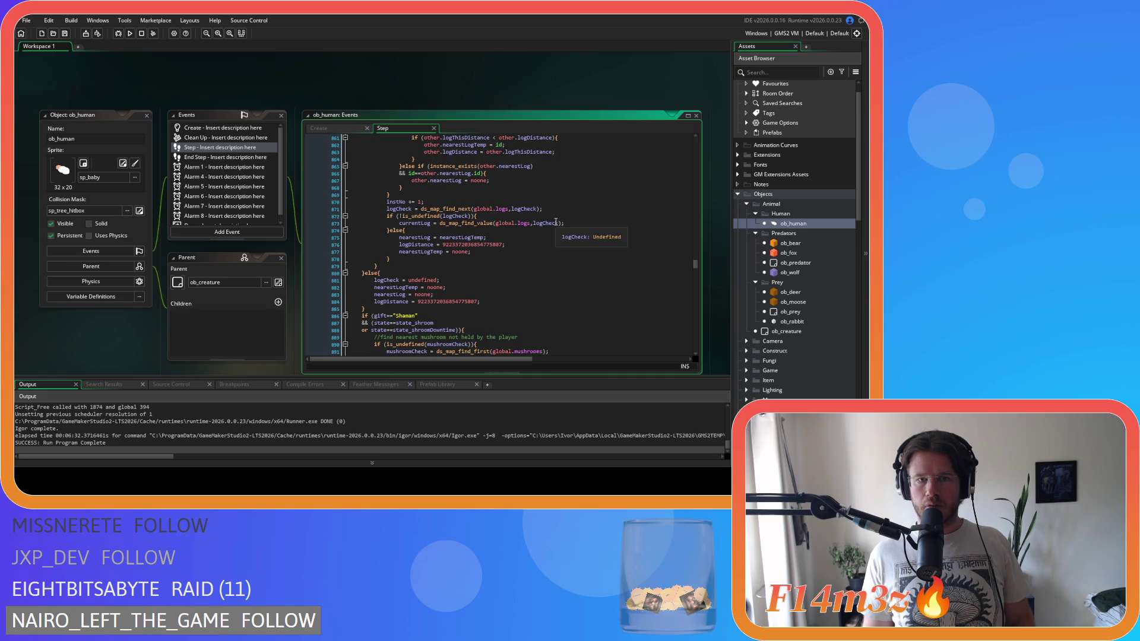
{"action": "scroll", "coordinate": [555, 221], "scroll_direction": "down", "scroll_amount": 1}
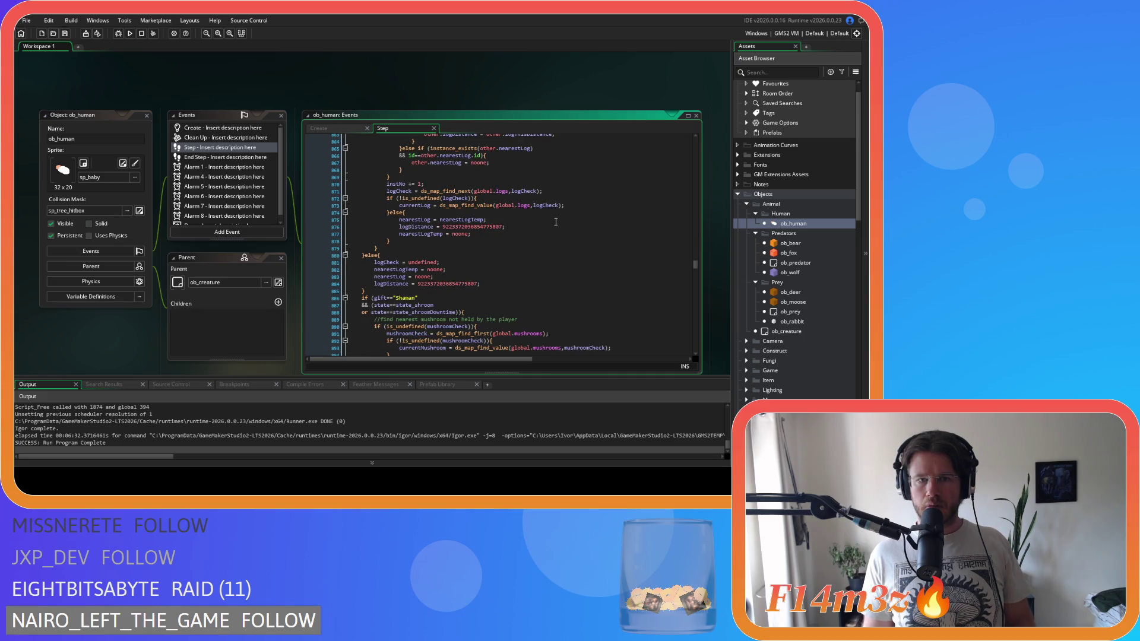
{"action": "scroll", "coordinate": [556, 222], "scroll_direction": "down", "scroll_amount": 2}
{"action": "scroll", "coordinate": [555, 221], "scroll_direction": "down", "scroll_amount": 3}
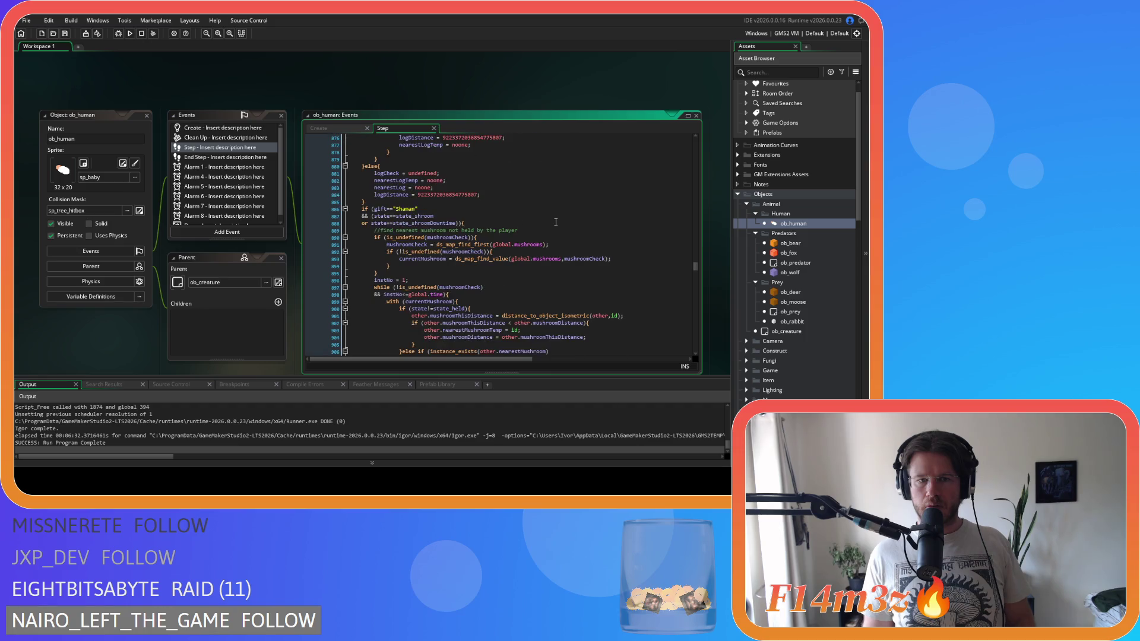
{"action": "scroll", "coordinate": [555, 222], "scroll_direction": "down", "scroll_amount": 2}
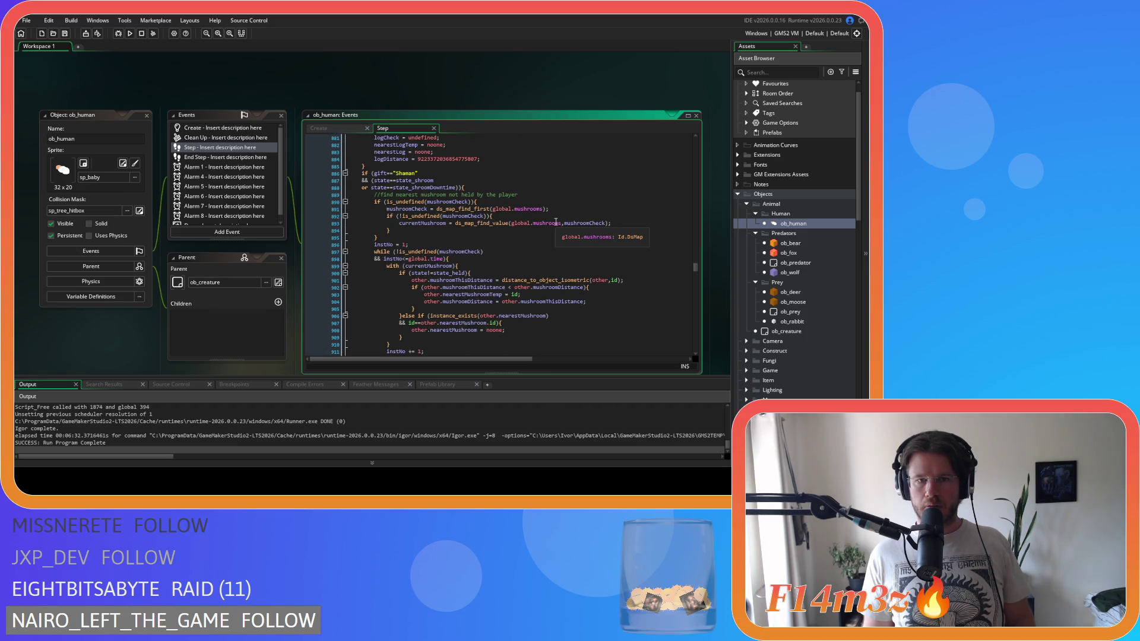
{"action": "scroll", "coordinate": [555, 221], "scroll_direction": "down", "scroll_amount": 8}
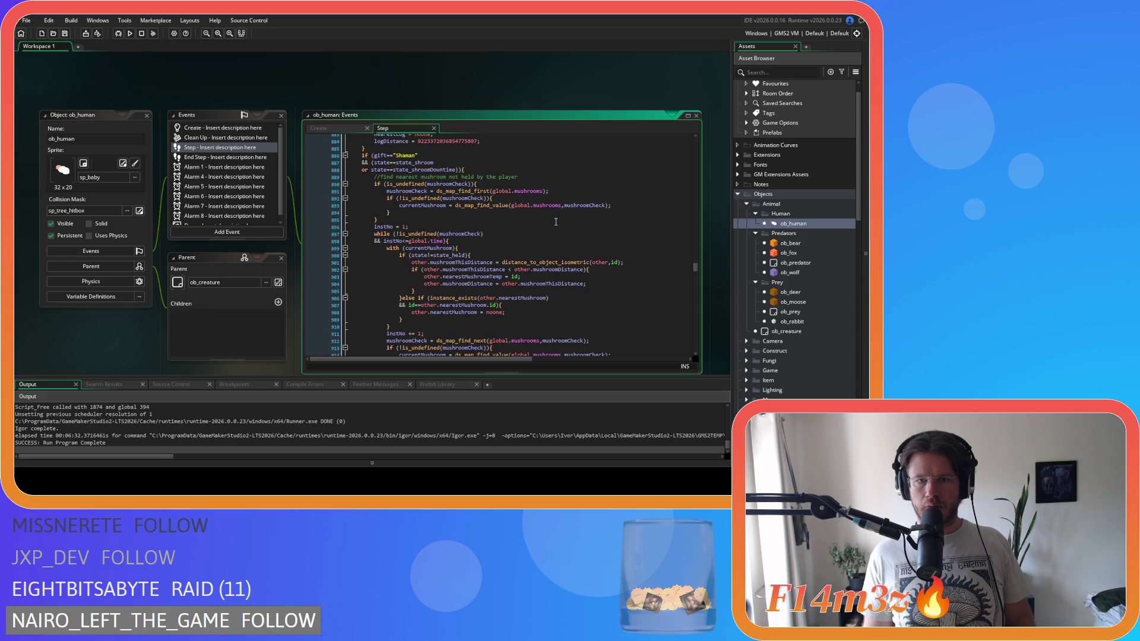
{"action": "scroll", "coordinate": [555, 221], "scroll_direction": "down", "scroll_amount": 2}
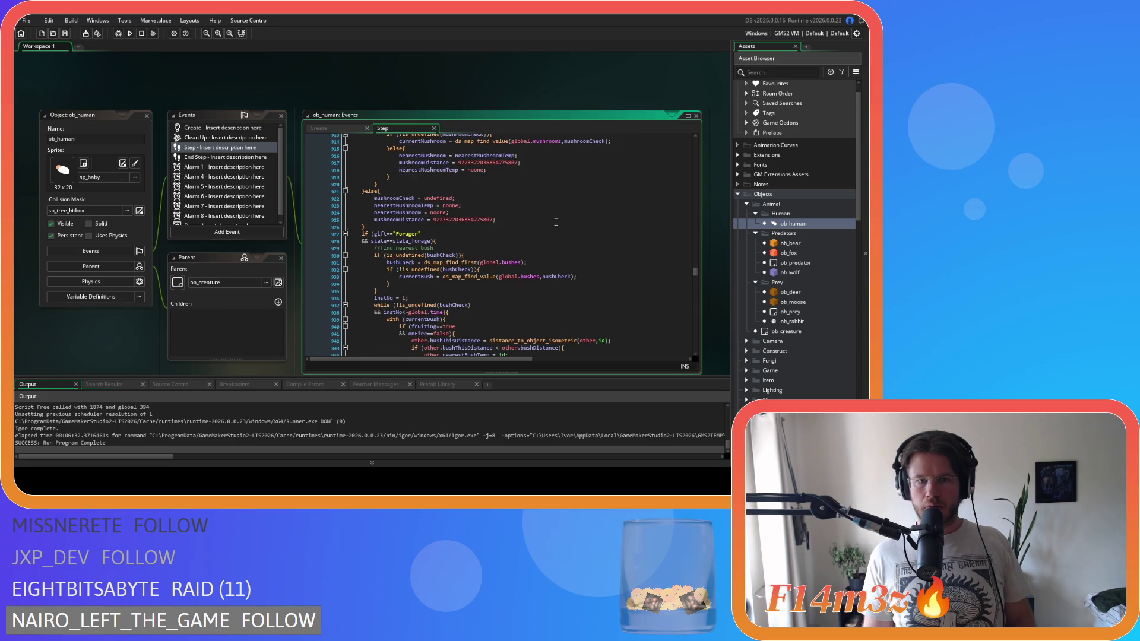
{"action": "scroll", "coordinate": [556, 221], "scroll_direction": "down", "scroll_amount": 3}
{"action": "scroll", "coordinate": [556, 221], "scroll_direction": "down", "scroll_amount": 2}
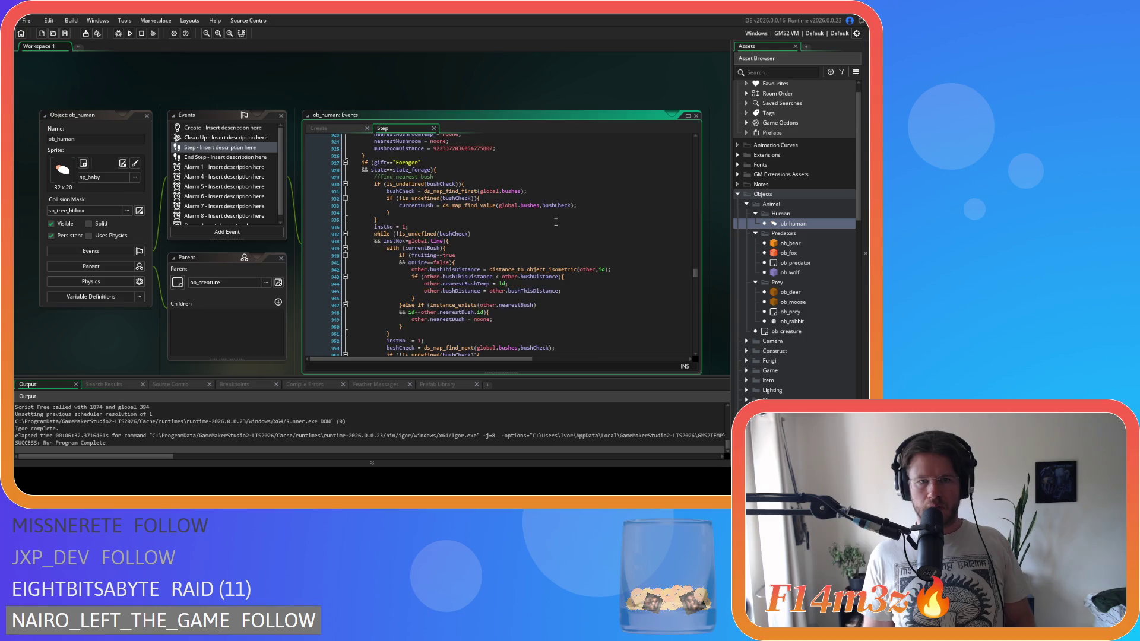
{"action": "scroll", "coordinate": [555, 221], "scroll_direction": "down", "scroll_amount": 2}
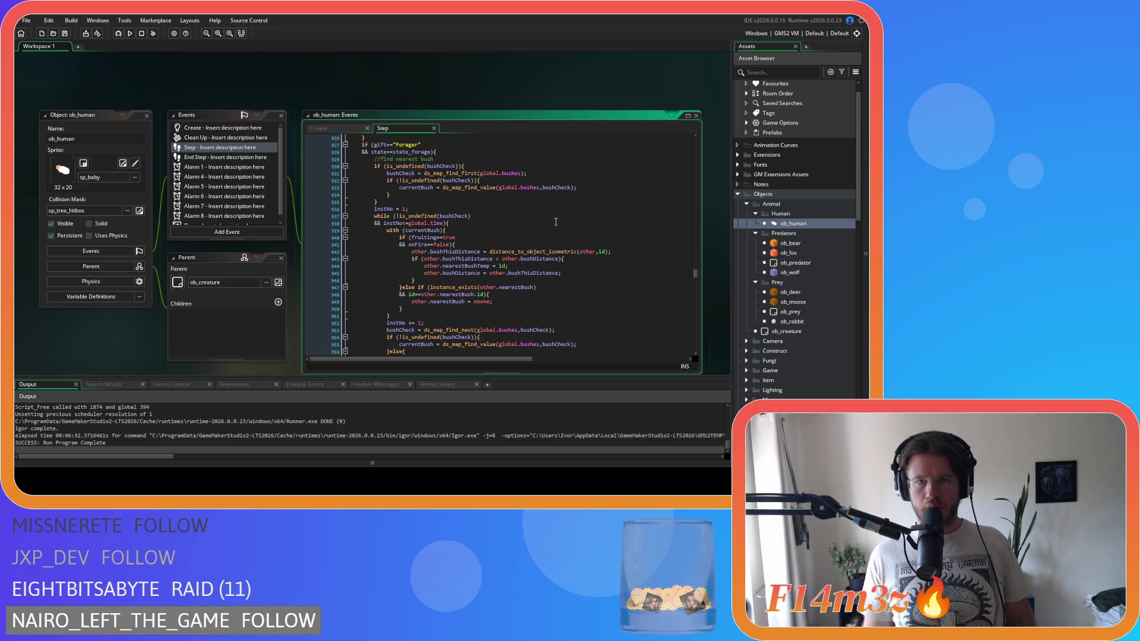
{"action": "scroll", "coordinate": [555, 221], "scroll_direction": "down", "scroll_amount": 2}
{"action": "scroll", "coordinate": [555, 222], "scroll_direction": "down", "scroll_amount": 4}
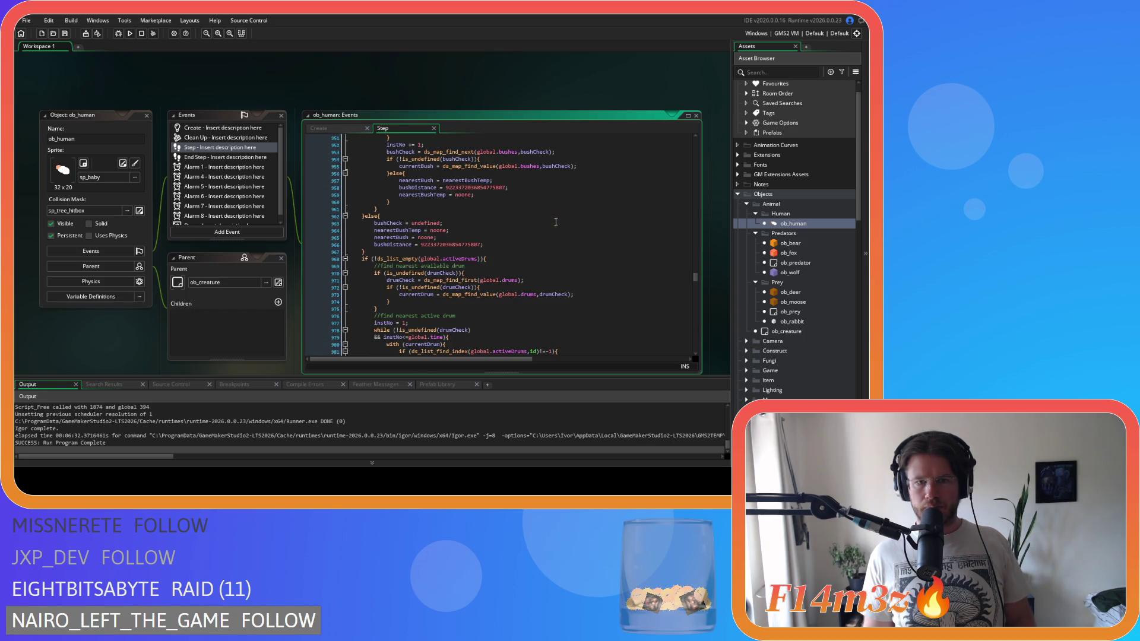
{"action": "scroll", "coordinate": [556, 221], "scroll_direction": "down", "scroll_amount": 4}
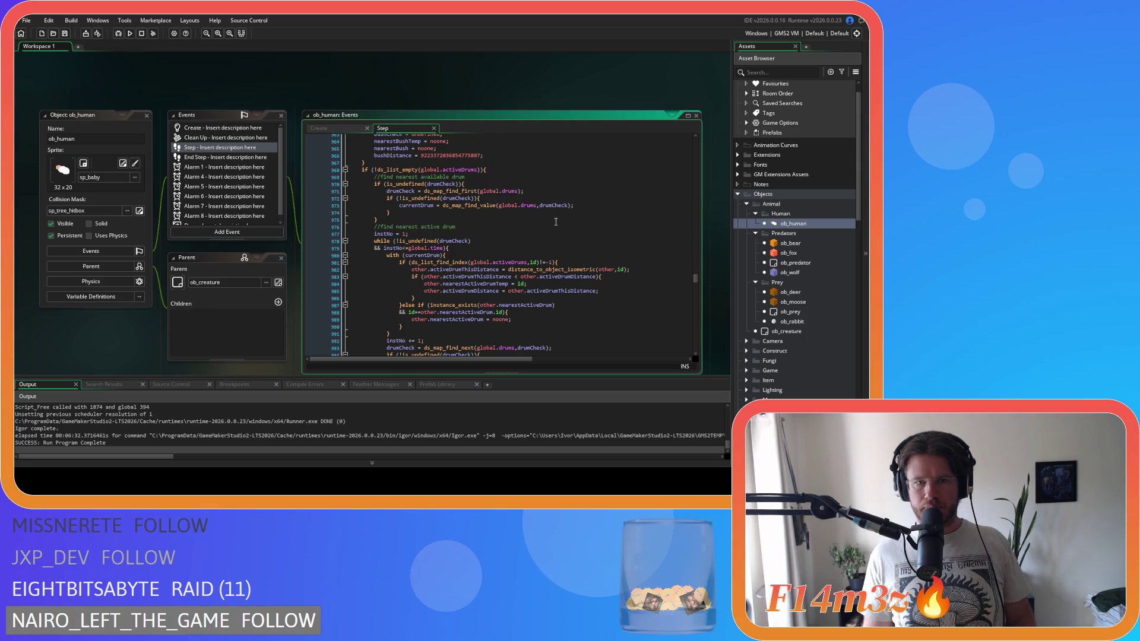
{"action": "scroll", "coordinate": [555, 221], "scroll_direction": "down", "scroll_amount": 8}
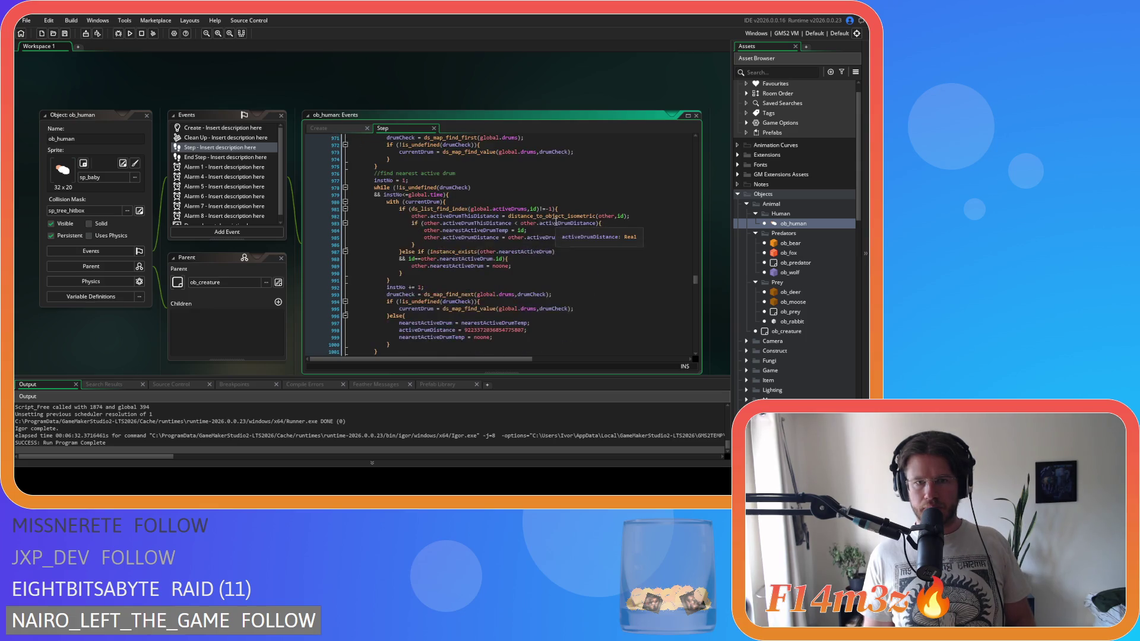
{"action": "scroll", "coordinate": [556, 221], "scroll_direction": "down", "scroll_amount": 4}
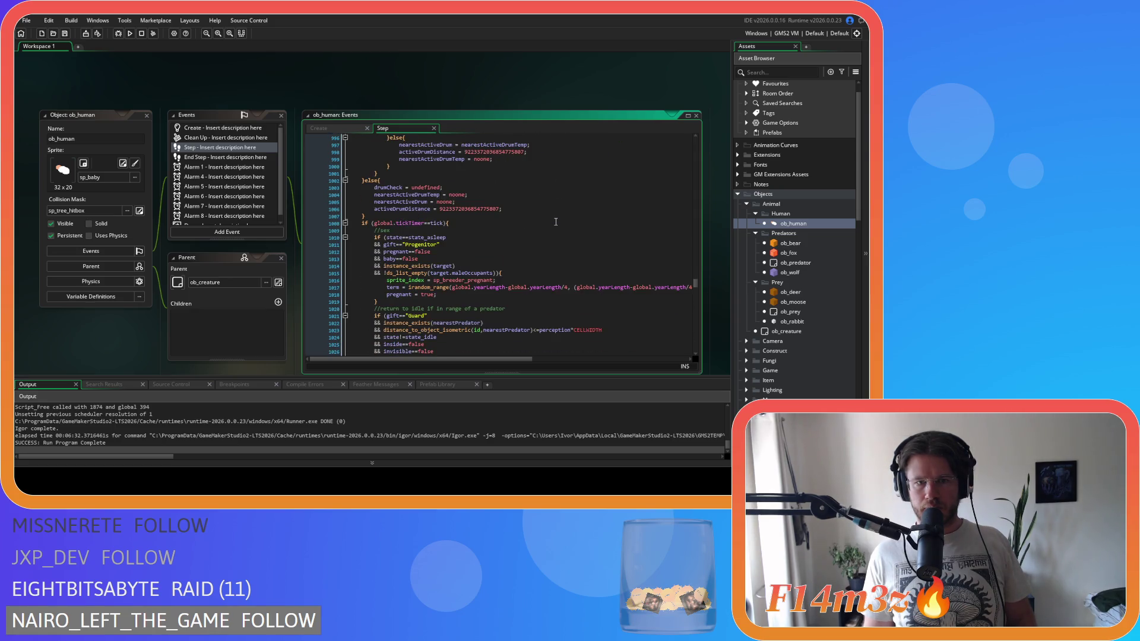
{"action": "double_click", "coordinate": [790, 243]}
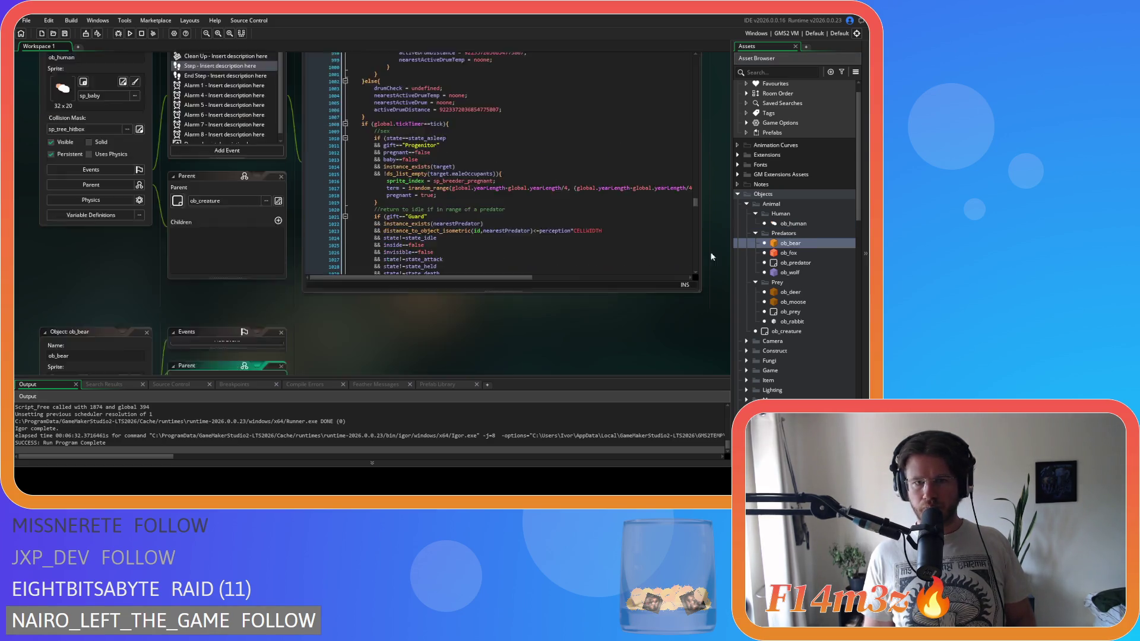
{"action": "scroll", "coordinate": [385, 144], "scroll_direction": "down", "scroll_amount": 20}
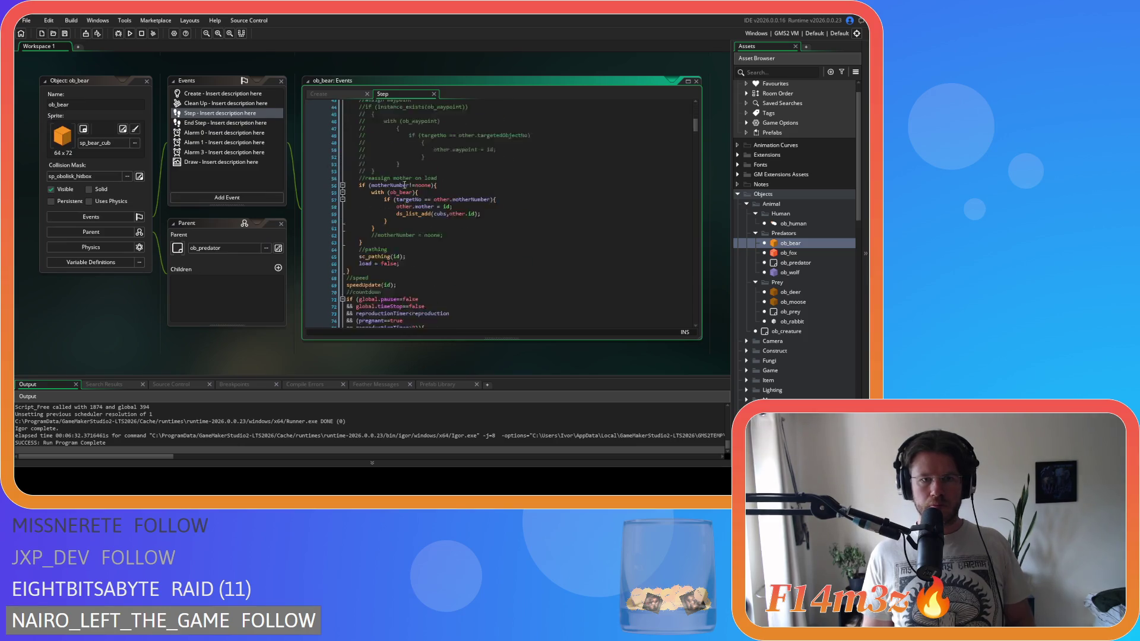
{"action": "scroll", "coordinate": [404, 184], "scroll_direction": "down", "scroll_amount": 6}
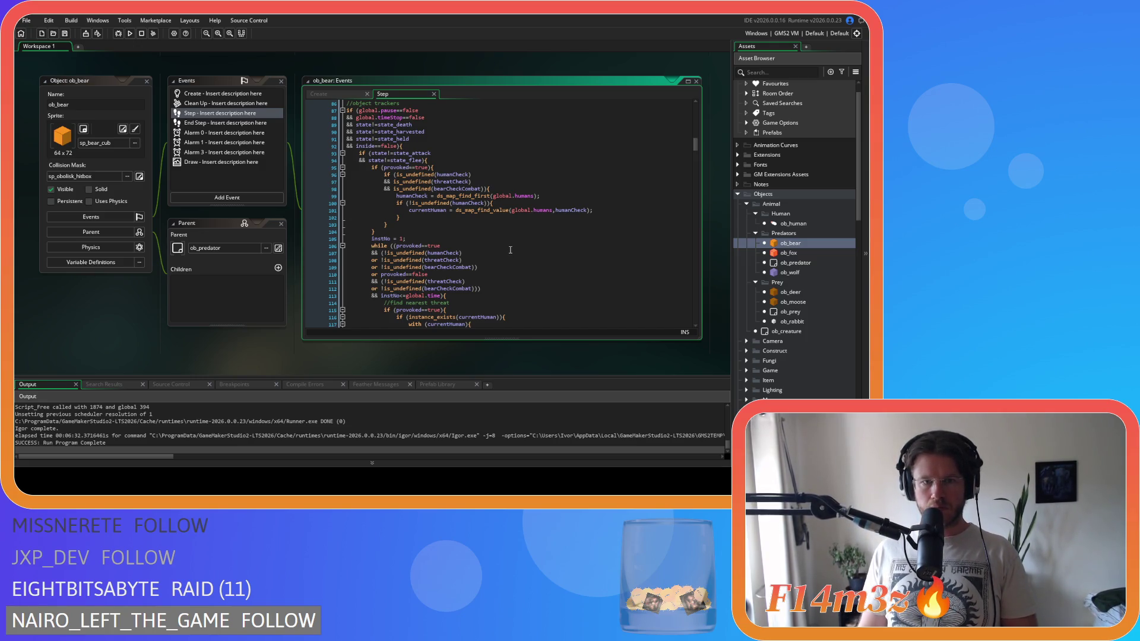
{"action": "scroll", "coordinate": [510, 250], "scroll_direction": "down", "scroll_amount": 1}
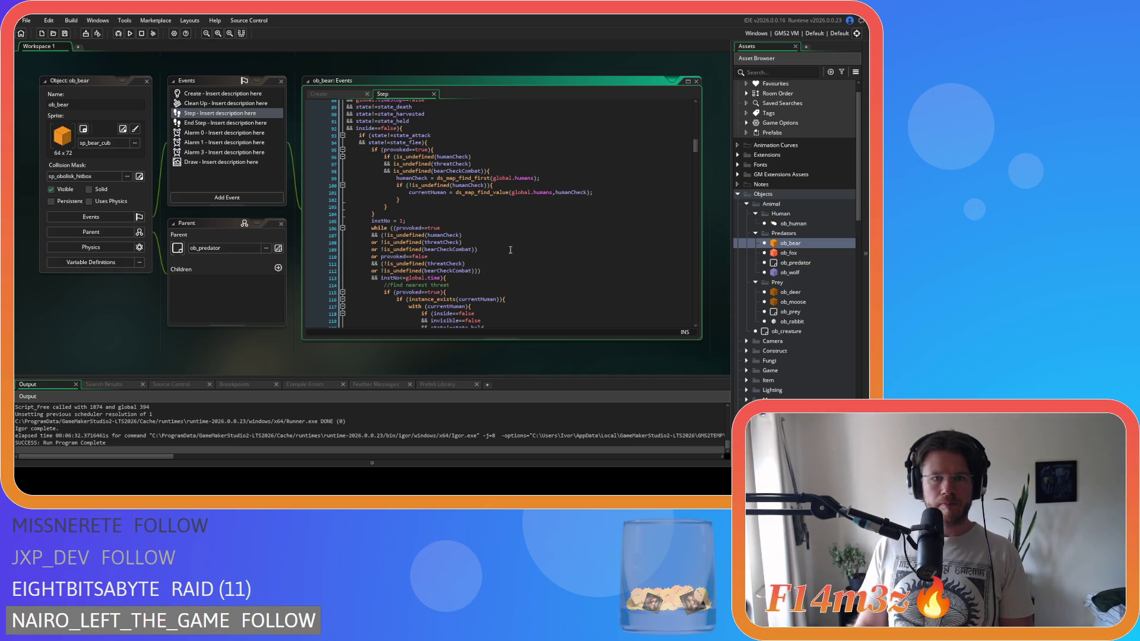
{"action": "scroll", "coordinate": [510, 250], "scroll_direction": "down", "scroll_amount": 1}
{"action": "scroll", "coordinate": [510, 250], "scroll_direction": "down", "scroll_amount": 1}
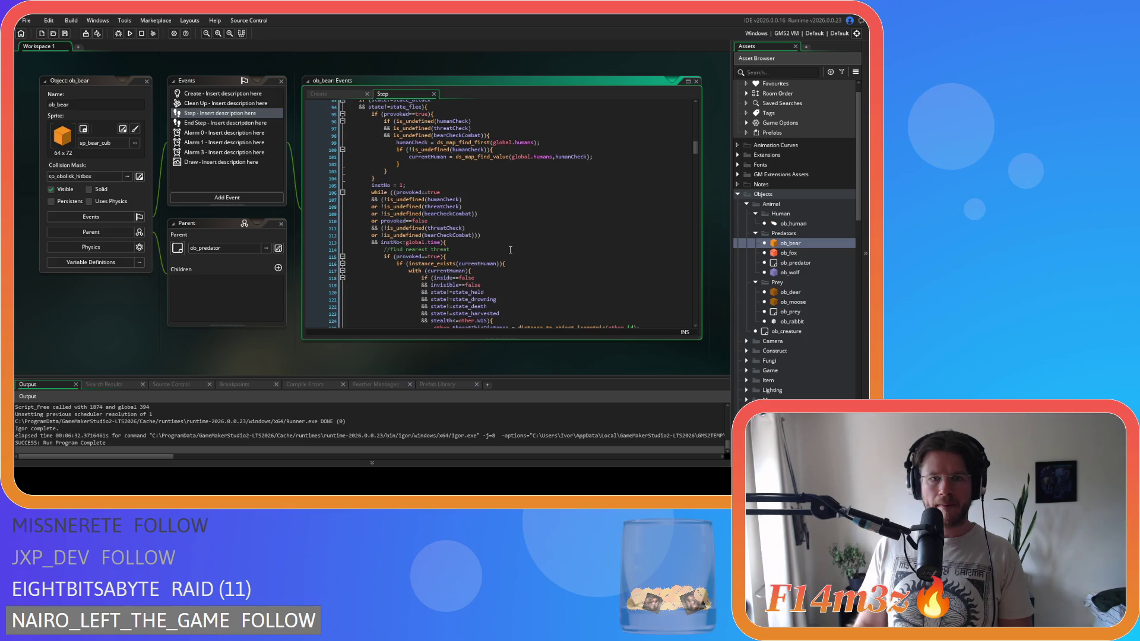
{"action": "scroll", "coordinate": [510, 250], "scroll_direction": "down", "scroll_amount": 1}
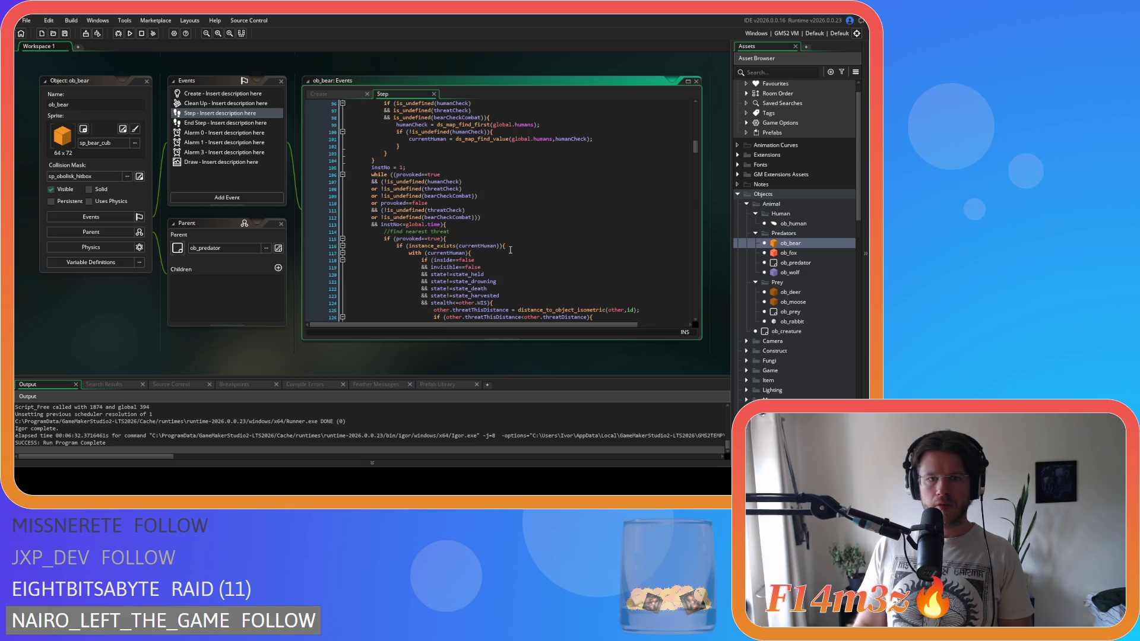
{"action": "scroll", "coordinate": [510, 250], "scroll_direction": "down", "scroll_amount": 8}
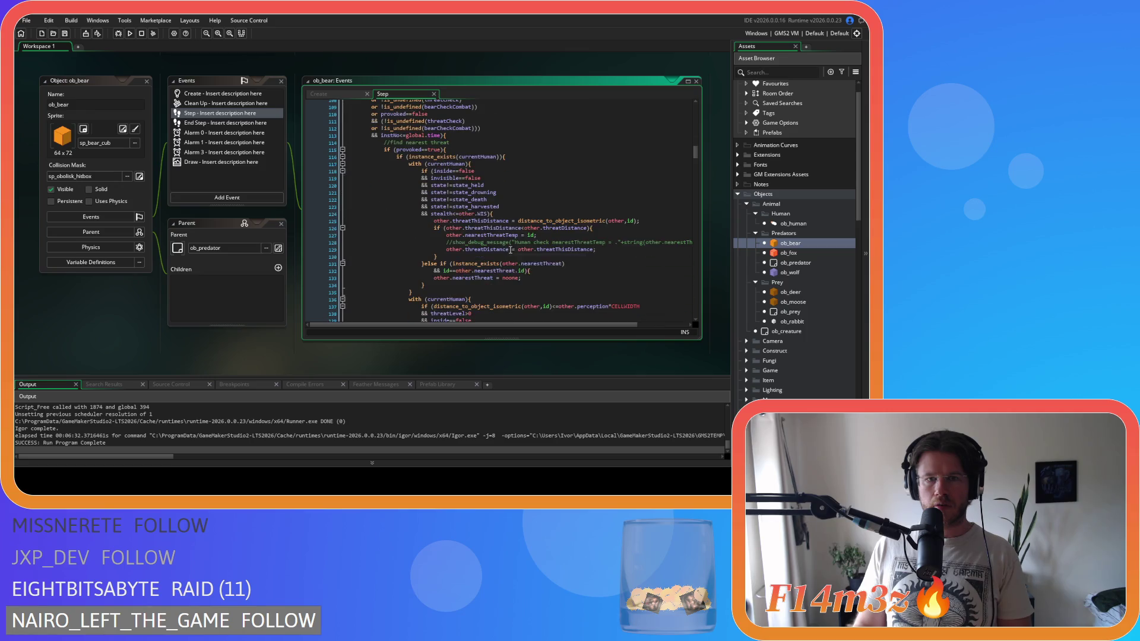
{"action": "scroll", "coordinate": [510, 250], "scroll_direction": "down", "scroll_amount": 4}
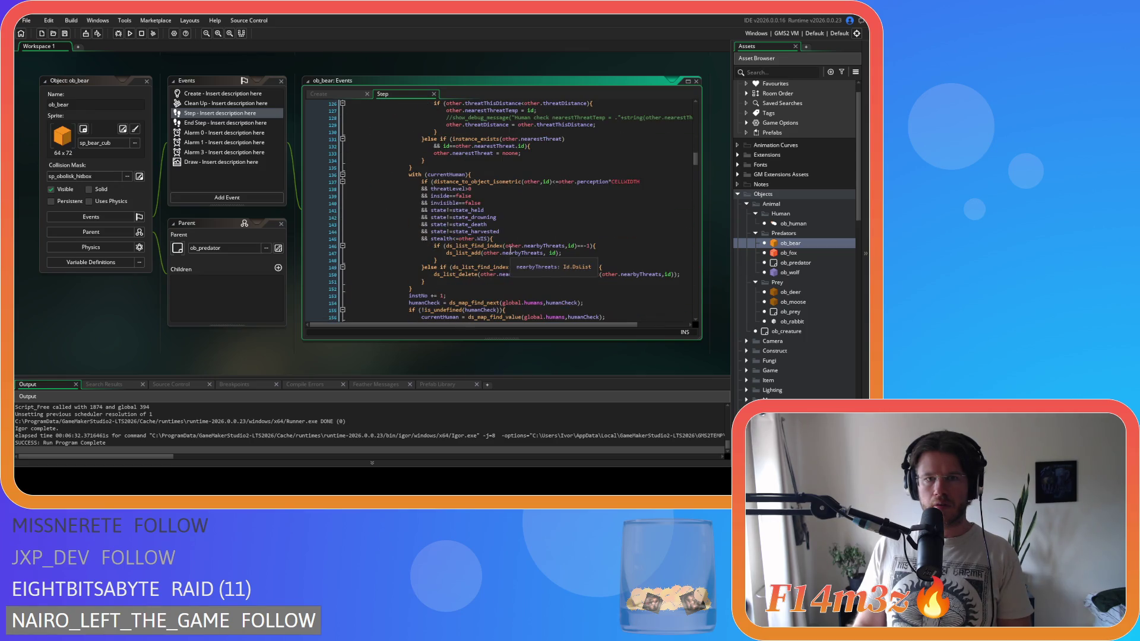
{"action": "scroll", "coordinate": [510, 250], "scroll_direction": "down", "scroll_amount": 9}
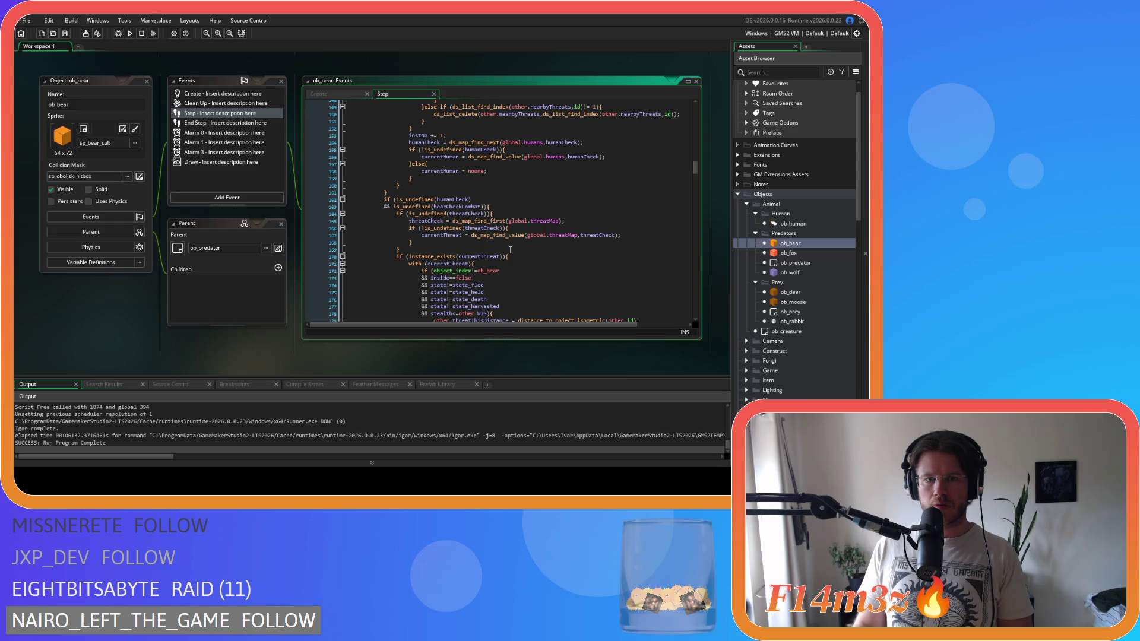
{"action": "scroll", "coordinate": [510, 250], "scroll_direction": "down", "scroll_amount": 1}
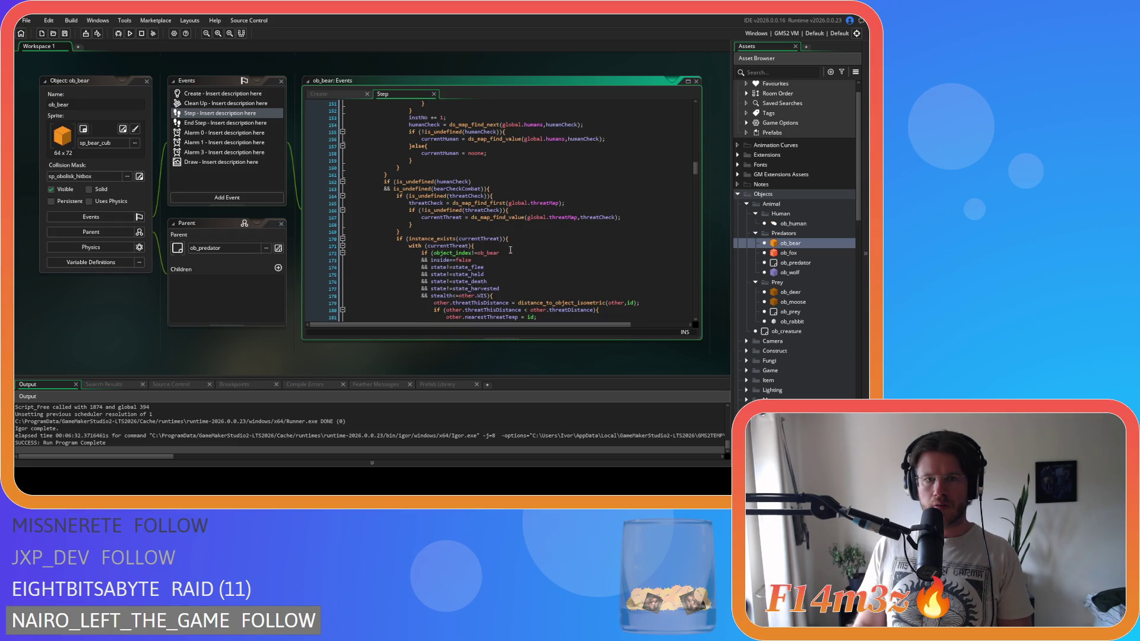
{"action": "scroll", "coordinate": [510, 250], "scroll_direction": "down", "scroll_amount": 6}
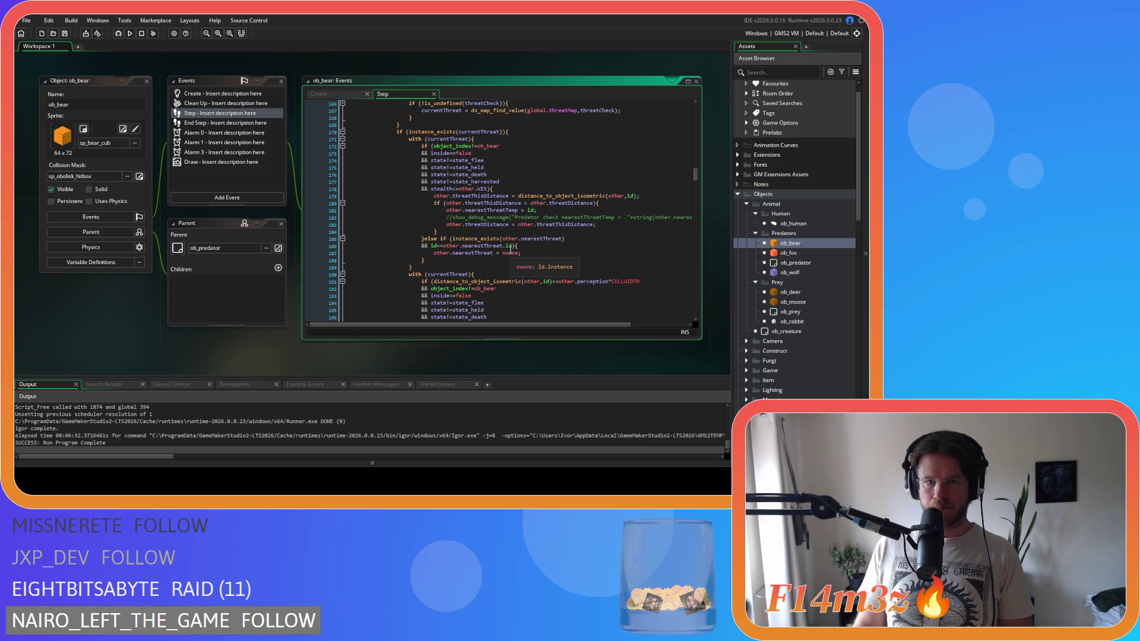
{"action": "scroll", "coordinate": [510, 250], "scroll_direction": "up", "scroll_amount": 2}
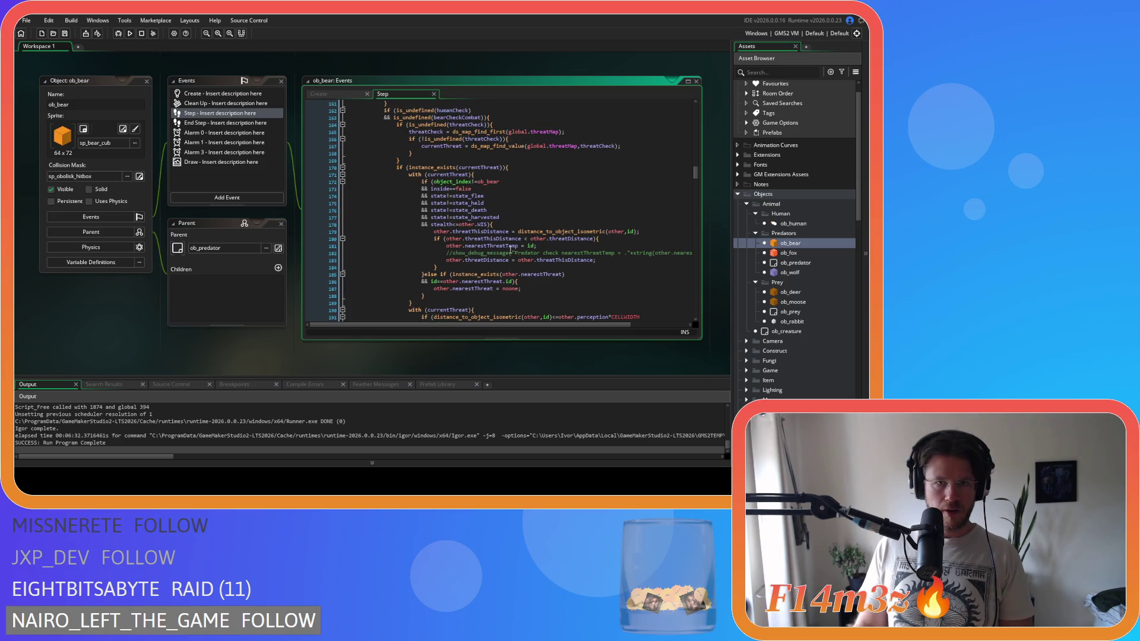
{"action": "scroll", "coordinate": [509, 250], "scroll_direction": "down", "scroll_amount": 3}
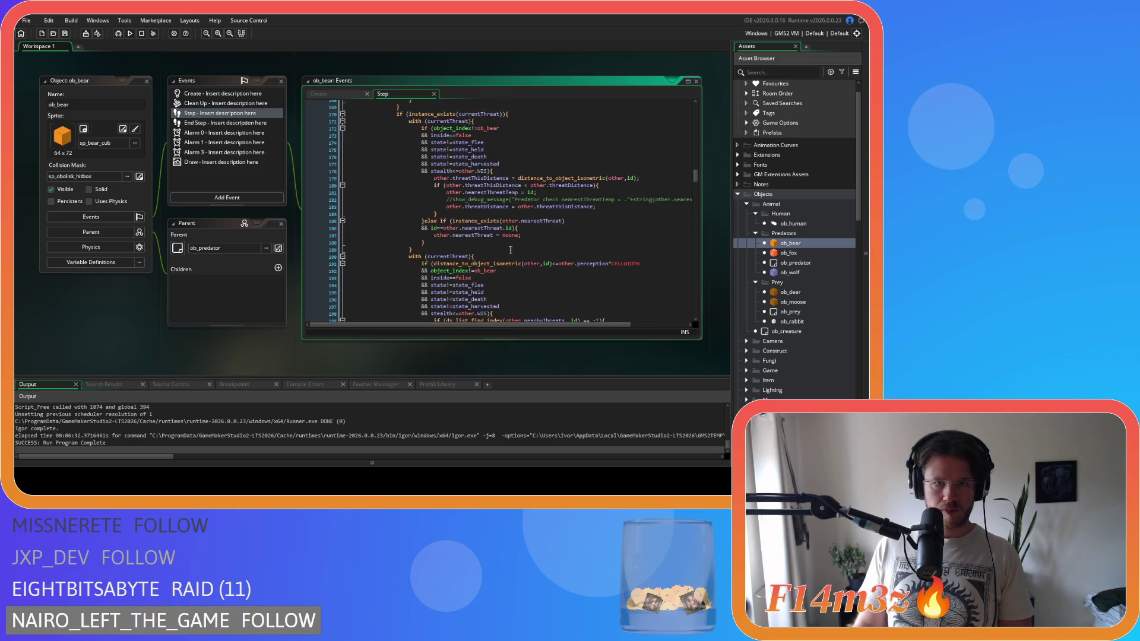
{"action": "scroll", "coordinate": [510, 250], "scroll_direction": "down", "scroll_amount": 5}
{"action": "scroll", "coordinate": [510, 250], "scroll_direction": "down", "scroll_amount": 3}
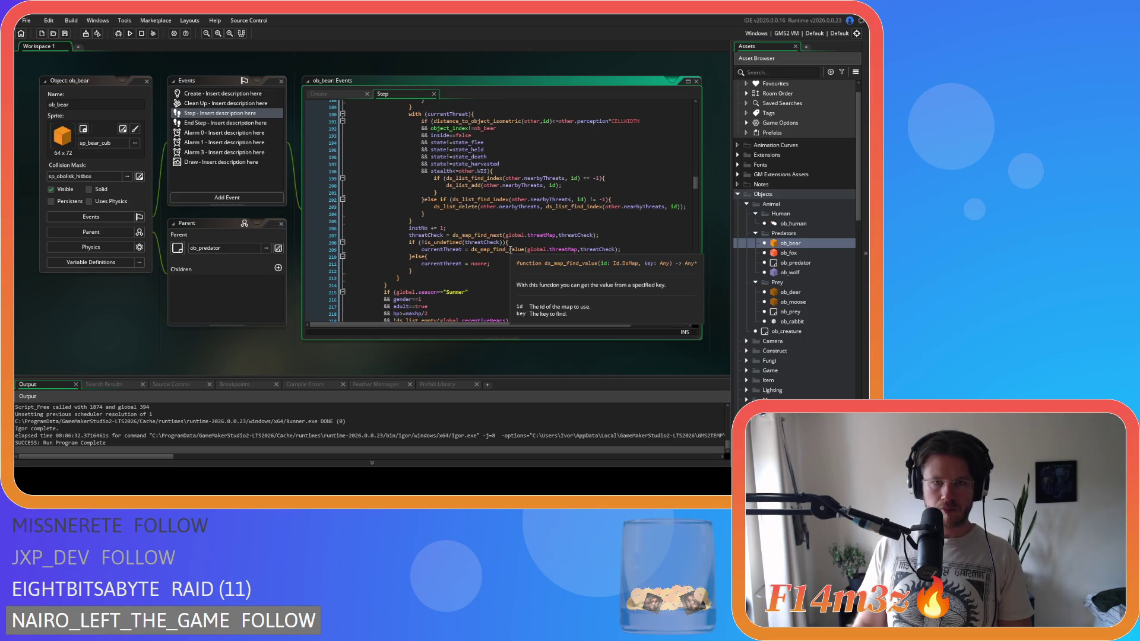
{"action": "scroll", "coordinate": [510, 249], "scroll_direction": "down", "scroll_amount": 1}
{"action": "scroll", "coordinate": [510, 250], "scroll_direction": "down", "scroll_amount": 5}
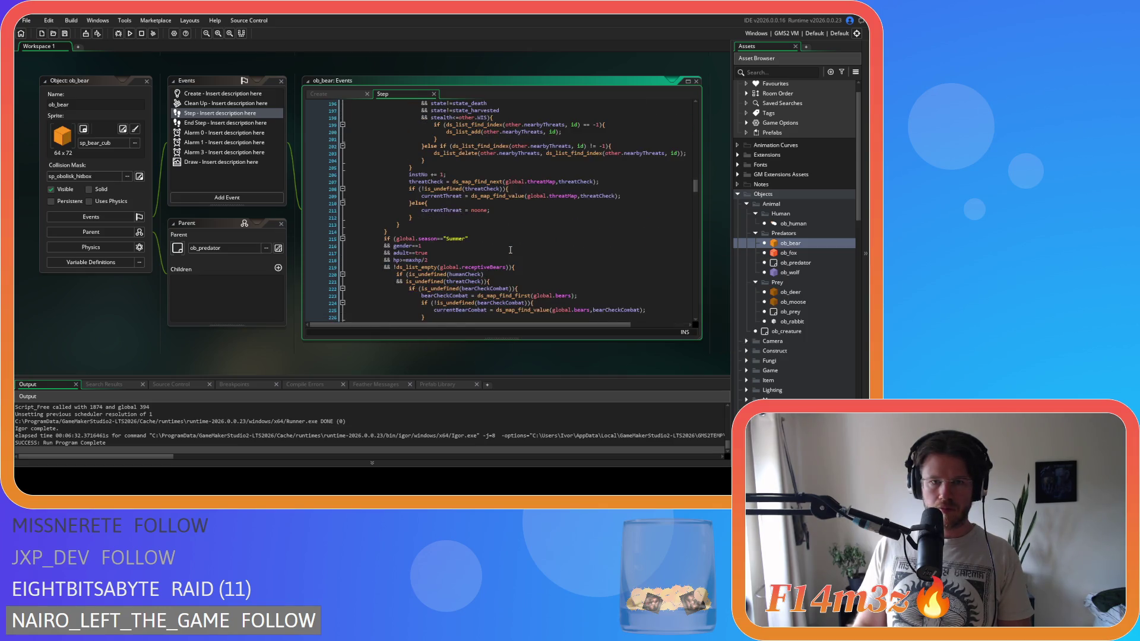
{"action": "scroll", "coordinate": [510, 249], "scroll_direction": "down", "scroll_amount": 9}
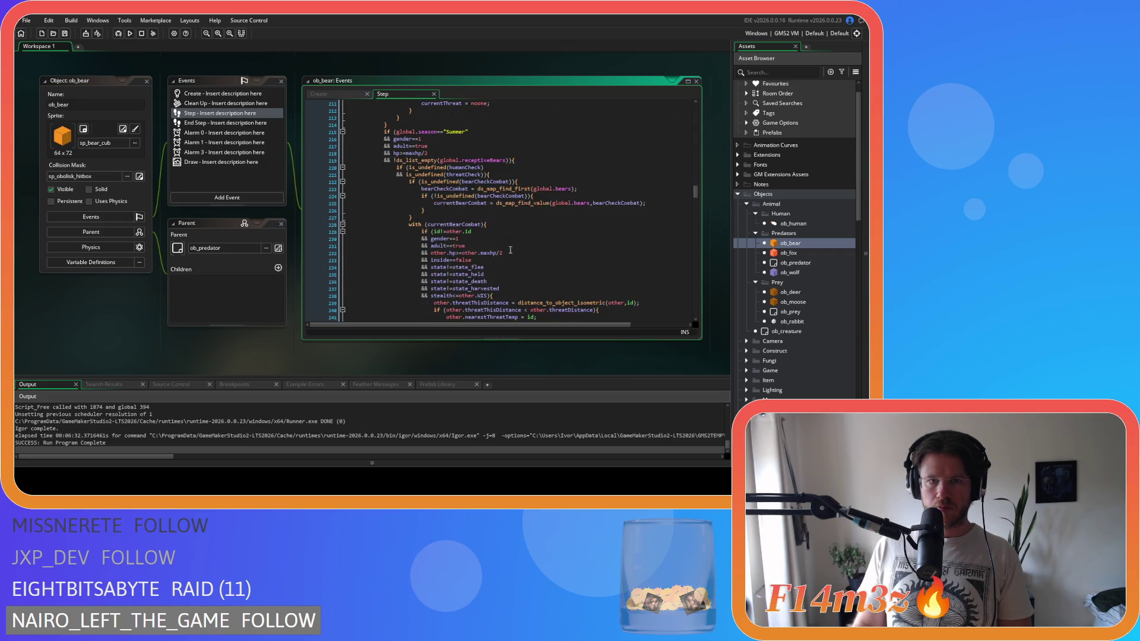
{"action": "scroll", "coordinate": [510, 250], "scroll_direction": "down", "scroll_amount": 4}
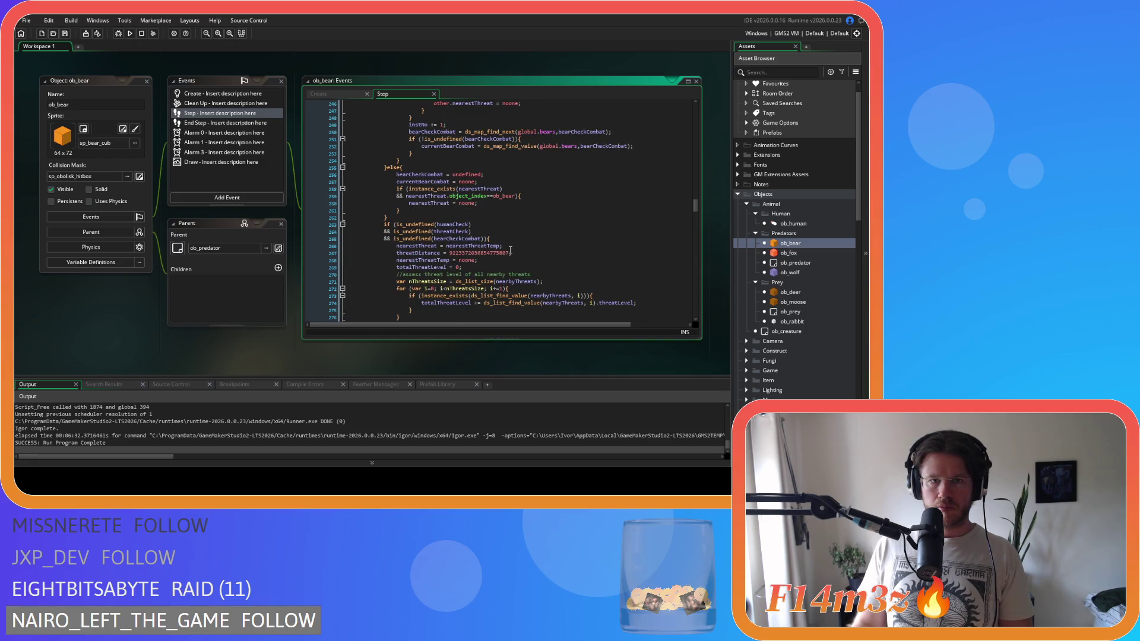
{"action": "scroll", "coordinate": [510, 250], "scroll_direction": "down", "scroll_amount": 4}
{"action": "scroll", "coordinate": [510, 250], "scroll_direction": "down", "scroll_amount": 7}
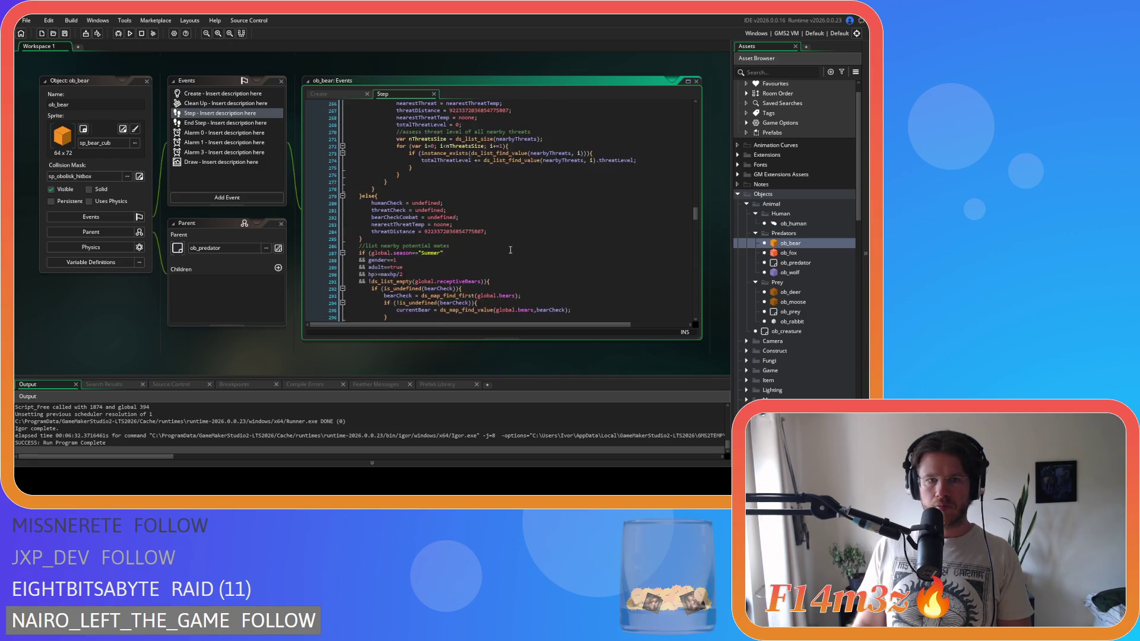
{"action": "scroll", "coordinate": [510, 250], "scroll_direction": "down", "scroll_amount": 4}
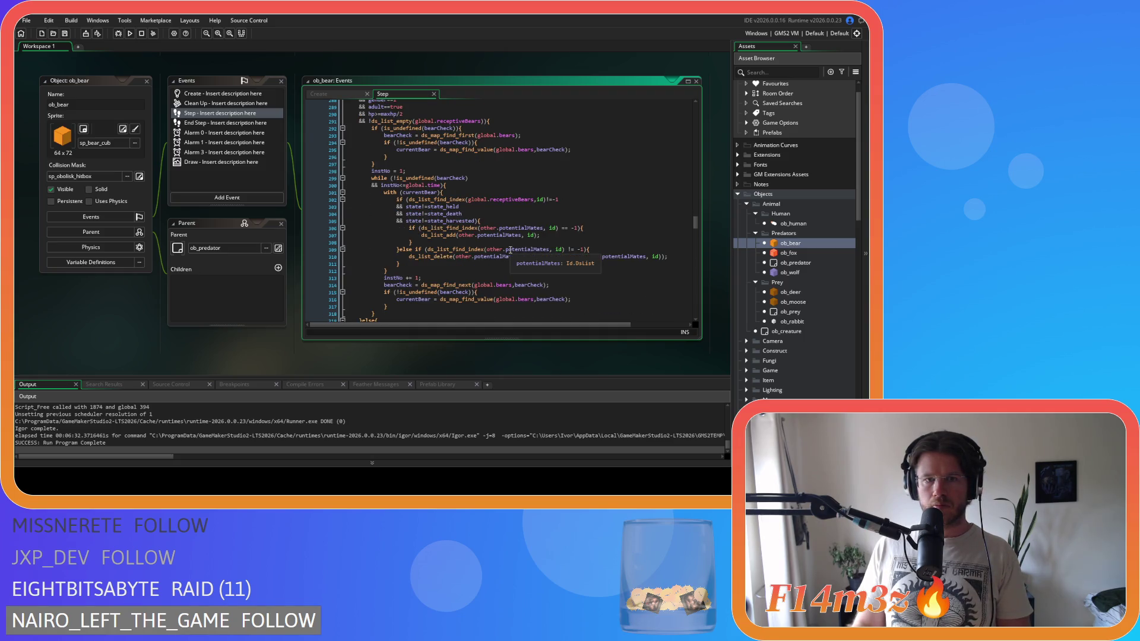
{"action": "scroll", "coordinate": [510, 249], "scroll_direction": "down", "scroll_amount": 2}
{"action": "scroll", "coordinate": [510, 250], "scroll_direction": "down", "scroll_amount": 2}
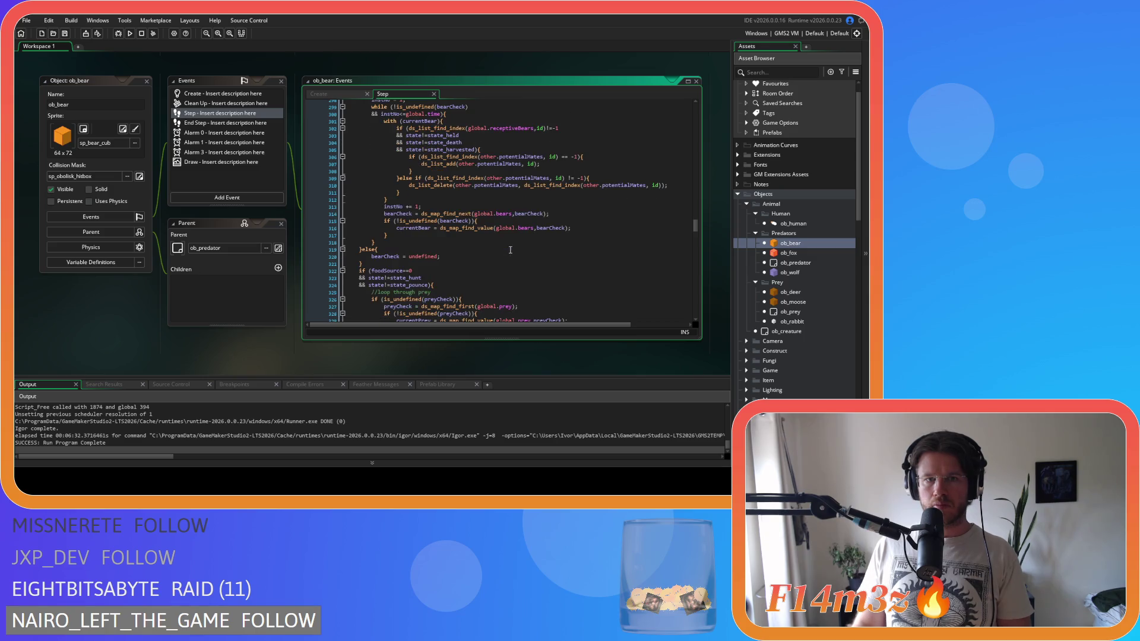
{"action": "scroll", "coordinate": [509, 250], "scroll_direction": "up", "scroll_amount": 2}
{"action": "scroll", "coordinate": [510, 250], "scroll_direction": "down", "scroll_amount": 1}
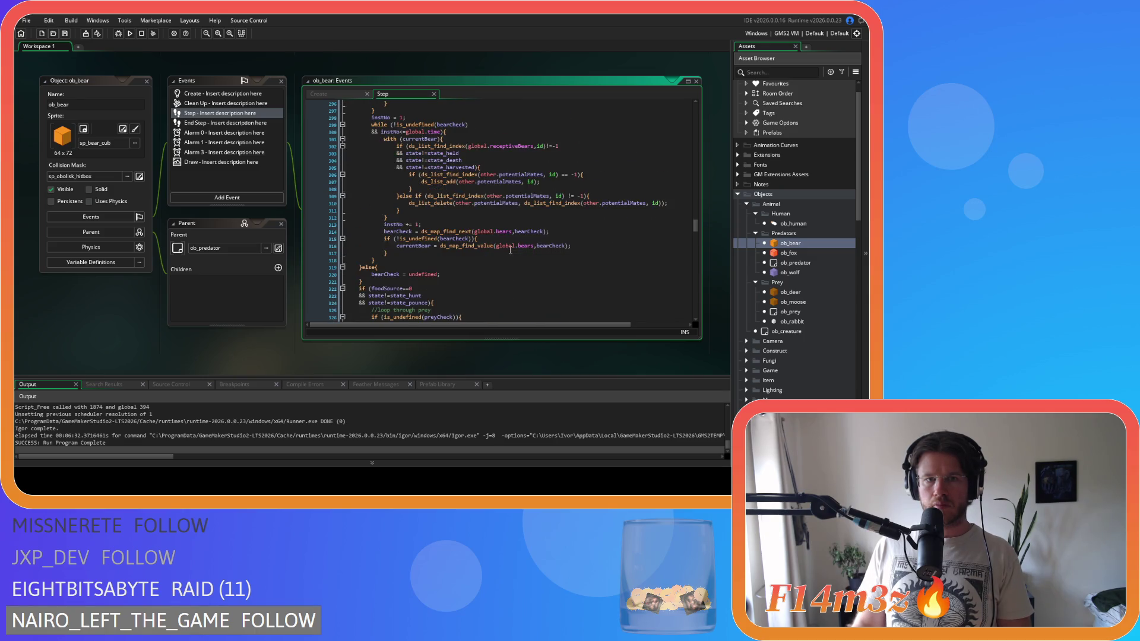
{"action": "scroll", "coordinate": [510, 250], "scroll_direction": "down", "scroll_amount": 3}
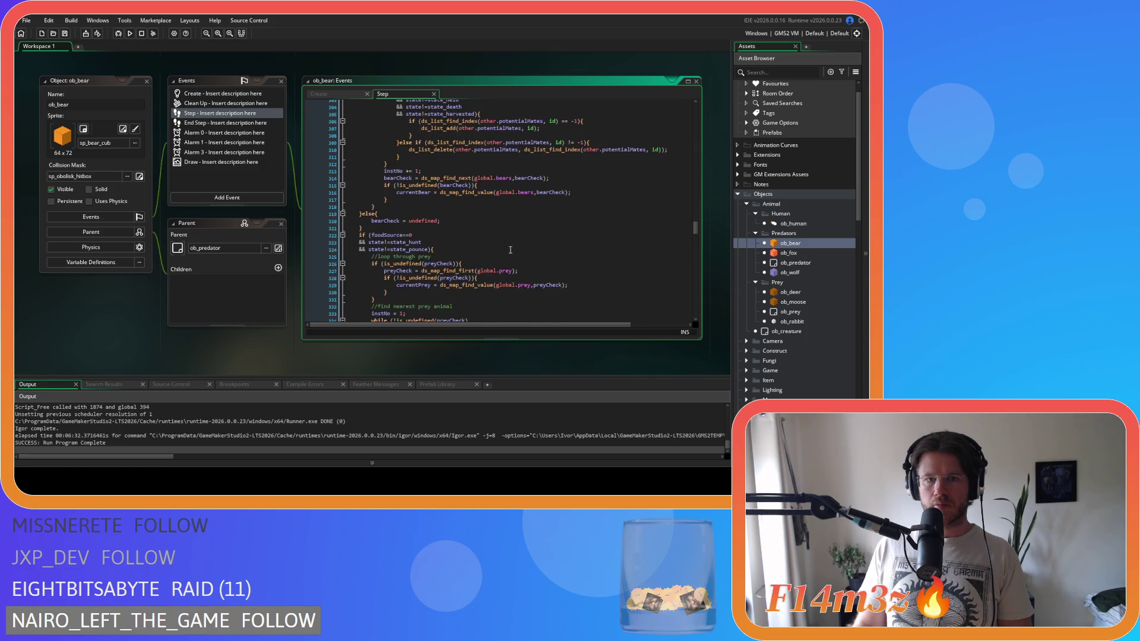
{"action": "scroll", "coordinate": [510, 250], "scroll_direction": "up", "scroll_amount": 2}
{"action": "scroll", "coordinate": [510, 250], "scroll_direction": "up", "scroll_amount": 2}
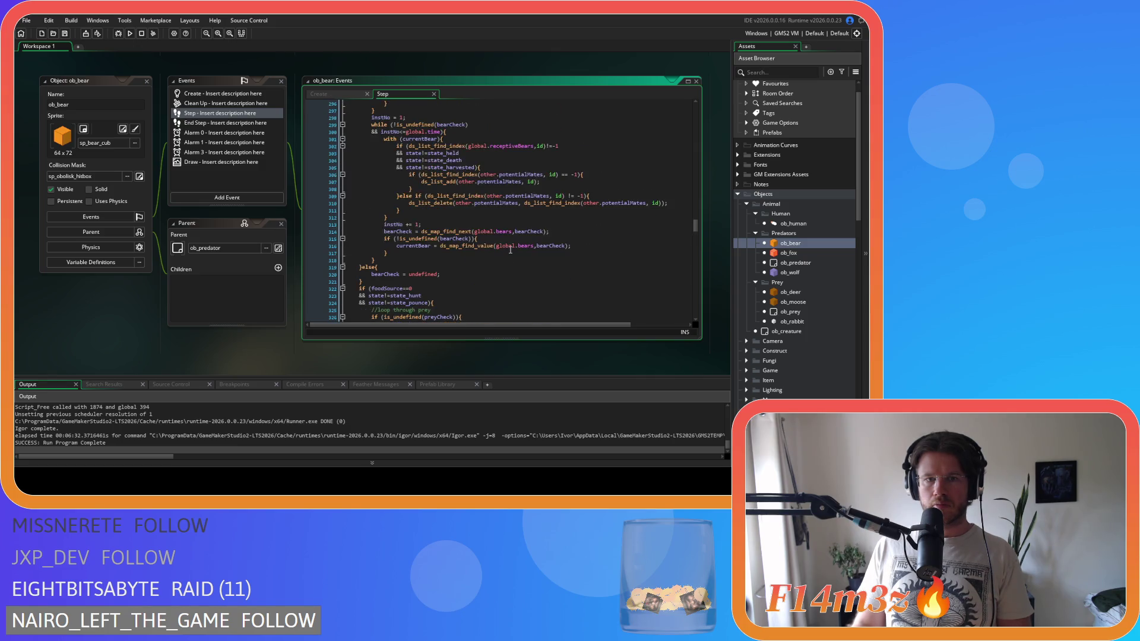
{"action": "scroll", "coordinate": [510, 250], "scroll_direction": "down", "scroll_amount": 5}
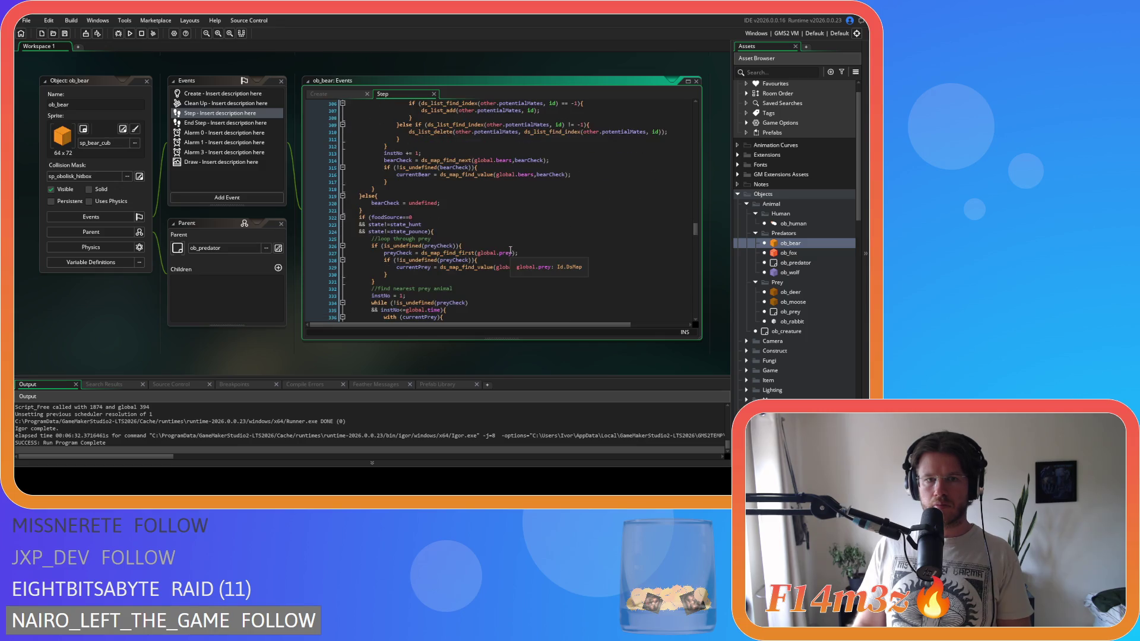
{"action": "scroll", "coordinate": [510, 250], "scroll_direction": "down", "scroll_amount": 3}
{"action": "scroll", "coordinate": [510, 250], "scroll_direction": "down", "scroll_amount": 2}
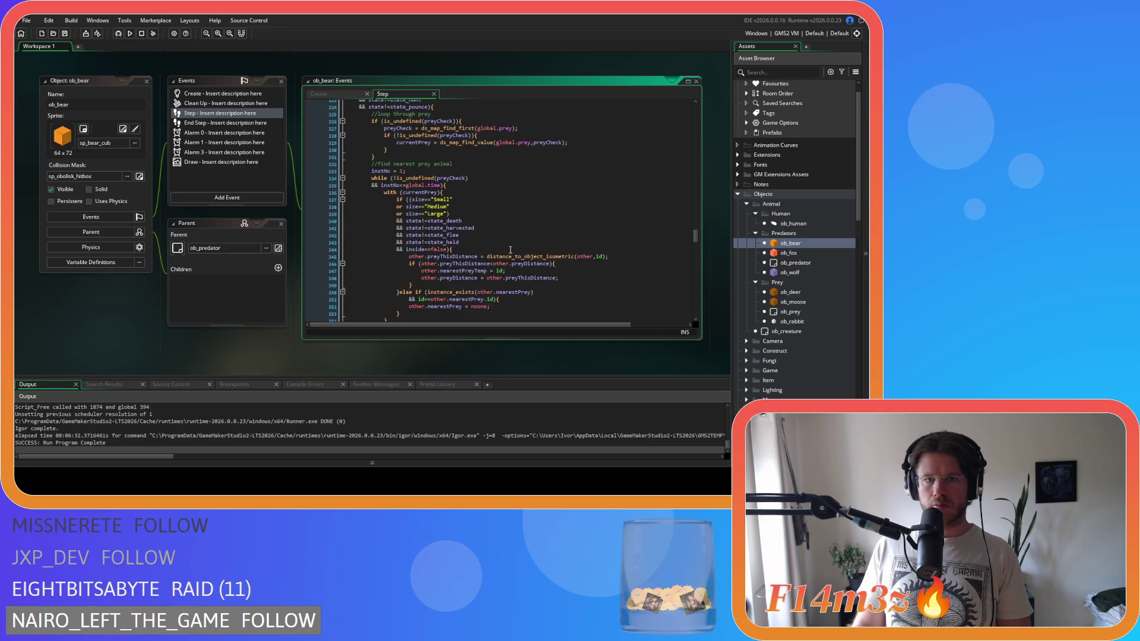
{"action": "scroll", "coordinate": [510, 250], "scroll_direction": "down", "scroll_amount": 2}
{"action": "scroll", "coordinate": [510, 250], "scroll_direction": "down", "scroll_amount": 8}
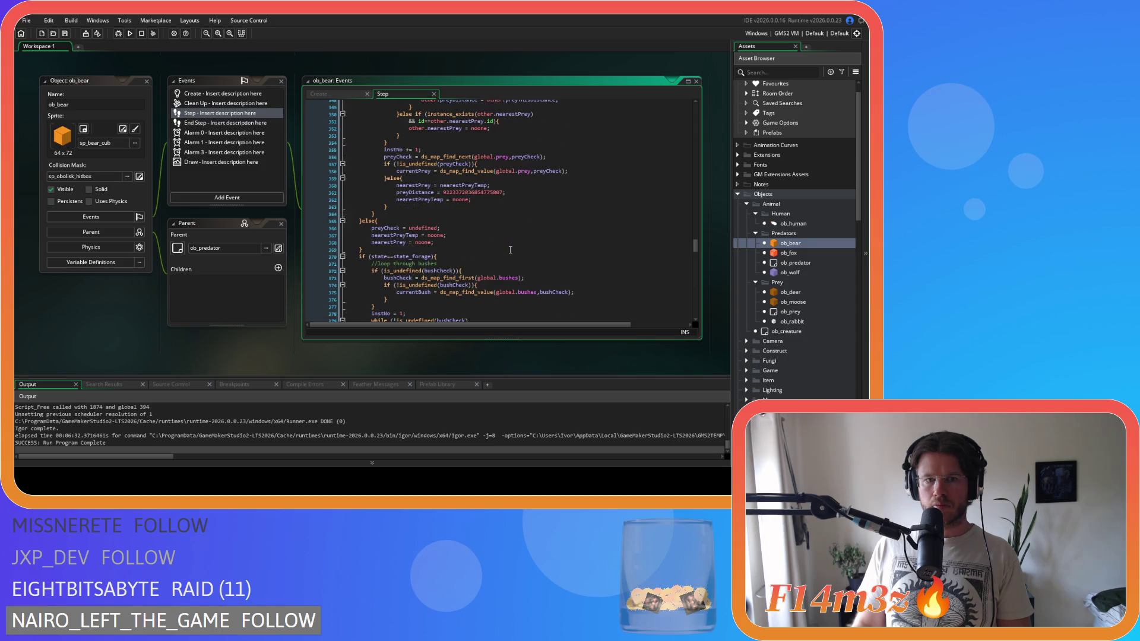
{"action": "scroll", "coordinate": [510, 250], "scroll_direction": "down", "scroll_amount": 7}
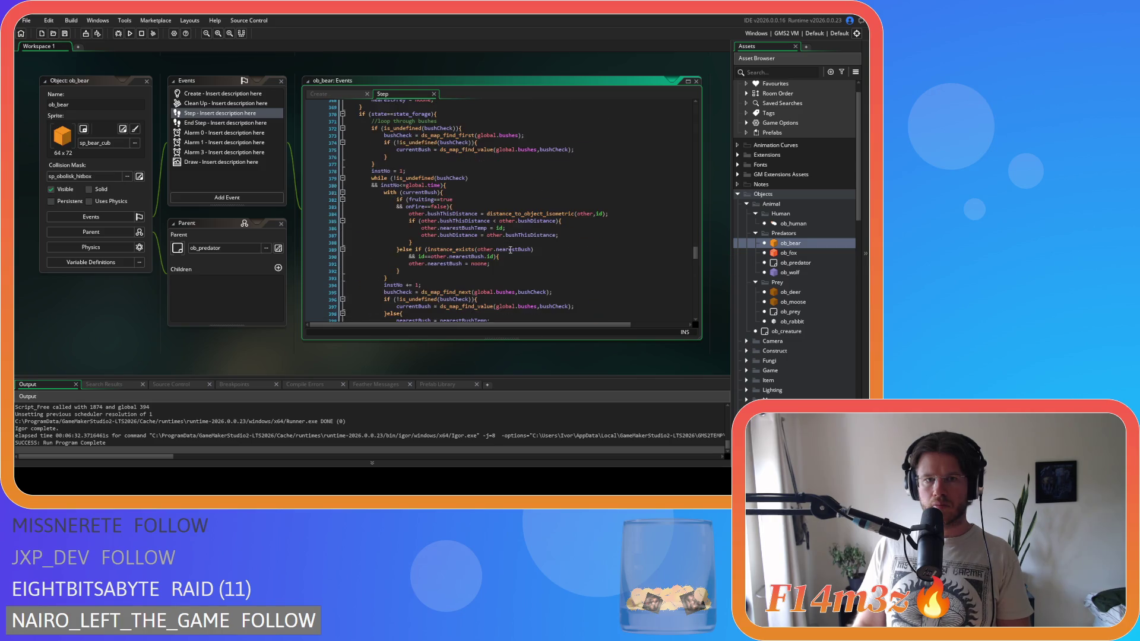
{"action": "scroll", "coordinate": [510, 250], "scroll_direction": "down", "scroll_amount": 1}
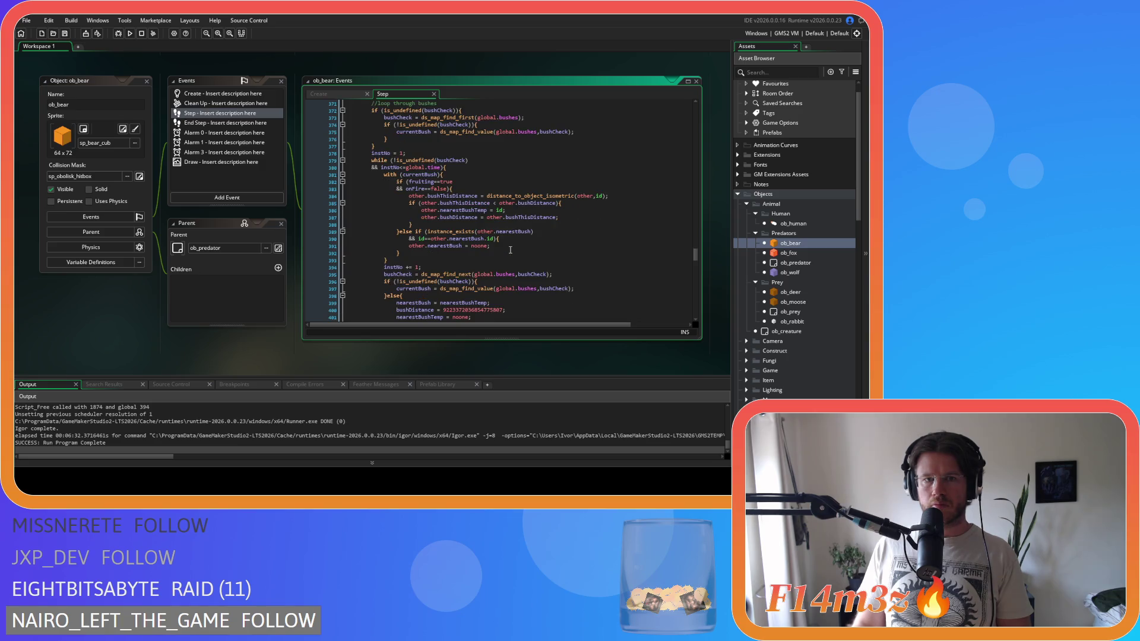
{"action": "scroll", "coordinate": [510, 250], "scroll_direction": "down", "scroll_amount": 8}
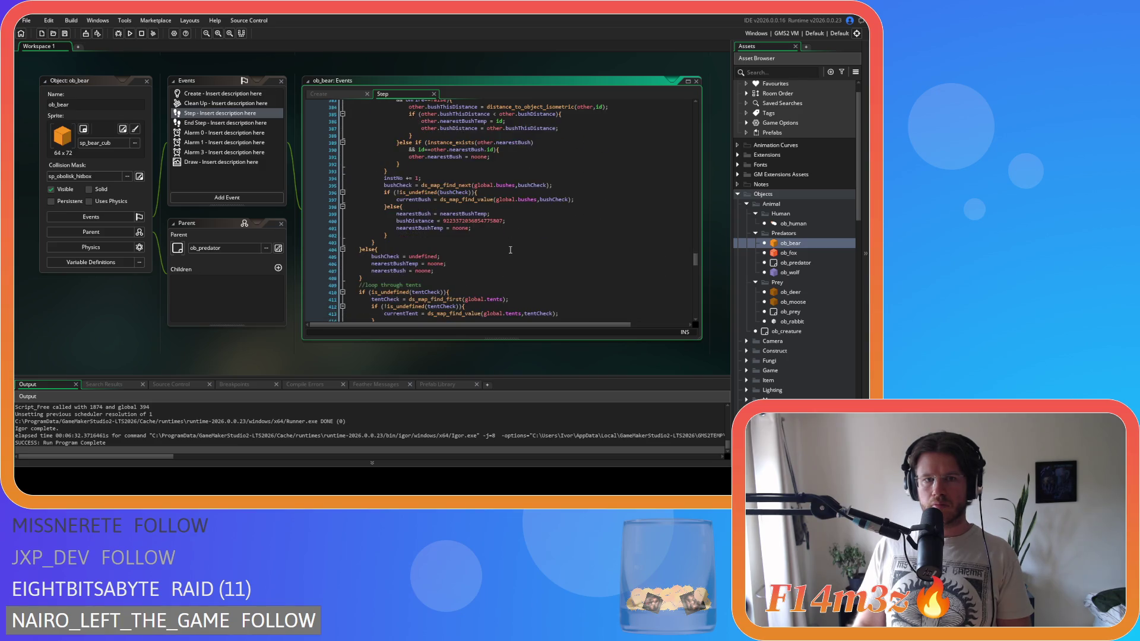
{"action": "scroll", "coordinate": [509, 250], "scroll_direction": "down", "scroll_amount": 7}
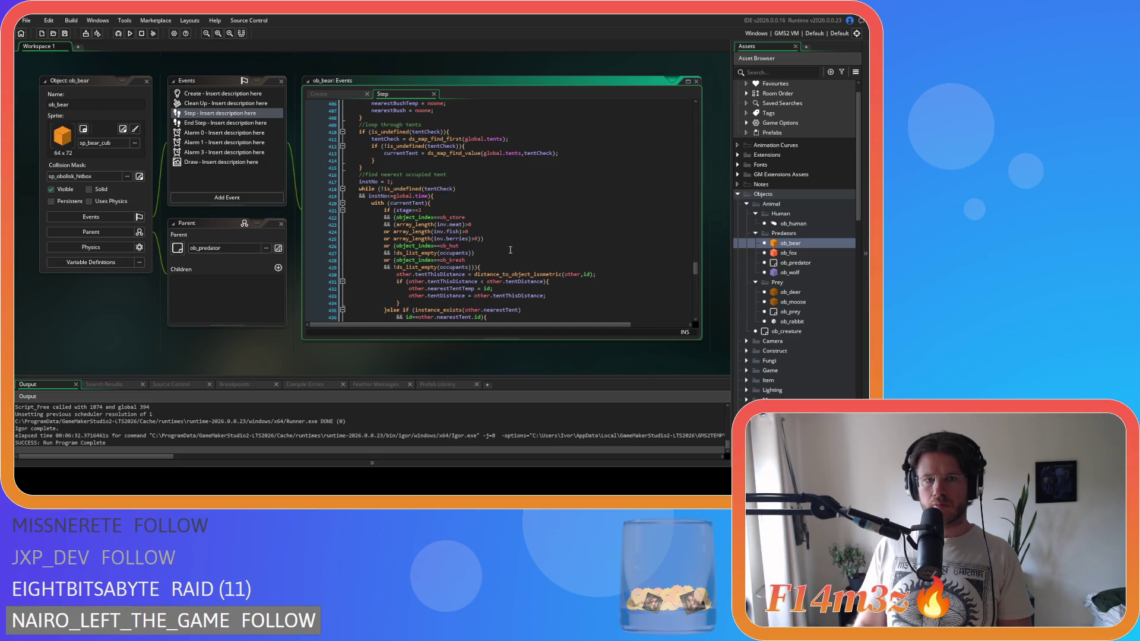
{"action": "scroll", "coordinate": [510, 250], "scroll_direction": "down", "scroll_amount": 7}
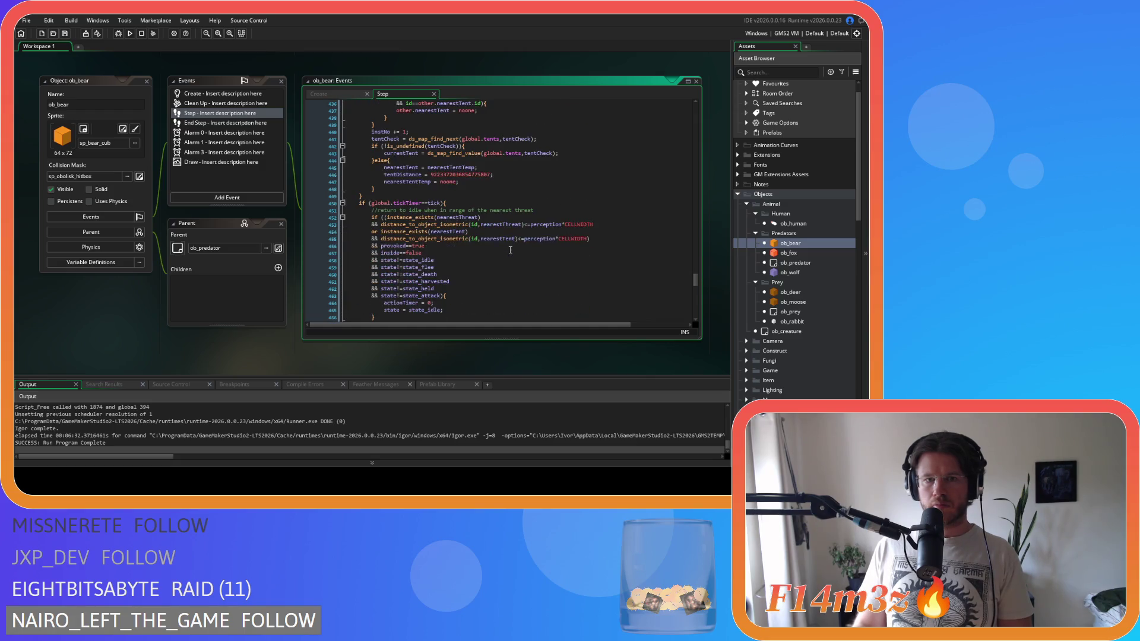
{"action": "double_click", "coordinate": [788, 253]}
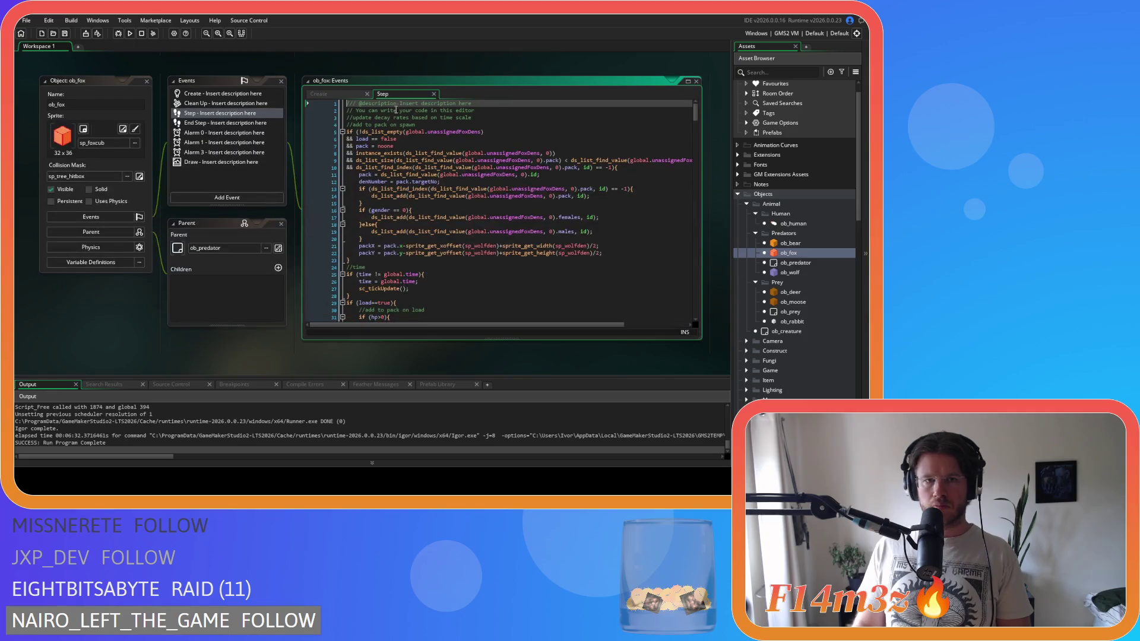
Step: Scroll down ob_fox's Step event to its load block adding the fox to its den's lists
{"action": "scroll", "coordinate": [451, 214], "scroll_direction": "down", "scroll_amount": 2}
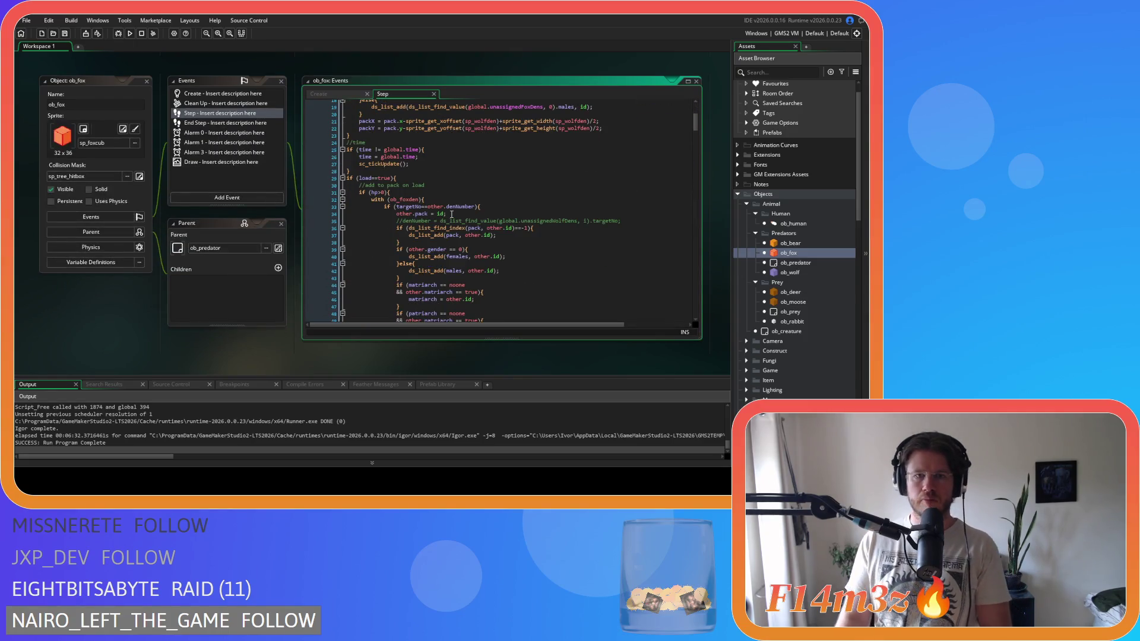
{"action": "scroll", "coordinate": [451, 214], "scroll_direction": "down", "scroll_amount": 1}
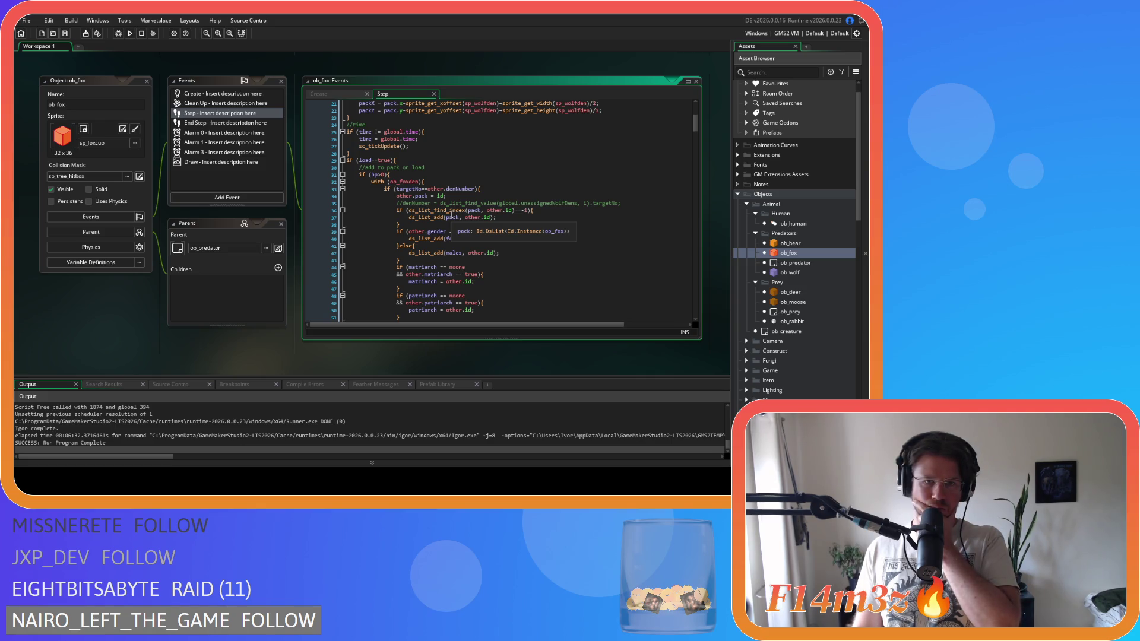
Step: Remove the spaces around the != on line 25 so it reads time!=global.time, and save
{"action": "left_click", "coordinate": [376, 131]}
{"action": "key", "text": "BackSpace"}
{"action": "key", "text": "Escape"}
{"action": "left_click", "coordinate": [384, 132]}
{"action": "key", "text": "BackSpace"}
{"action": "left_click", "coordinate": [473, 139]}
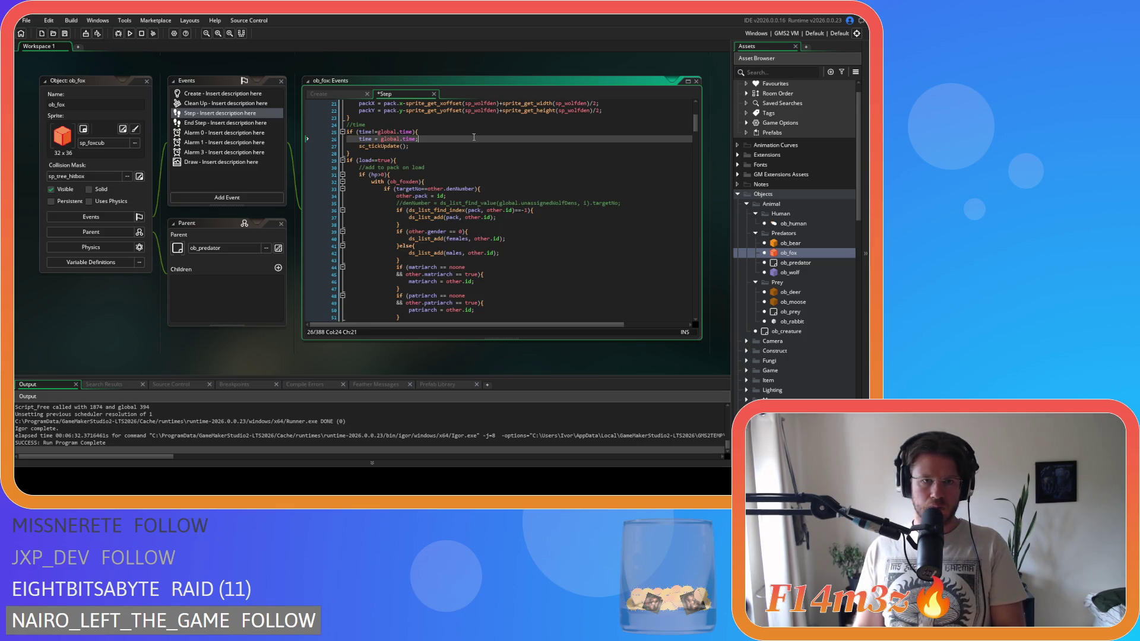
{"action": "key", "text": "ctrl+s"}
Step: Scroll through the rest of ob_fox's Step code, then select ob_wolf in the objects list
{"action": "scroll", "coordinate": [493, 172], "scroll_direction": "down", "scroll_amount": 20}
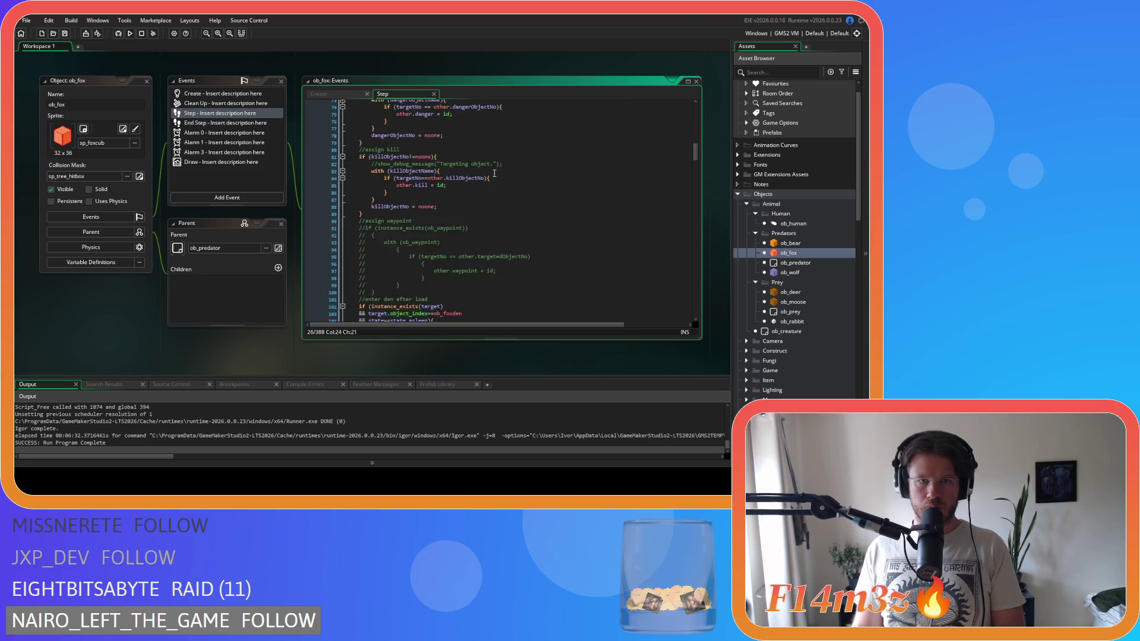
{"action": "scroll", "coordinate": [494, 173], "scroll_direction": "down", "scroll_amount": 10}
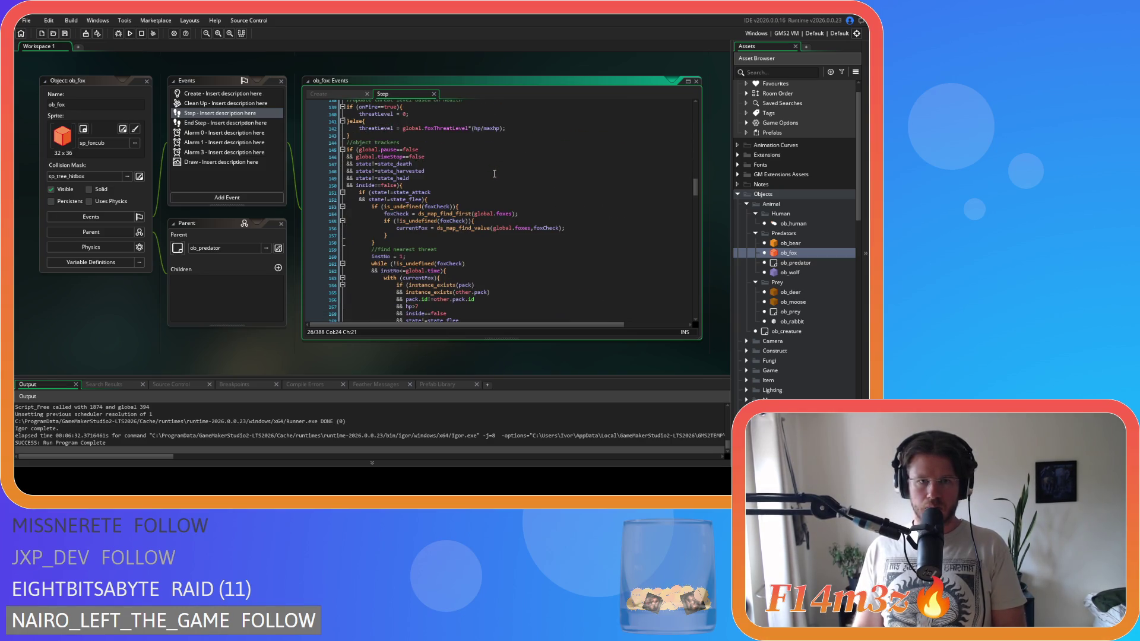
{"action": "scroll", "coordinate": [494, 174], "scroll_direction": "down", "scroll_amount": 3}
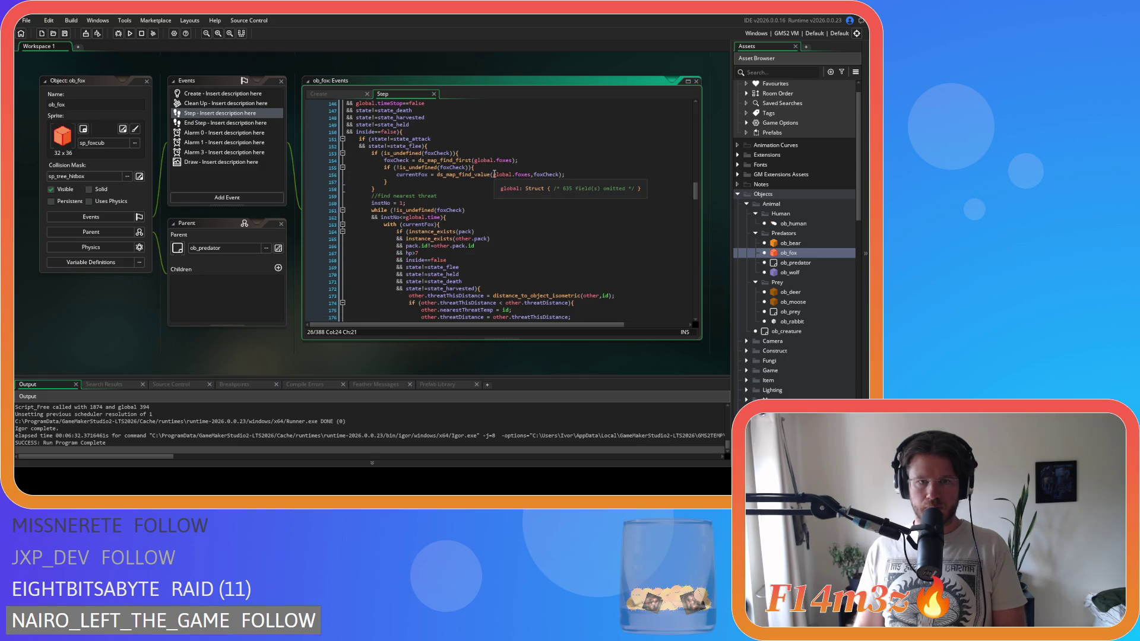
{"action": "scroll", "coordinate": [494, 173], "scroll_direction": "down", "scroll_amount": 6}
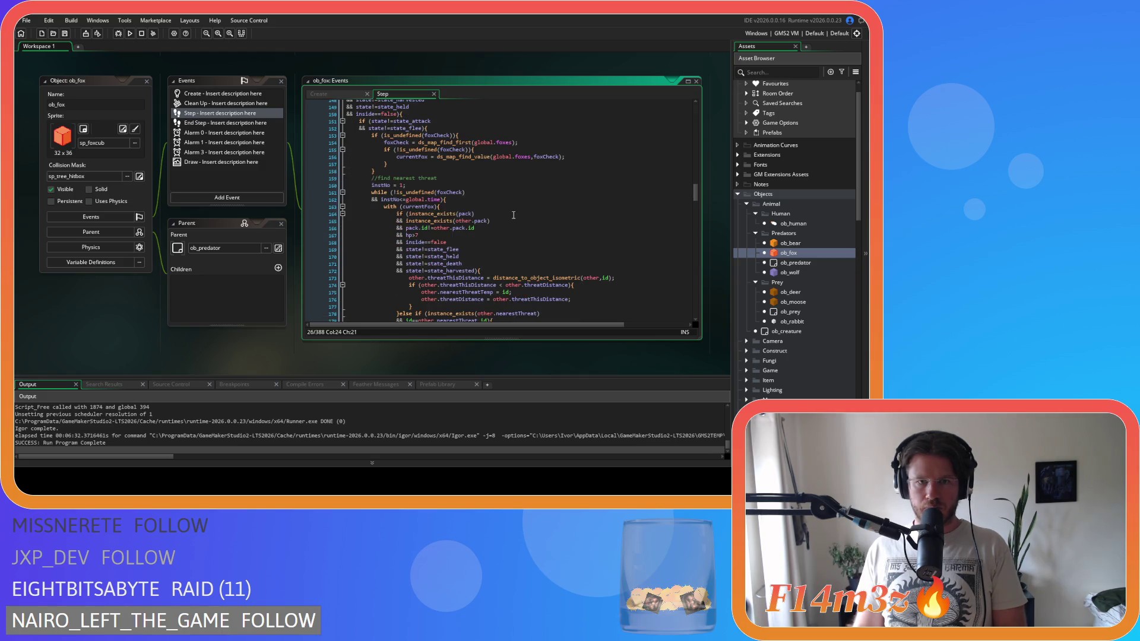
{"action": "scroll", "coordinate": [514, 215], "scroll_direction": "down", "scroll_amount": 16}
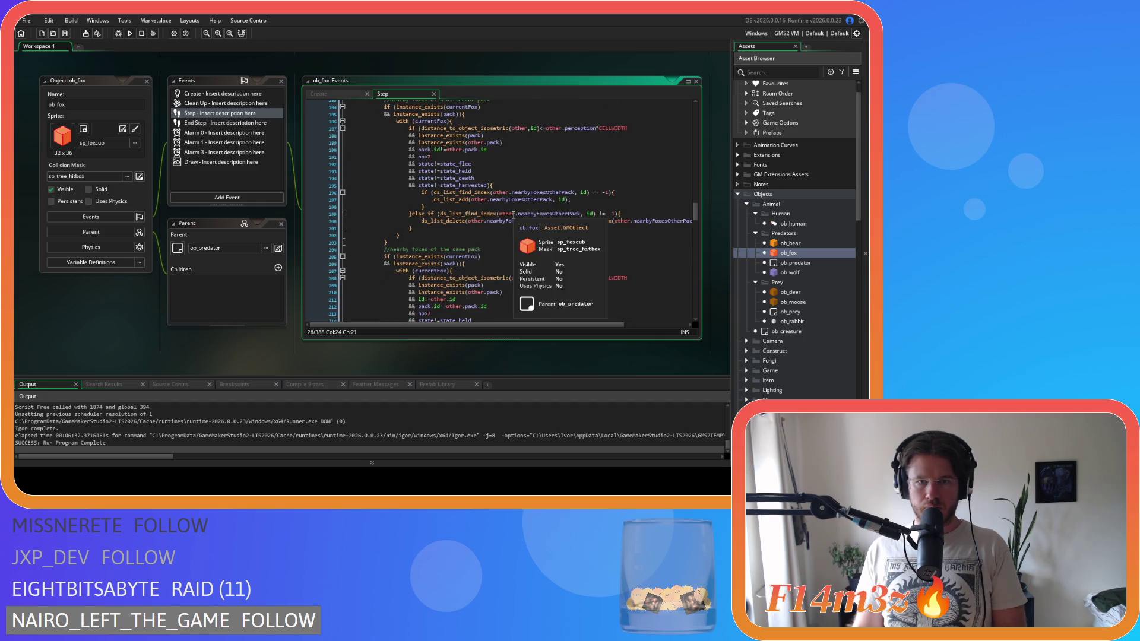
{"action": "scroll", "coordinate": [513, 215], "scroll_direction": "down", "scroll_amount": 4}
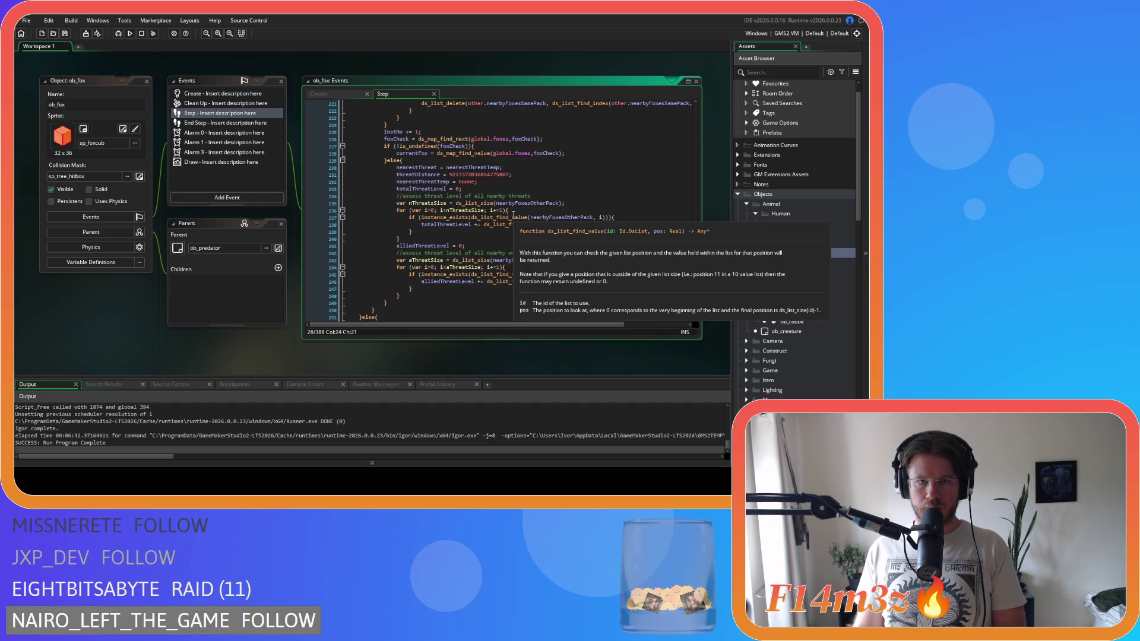
{"action": "scroll", "coordinate": [513, 215], "scroll_direction": "down", "scroll_amount": 3}
{"action": "scroll", "coordinate": [513, 214], "scroll_direction": "down", "scroll_amount": 5}
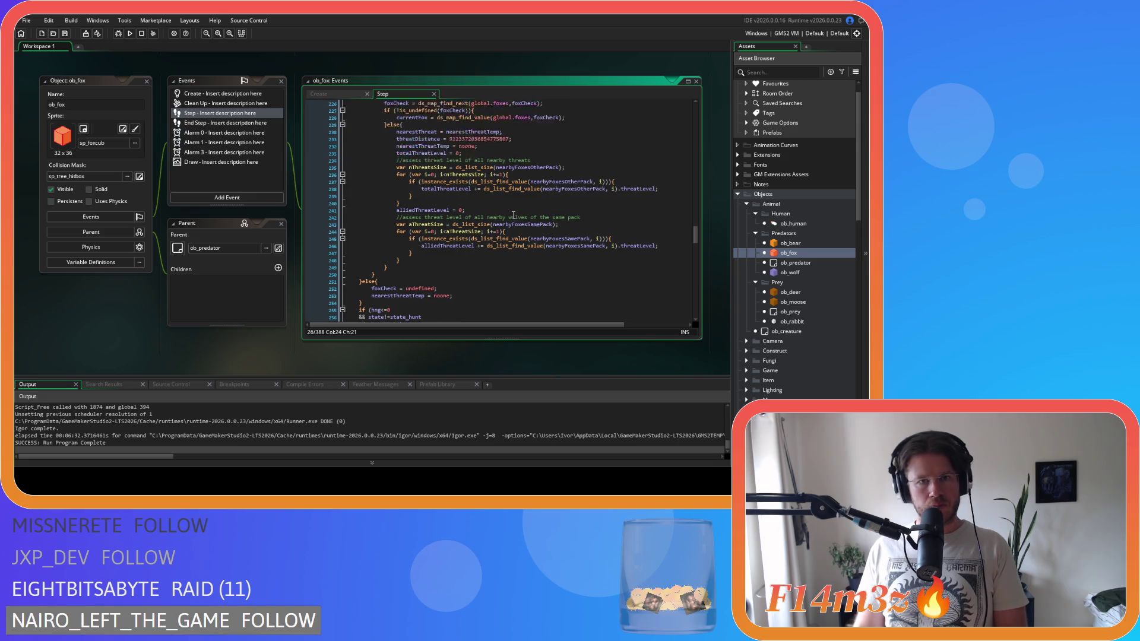
{"action": "scroll", "coordinate": [513, 215], "scroll_direction": "down", "scroll_amount": 2}
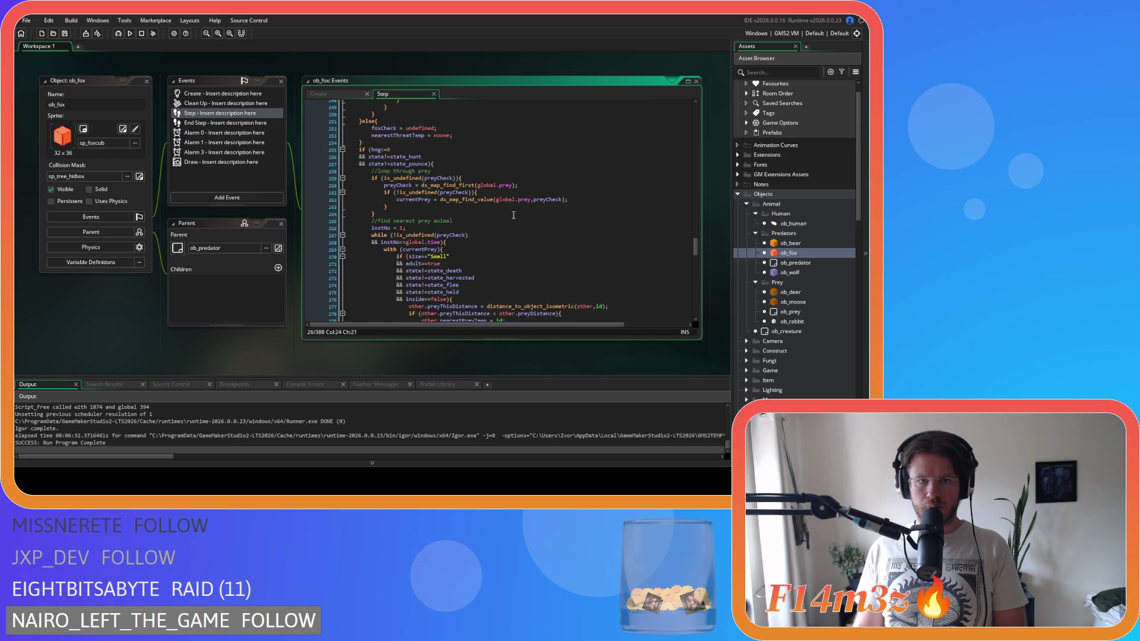
{"action": "scroll", "coordinate": [513, 215], "scroll_direction": "down", "scroll_amount": 2}
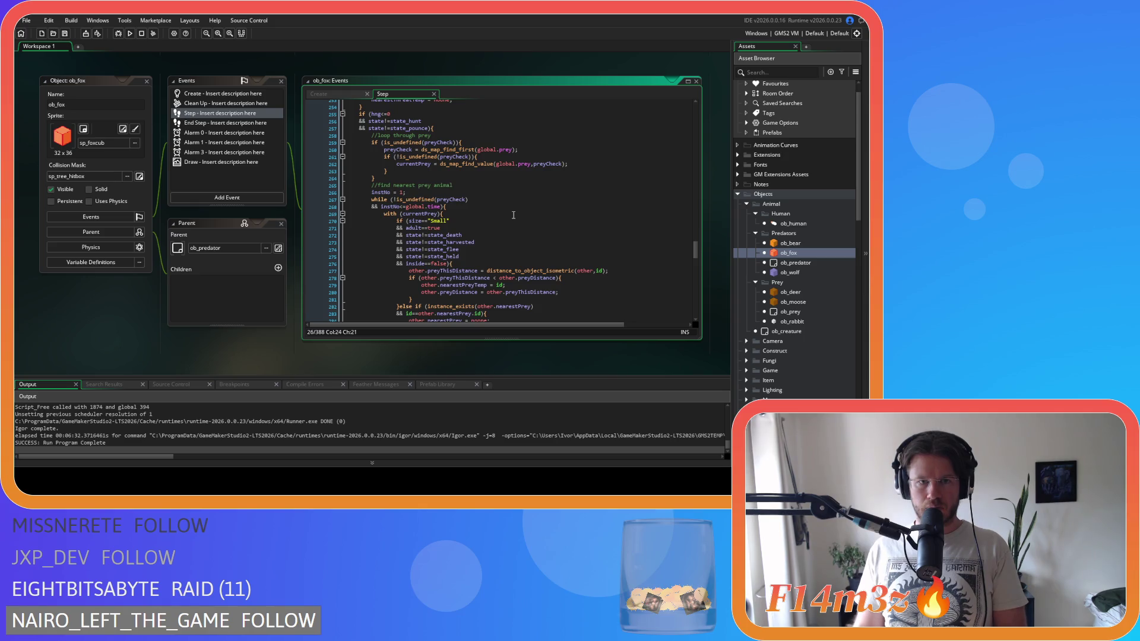
{"action": "scroll", "coordinate": [514, 215], "scroll_direction": "down", "scroll_amount": 13}
{"action": "scroll", "coordinate": [514, 215], "scroll_direction": "down", "scroll_amount": 2}
{"action": "left_click", "coordinate": [773, 272]}
Step: Open ob_wolf's Step event and read its human/threat checks at lines 181–182 and its same-pack loop
{"action": "double_click", "coordinate": [774, 272]}
{"action": "scroll", "coordinate": [428, 161], "scroll_direction": "down", "scroll_amount": 8}
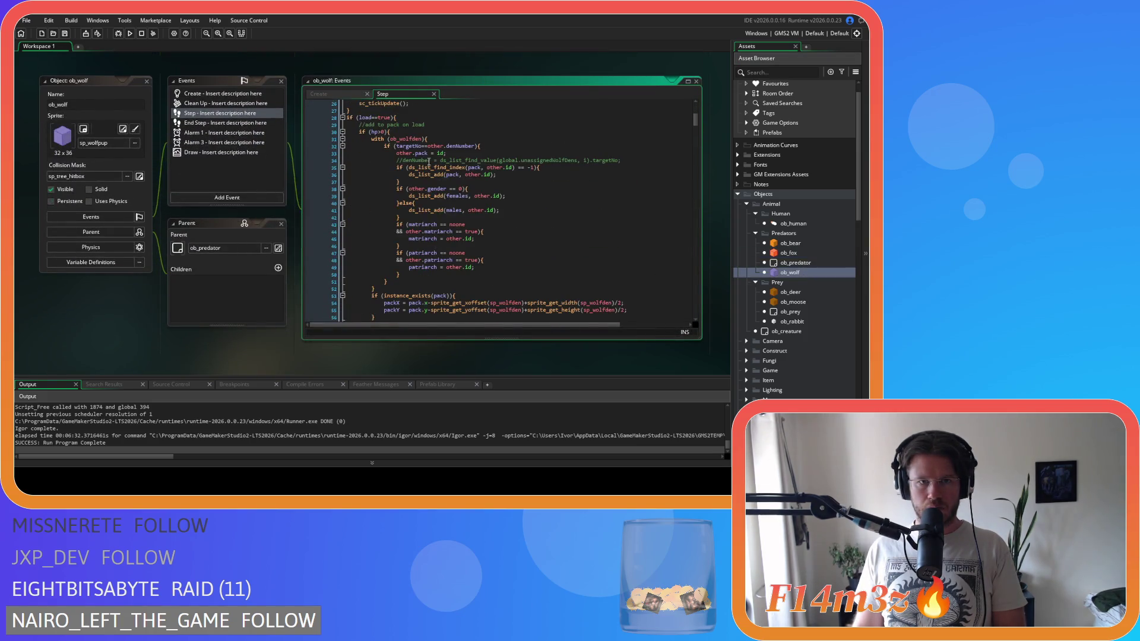
{"action": "scroll", "coordinate": [430, 162], "scroll_direction": "down", "scroll_amount": 14}
{"action": "scroll", "coordinate": [434, 164], "scroll_direction": "down", "scroll_amount": 20}
{"action": "scroll", "coordinate": [433, 164], "scroll_direction": "down", "scroll_amount": 6}
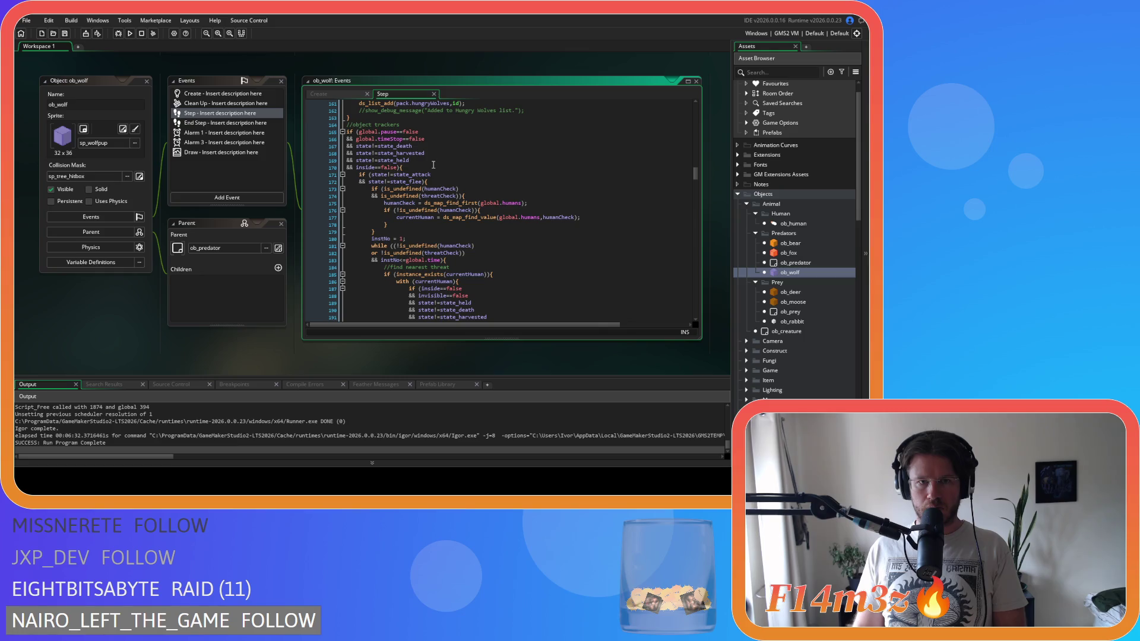
{"action": "scroll", "coordinate": [433, 164], "scroll_direction": "down", "scroll_amount": 3}
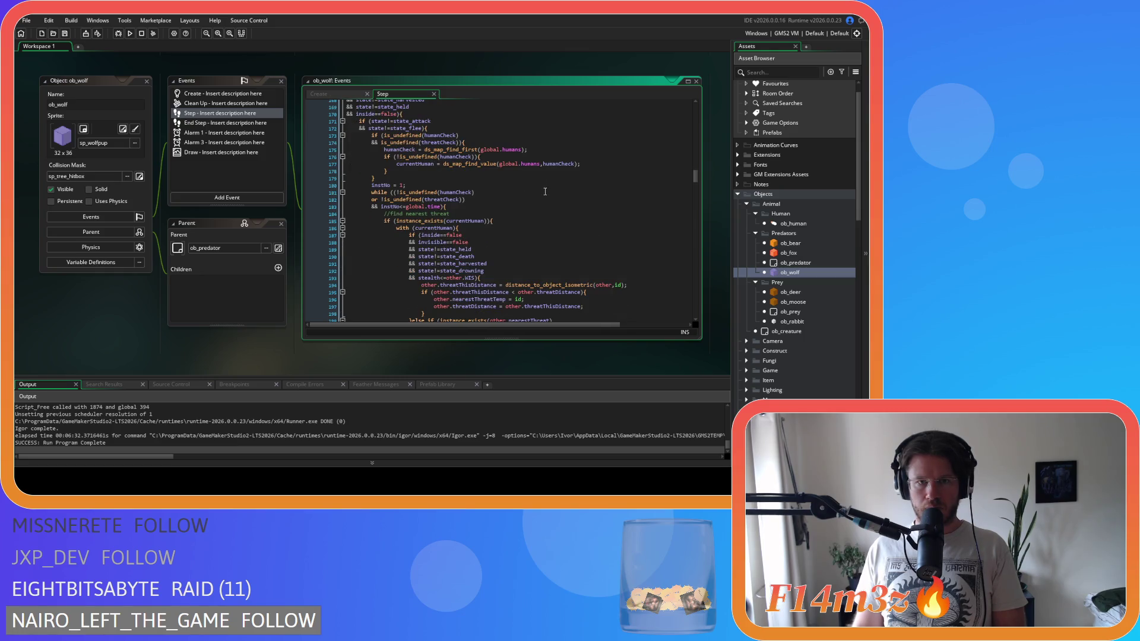
{"action": "left_click", "coordinate": [522, 200]}
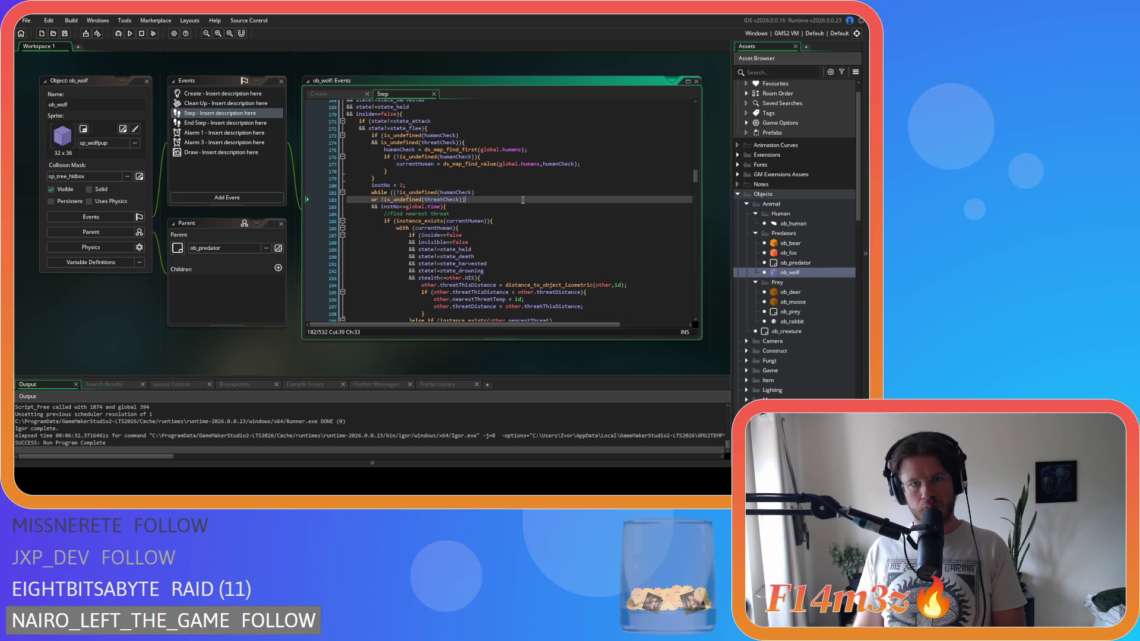
{"action": "left_click", "coordinate": [519, 196]}
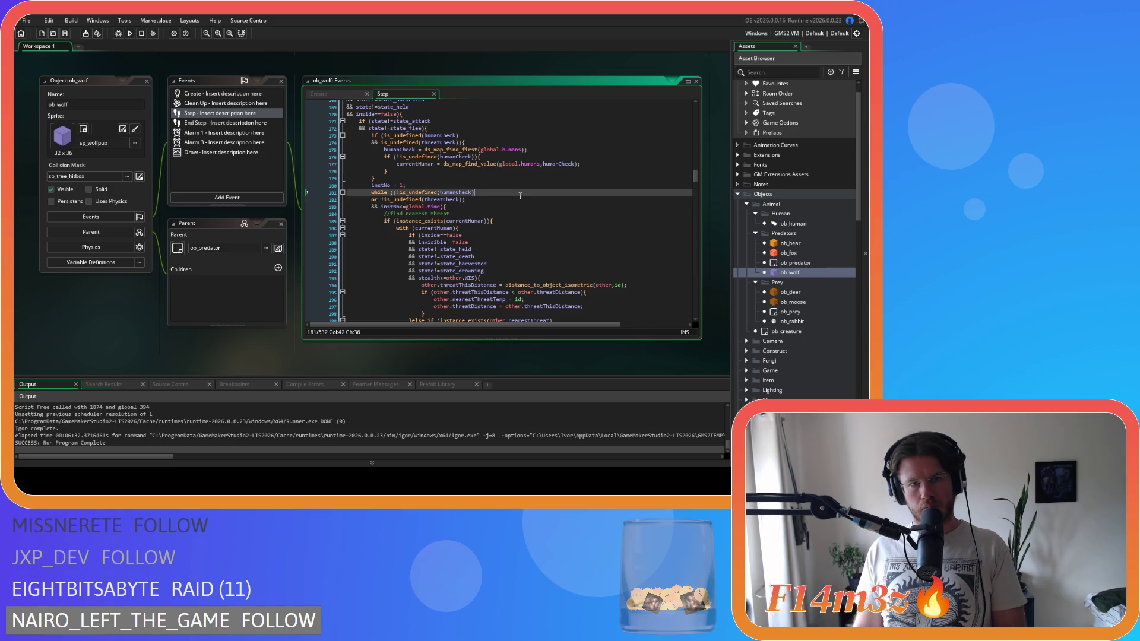
{"action": "scroll", "coordinate": [520, 196], "scroll_direction": "down", "scroll_amount": 15}
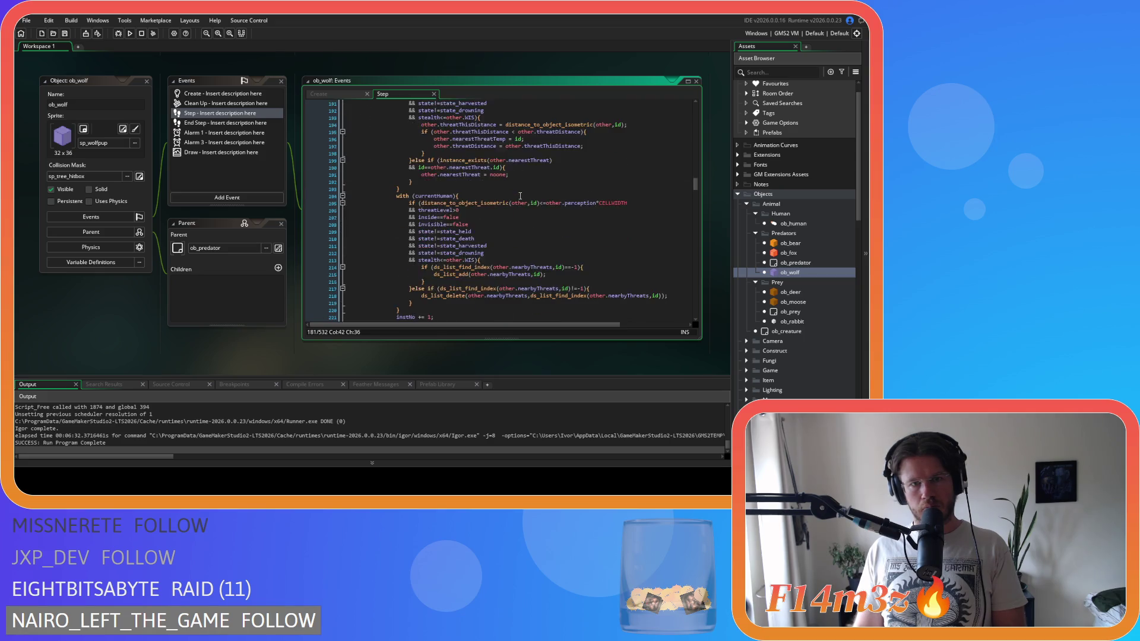
{"action": "scroll", "coordinate": [520, 195], "scroll_direction": "down", "scroll_amount": 16}
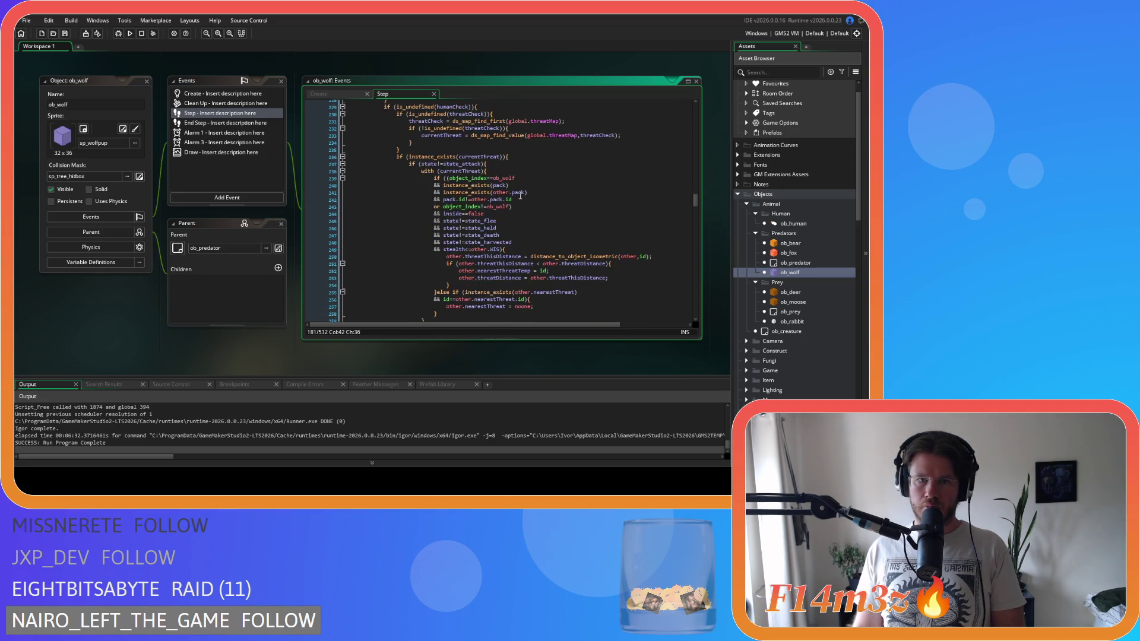
{"action": "scroll", "coordinate": [520, 196], "scroll_direction": "down", "scroll_amount": 9}
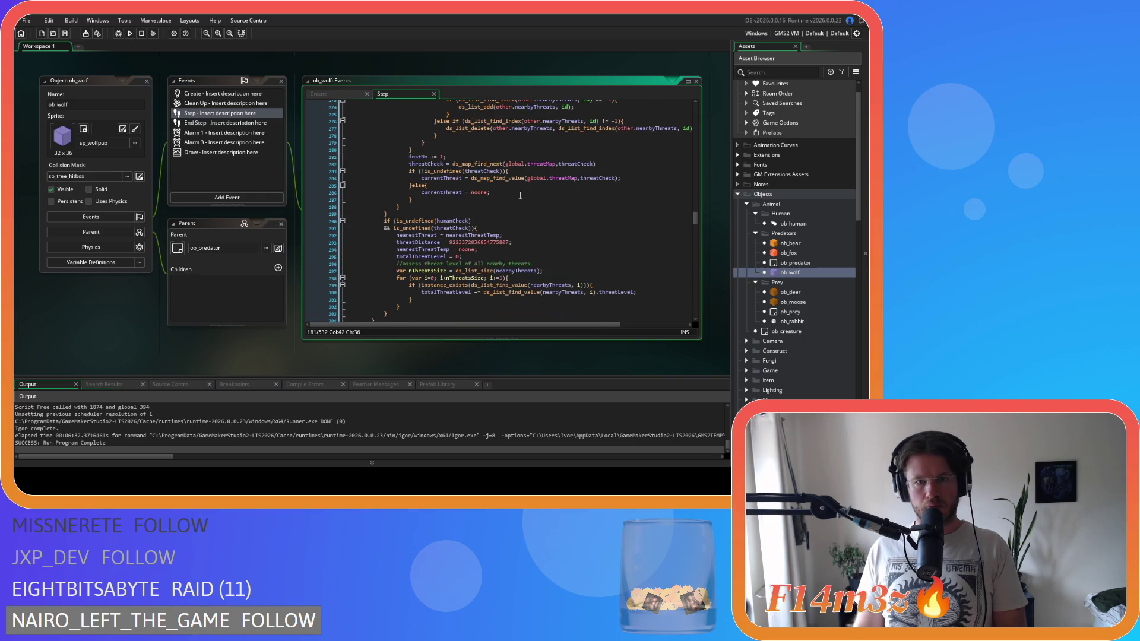
{"action": "scroll", "coordinate": [520, 195], "scroll_direction": "down", "scroll_amount": 3}
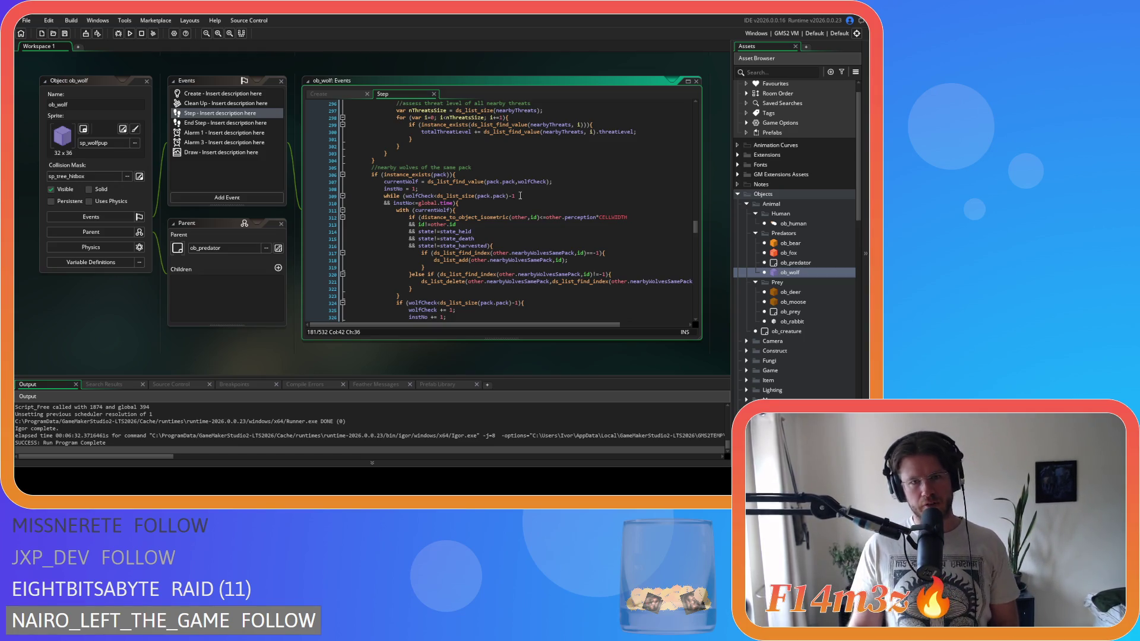
{"action": "mouse_move", "coordinate": [520, 181]}
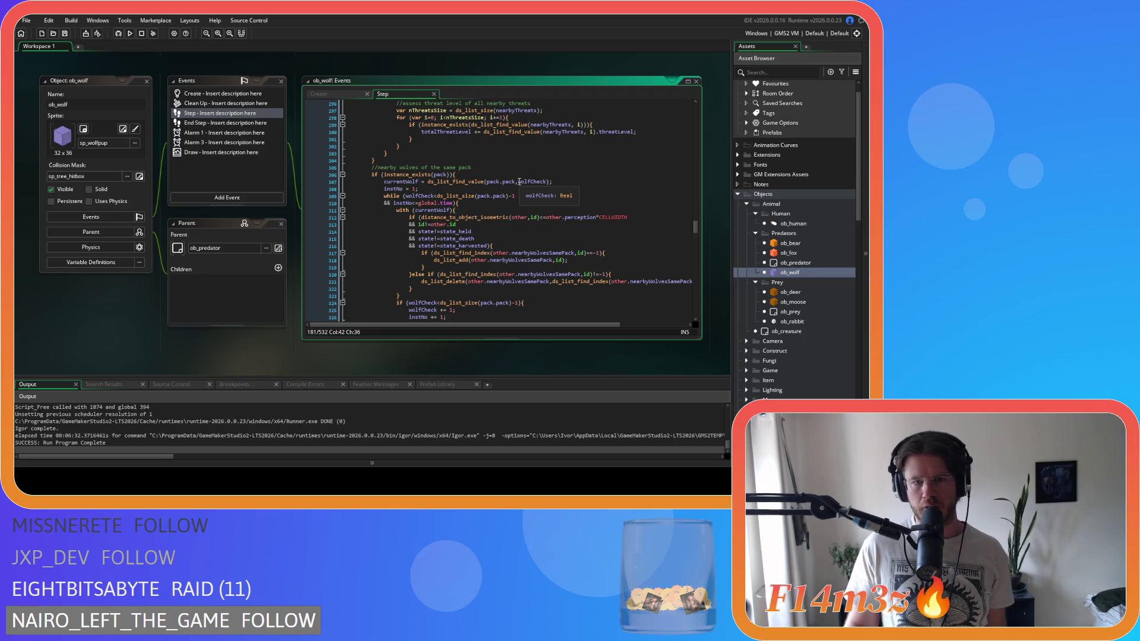
{"action": "left_click", "coordinate": [509, 196]}
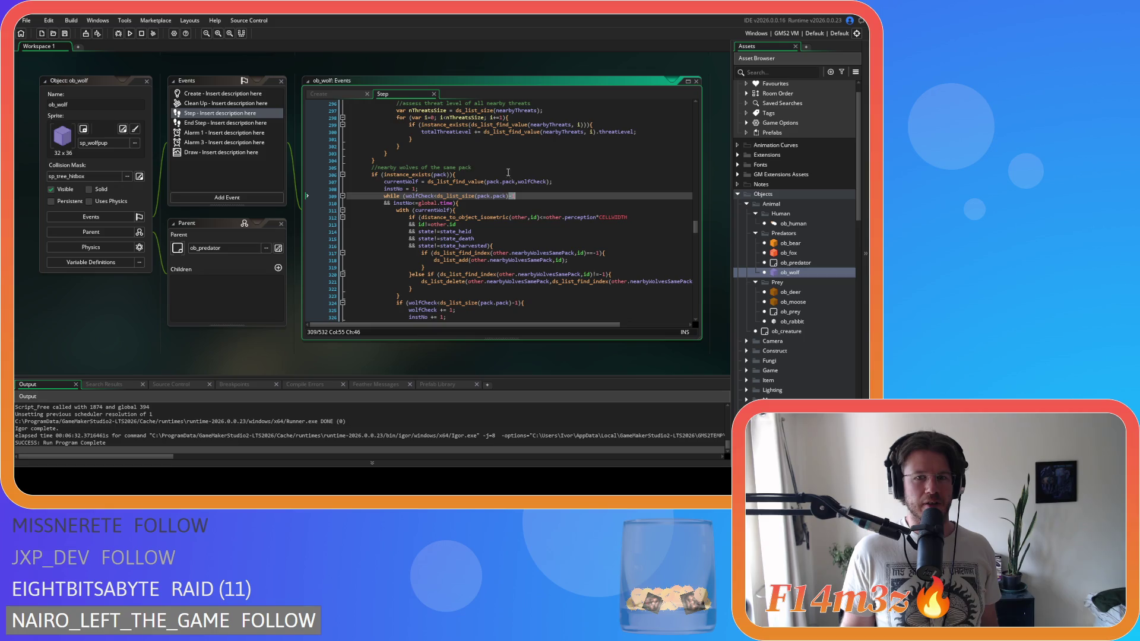
{"action": "scroll", "coordinate": [508, 172], "scroll_direction": "down", "scroll_amount": 3}
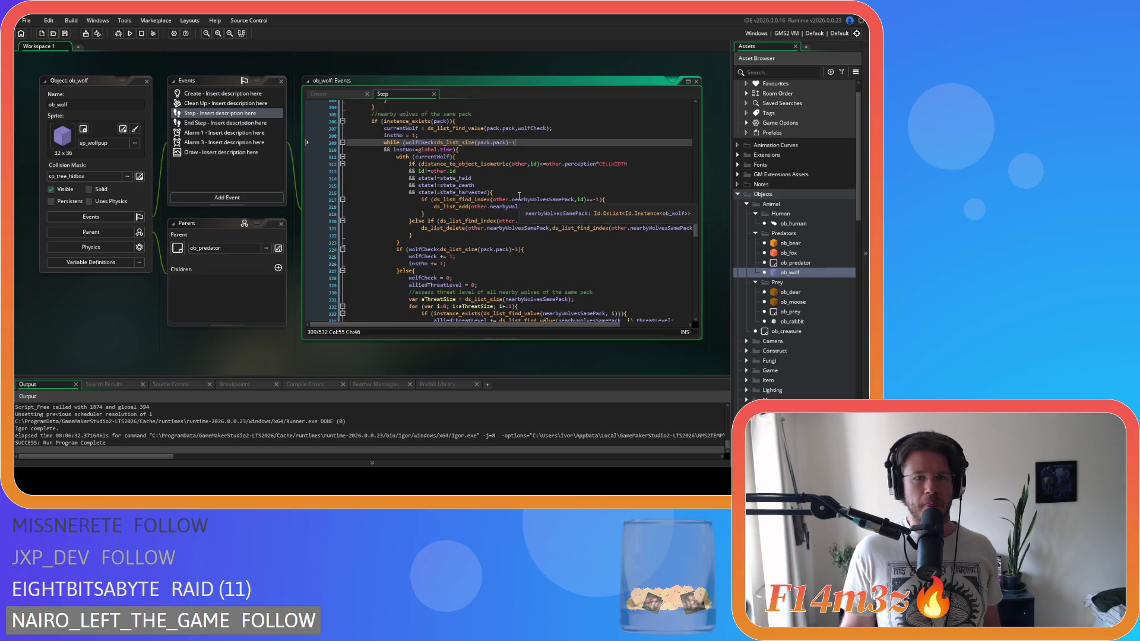
{"action": "scroll", "coordinate": [520, 196], "scroll_direction": "down", "scroll_amount": 1}
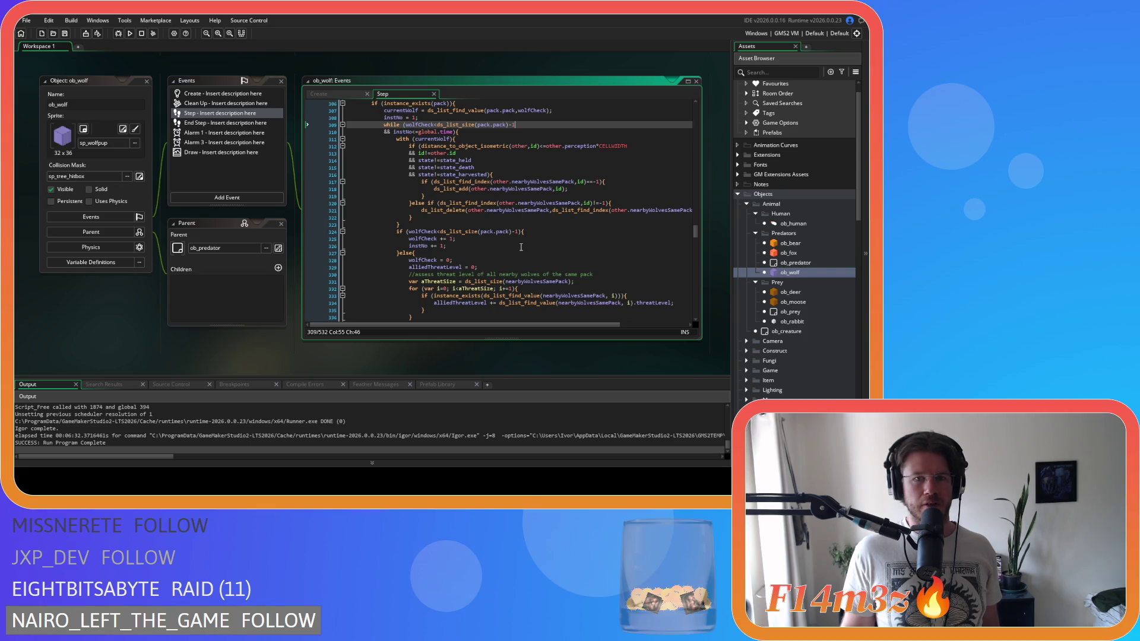
{"action": "scroll", "coordinate": [520, 247], "scroll_direction": "down", "scroll_amount": 5}
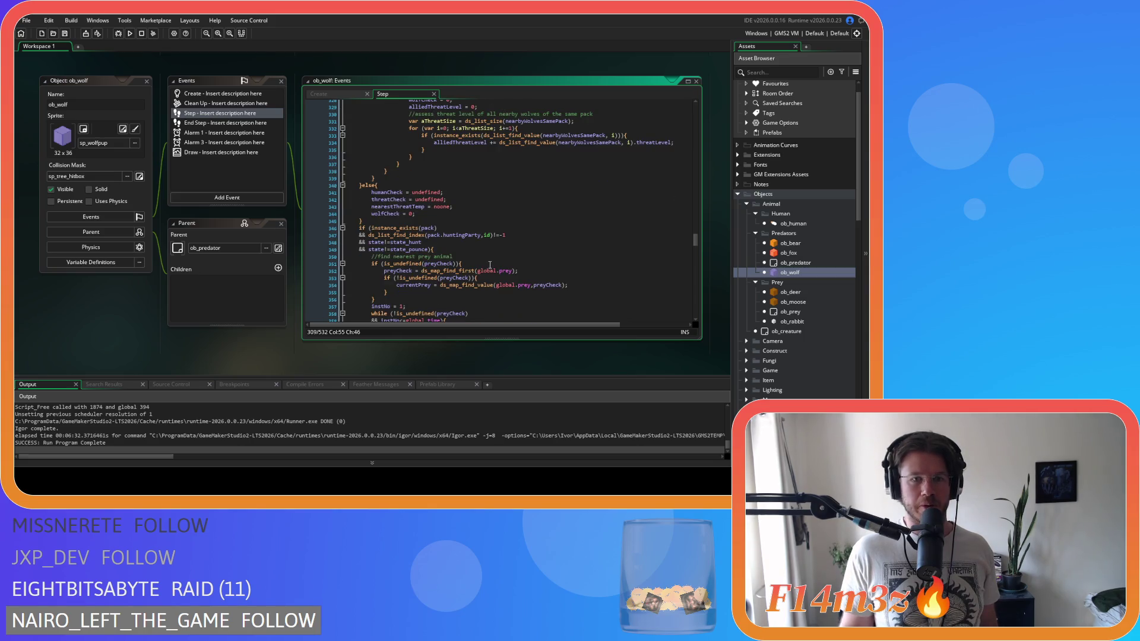
{"action": "scroll", "coordinate": [490, 265], "scroll_direction": "down", "scroll_amount": 2}
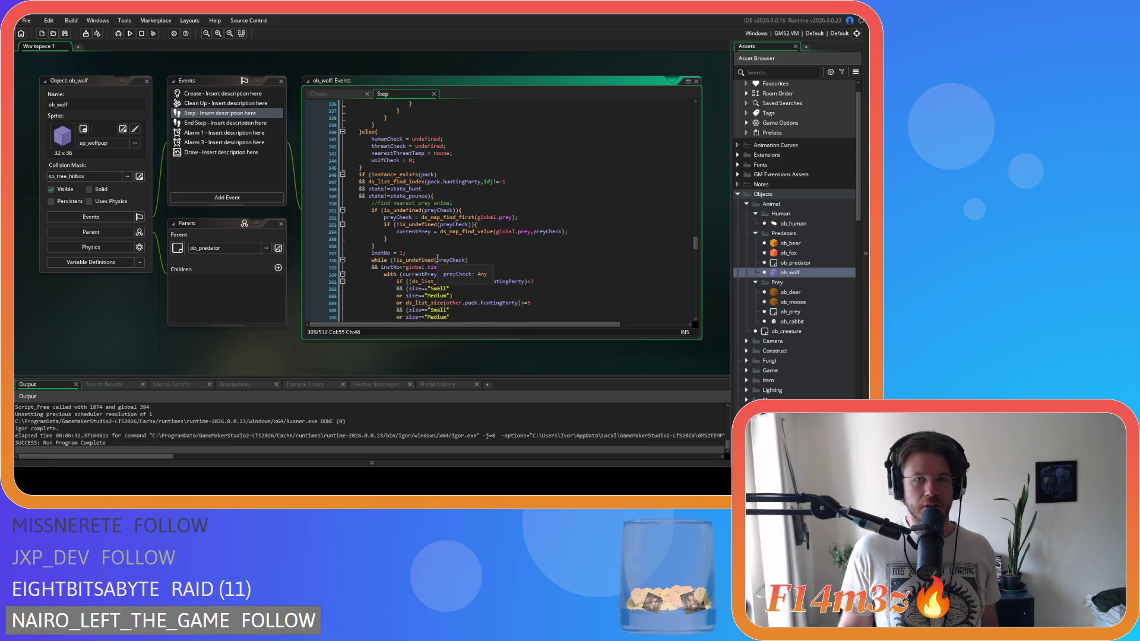
{"action": "scroll", "coordinate": [439, 255], "scroll_direction": "down", "scroll_amount": 2}
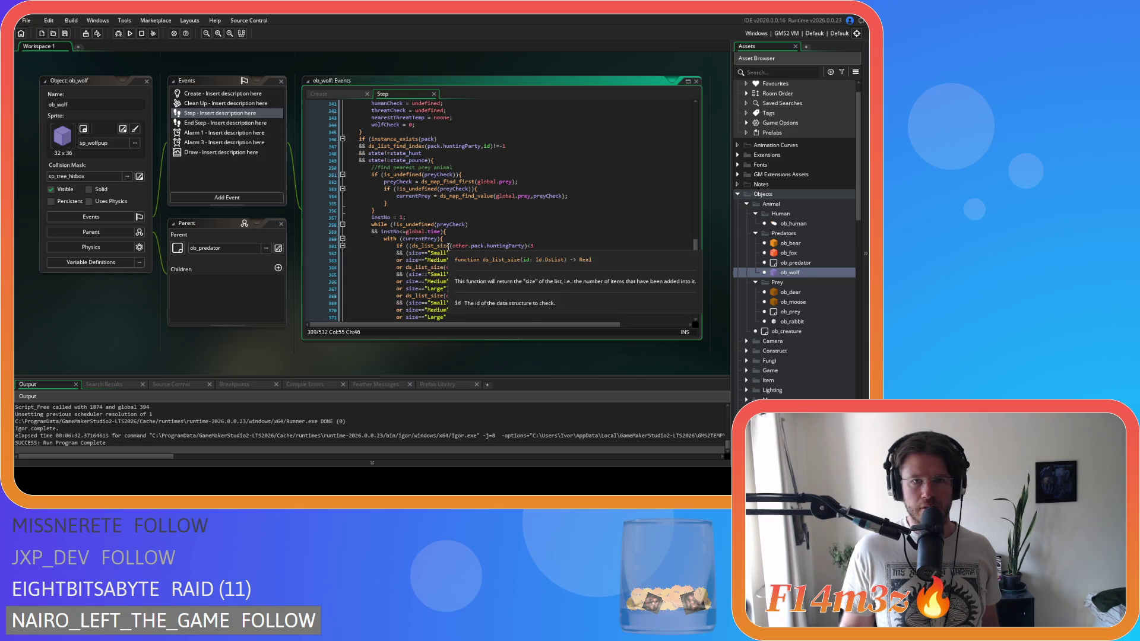
{"action": "scroll", "coordinate": [448, 246], "scroll_direction": "down", "scroll_amount": 8}
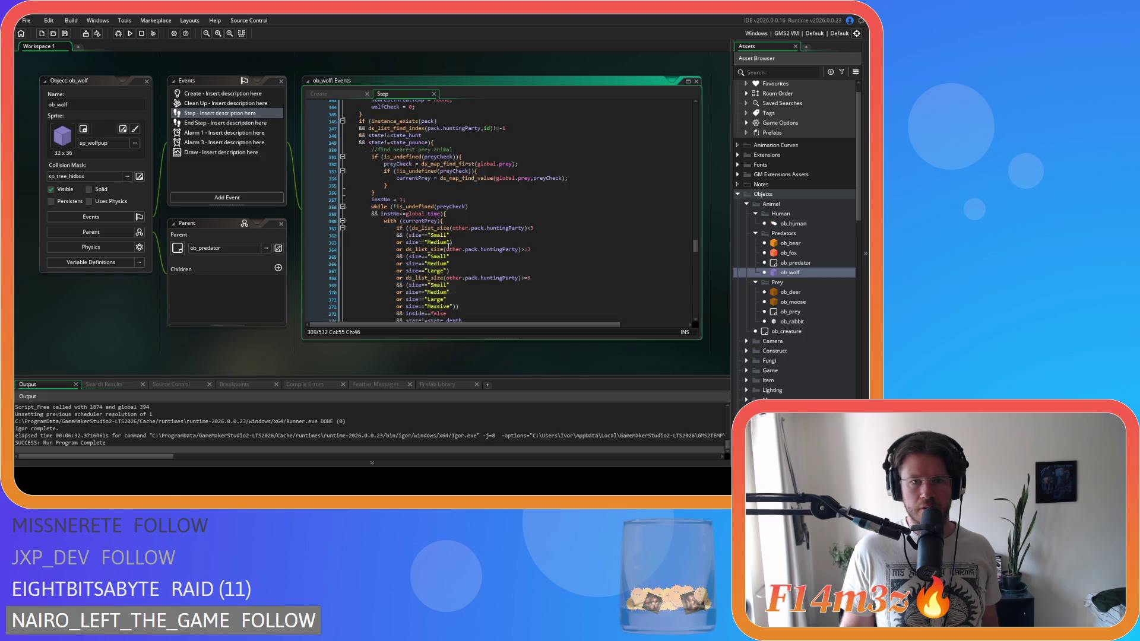
{"action": "scroll", "coordinate": [448, 246], "scroll_direction": "down", "scroll_amount": 4}
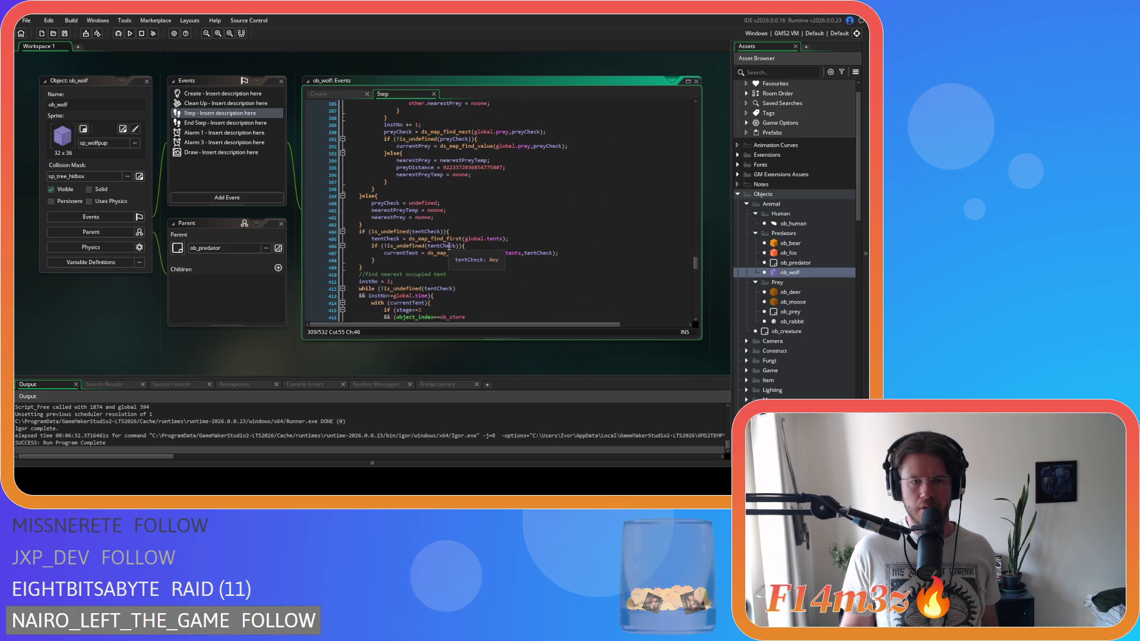
{"action": "scroll", "coordinate": [448, 246], "scroll_direction": "down", "scroll_amount": 8}
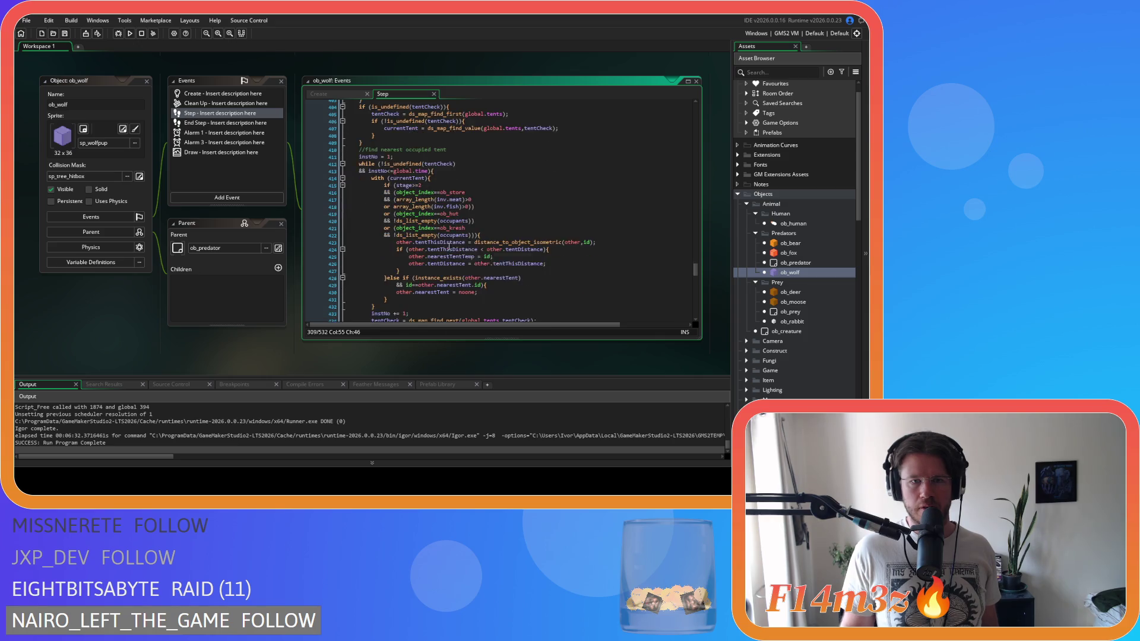
{"action": "scroll", "coordinate": [449, 247], "scroll_direction": "down", "scroll_amount": 5}
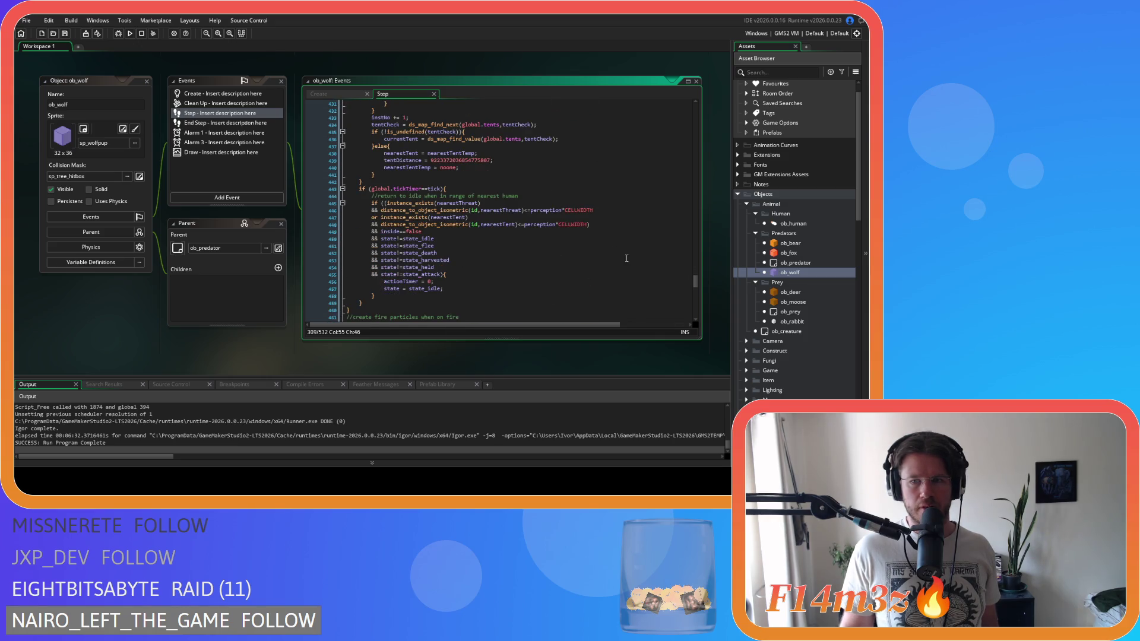
{"action": "double_click", "coordinate": [786, 293]}
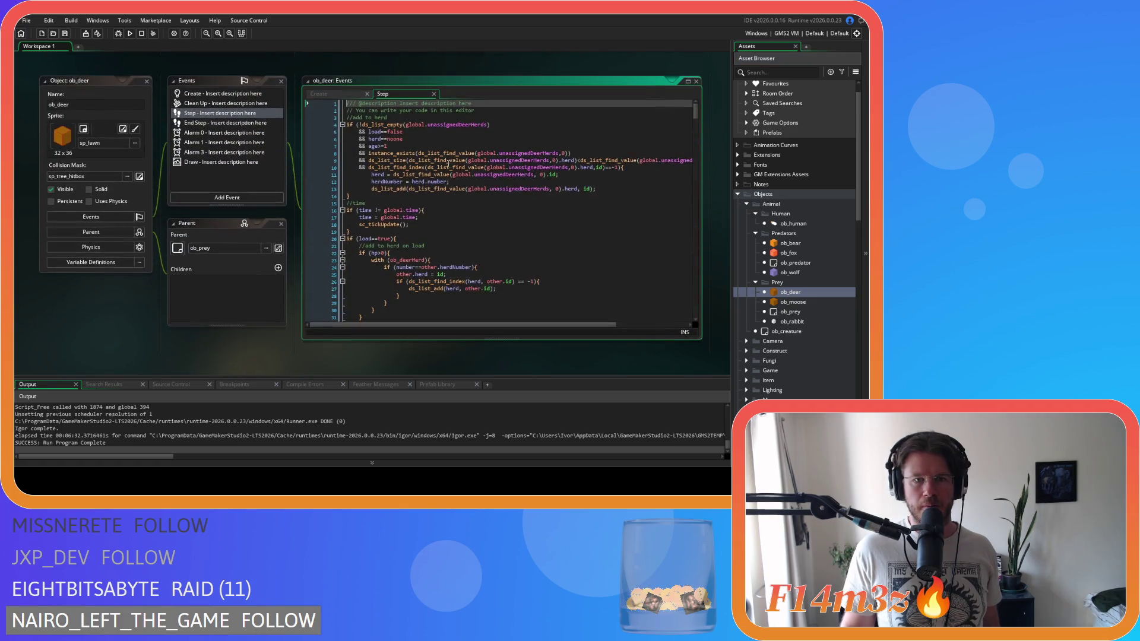
Step: Read through ob_deer's counter-limited threat, mate and prey loops, then bring up ob_moose
{"action": "scroll", "coordinate": [459, 181], "scroll_direction": "down", "scroll_amount": 15}
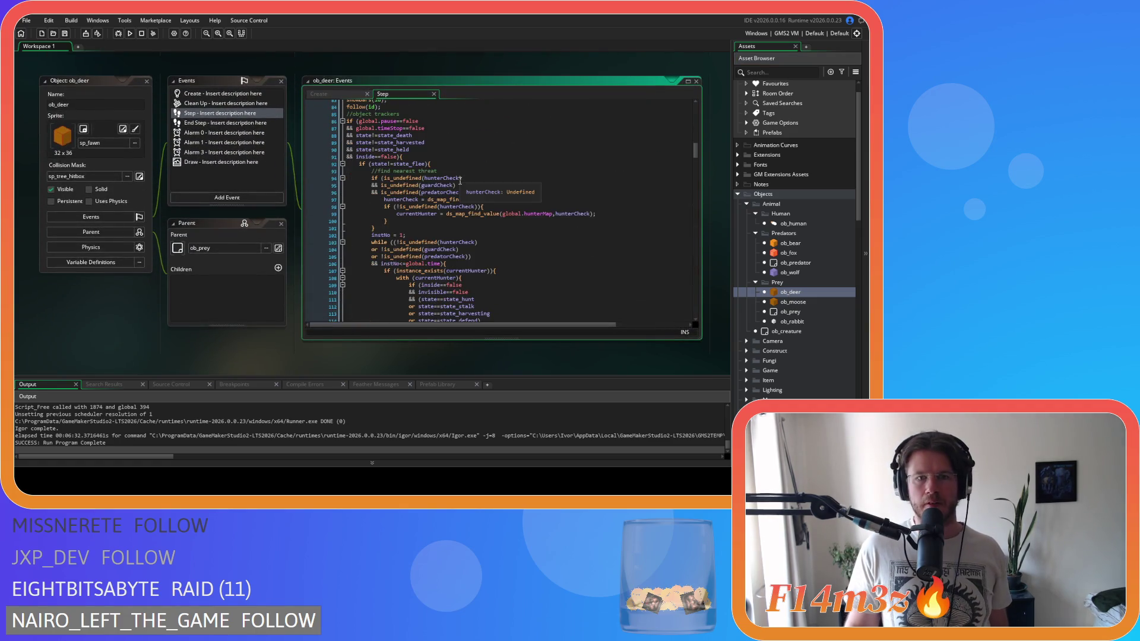
{"action": "scroll", "coordinate": [520, 206], "scroll_direction": "down", "scroll_amount": 7}
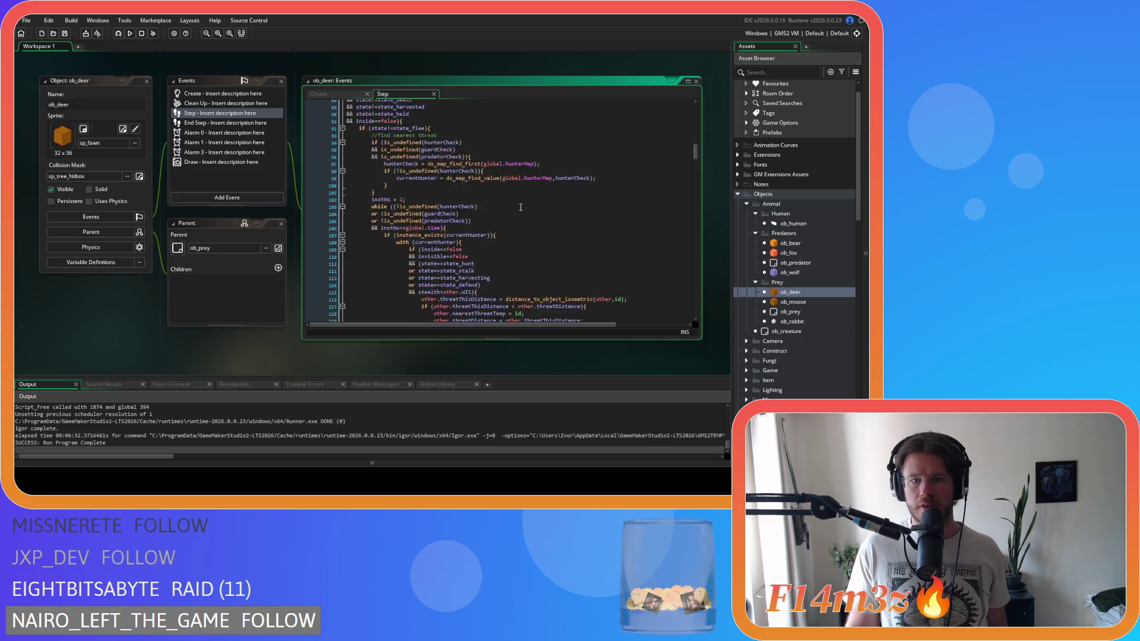
{"action": "scroll", "coordinate": [520, 206], "scroll_direction": "down", "scroll_amount": 13}
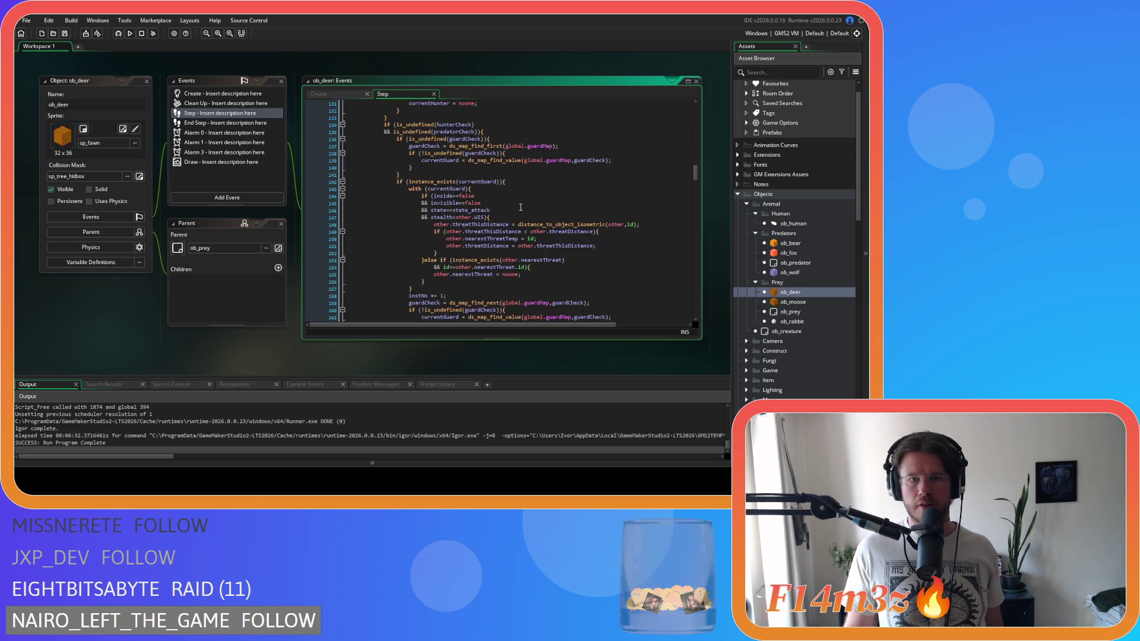
{"action": "scroll", "coordinate": [520, 206], "scroll_direction": "down", "scroll_amount": 18}
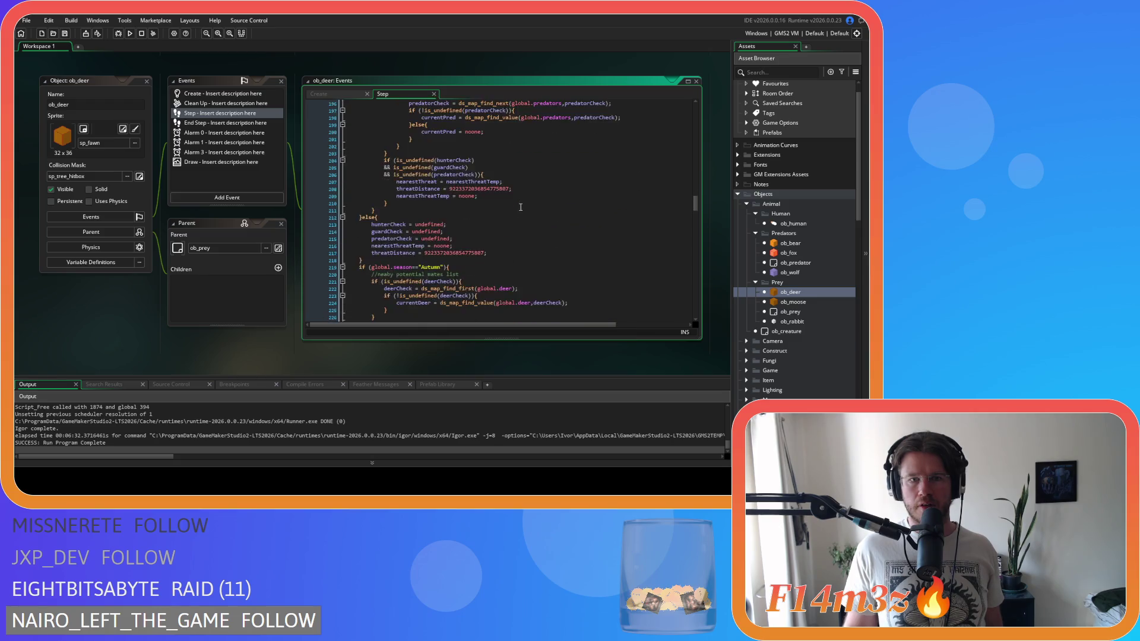
{"action": "scroll", "coordinate": [520, 207], "scroll_direction": "down", "scroll_amount": 6}
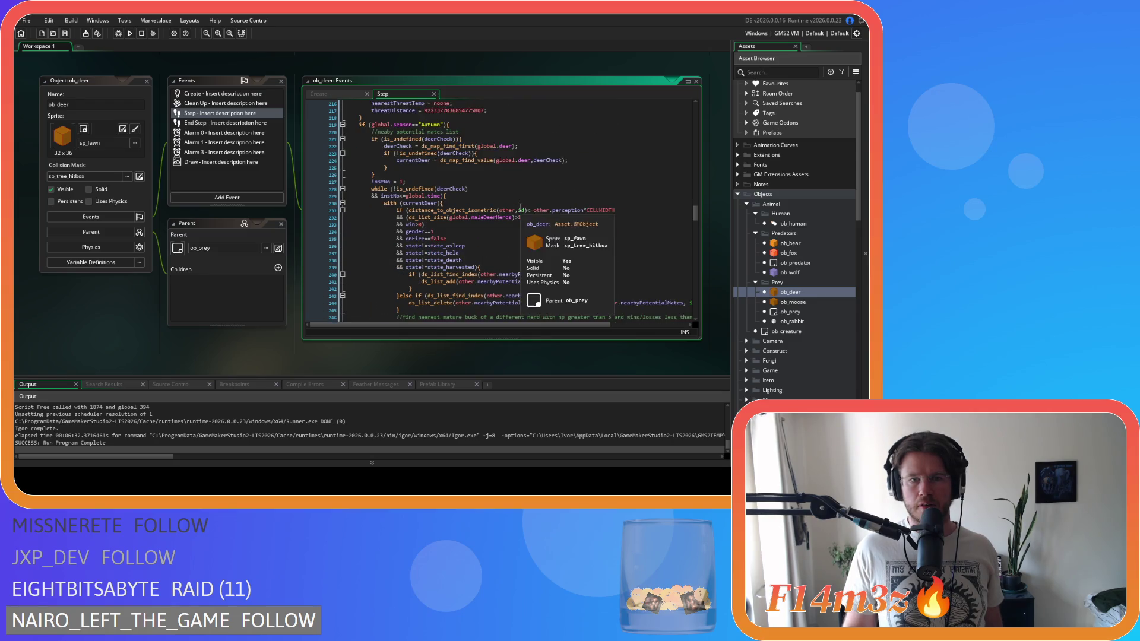
{"action": "scroll", "coordinate": [520, 206], "scroll_direction": "down", "scroll_amount": 7}
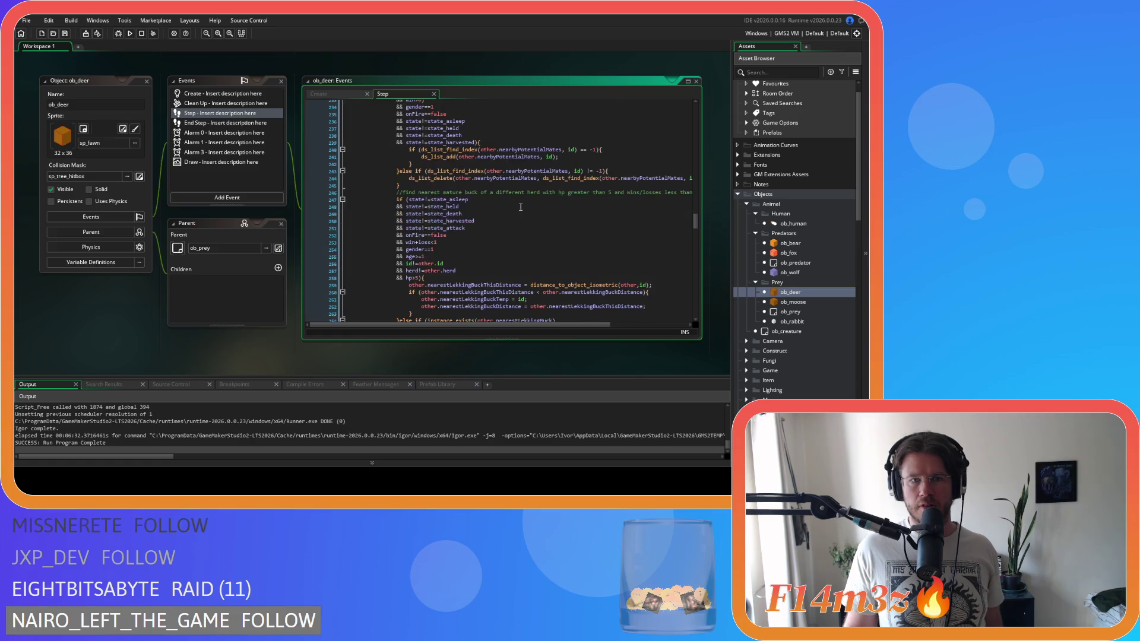
{"action": "scroll", "coordinate": [519, 206], "scroll_direction": "down", "scroll_amount": 15}
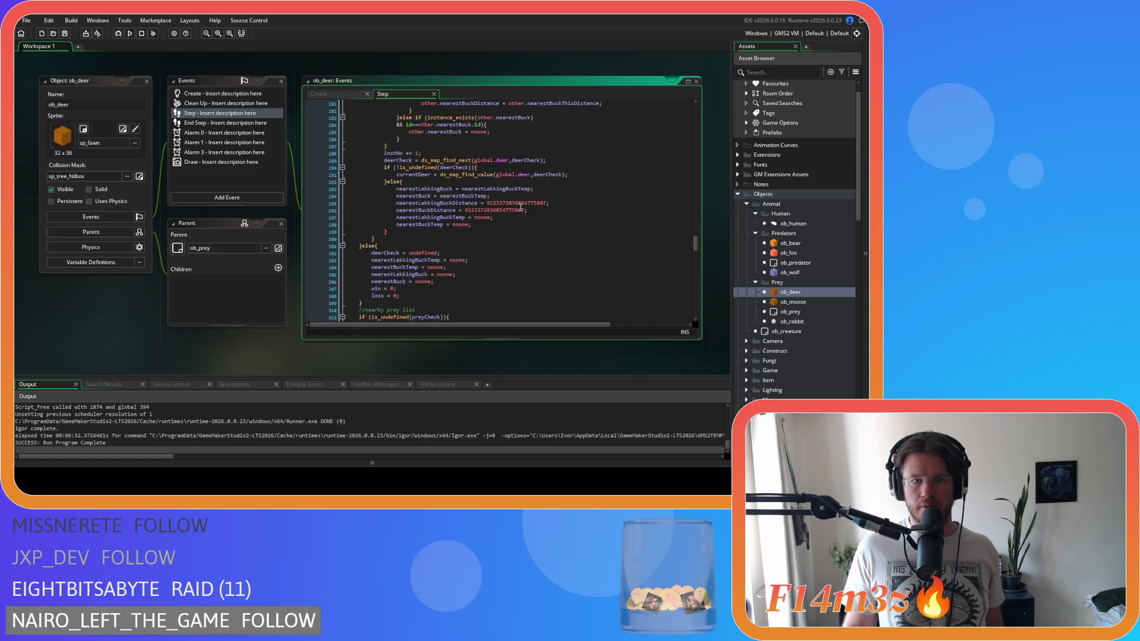
{"action": "scroll", "coordinate": [519, 207], "scroll_direction": "down", "scroll_amount": 7}
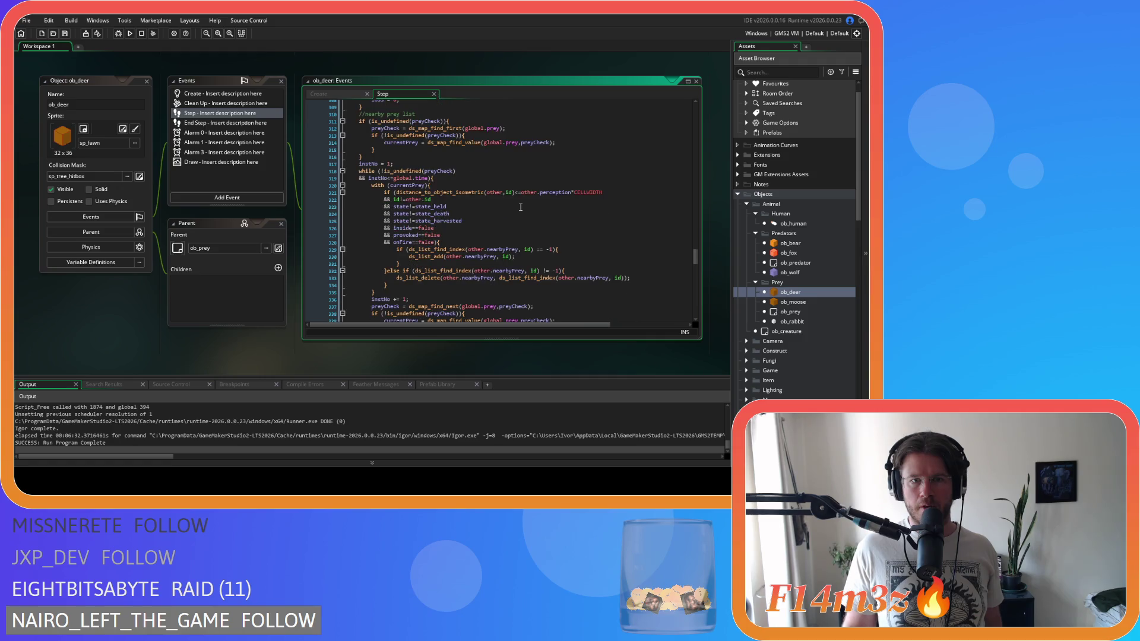
{"action": "scroll", "coordinate": [520, 207], "scroll_direction": "down", "scroll_amount": 10}
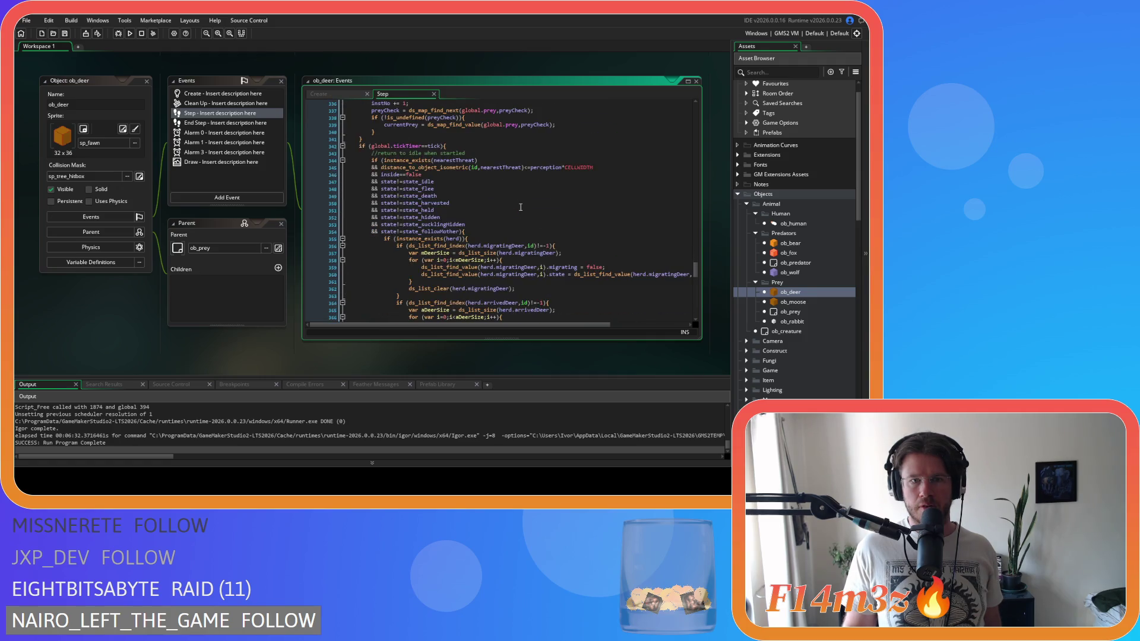
{"action": "double_click", "coordinate": [793, 301]}
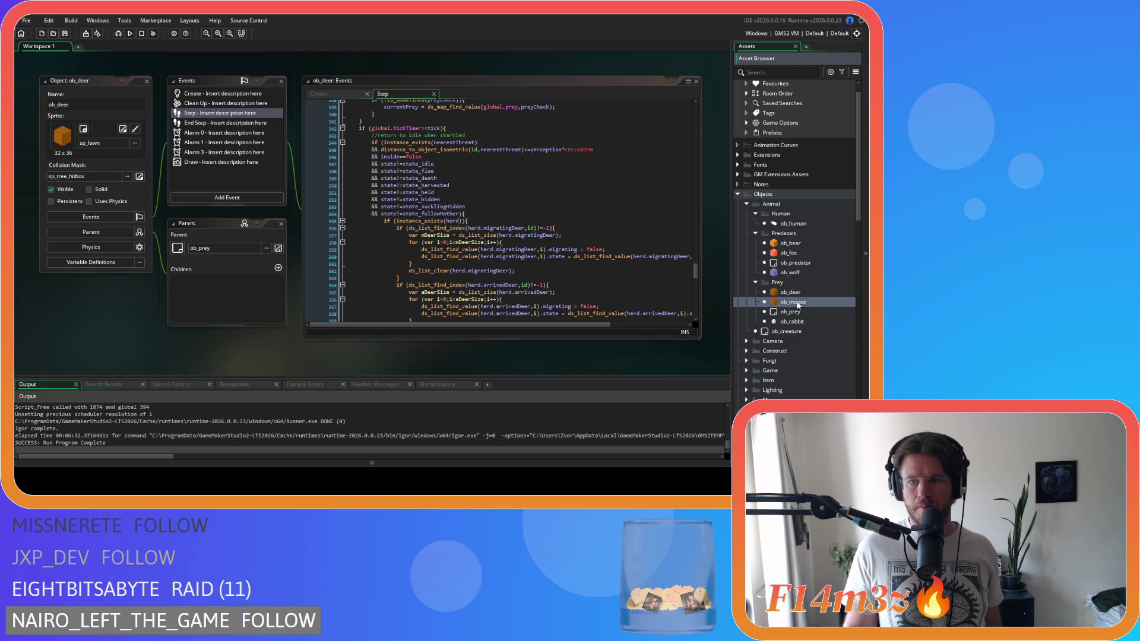
{"action": "scroll", "coordinate": [520, 176], "scroll_direction": "down", "scroll_amount": 9}
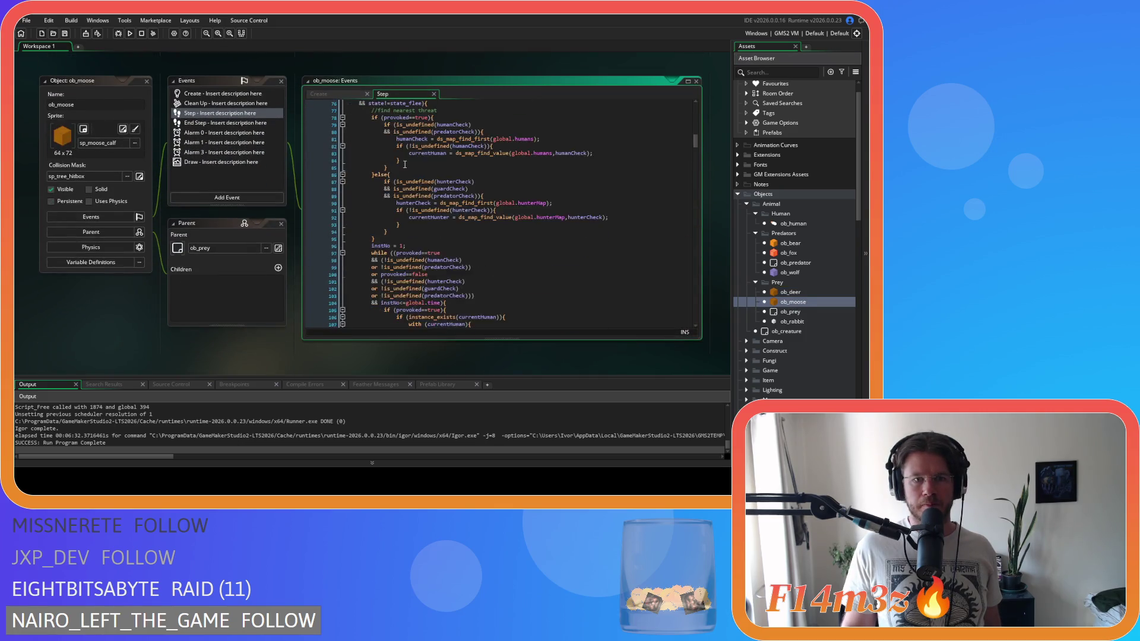
{"action": "scroll", "coordinate": [520, 176], "scroll_direction": "down", "scroll_amount": 1}
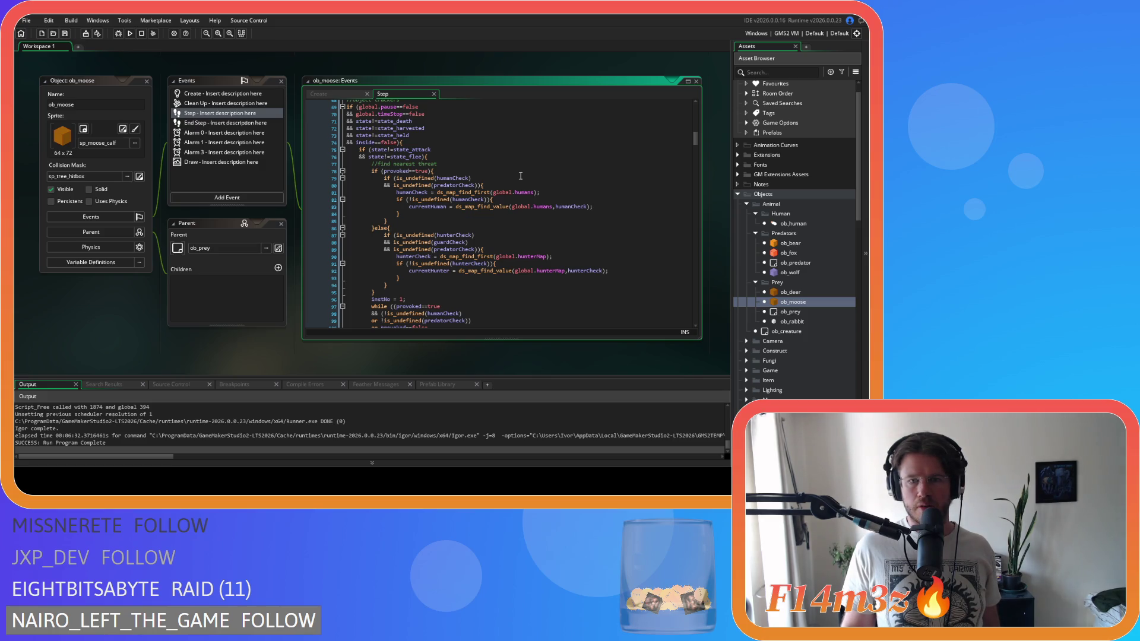
{"action": "scroll", "coordinate": [520, 176], "scroll_direction": "down", "scroll_amount": 4}
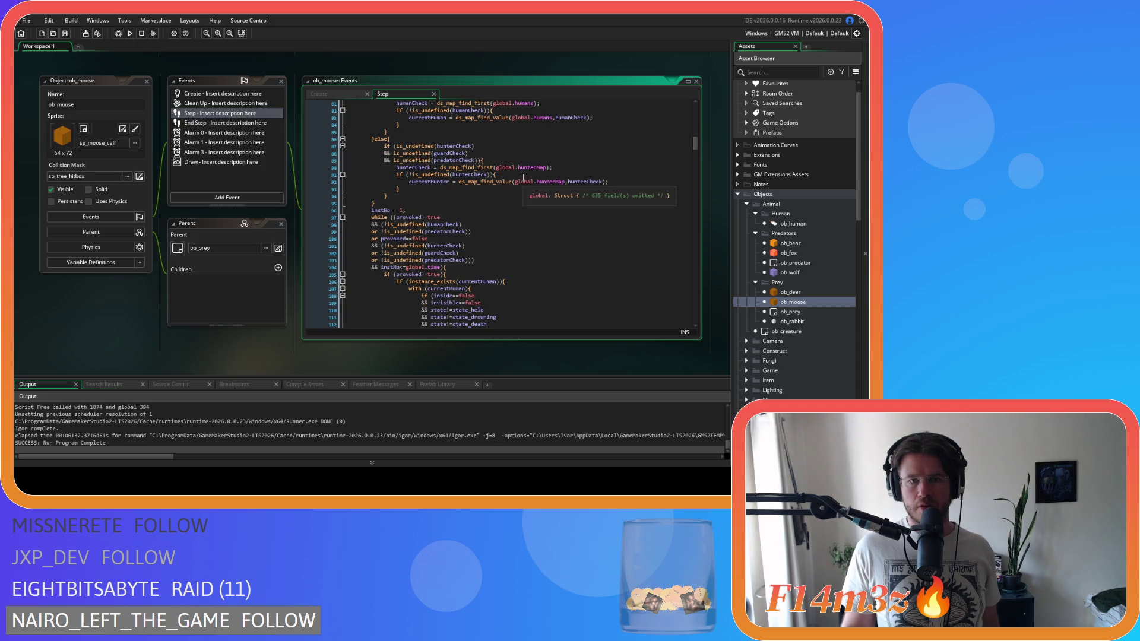
{"action": "scroll", "coordinate": [523, 178], "scroll_direction": "down", "scroll_amount": 2}
{"action": "scroll", "coordinate": [523, 178], "scroll_direction": "down", "scroll_amount": 6}
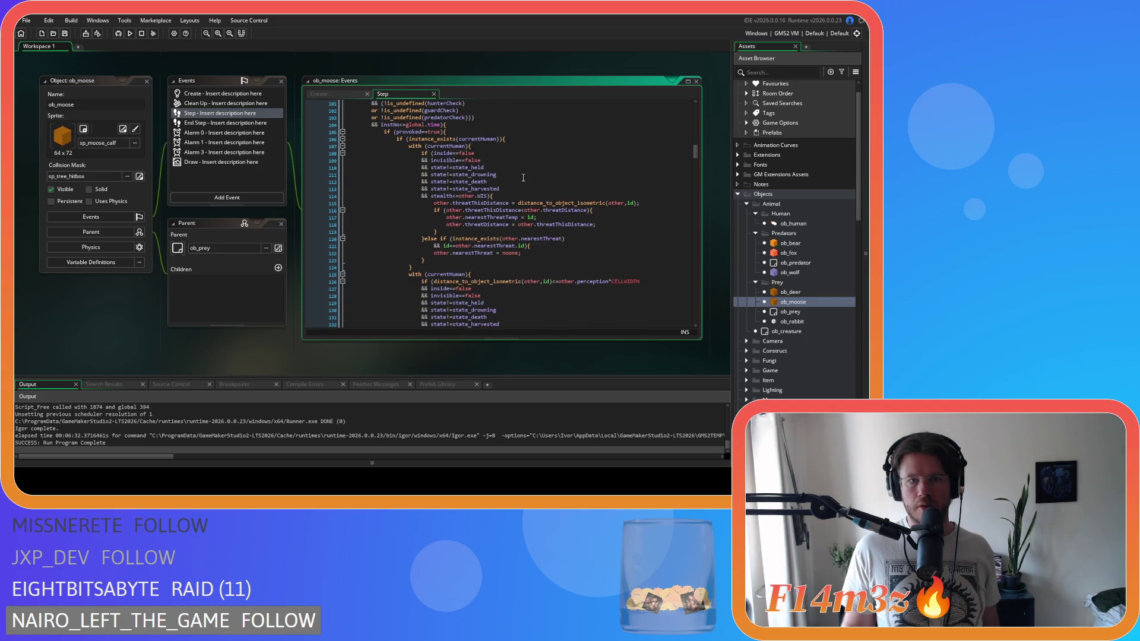
{"action": "scroll", "coordinate": [525, 179], "scroll_direction": "down", "scroll_amount": 6}
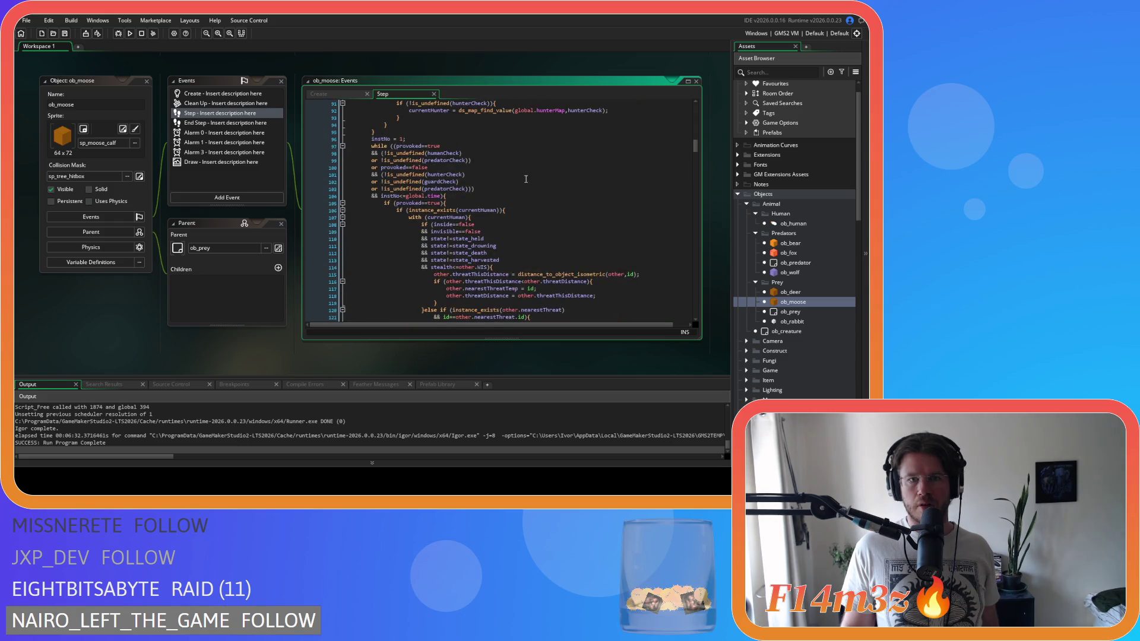
{"action": "scroll", "coordinate": [526, 179], "scroll_direction": "down", "scroll_amount": 15}
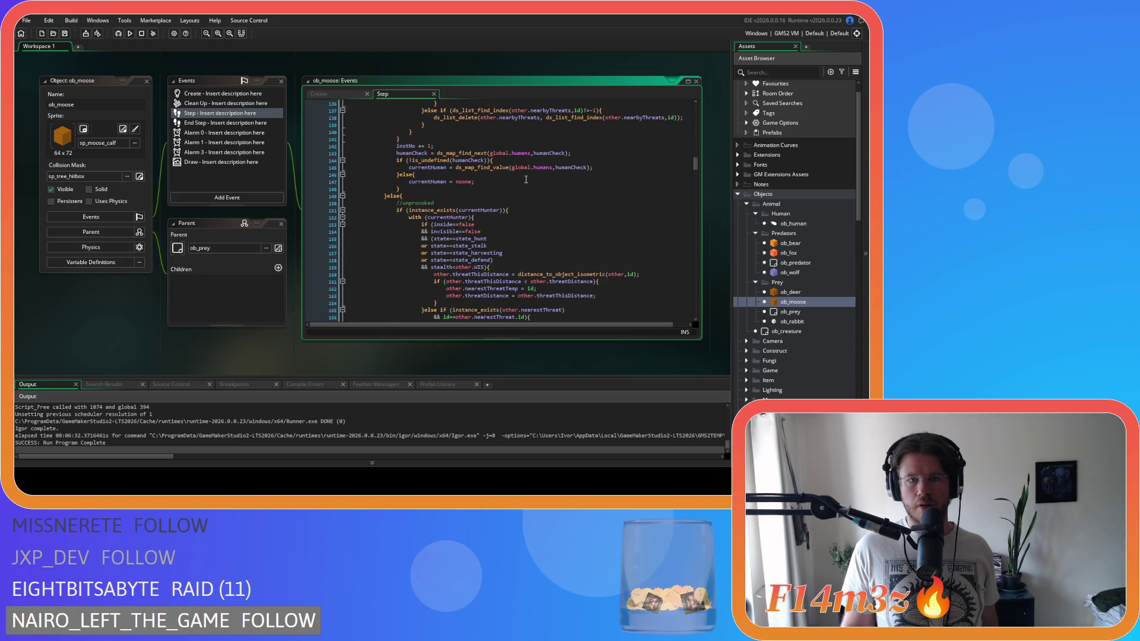
{"action": "scroll", "coordinate": [526, 179], "scroll_direction": "up", "scroll_amount": 7}
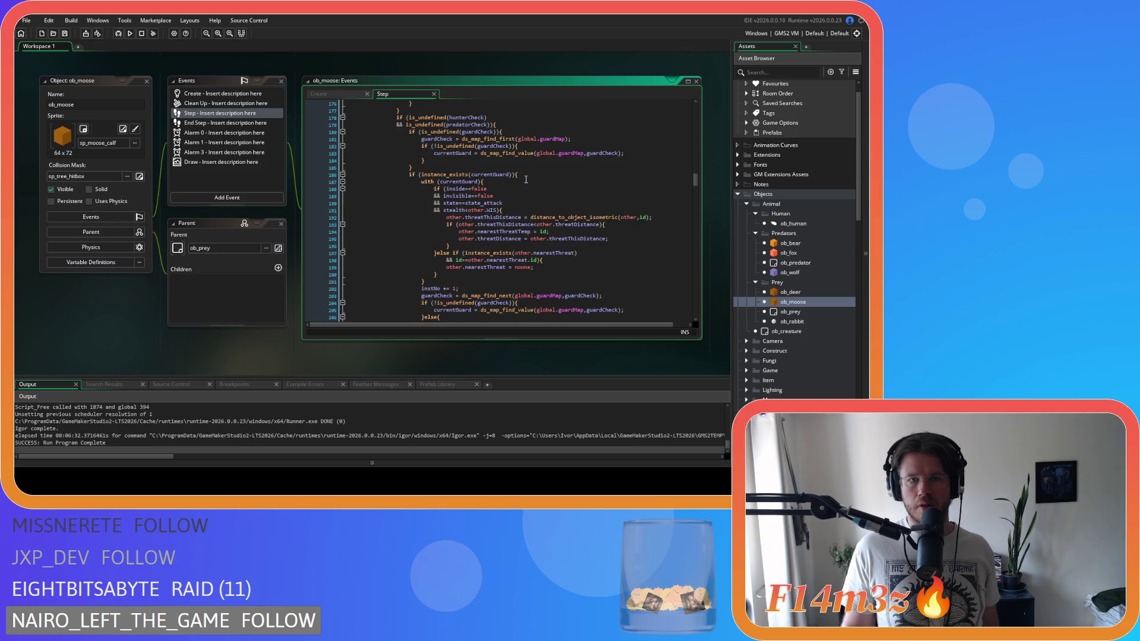
{"action": "scroll", "coordinate": [526, 178], "scroll_direction": "down", "scroll_amount": 17}
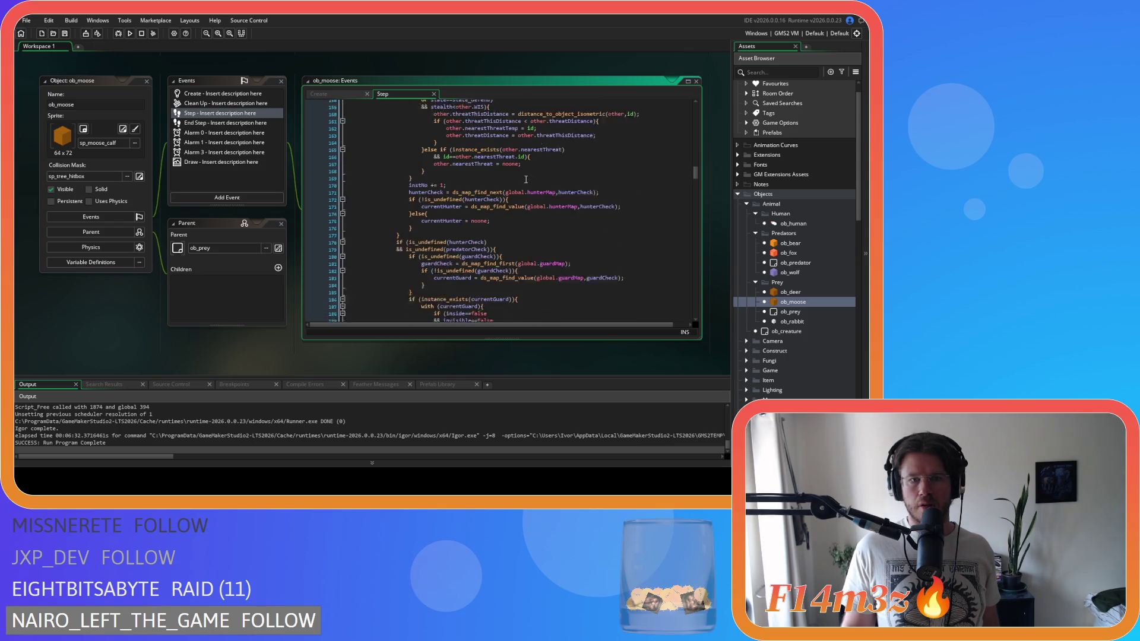
{"action": "scroll", "coordinate": [526, 179], "scroll_direction": "down", "scroll_amount": 3}
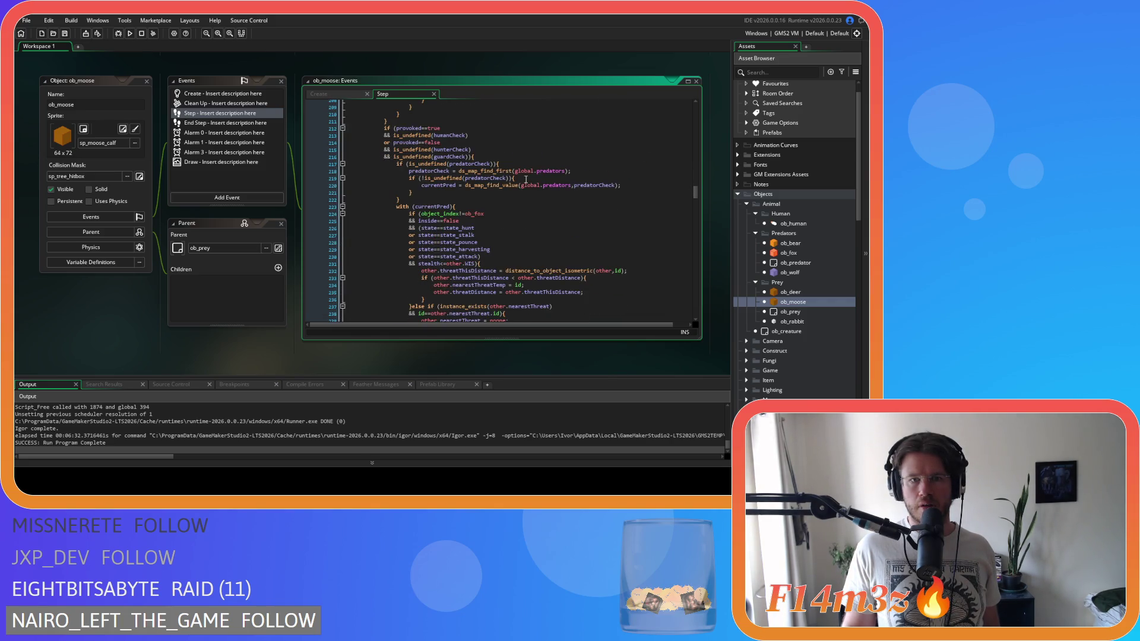
{"action": "scroll", "coordinate": [526, 179], "scroll_direction": "down", "scroll_amount": 4}
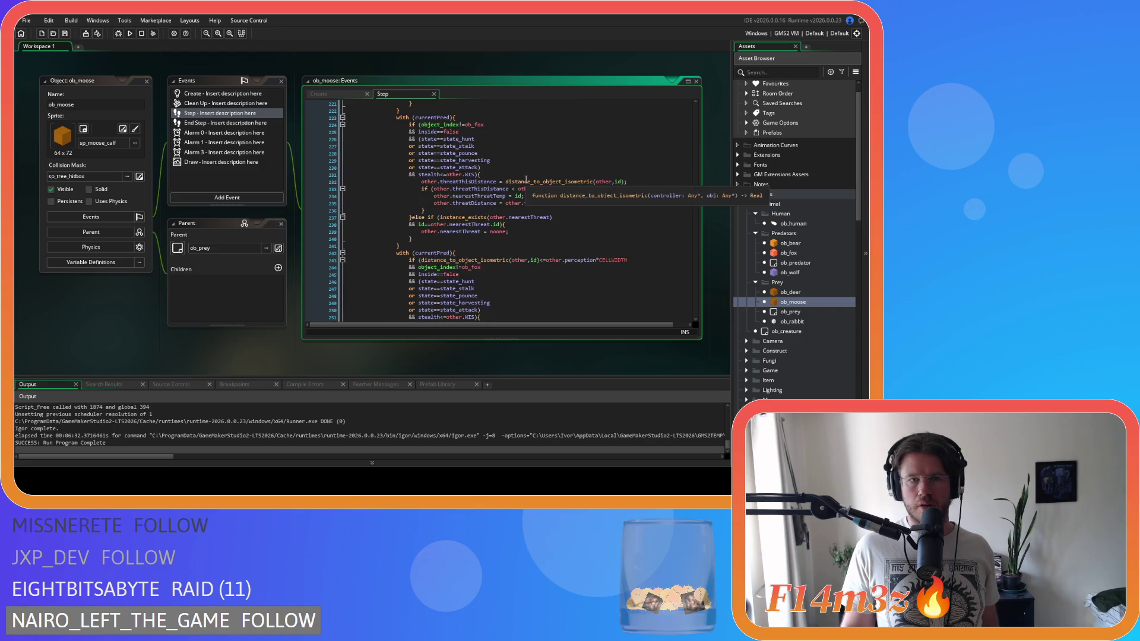
{"action": "scroll", "coordinate": [526, 178], "scroll_direction": "down", "scroll_amount": 10}
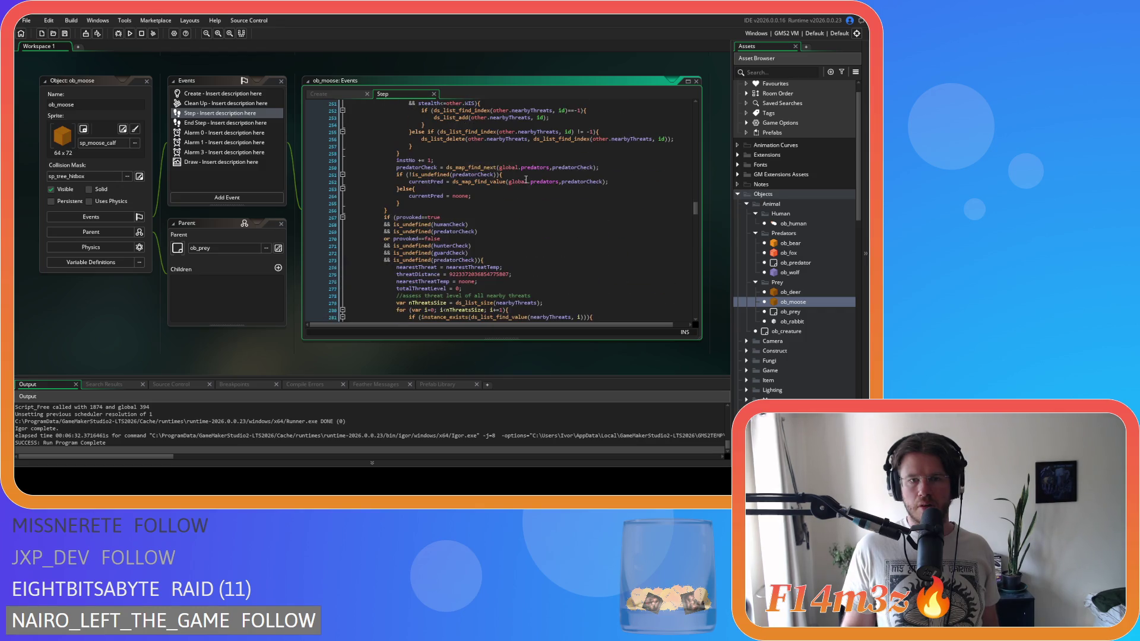
{"action": "scroll", "coordinate": [526, 178], "scroll_direction": "down", "scroll_amount": 4}
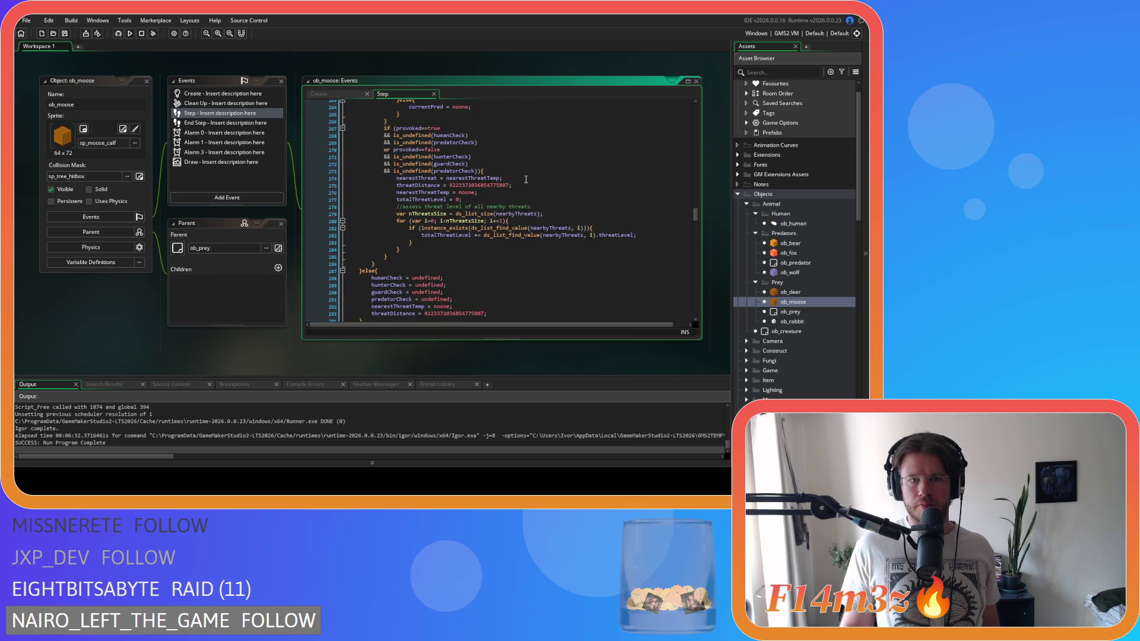
{"action": "scroll", "coordinate": [526, 179], "scroll_direction": "down", "scroll_amount": 8}
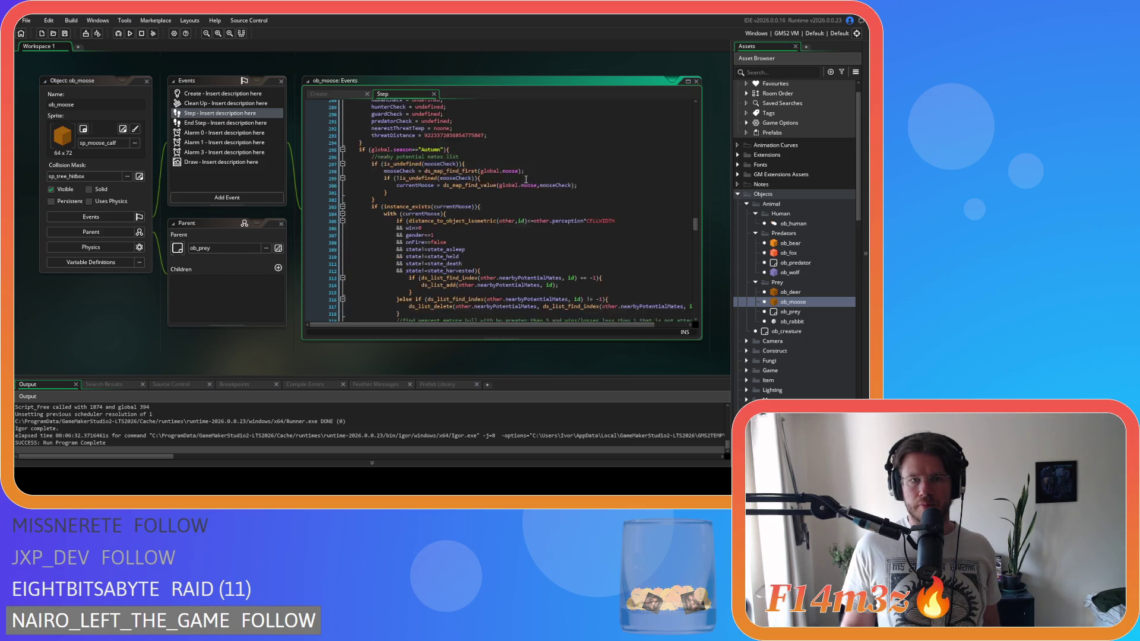
{"action": "scroll", "coordinate": [526, 179], "scroll_direction": "down", "scroll_amount": 1}
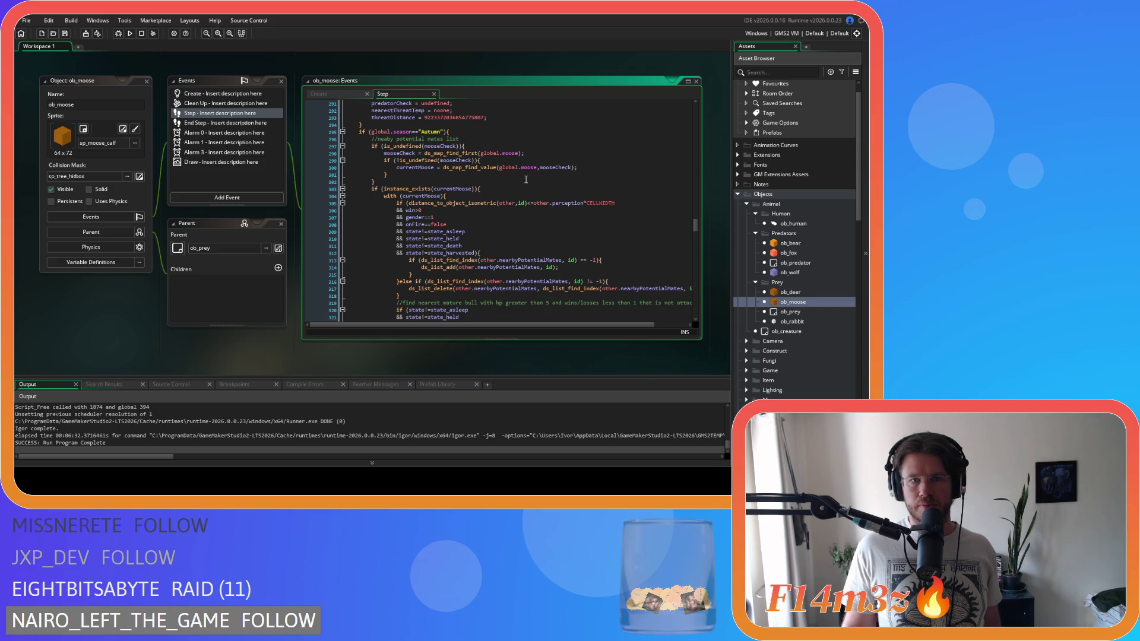
{"action": "scroll", "coordinate": [526, 179], "scroll_direction": "down", "scroll_amount": 3}
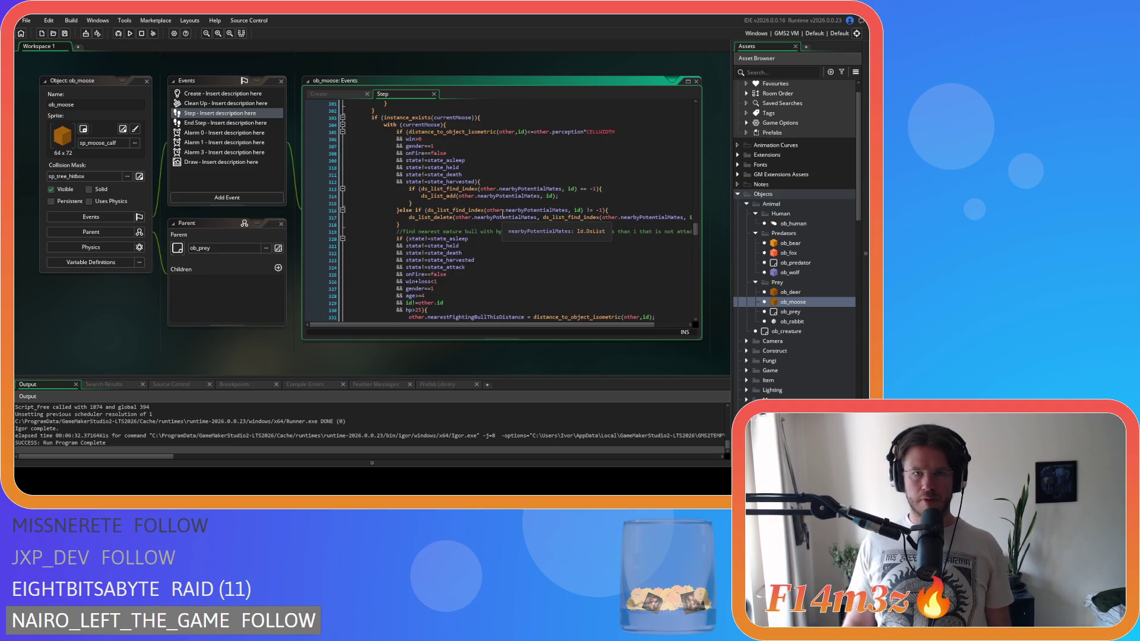
{"action": "scroll", "coordinate": [502, 213], "scroll_direction": "up", "scroll_amount": 3}
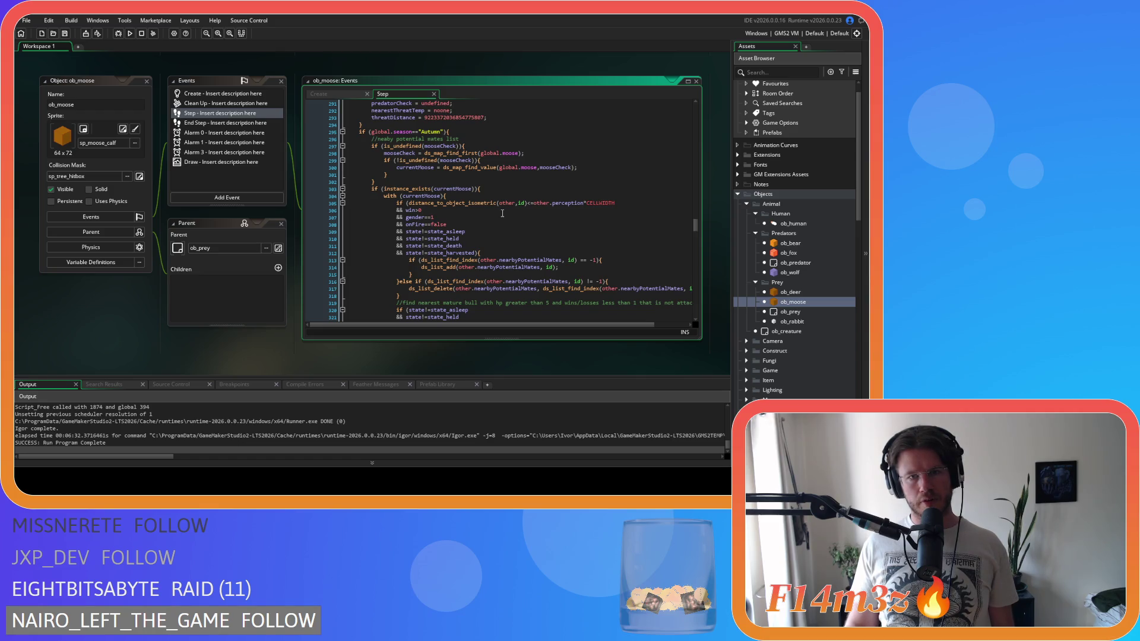
{"action": "scroll", "coordinate": [502, 213], "scroll_direction": "down", "scroll_amount": 4}
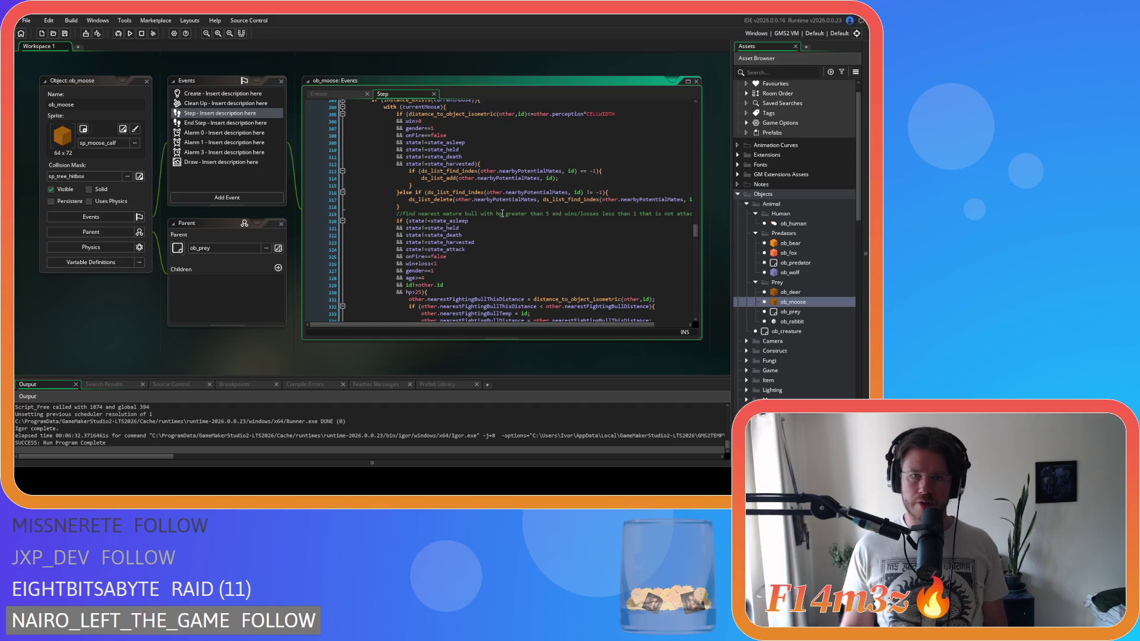
{"action": "scroll", "coordinate": [502, 213], "scroll_direction": "down", "scroll_amount": 8}
{"action": "scroll", "coordinate": [515, 214], "scroll_direction": "down", "scroll_amount": 4}
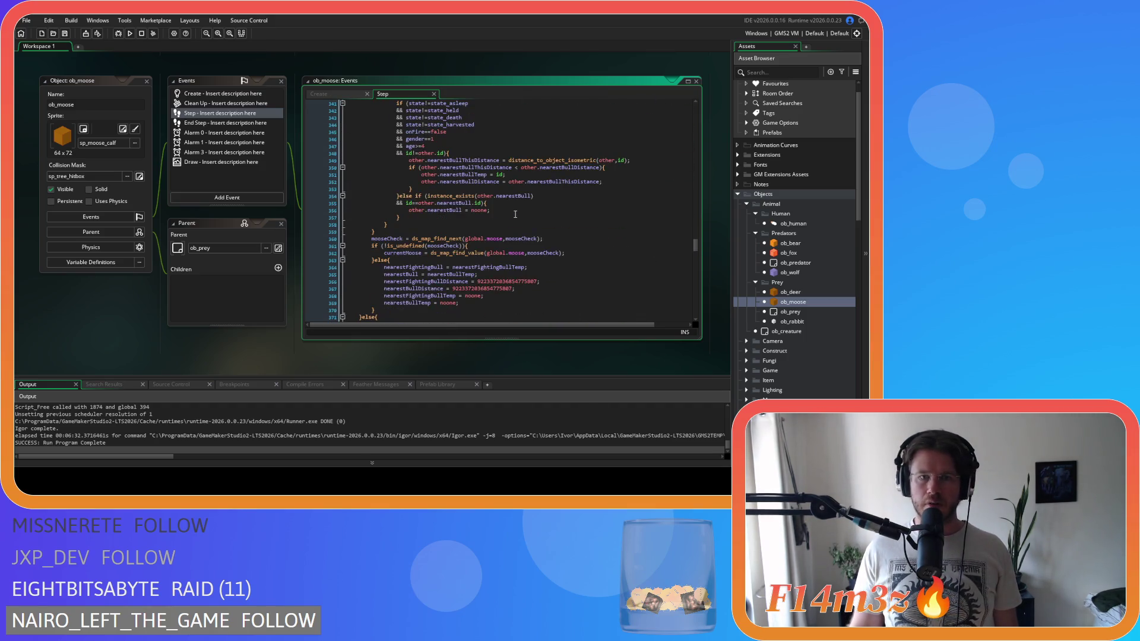
{"action": "scroll", "coordinate": [514, 215], "scroll_direction": "down", "scroll_amount": 7}
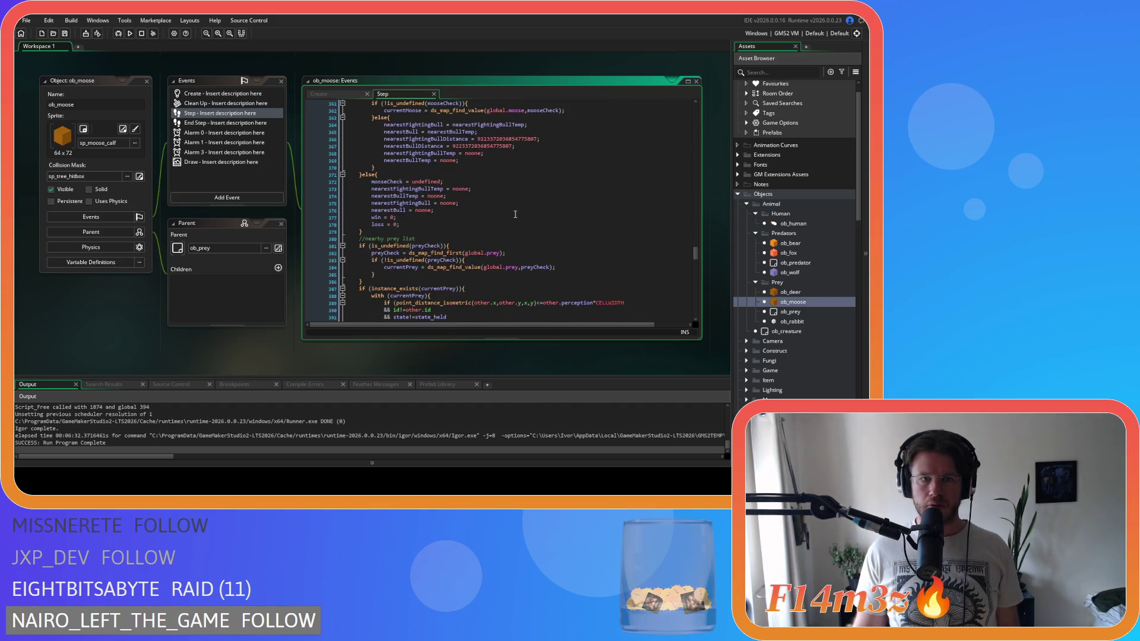
{"action": "scroll", "coordinate": [514, 214], "scroll_direction": "up", "scroll_amount": 19}
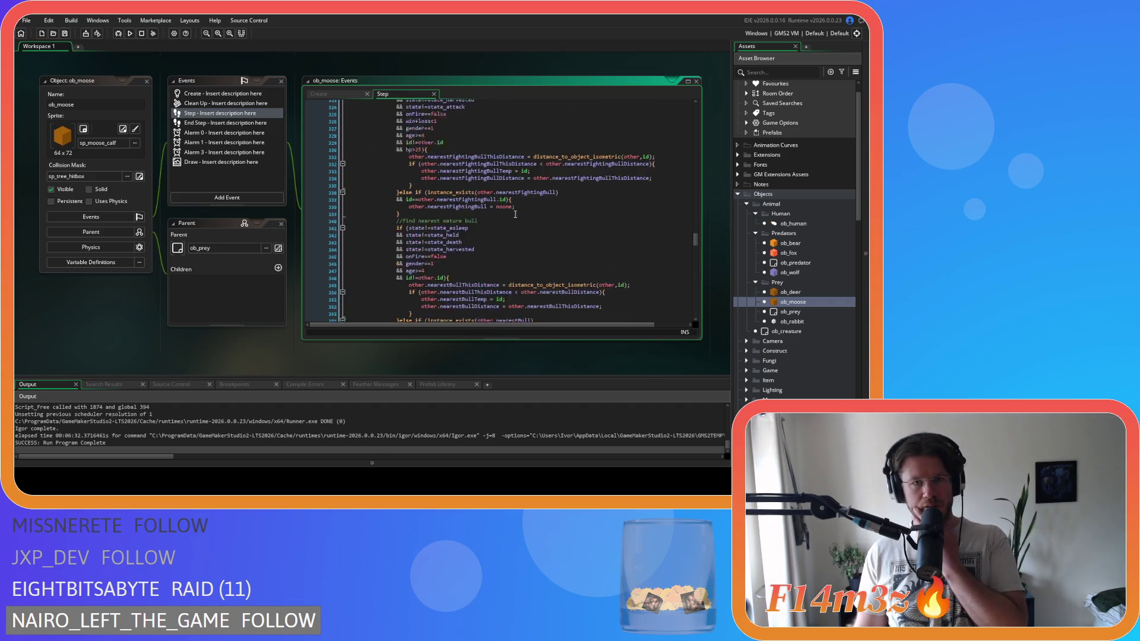
{"action": "scroll", "coordinate": [515, 214], "scroll_direction": "up", "scroll_amount": 6}
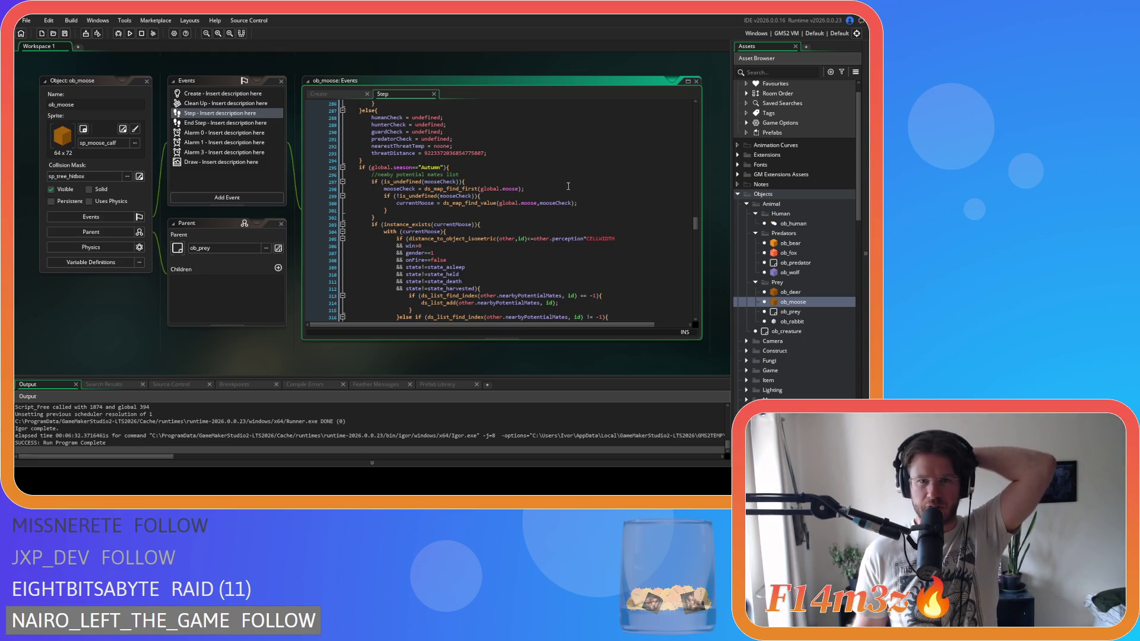
{"action": "scroll", "coordinate": [518, 192], "scroll_direction": "up", "scroll_amount": 20}
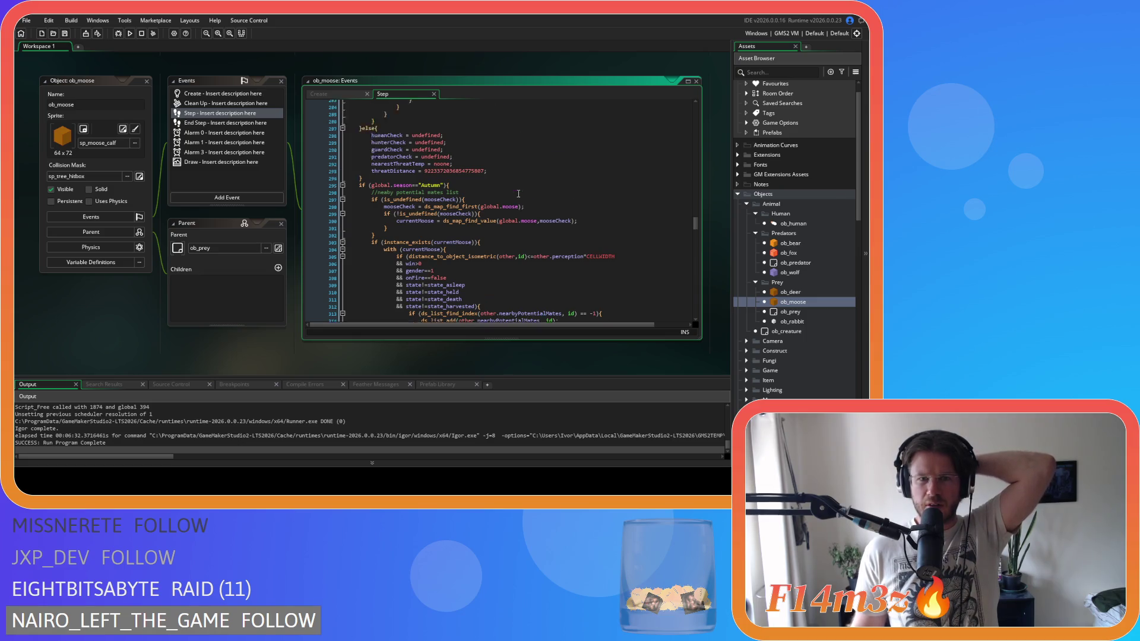
{"action": "scroll", "coordinate": [518, 193], "scroll_direction": "up", "scroll_amount": 4}
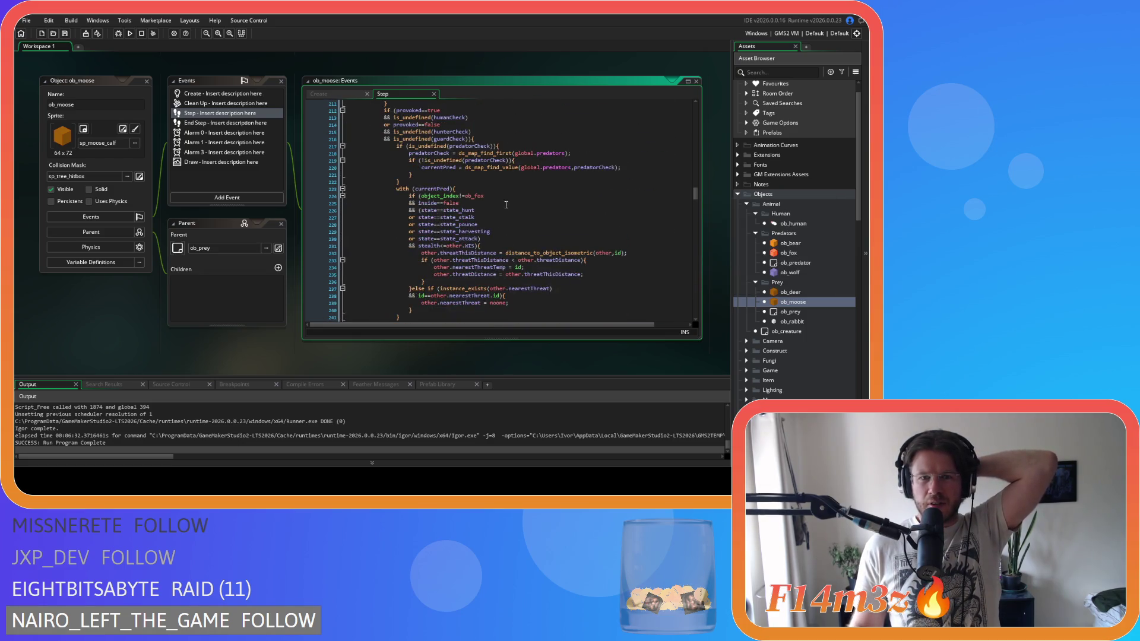
{"action": "scroll", "coordinate": [459, 214], "scroll_direction": "up", "scroll_amount": 20}
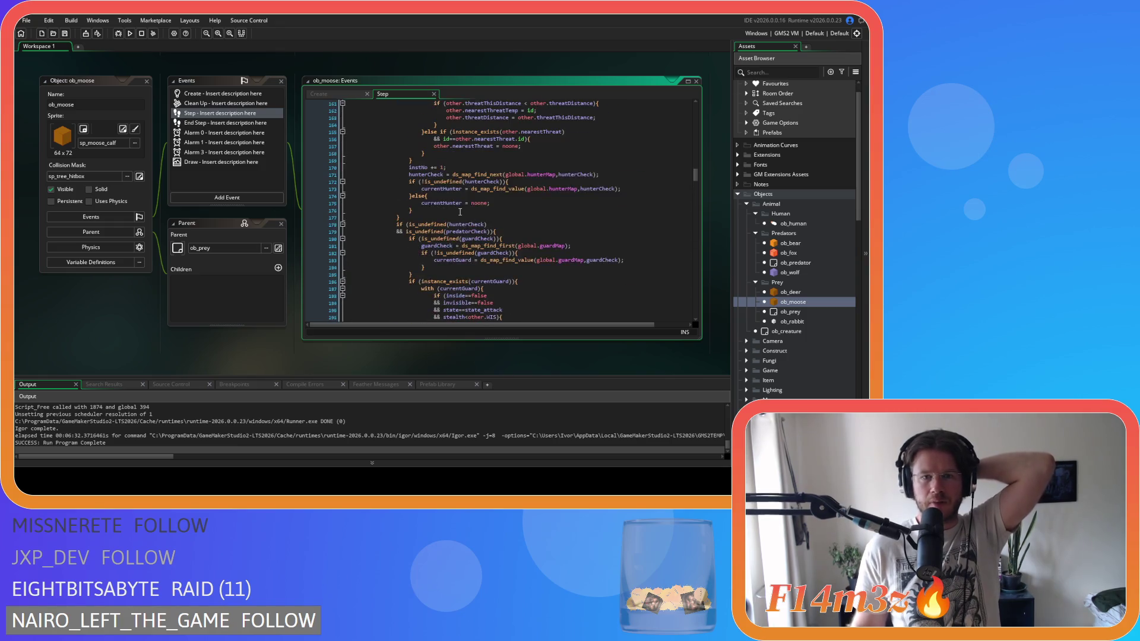
{"action": "scroll", "coordinate": [460, 212], "scroll_direction": "up", "scroll_amount": 17}
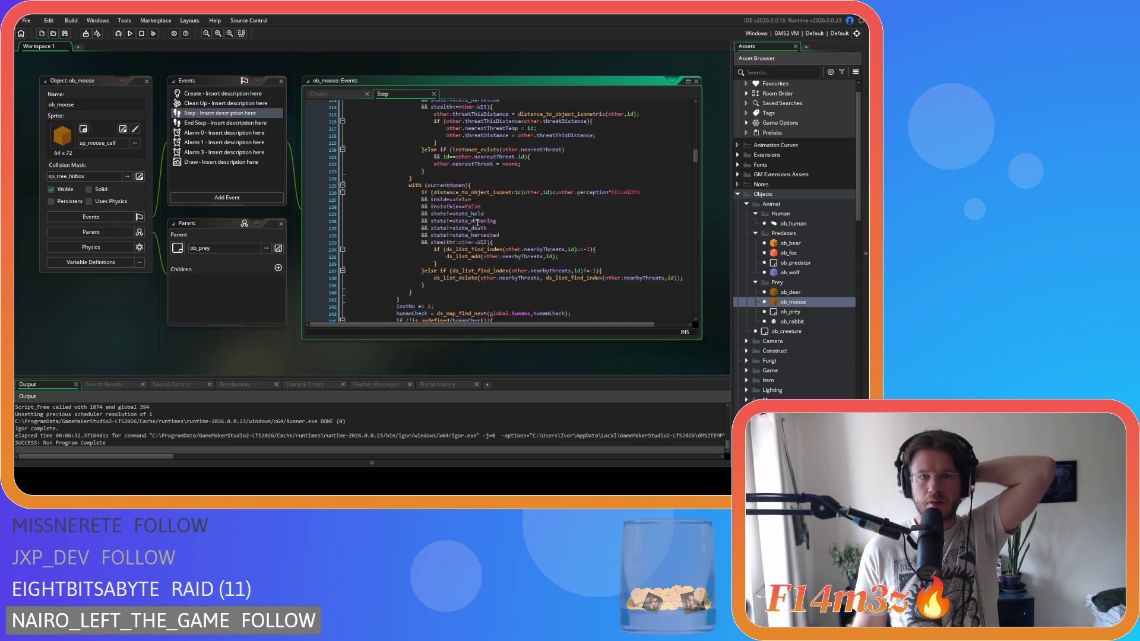
{"action": "scroll", "coordinate": [478, 223], "scroll_direction": "up", "scroll_amount": 2}
{"action": "scroll", "coordinate": [477, 223], "scroll_direction": "up", "scroll_amount": 5}
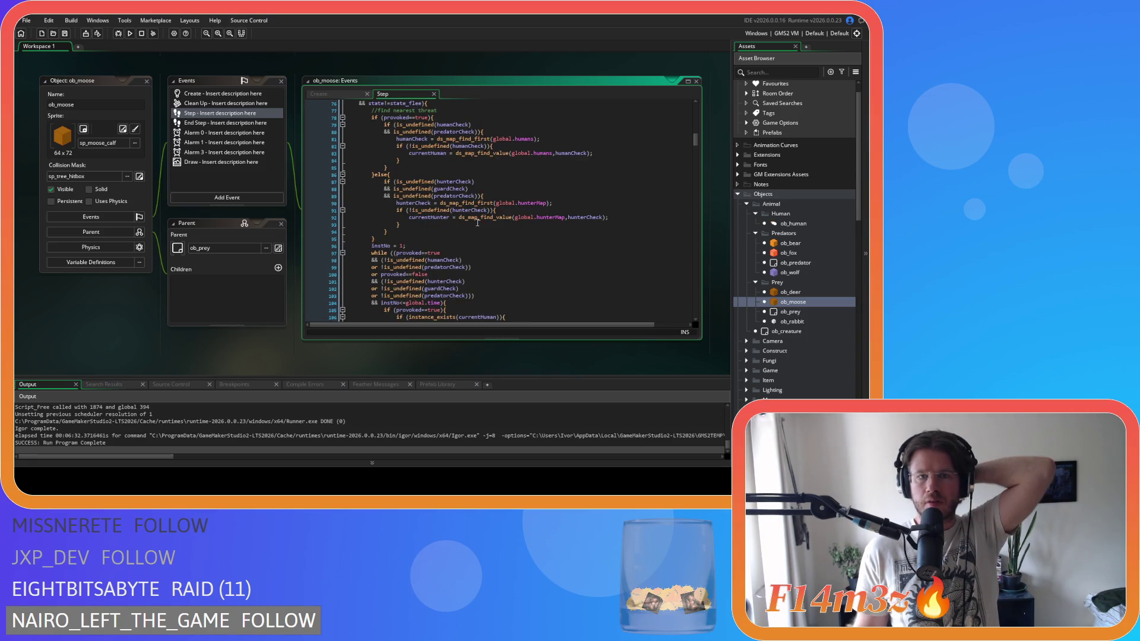
{"action": "scroll", "coordinate": [477, 222], "scroll_direction": "down", "scroll_amount": 20}
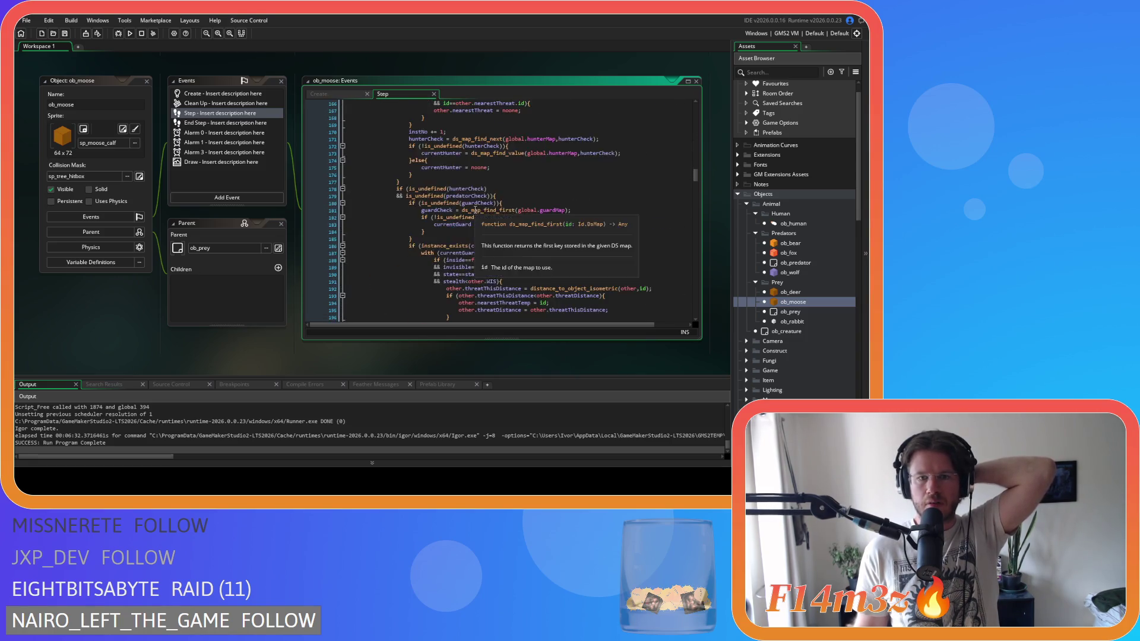
{"action": "scroll", "coordinate": [475, 210], "scroll_direction": "down", "scroll_amount": 6}
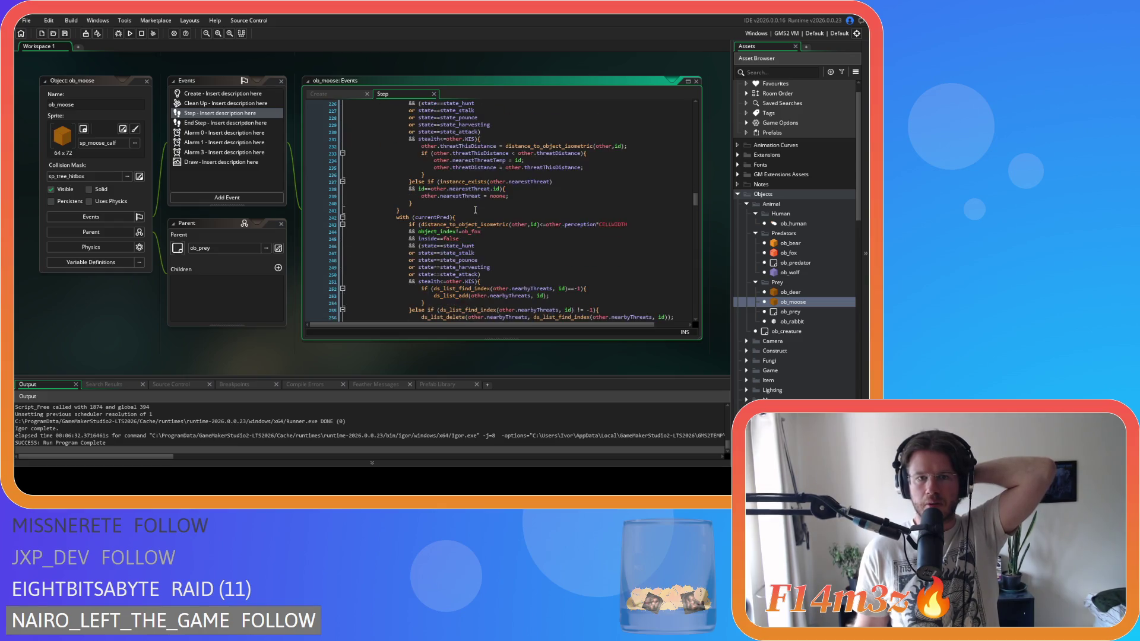
{"action": "scroll", "coordinate": [472, 192], "scroll_direction": "up", "scroll_amount": 4}
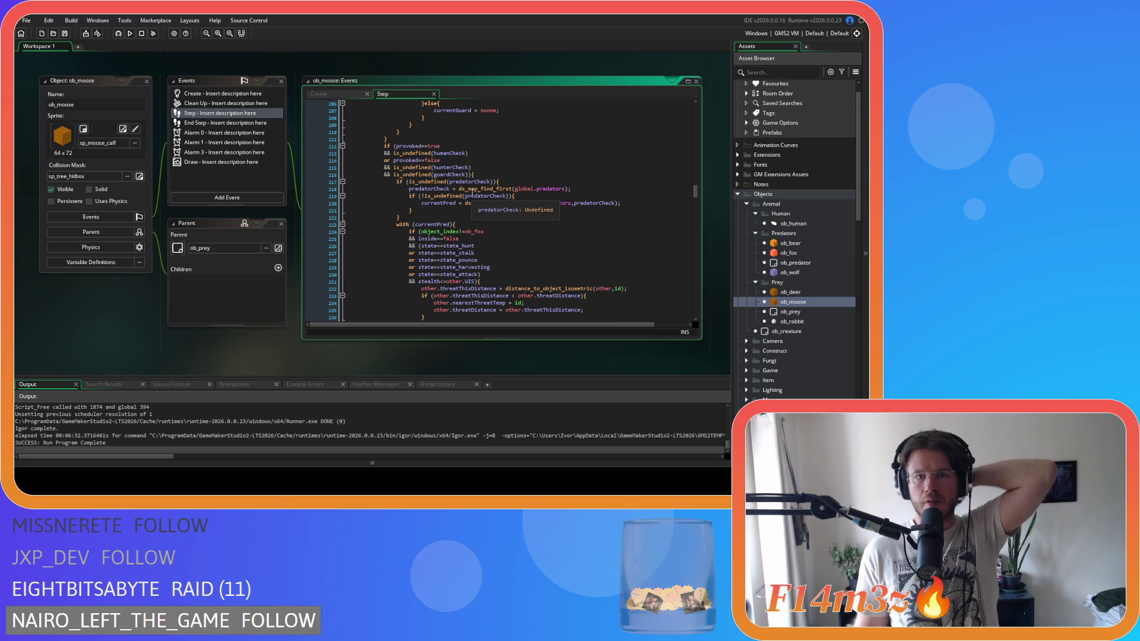
{"action": "scroll", "coordinate": [472, 193], "scroll_direction": "down", "scroll_amount": 17}
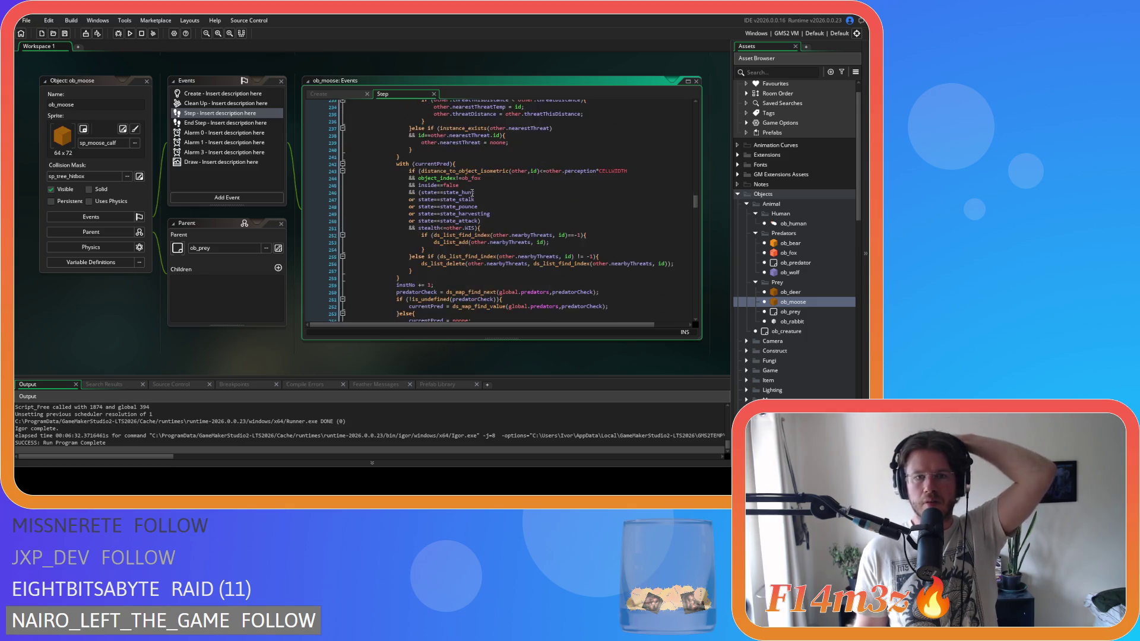
{"action": "scroll", "coordinate": [472, 193], "scroll_direction": "down", "scroll_amount": 13}
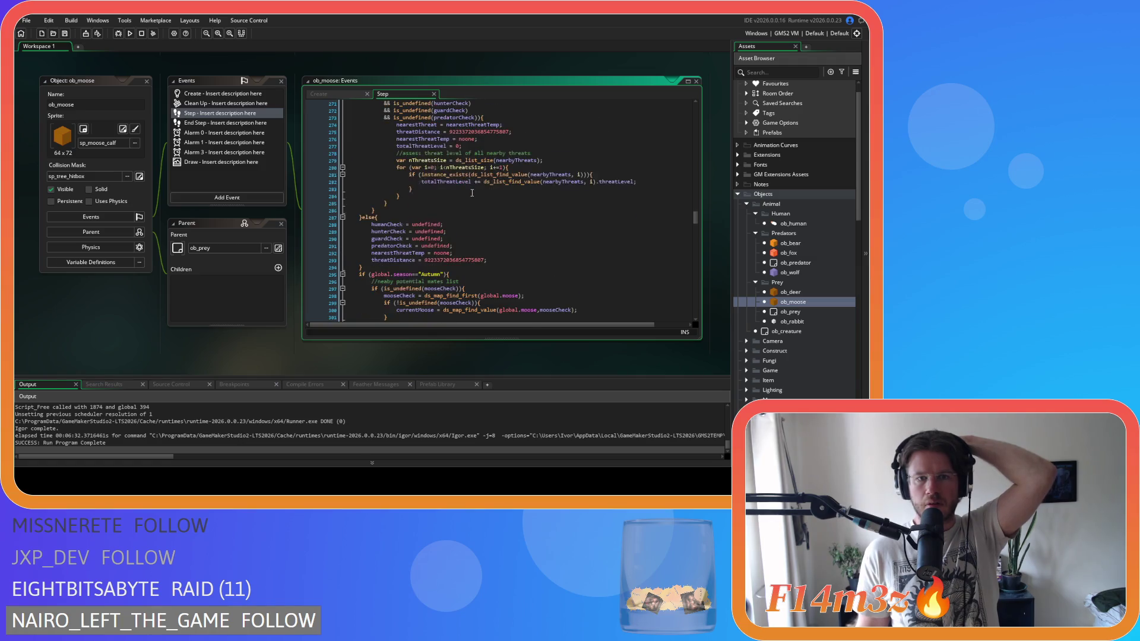
{"action": "scroll", "coordinate": [471, 193], "scroll_direction": "up", "scroll_amount": 1}
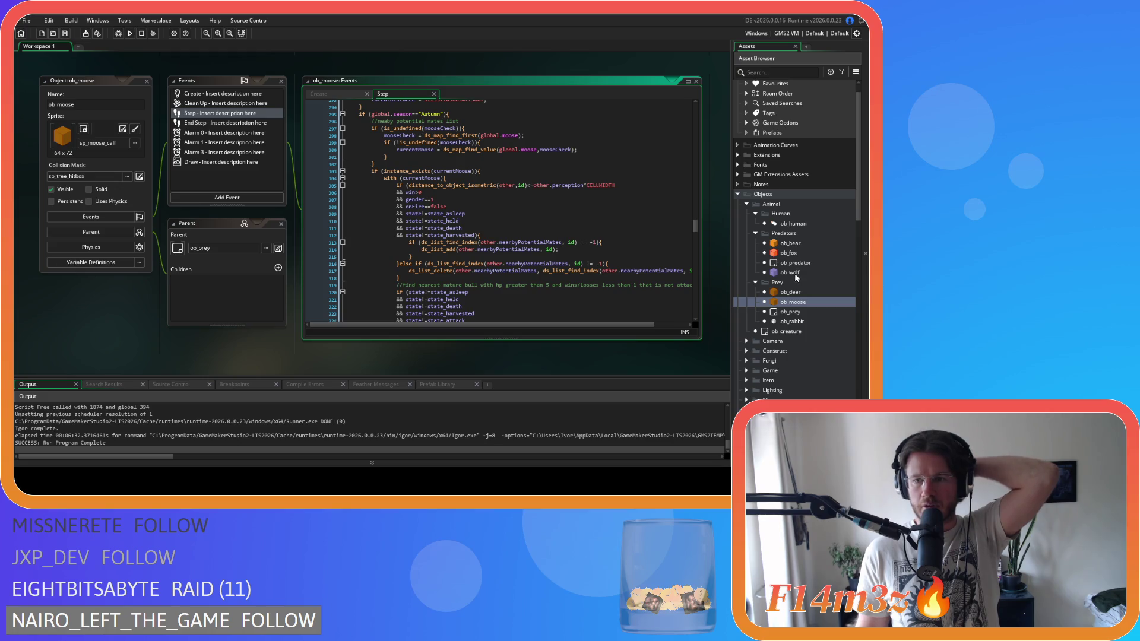
{"action": "double_click", "coordinate": [794, 321]}
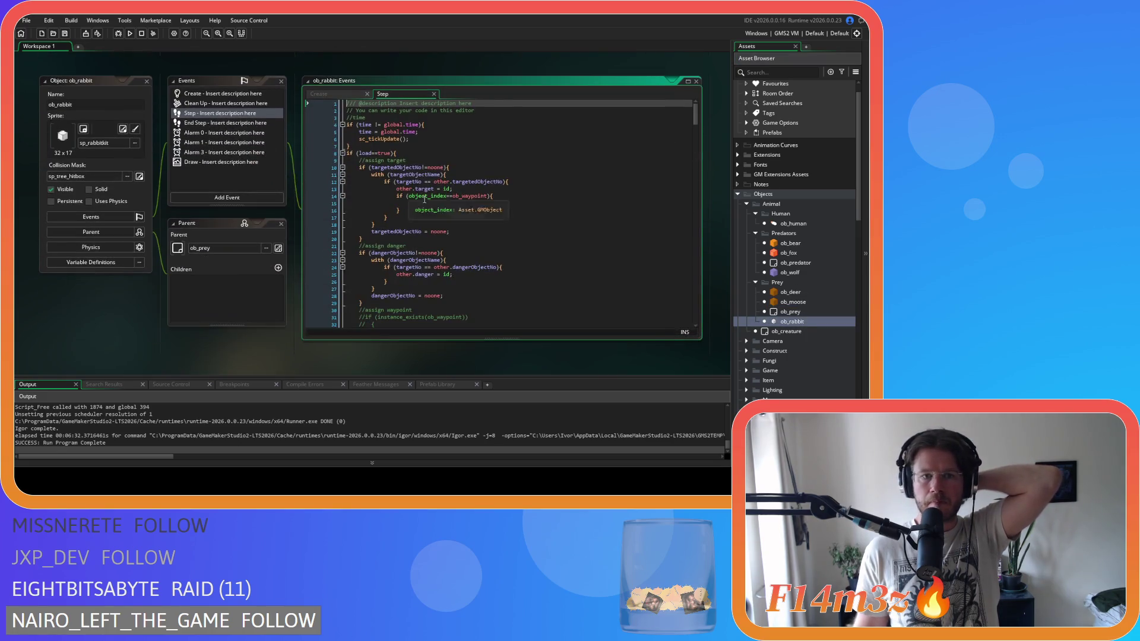
{"action": "scroll", "coordinate": [410, 169], "scroll_direction": "down", "scroll_amount": 18}
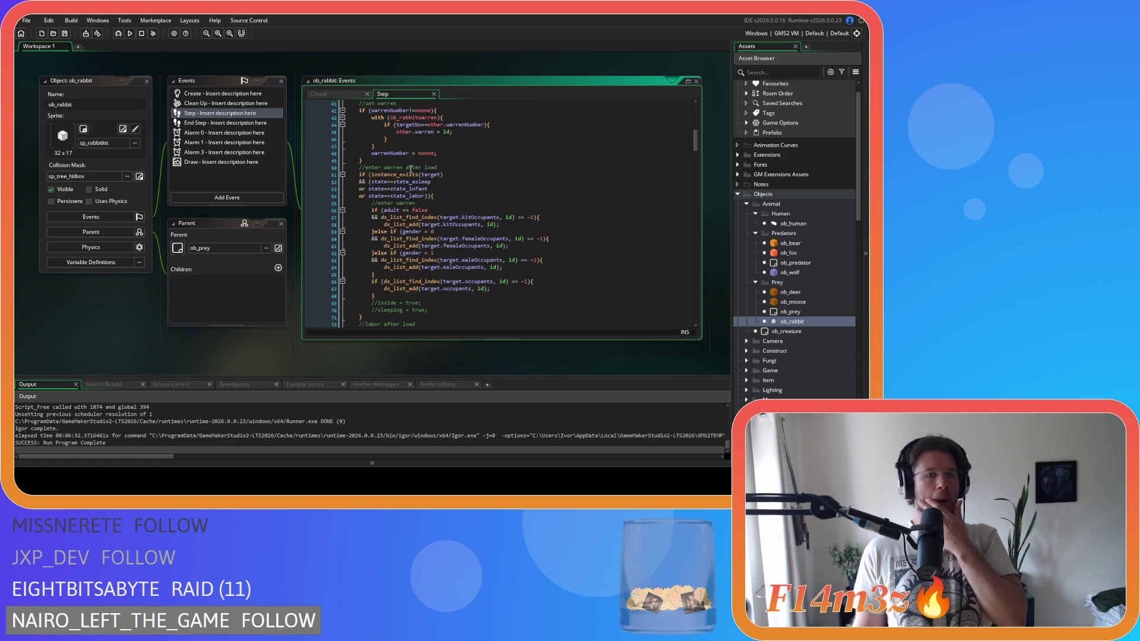
{"action": "scroll", "coordinate": [410, 169], "scroll_direction": "down", "scroll_amount": 13}
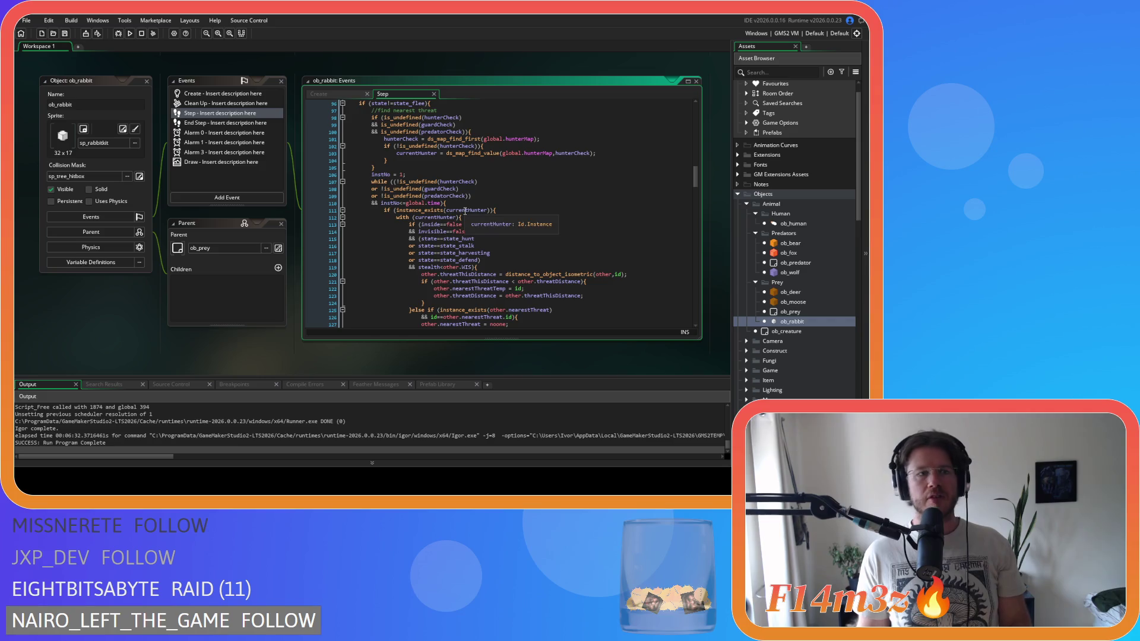
{"action": "scroll", "coordinate": [451, 215], "scroll_direction": "down", "scroll_amount": 20}
{"action": "scroll", "coordinate": [464, 210], "scroll_direction": "down", "scroll_amount": 11}
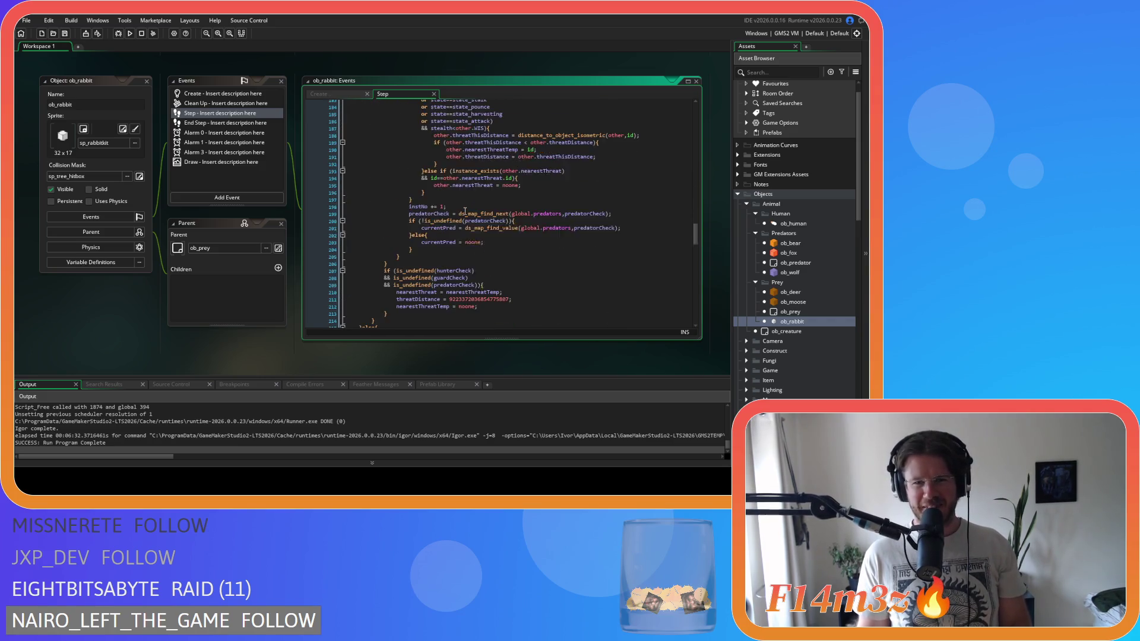
{"action": "scroll", "coordinate": [465, 210], "scroll_direction": "up", "scroll_amount": 13}
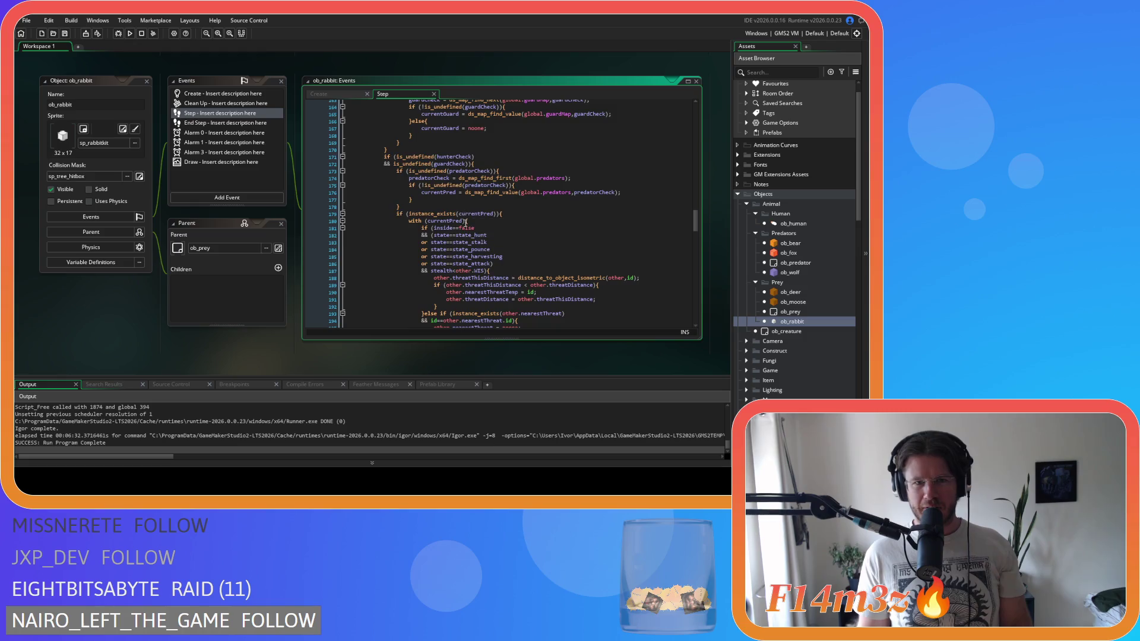
{"action": "scroll", "coordinate": [470, 240], "scroll_direction": "up", "scroll_amount": 7}
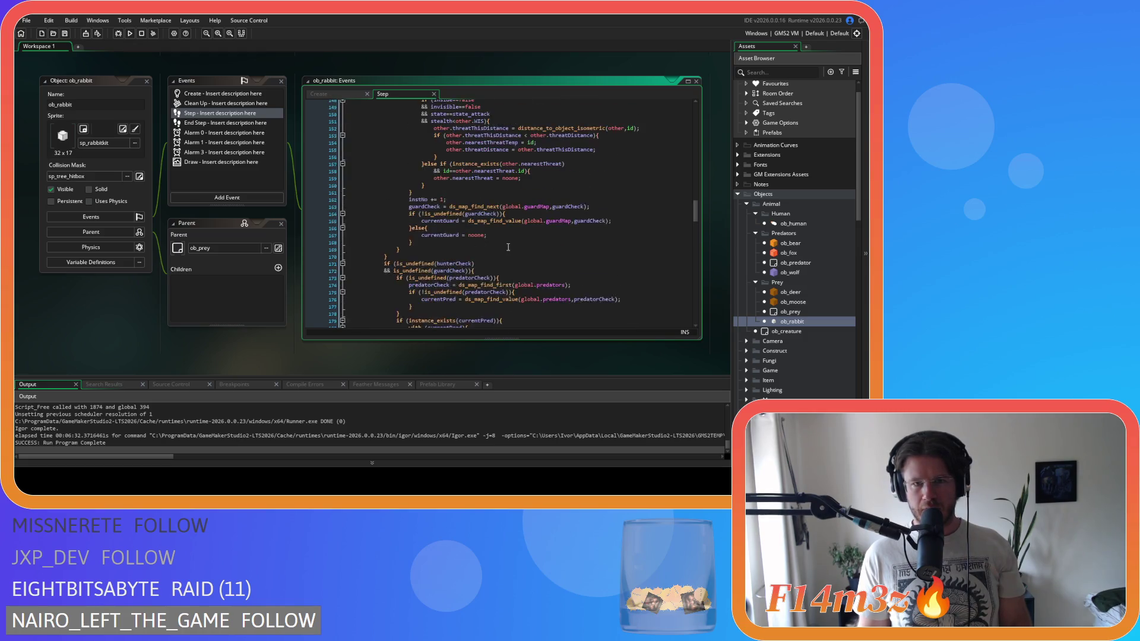
{"action": "scroll", "coordinate": [507, 246], "scroll_direction": "up", "scroll_amount": 1}
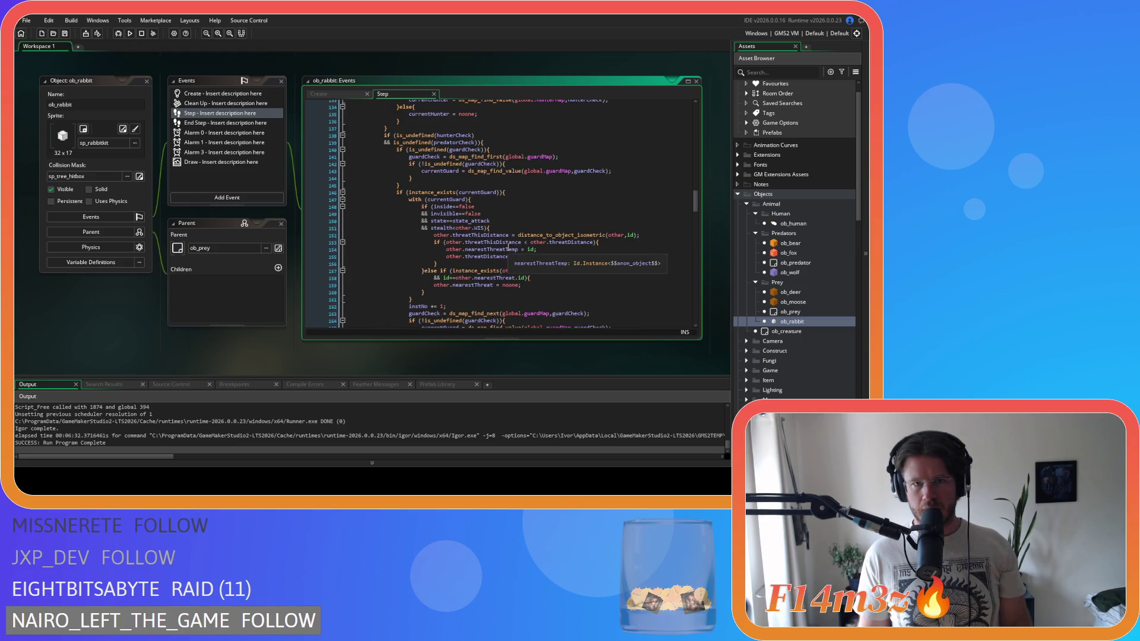
{"action": "scroll", "coordinate": [507, 248], "scroll_direction": "down", "scroll_amount": 3}
{"action": "scroll", "coordinate": [507, 248], "scroll_direction": "up", "scroll_amount": 3}
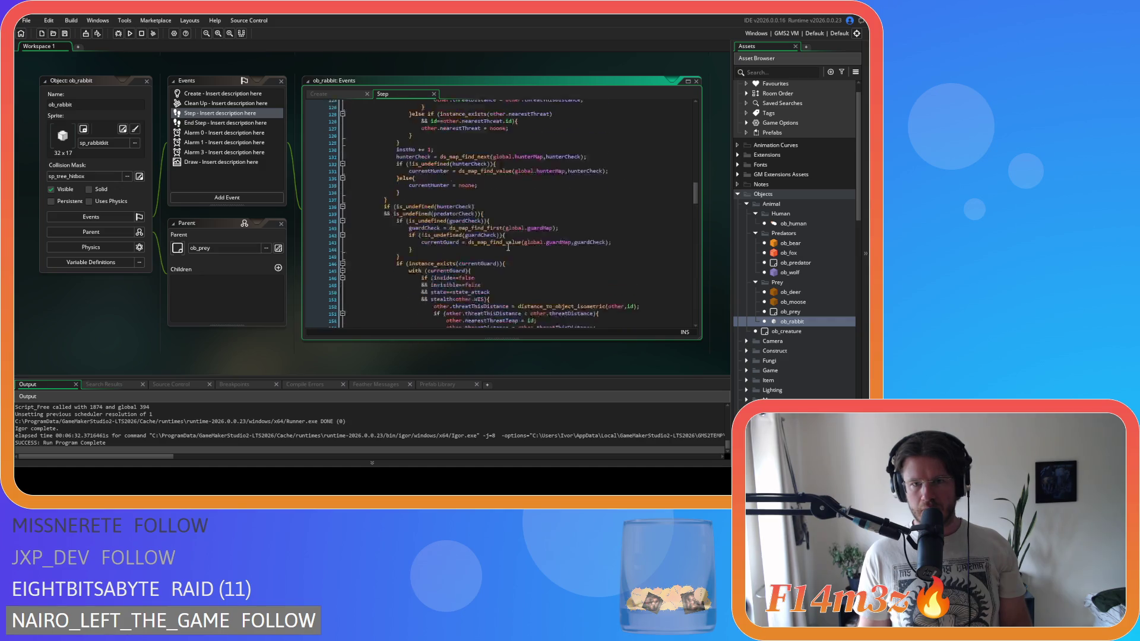
{"action": "scroll", "coordinate": [507, 248], "scroll_direction": "down", "scroll_amount": 8}
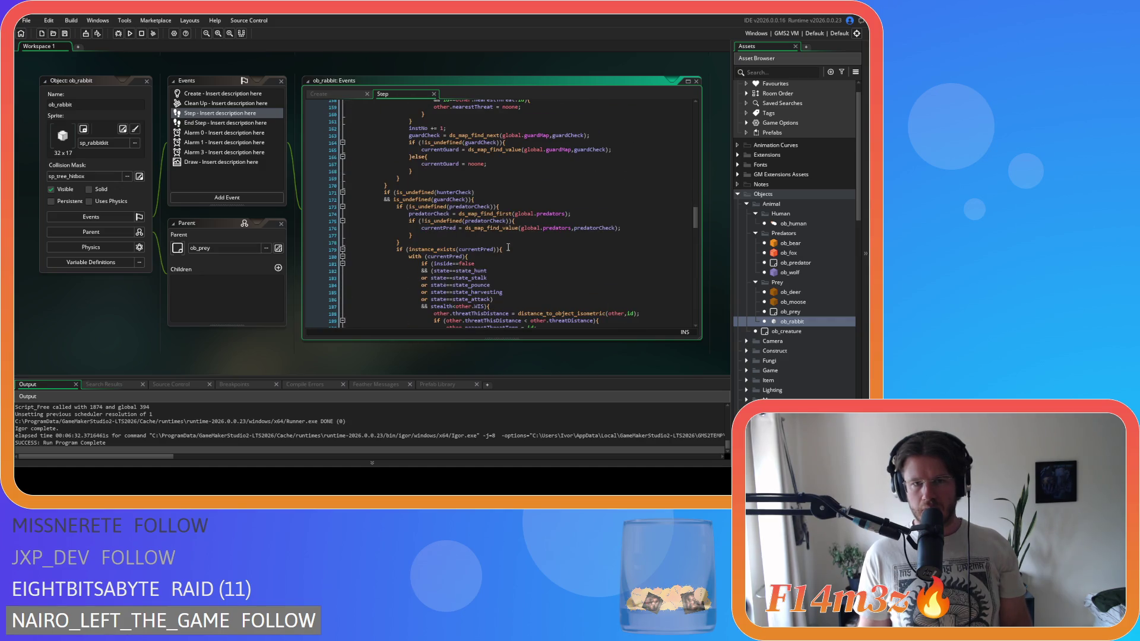
{"action": "scroll", "coordinate": [508, 248], "scroll_direction": "down", "scroll_amount": 15}
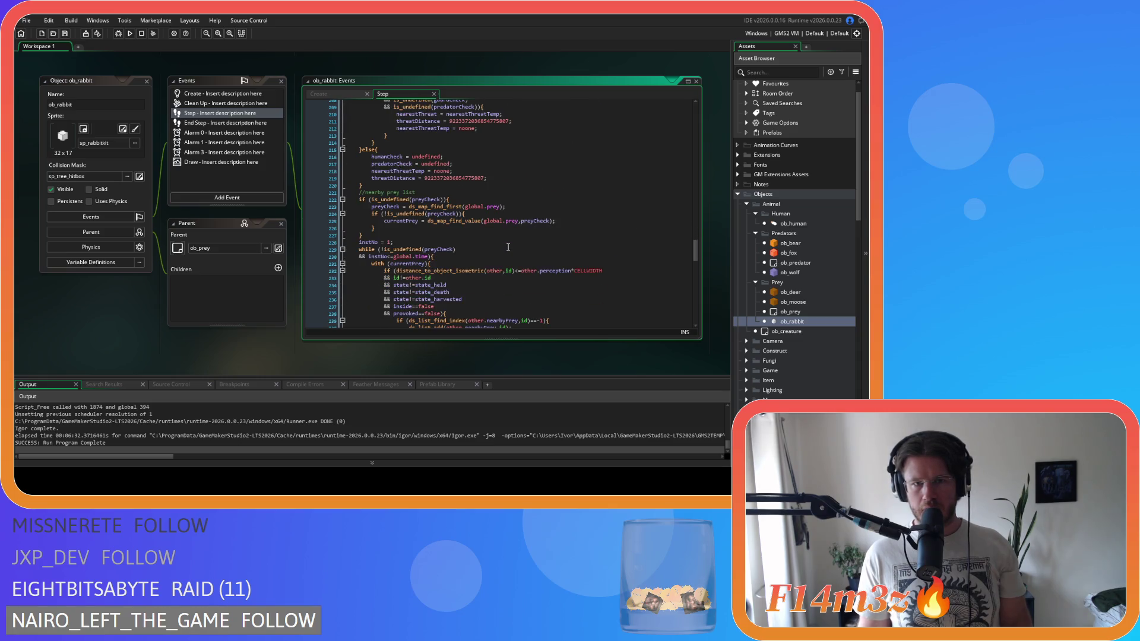
{"action": "scroll", "coordinate": [507, 247], "scroll_direction": "down", "scroll_amount": 3}
{"action": "left_click_drag", "start_coordinate": [425, 204], "coordinate": [359, 190]}
Step: Copy ob_rabbit's while-loop header lines and select the stray closing brace on ob_moose's line 359
{"action": "right_click", "coordinate": [382, 206]}
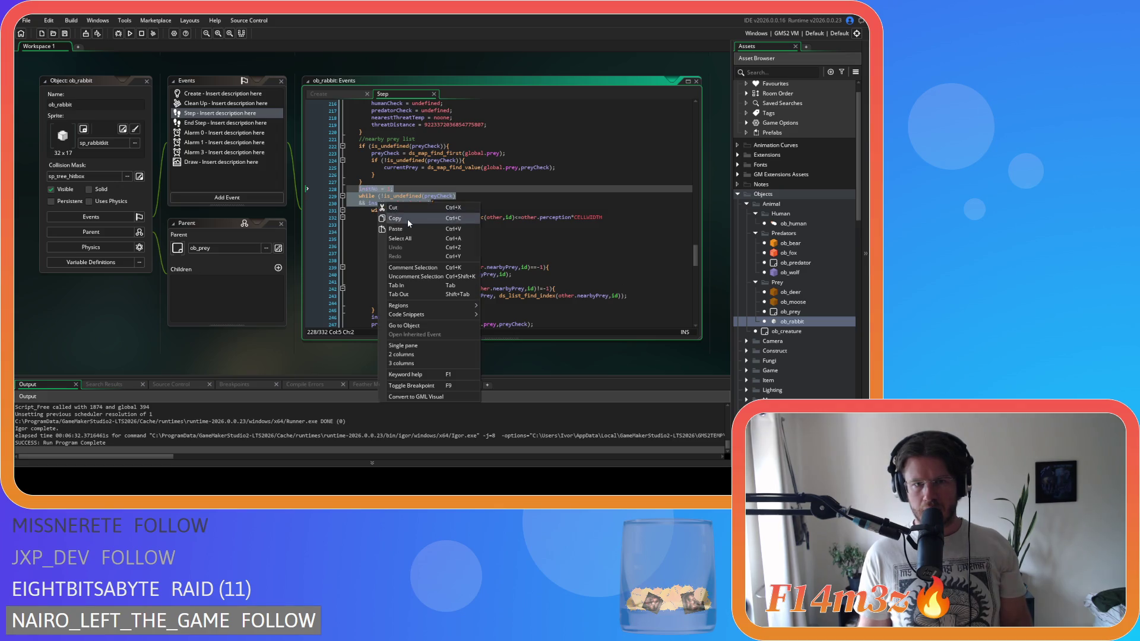
{"action": "left_click", "coordinate": [407, 219]}
{"action": "scroll", "coordinate": [219, 220], "scroll_direction": "down", "scroll_amount": 5}
{"action": "left_click", "coordinate": [416, 235]}
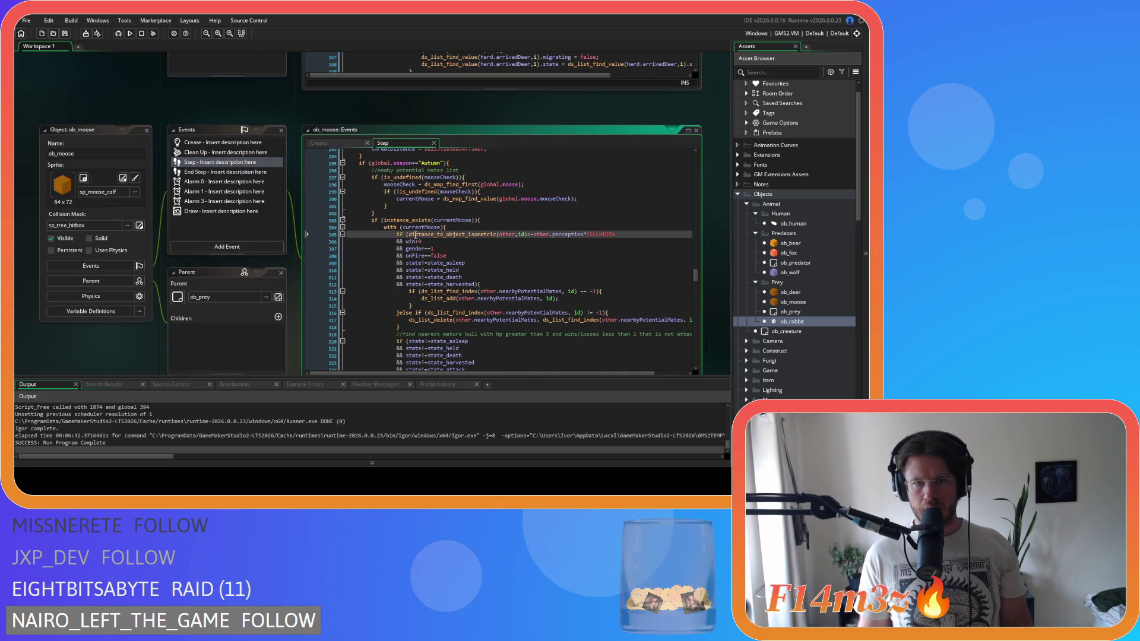
{"action": "scroll", "coordinate": [415, 234], "scroll_direction": "down", "scroll_amount": 20}
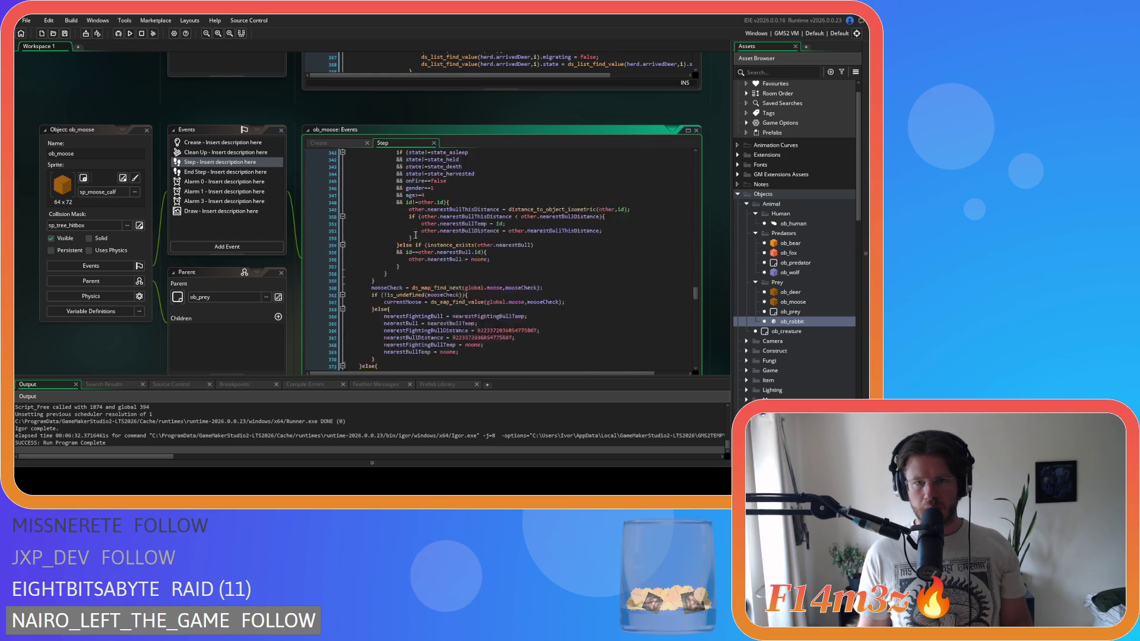
{"action": "scroll", "coordinate": [415, 235], "scroll_direction": "up", "scroll_amount": 19}
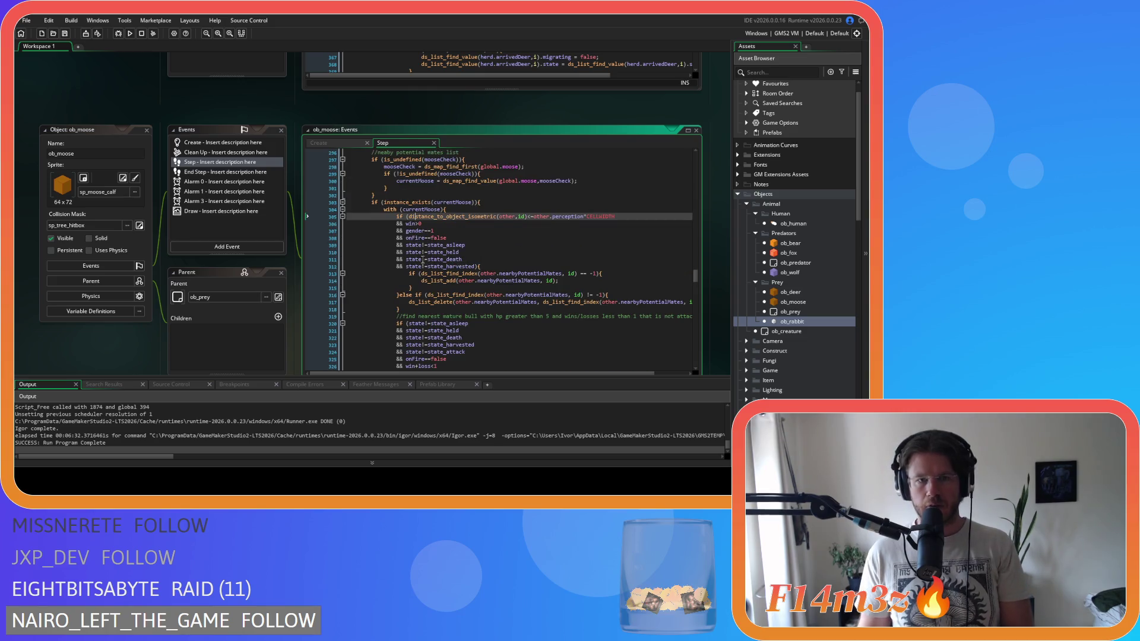
{"action": "scroll", "coordinate": [491, 231], "scroll_direction": "down", "scroll_amount": 17}
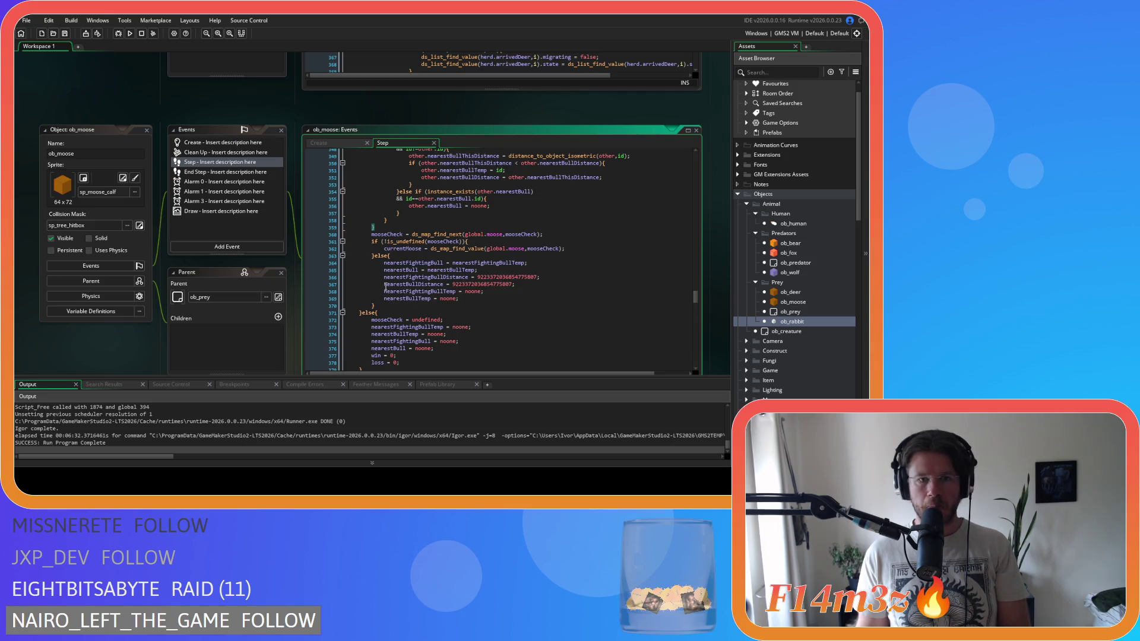
{"action": "left_click_drag", "start_coordinate": [383, 227], "coordinate": [301, 223]}
Step: Delete the stray brace and indent ob_moose's lines 359–369 one level into the loop
{"action": "key", "text": "BackSpace"}
{"action": "mouse_move", "coordinate": [375, 299]}
{"action": "left_mouse_down"}
{"action": "mouse_move", "coordinate": [332, 267]}
{"action": "mouse_move", "coordinate": [316, 225]}
{"action": "left_mouse_up"}
{"action": "key", "text": "Tab"}
{"action": "left_click", "coordinate": [402, 298]}
{"action": "key", "text": "Return"}
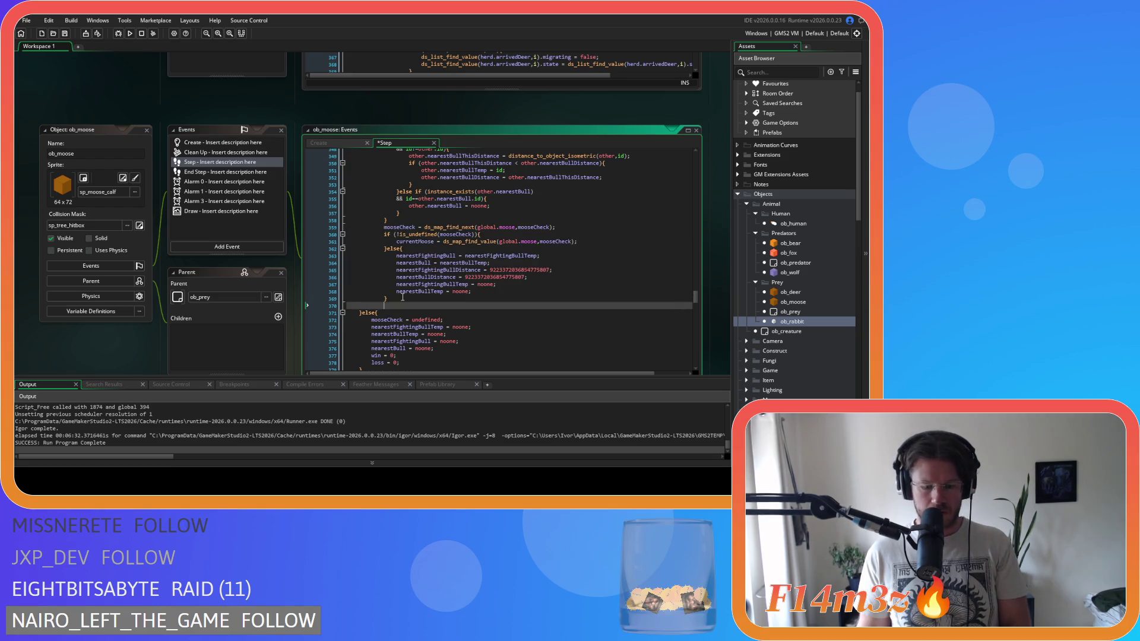
Step: Replace the instance_exists(currentMoose) line with the copied while header, indent it, and save
{"action": "scroll", "coordinate": [403, 297], "scroll_direction": "up", "scroll_amount": 20}
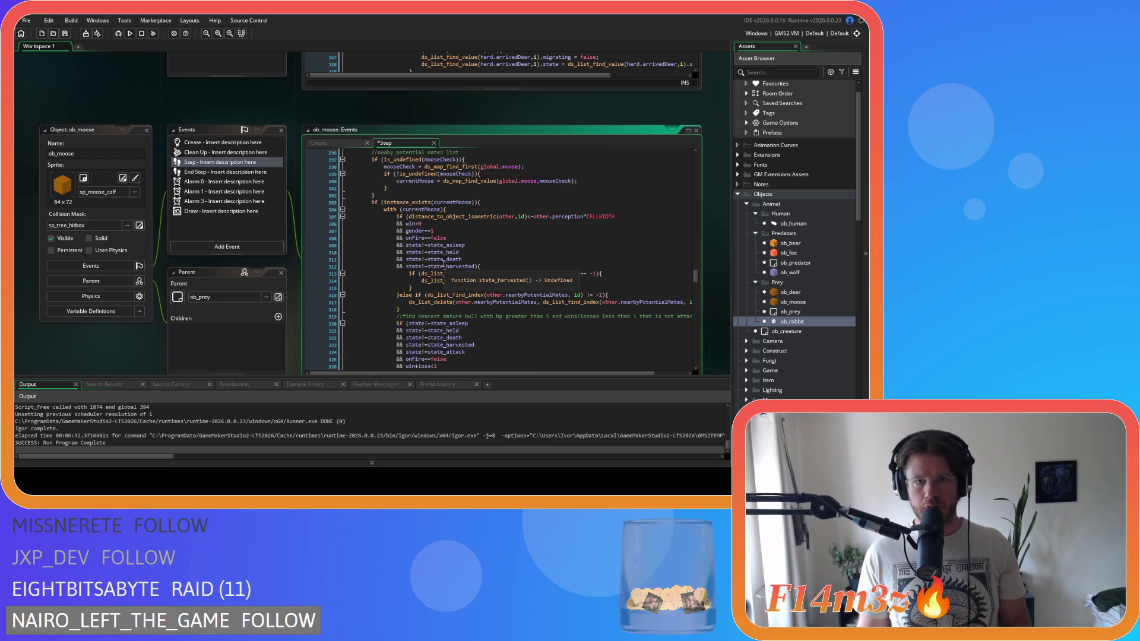
{"action": "left_click_drag", "start_coordinate": [478, 257], "coordinate": [372, 257]}
{"action": "key", "text": "ctrl+v"}
{"action": "key", "text": "shift+Up"}
{"action": "key", "text": "Tab"}
{"action": "key", "text": "ctrl+s"}
Step: Change preyCheck to mooseCheck in the new while condition
{"action": "left_click", "coordinate": [414, 256]}
{"action": "left_click_drag", "start_coordinate": [414, 256], "coordinate": [370, 258]}
{"action": "double_click", "coordinate": [557, 234]}
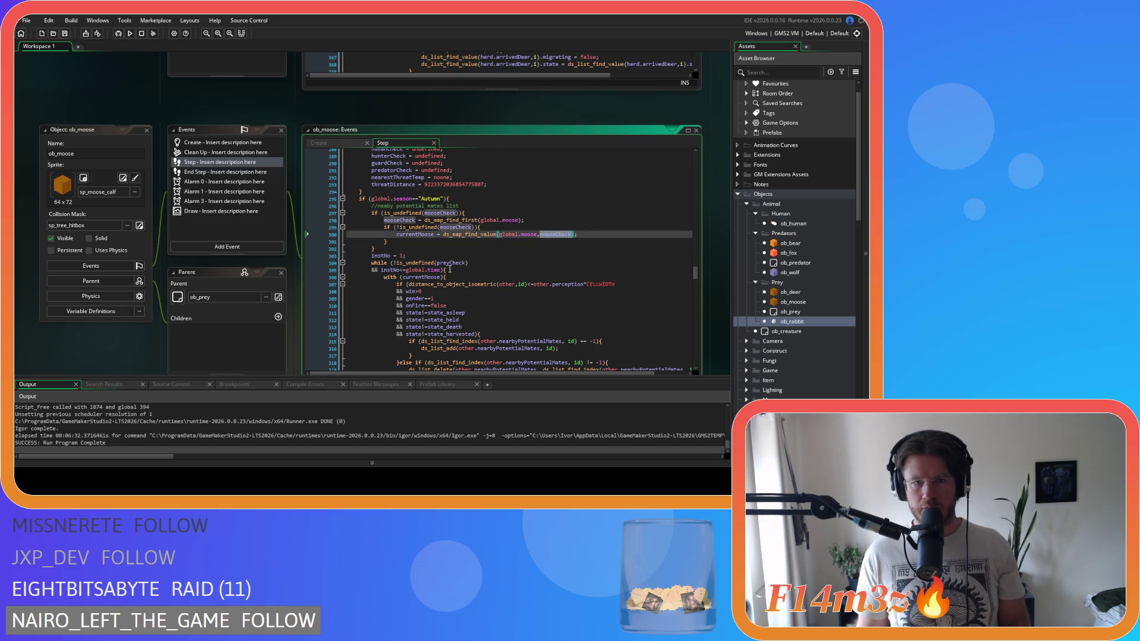
{"action": "double_click", "coordinate": [451, 262]}
{"action": "key", "text": "ctrl+v"}
Step: Add the instNo += 1 increment inside the mooseCheck loop and save the Step code
{"action": "left_click_drag", "start_coordinate": [406, 256], "coordinate": [375, 257]}
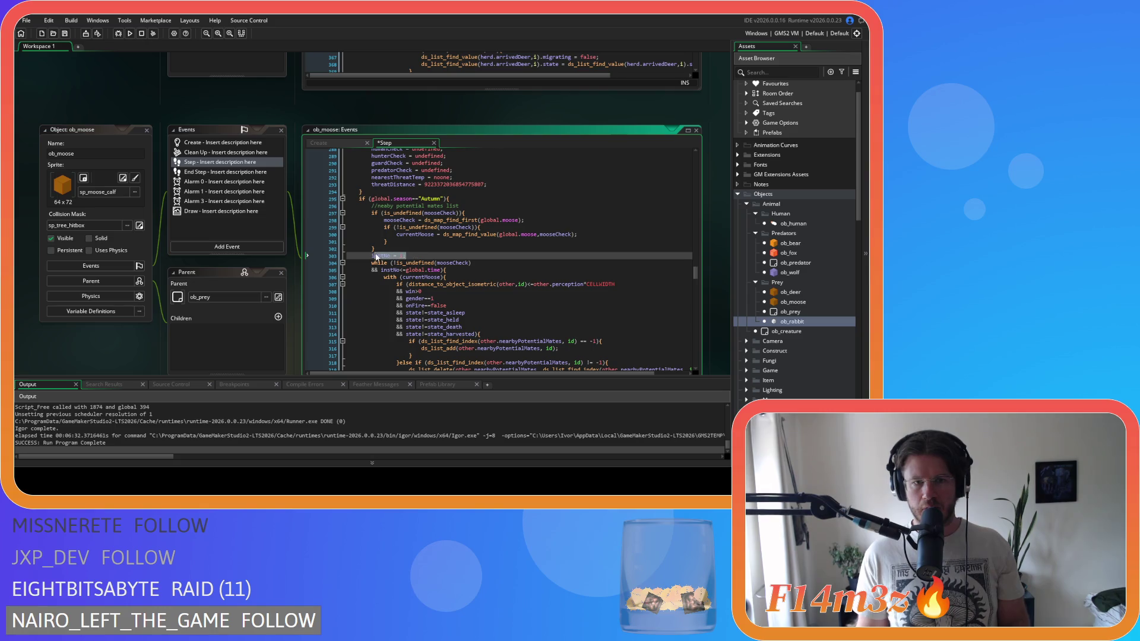
{"action": "scroll", "coordinate": [428, 256], "scroll_direction": "down", "scroll_amount": 12}
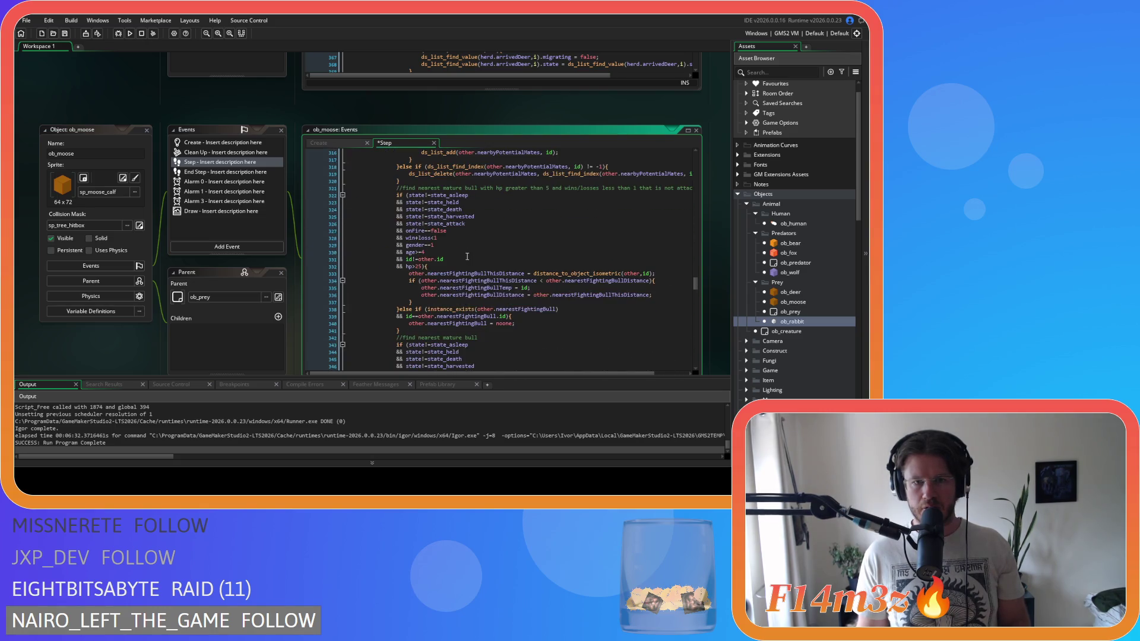
{"action": "scroll", "coordinate": [467, 257], "scroll_direction": "down", "scroll_amount": 8}
{"action": "left_click", "coordinate": [425, 254]}
{"action": "key", "text": "Return"}
{"action": "key", "text": "ctrl+v"}
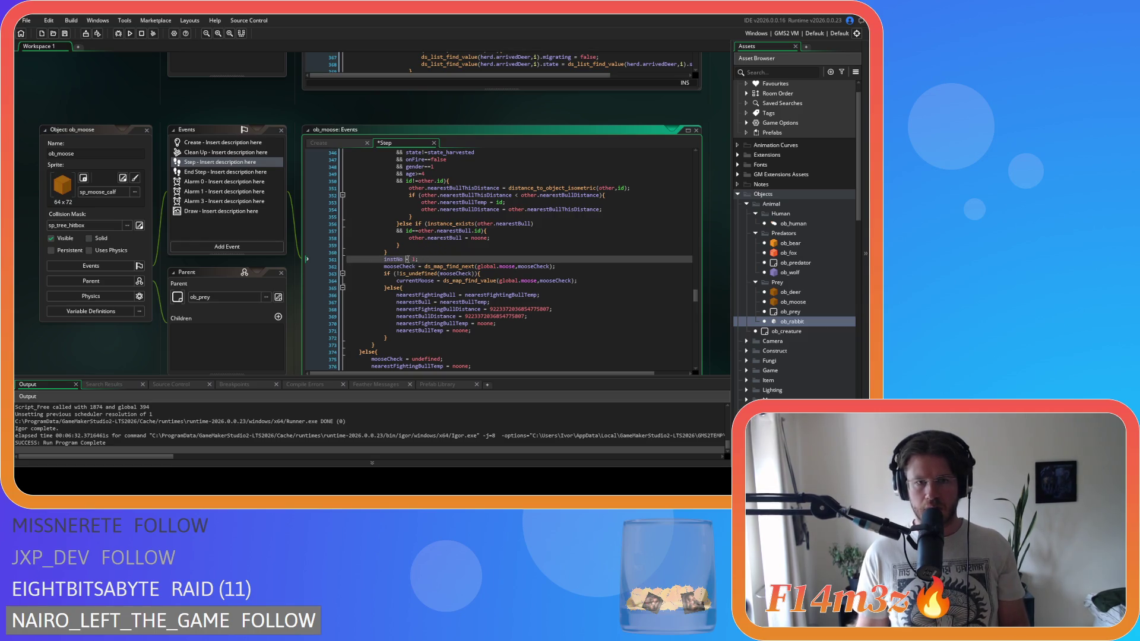
{"action": "key", "text": "ctrl+s"}
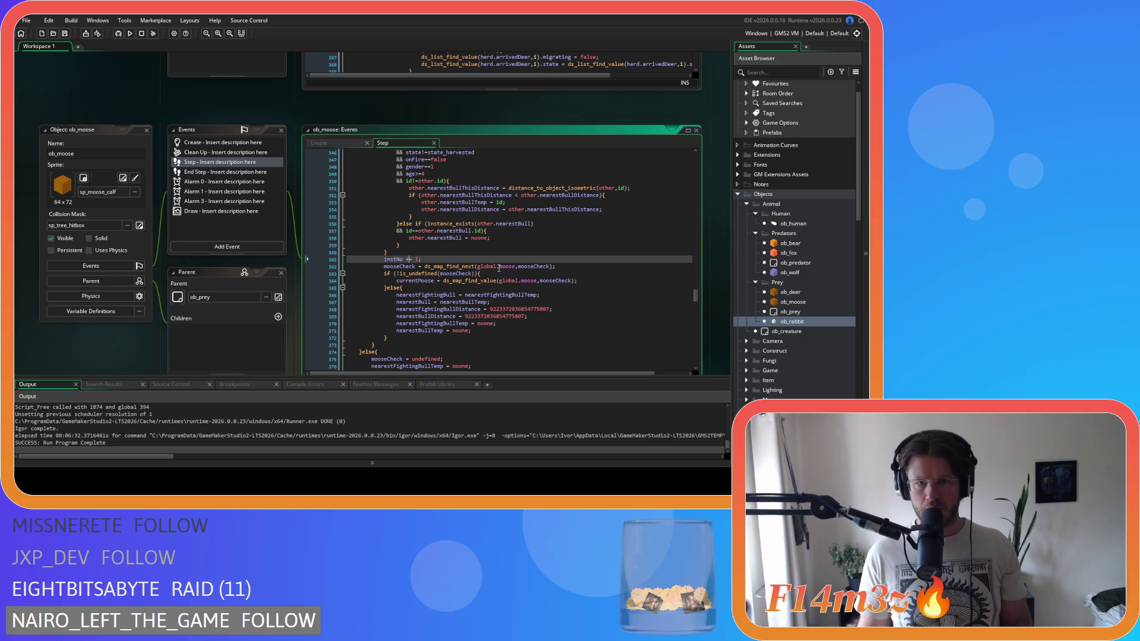
Step: Review the next-moose lookup and the mooseCheck and nearestFightingBull reset lines below the loop
{"action": "left_click", "coordinate": [498, 266]}
{"action": "scroll", "coordinate": [499, 268], "scroll_direction": "down", "scroll_amount": 3}
{"action": "left_click", "coordinate": [466, 288]}
{"action": "left_click", "coordinate": [464, 295]}
{"action": "left_click", "coordinate": [454, 309]}
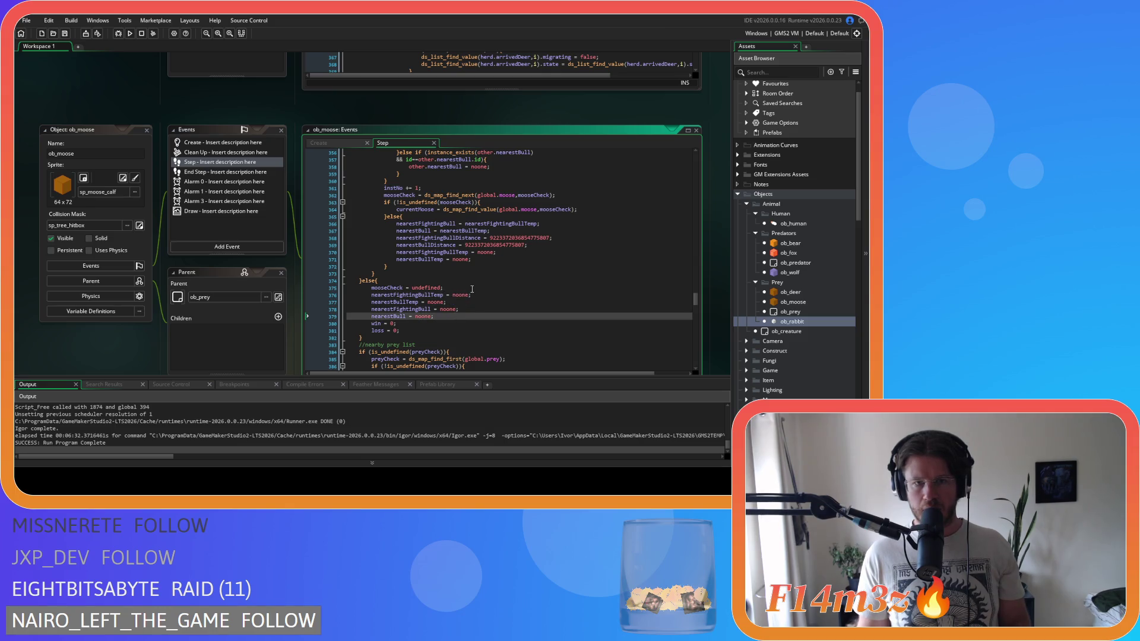
{"action": "scroll", "coordinate": [472, 289], "scroll_direction": "down", "scroll_amount": 6}
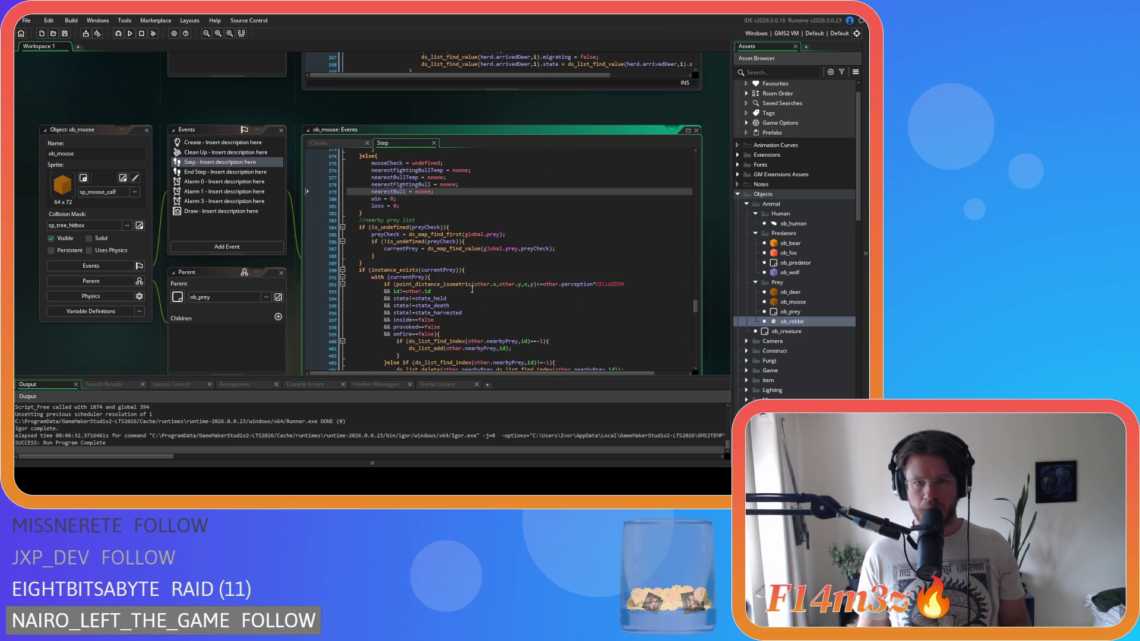
Step: Copy the instNo counter and while-loop header lines from the moose loop
{"action": "scroll", "coordinate": [471, 289], "scroll_direction": "up", "scroll_amount": 20}
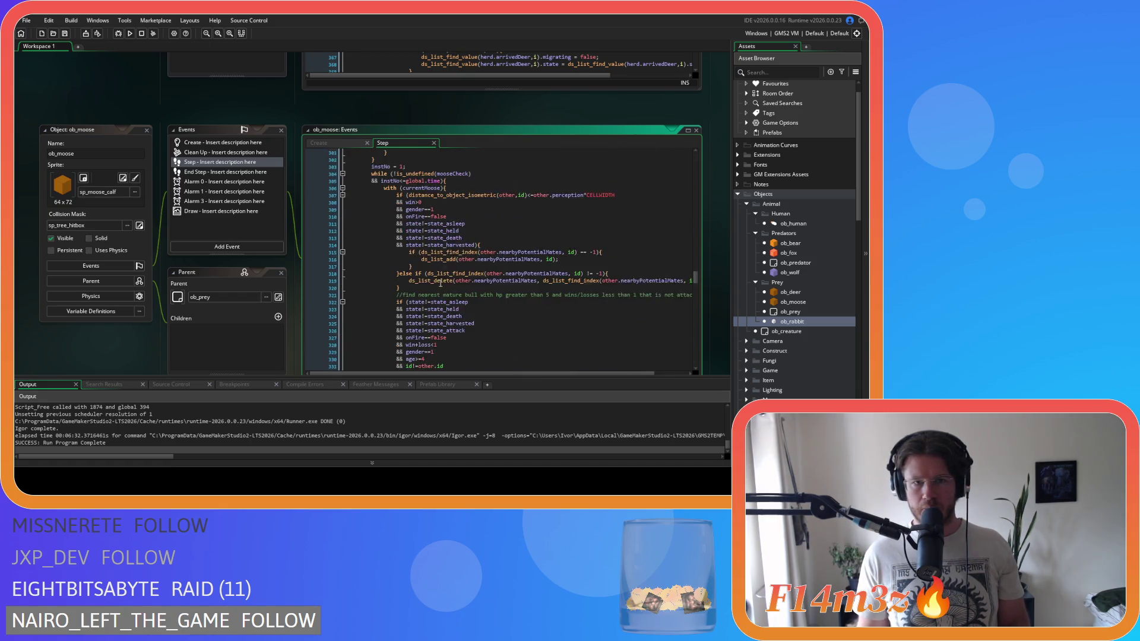
{"action": "mouse_move", "coordinate": [444, 287]}
{"action": "left_mouse_down"}
{"action": "mouse_move", "coordinate": [386, 289]}
{"action": "mouse_move", "coordinate": [374, 274]}
{"action": "left_mouse_up"}
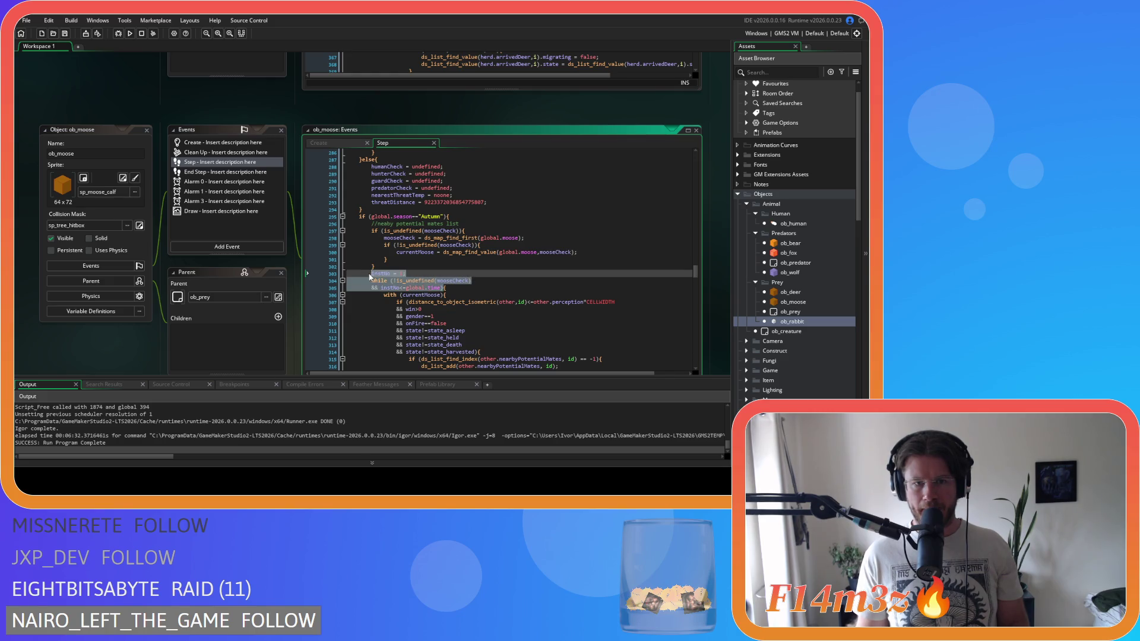
{"action": "scroll", "coordinate": [443, 263], "scroll_direction": "down", "scroll_amount": 18}
{"action": "scroll", "coordinate": [442, 263], "scroll_direction": "down", "scroll_amount": 7}
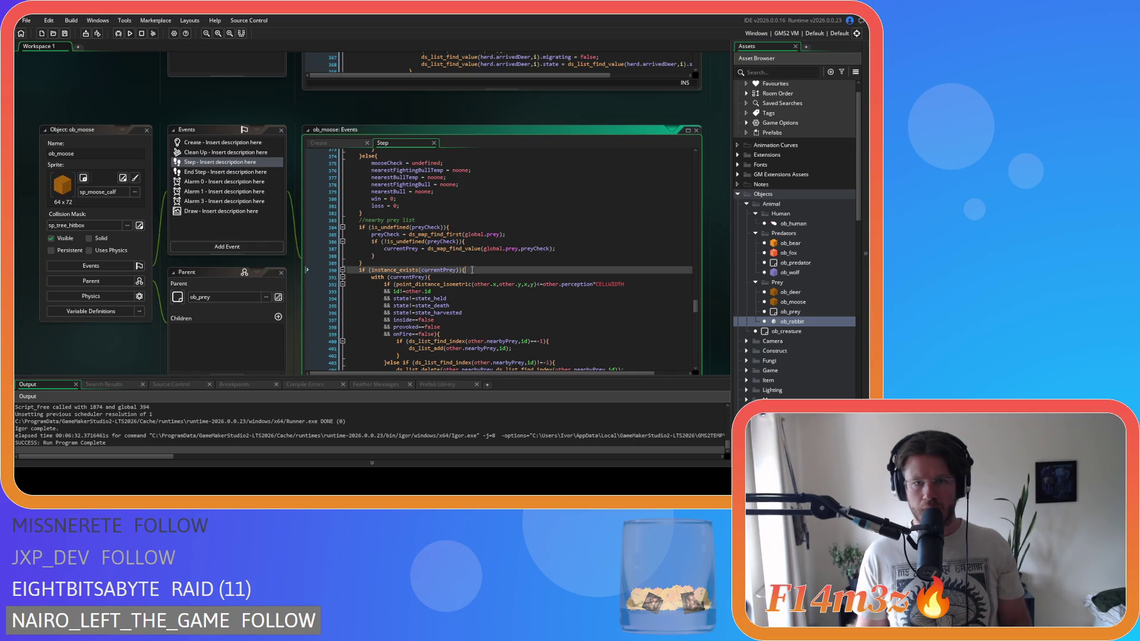
{"action": "scroll", "coordinate": [436, 275], "scroll_direction": "down", "scroll_amount": 8}
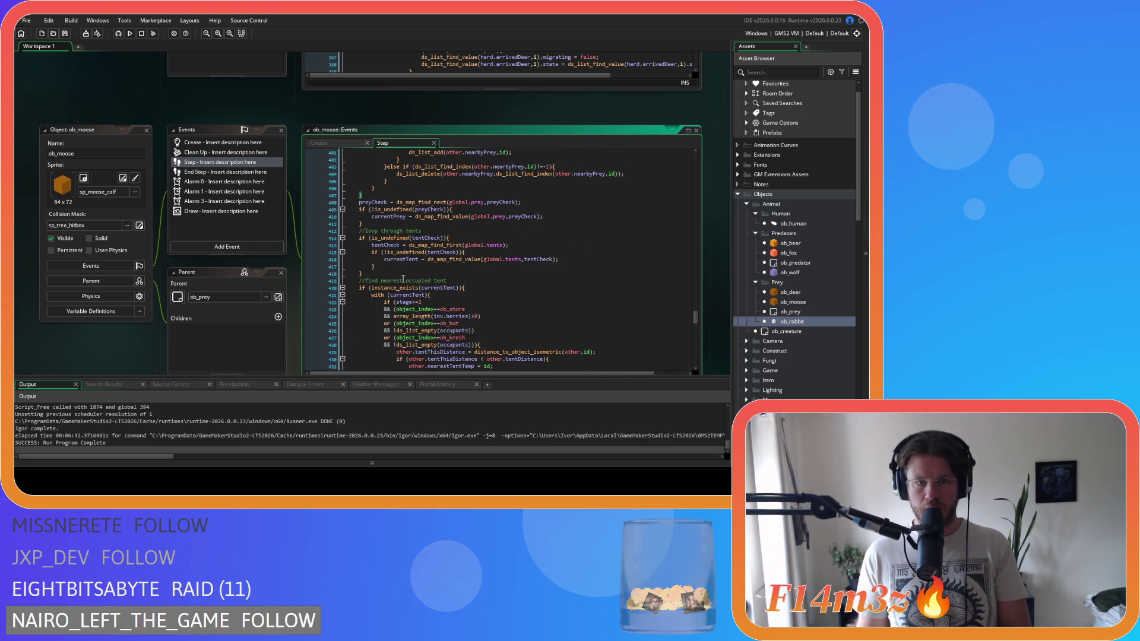
Step: Delete the stray closing brace on line 407 and indent the prey-advance lines
{"action": "mouse_move", "coordinate": [372, 223]}
{"action": "left_mouse_down"}
{"action": "mouse_move", "coordinate": [356, 205]}
{"action": "mouse_move", "coordinate": [331, 212]}
{"action": "mouse_move", "coordinate": [332, 197]}
{"action": "left_mouse_up"}
{"action": "left_click", "coordinate": [327, 197]}
{"action": "key", "text": "Delete"}
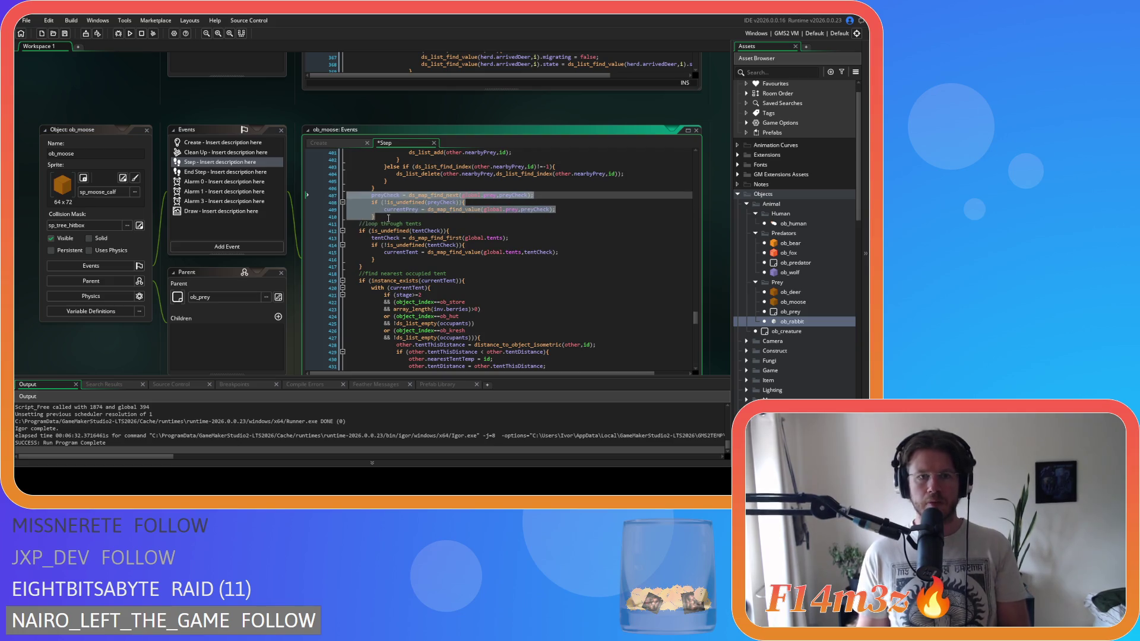
{"action": "key", "text": "Tab"}
{"action": "left_click", "coordinate": [388, 217]}
{"action": "key", "text": "Return"}
Step: Replace the instance_exists(currentPrey) line with the pasted while header and unindent it one level
{"action": "scroll", "coordinate": [396, 205], "scroll_direction": "up", "scroll_amount": 10}
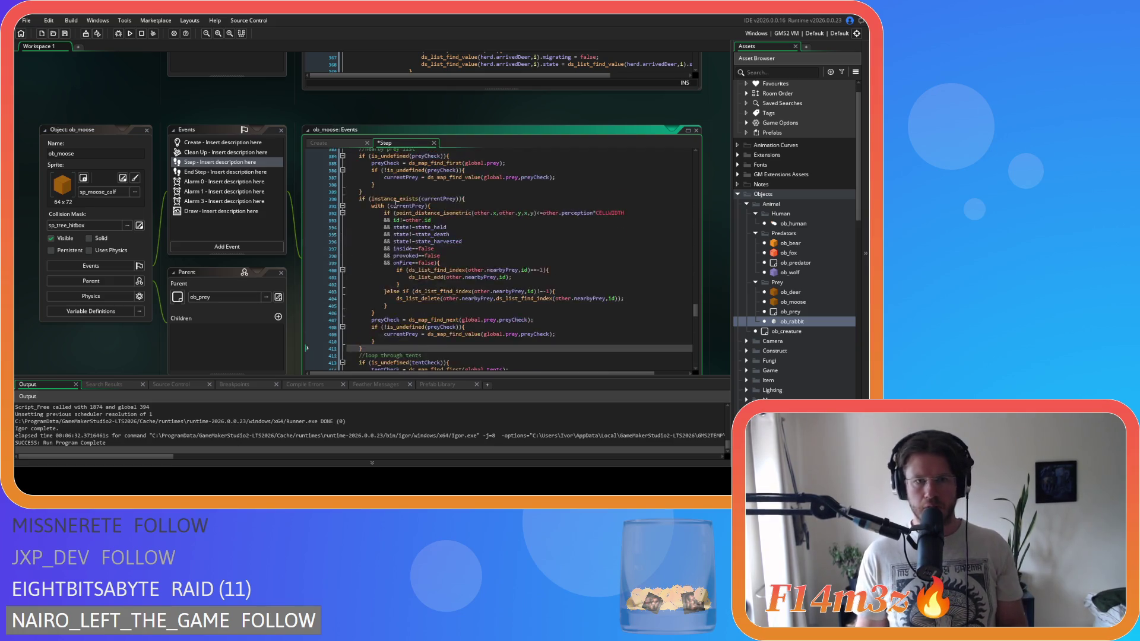
{"action": "left_click", "coordinate": [457, 289]}
{"action": "left_click_drag", "start_coordinate": [457, 289], "coordinate": [363, 290]}
{"action": "type", "text": "instNo = 1; \twhile (!is_undefined(mooseCheck) \t&& instNo<=global.time){"}
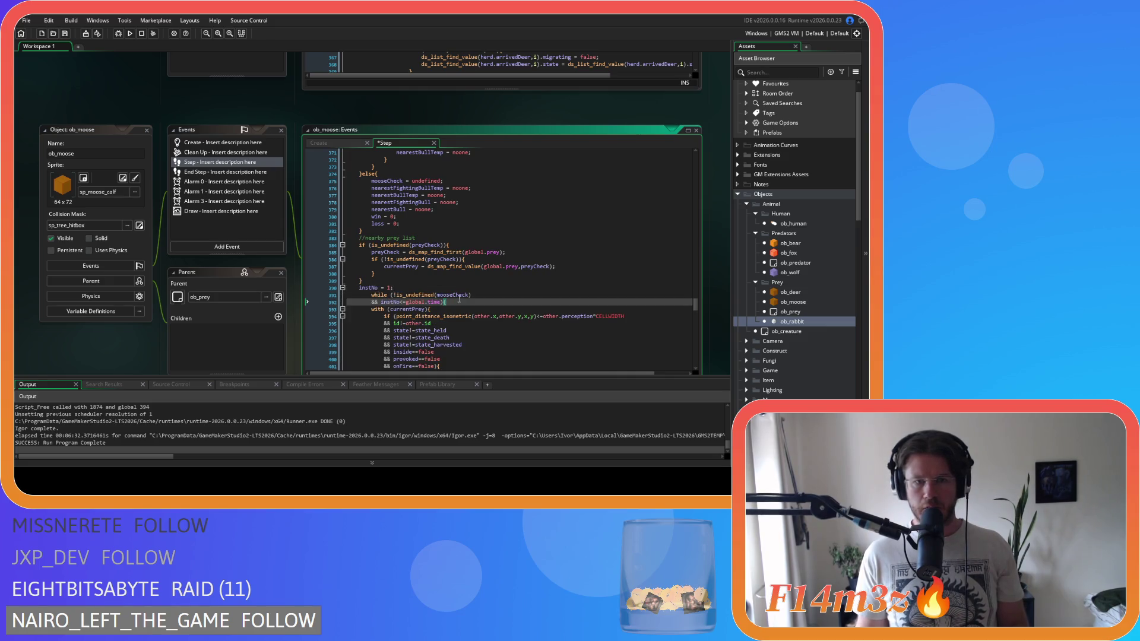
{"action": "key", "text": "shift+Up"}
{"action": "key", "text": "shift+Tab"}
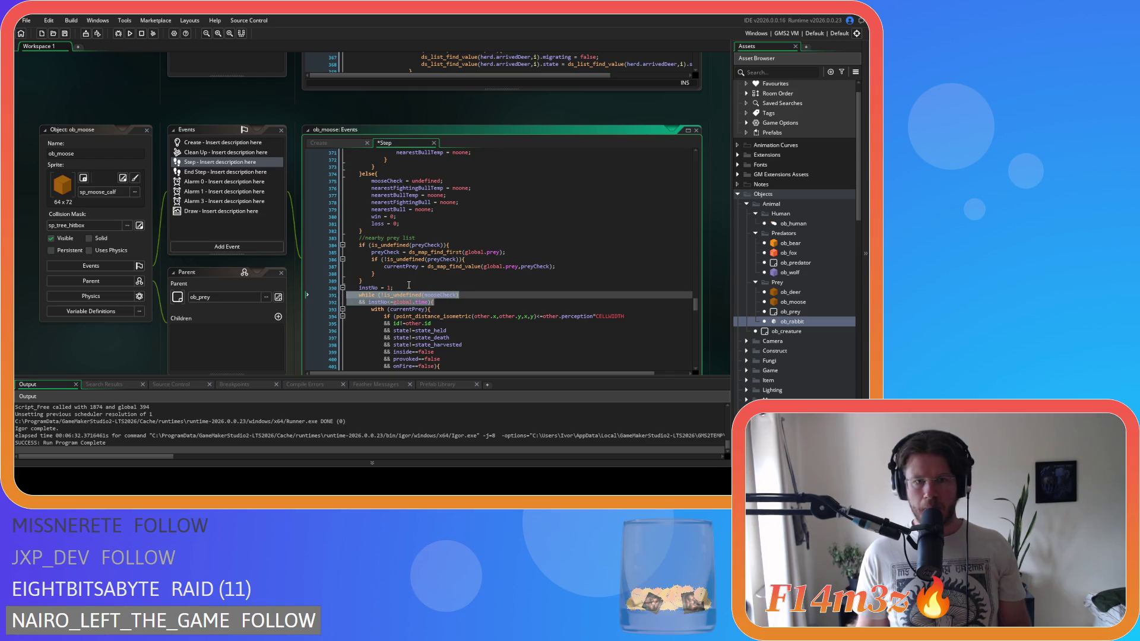
Step: Rename mooseCheck to preyCheck in the condition and add instNo += 1 before preyCheck advances
{"action": "left_click", "coordinate": [440, 294]}
{"action": "double_click", "coordinate": [441, 294]}
{"action": "type", "text": "preyCheck"}
{"action": "left_click_drag", "start_coordinate": [396, 287], "coordinate": [356, 292]}
{"action": "key", "text": "ctrl+c"}
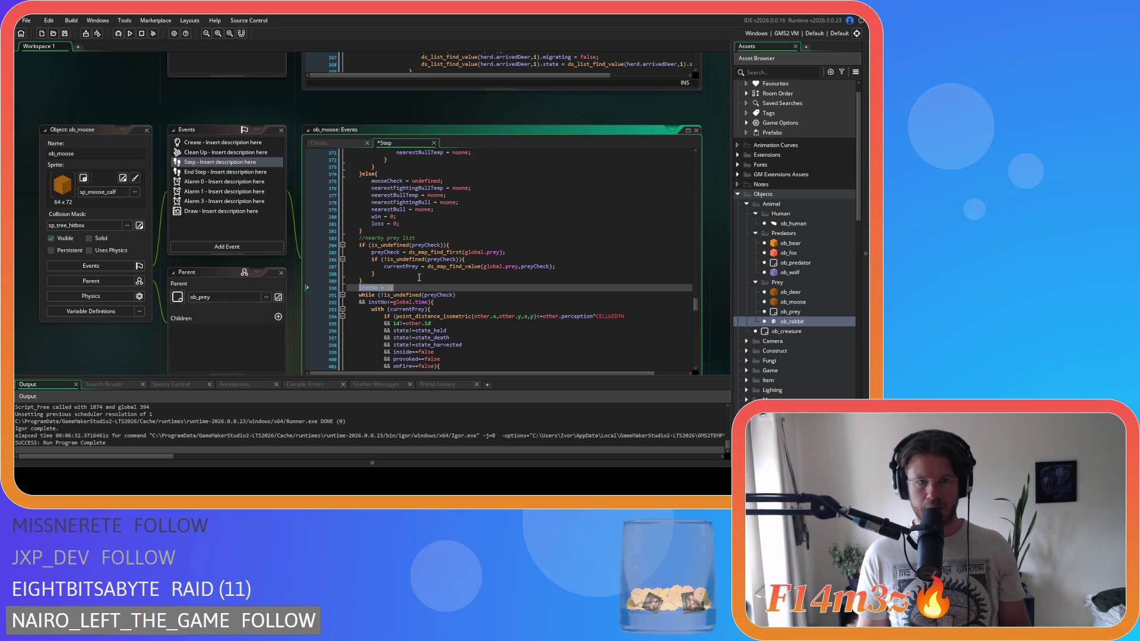
{"action": "scroll", "coordinate": [419, 277], "scroll_direction": "down", "scroll_amount": 5}
{"action": "left_click", "coordinate": [412, 239]}
{"action": "key", "text": "Return"}
{"action": "key", "text": "ctrl+v"}
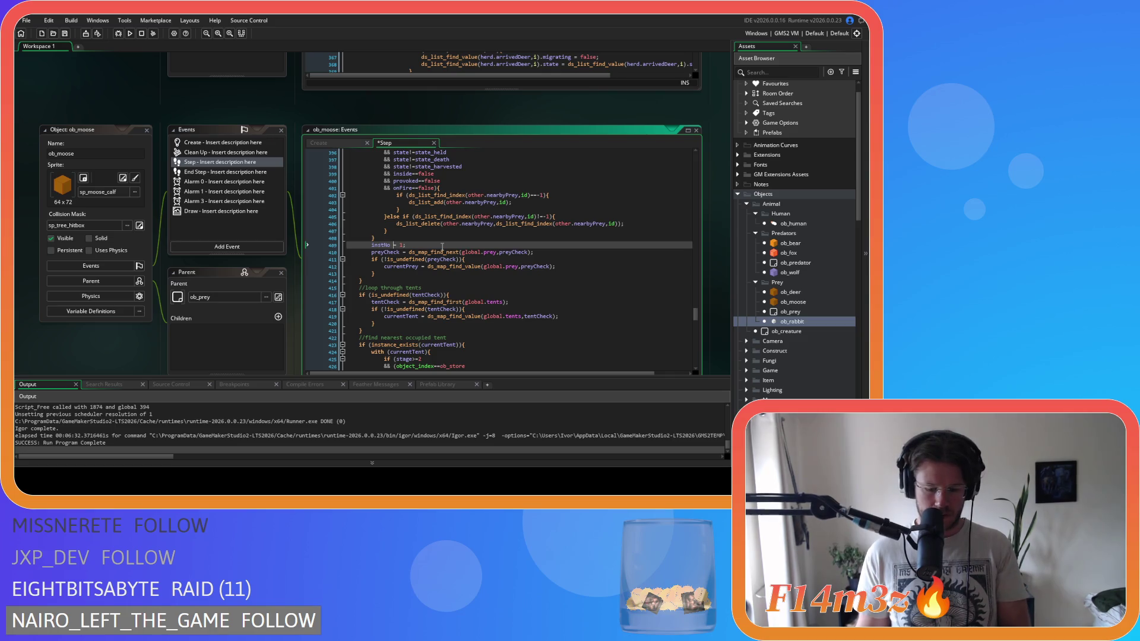
Step: Review the finished prey loop and select its counter and while-header lines for reuse
{"action": "scroll", "coordinate": [461, 244], "scroll_direction": "down", "scroll_amount": 2}
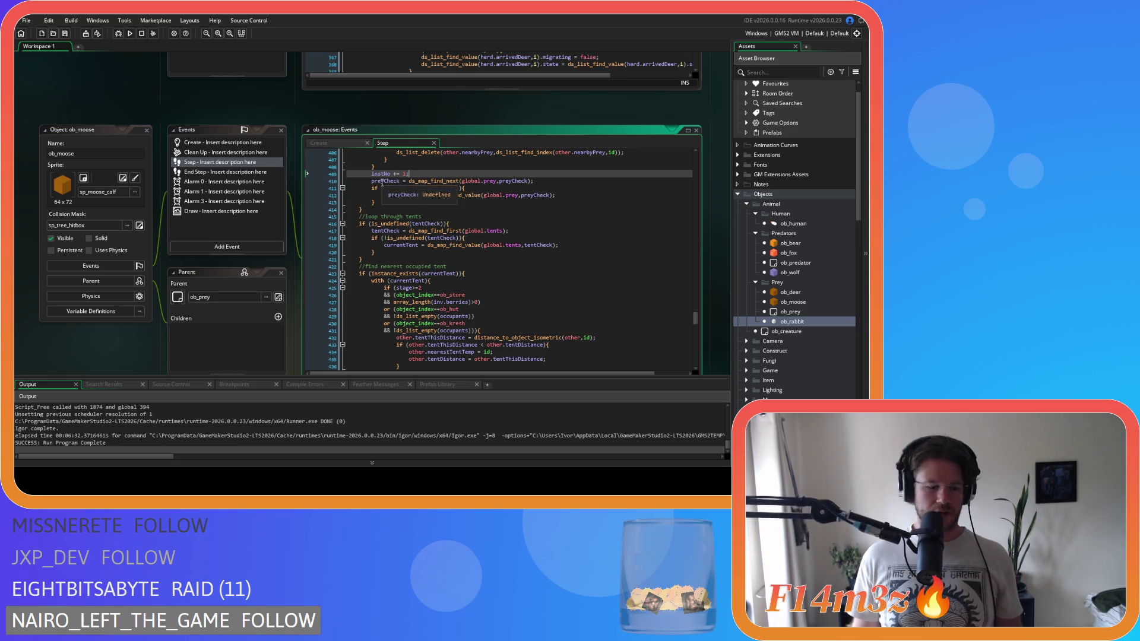
{"action": "scroll", "coordinate": [411, 210], "scroll_direction": "down", "scroll_amount": 3}
{"action": "scroll", "coordinate": [415, 220], "scroll_direction": "up", "scroll_amount": 10}
{"action": "scroll", "coordinate": [430, 235], "scroll_direction": "down", "scroll_amount": 7}
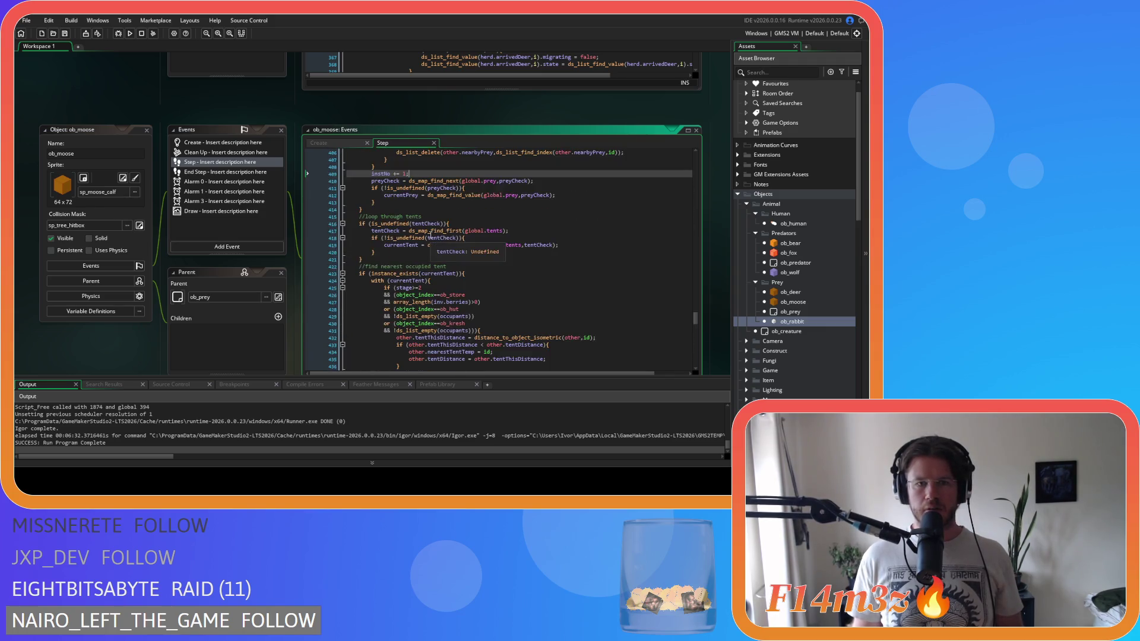
{"action": "scroll", "coordinate": [431, 235], "scroll_direction": "up", "scroll_amount": 7}
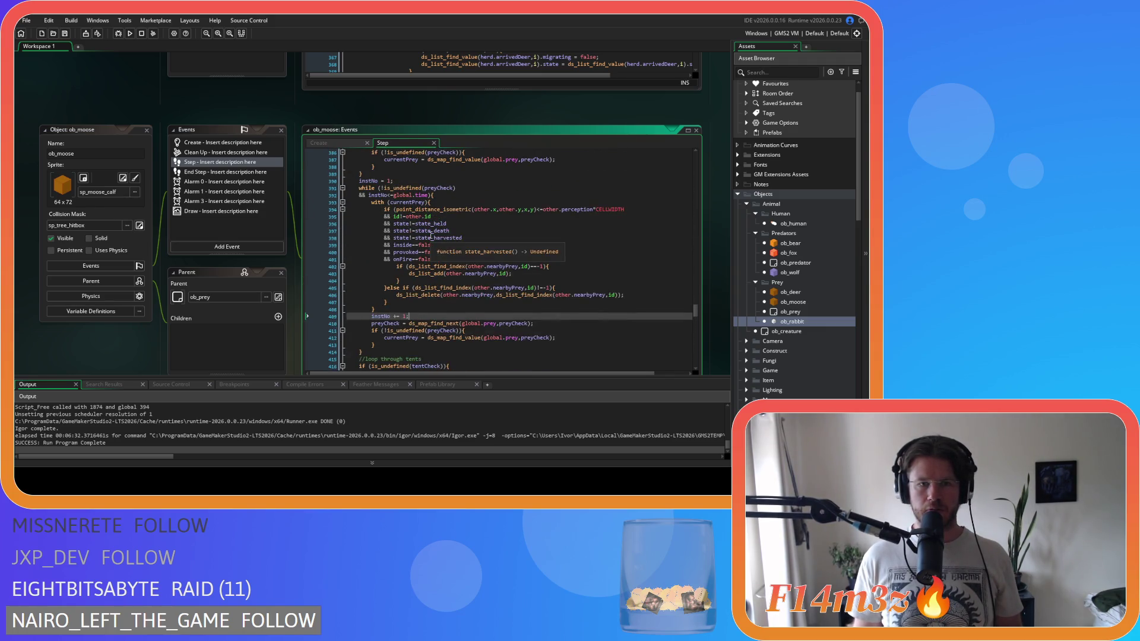
{"action": "scroll", "coordinate": [431, 235], "scroll_direction": "down", "scroll_amount": 3}
{"action": "scroll", "coordinate": [431, 235], "scroll_direction": "up", "scroll_amount": 4}
{"action": "left_click_drag", "start_coordinate": [432, 214], "coordinate": [359, 202]}
{"action": "key", "text": "ctrl+c"}
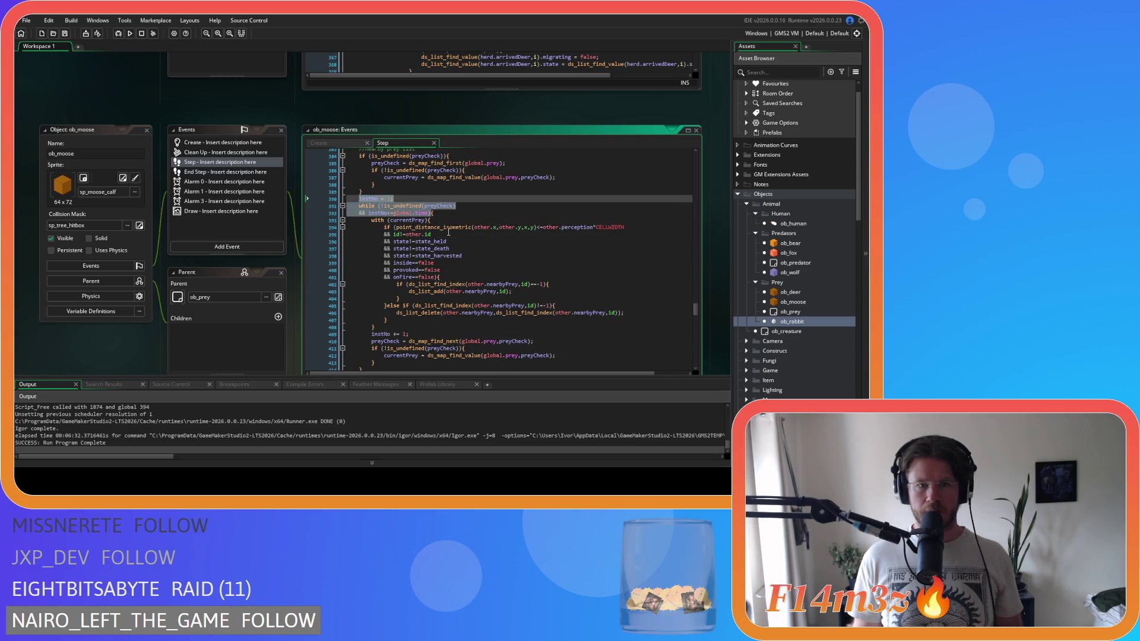
{"action": "scroll", "coordinate": [449, 232], "scroll_direction": "down", "scroll_amount": 9}
Step: Delete the tent check's stray closing brace and indent tent-advance lines 442–449
{"action": "left_click", "coordinate": [470, 220]}
{"action": "scroll", "coordinate": [415, 250], "scroll_direction": "down", "scroll_amount": 6}
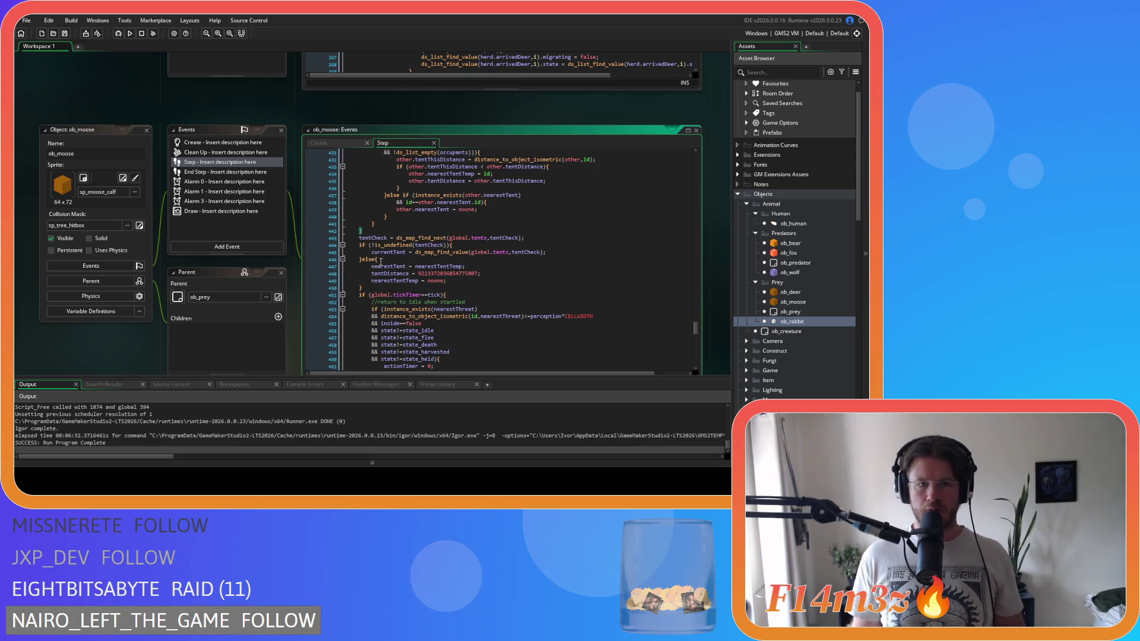
{"action": "left_click", "coordinate": [363, 231]}
{"action": "key", "text": "BackSpace"}
{"action": "key", "text": "BackSpace"}
{"action": "key", "text": "BackSpace"}
{"action": "left_click_drag", "start_coordinate": [370, 277], "coordinate": [319, 231]}
{"action": "key", "text": "Tab"}
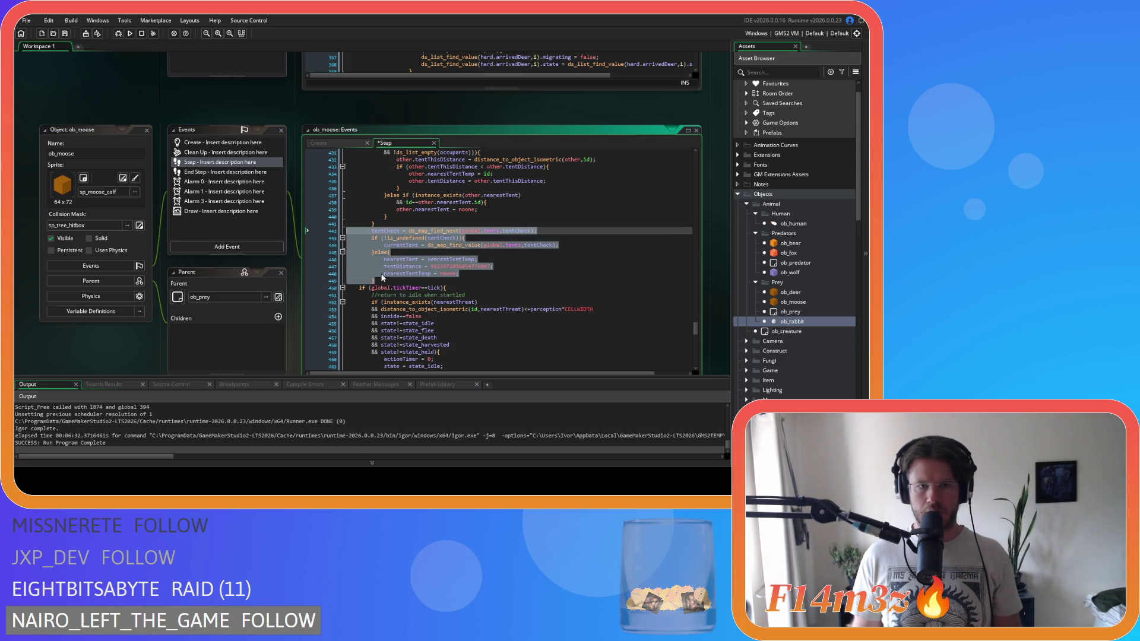
{"action": "left_click", "coordinate": [383, 277]}
Step: Replace the instance_exists(currentTent) line with the counter and while header using tentCheck
{"action": "scroll", "coordinate": [409, 267], "scroll_direction": "up", "scroll_amount": 4}
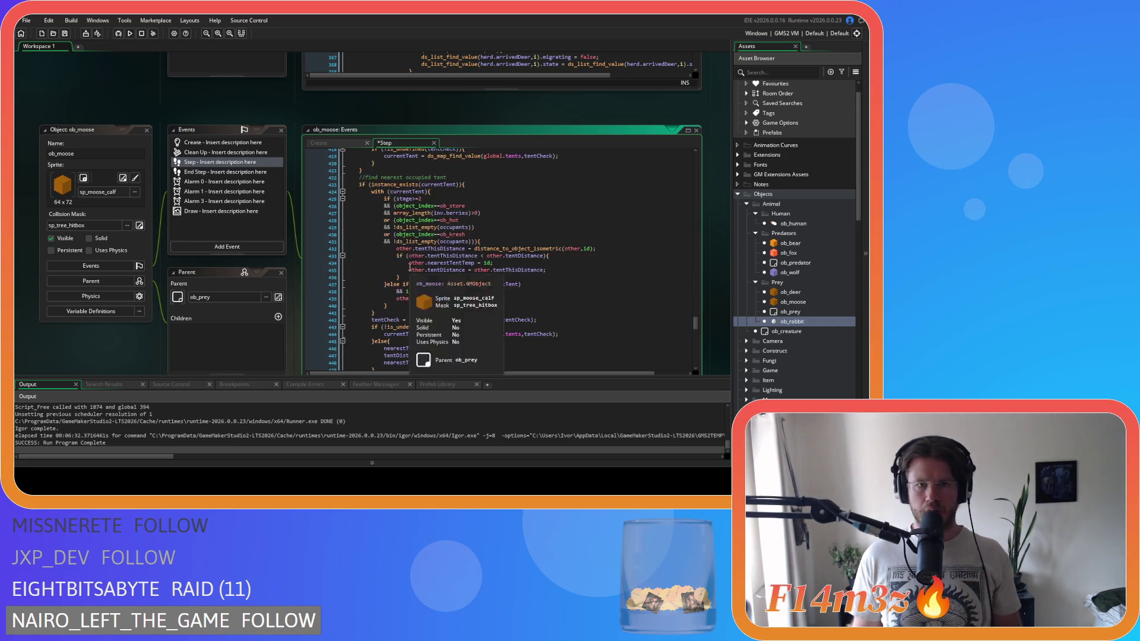
{"action": "left_click_drag", "start_coordinate": [465, 184], "coordinate": [361, 187]}
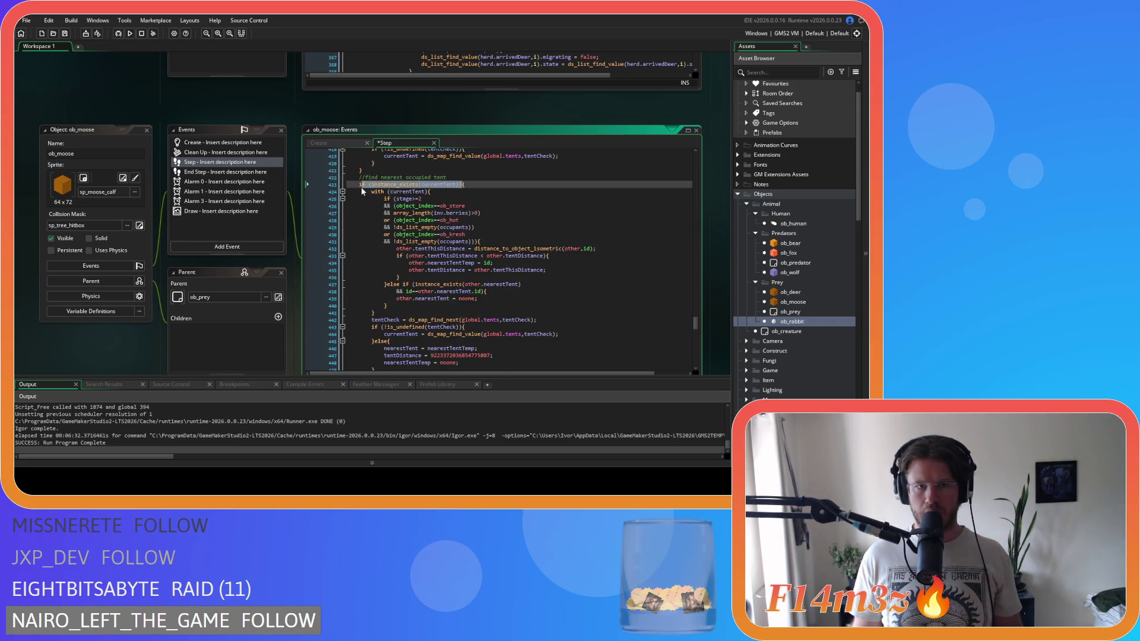
{"action": "key", "text": "ctrl+v"}
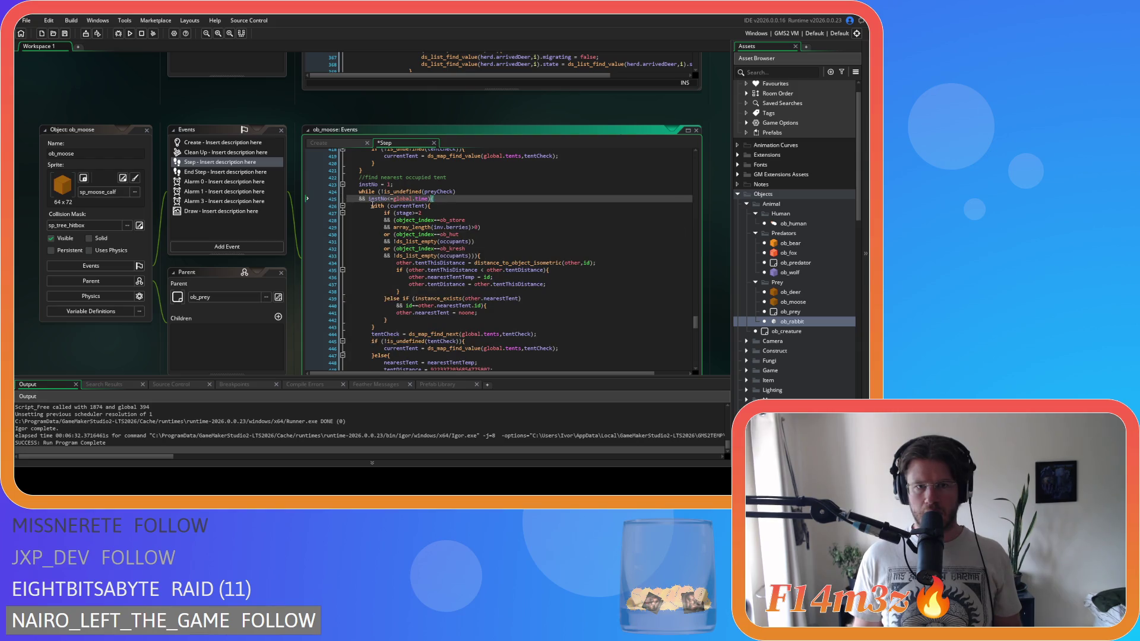
{"action": "scroll", "coordinate": [372, 205], "scroll_direction": "up", "scroll_amount": 2}
{"action": "left_click", "coordinate": [441, 244]}
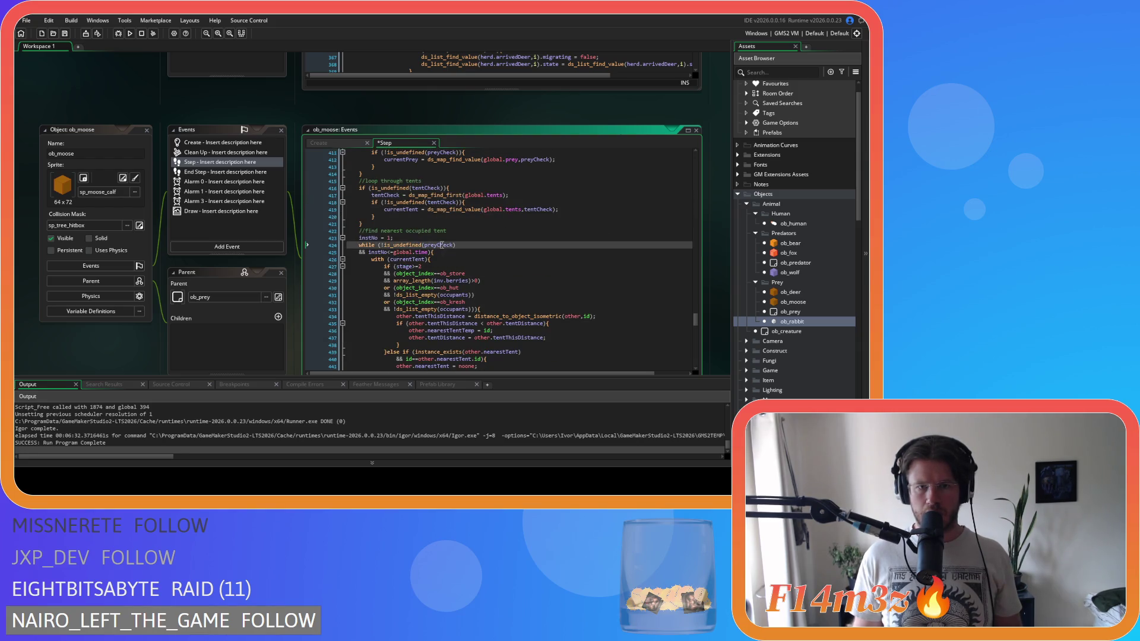
{"action": "type", "text": "tent"}
{"action": "double_click", "coordinate": [441, 245]}
{"action": "type", "text": "tentCheck"}
{"action": "left_click_drag", "start_coordinate": [393, 237], "coordinate": [375, 237]}
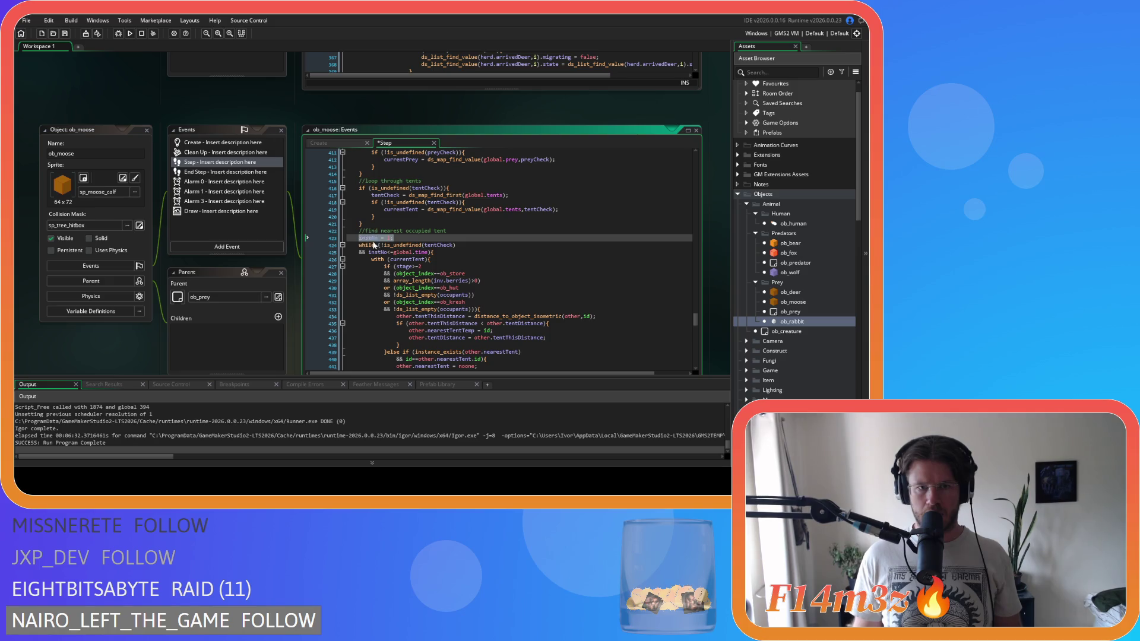
Step: Add instNo += 1 before tentCheck advances and save the ob_moose Step event
{"action": "scroll", "coordinate": [437, 249], "scroll_direction": "down", "scroll_amount": 5}
{"action": "left_click", "coordinate": [401, 219]}
{"action": "key", "text": "Return"}
{"action": "type", "text": "instNo = 1;"}
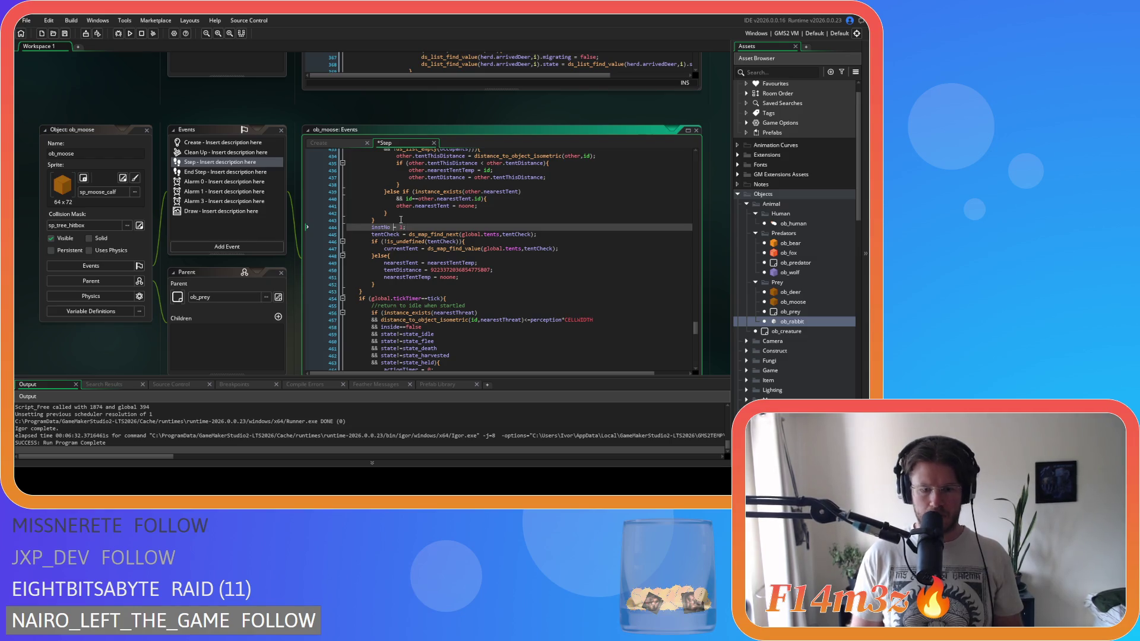
{"action": "key", "text": "ctrl+s"}
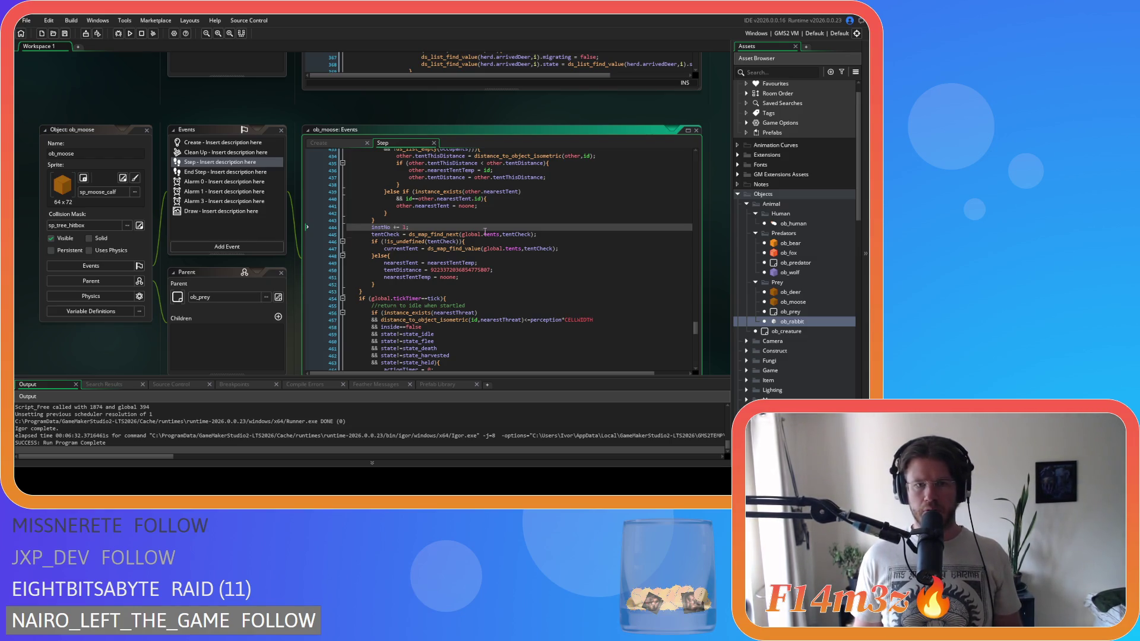
{"action": "left_click", "coordinate": [483, 234]}
Step: Open ob_rabbit's Step event and inspect its threat loop condition
{"action": "double_click", "coordinate": [801, 322]}
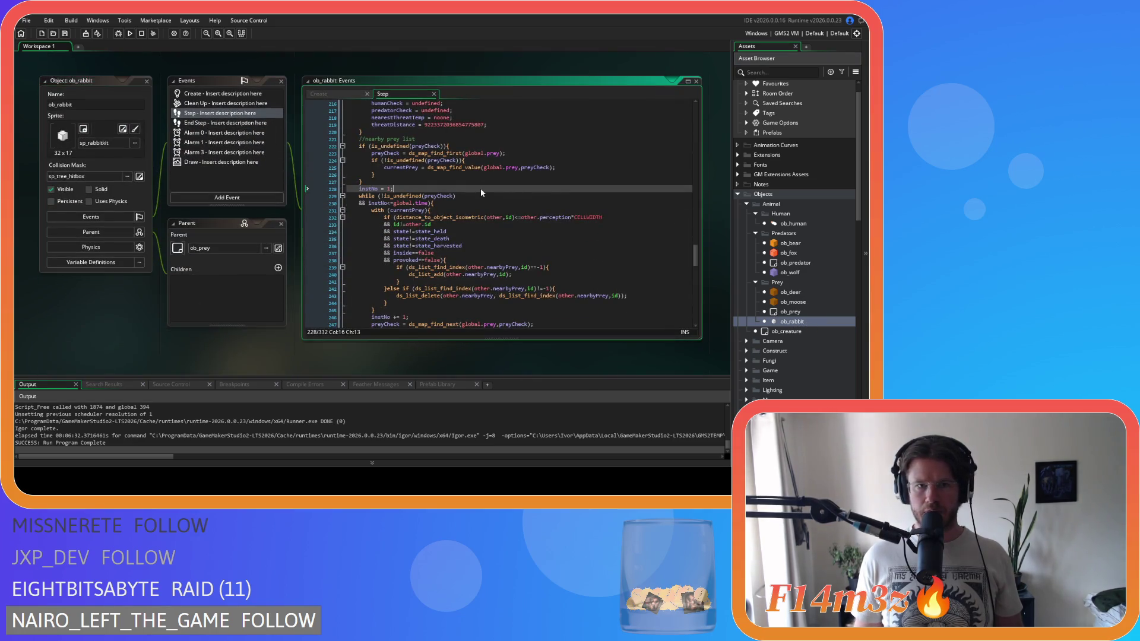
{"action": "left_click_drag", "start_coordinate": [696, 248], "coordinate": [689, 138]}
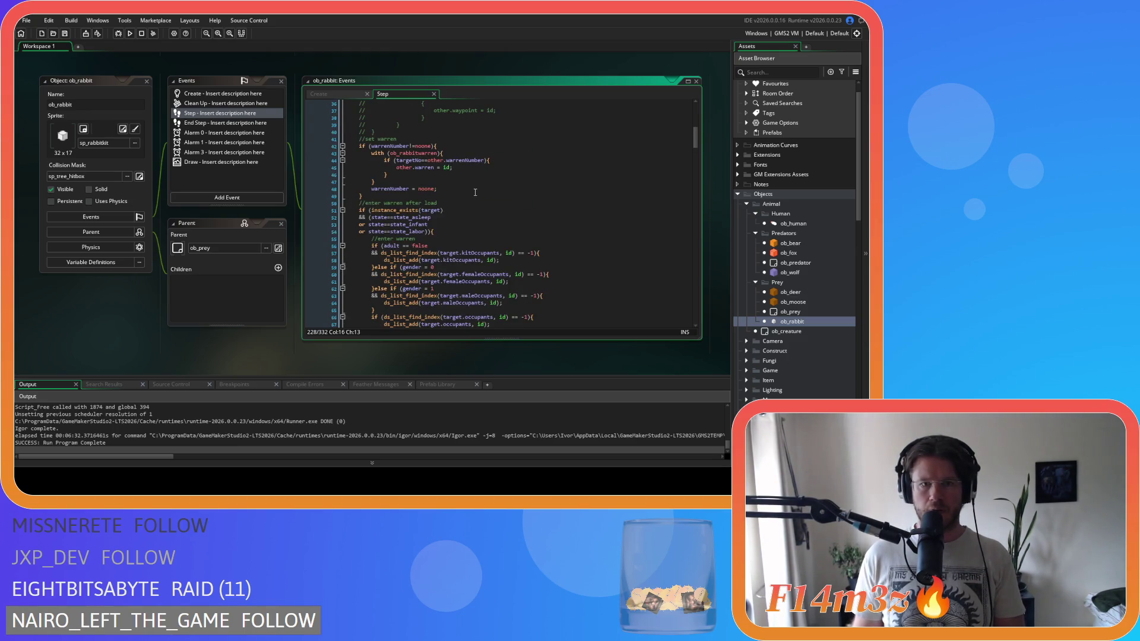
{"action": "scroll", "coordinate": [475, 192], "scroll_direction": "down", "scroll_amount": 10}
{"action": "left_click", "coordinate": [510, 210]}
{"action": "key", "text": "Down"}
{"action": "key", "text": "Down"}
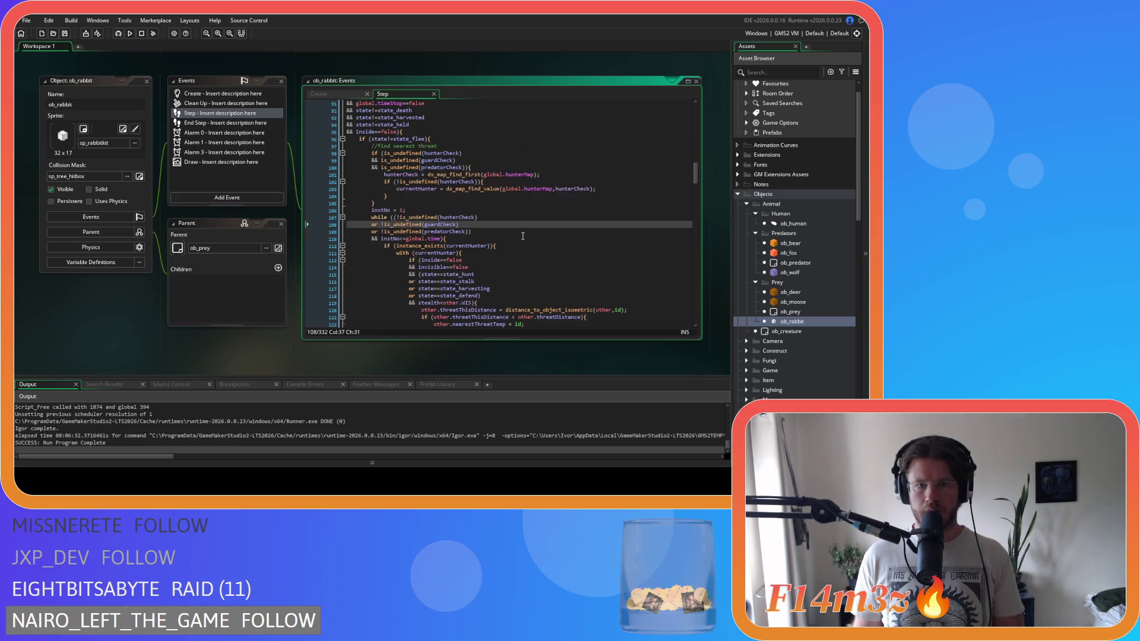
Step: Check the instNo limit and end of ob_rabbit's prey loop, then open sc_trackersUpdateCombat's hunter-state conditions
{"action": "scroll", "coordinate": [522, 236], "scroll_direction": "down", "scroll_amount": 9}
{"action": "scroll", "coordinate": [520, 232], "scroll_direction": "down", "scroll_amount": 11}
{"action": "scroll", "coordinate": [519, 231], "scroll_direction": "down", "scroll_amount": 3}
{"action": "left_click", "coordinate": [438, 201]}
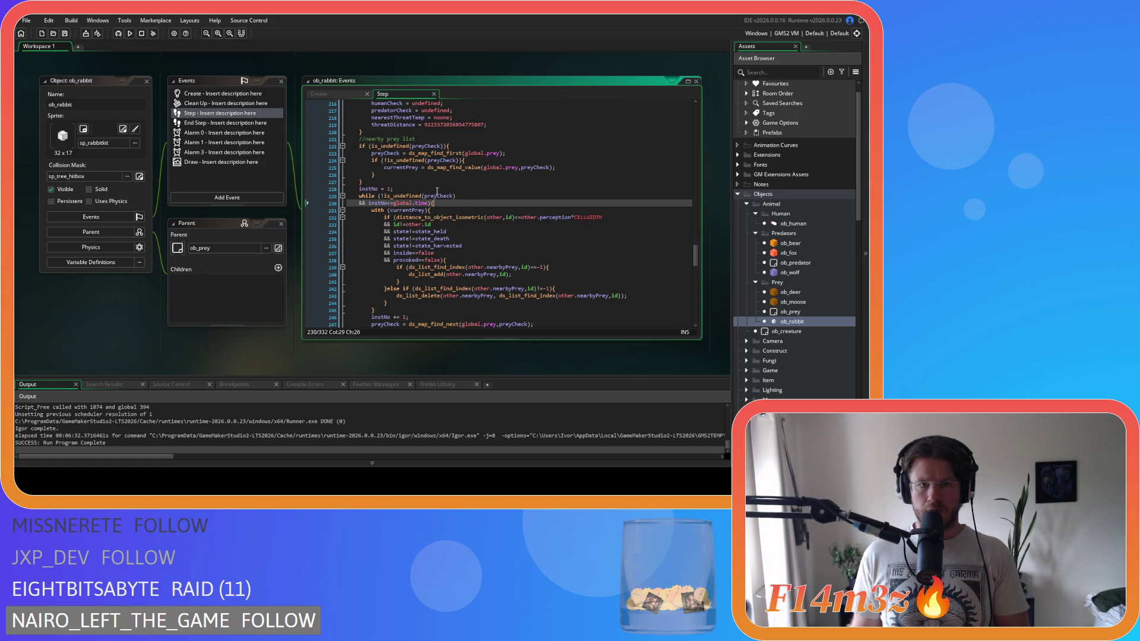
{"action": "scroll", "coordinate": [451, 201], "scroll_direction": "down", "scroll_amount": 3}
{"action": "left_click", "coordinate": [491, 186]}
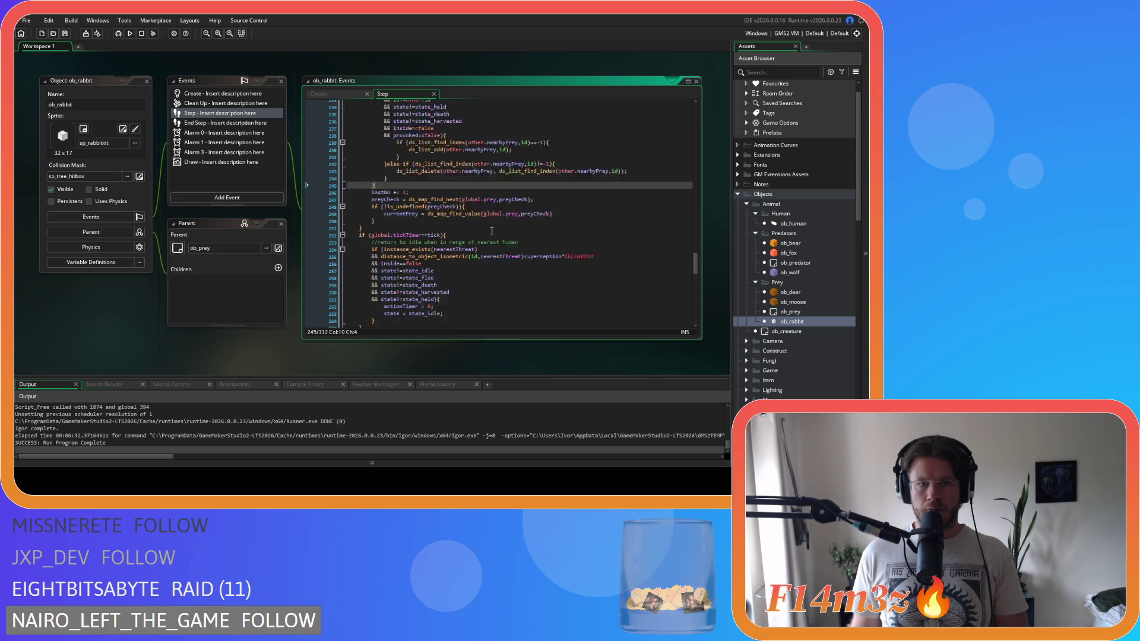
{"action": "scroll", "coordinate": [491, 230], "scroll_direction": "down", "scroll_amount": 2}
{"action": "scroll", "coordinate": [792, 255], "scroll_direction": "down", "scroll_amount": 8}
{"action": "scroll", "coordinate": [791, 255], "scroll_direction": "down", "scroll_amount": 8}
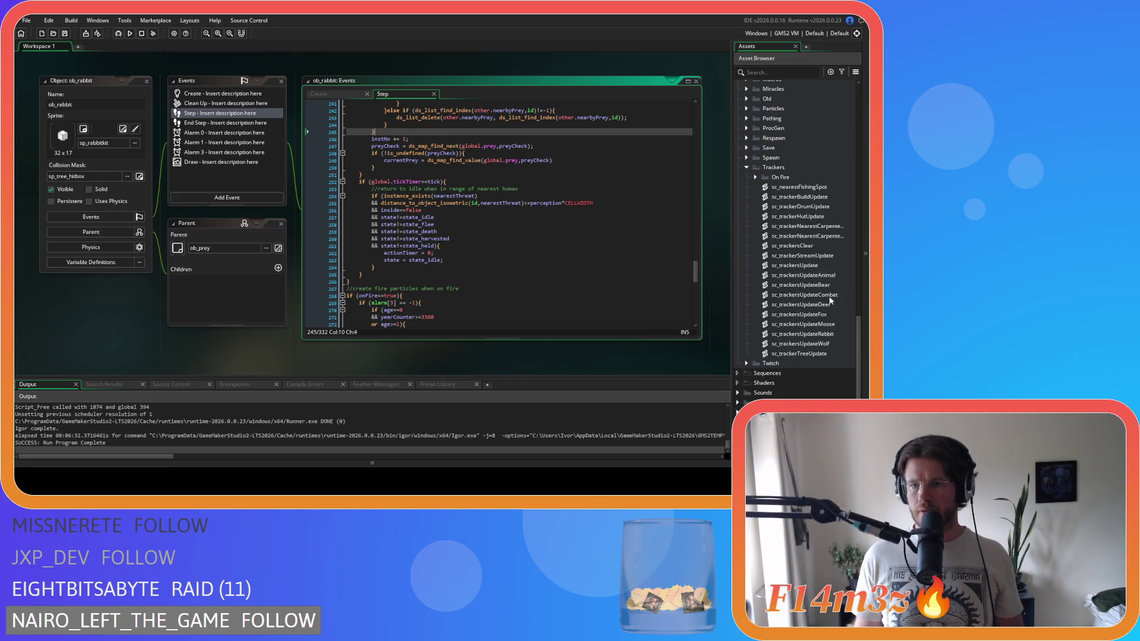
{"action": "double_click", "coordinate": [829, 296]}
{"action": "left_click", "coordinate": [333, 231]}
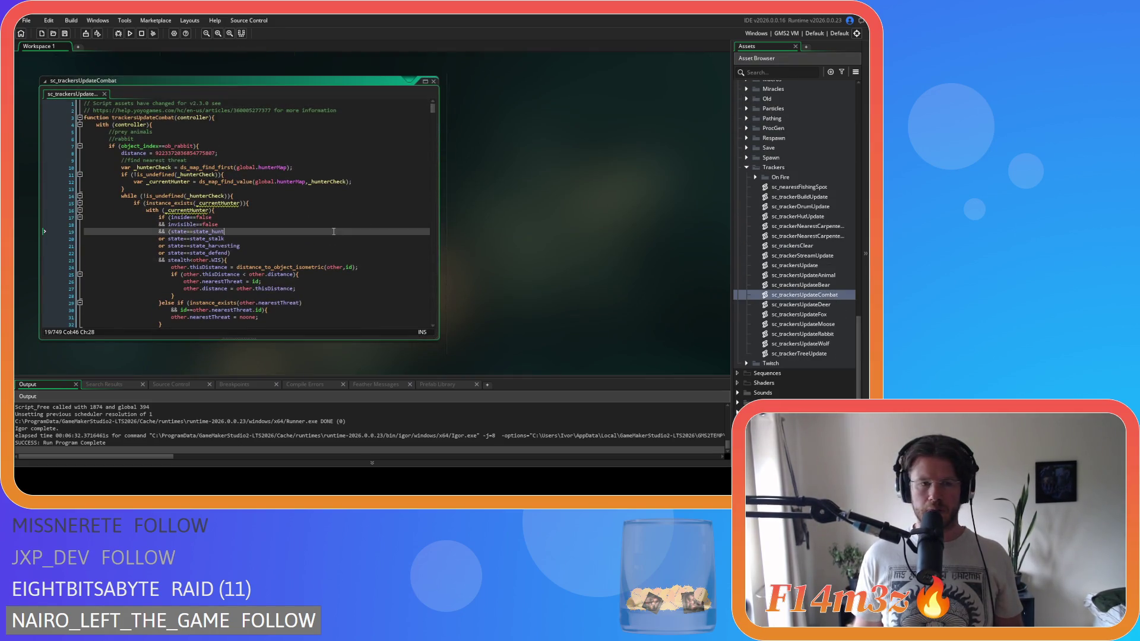
Step: Close sc_trackersUpdateCombat and collapse the Prey, Predators, Human, Animal and Objects folders
{"action": "scroll", "coordinate": [341, 220], "scroll_direction": "down", "scroll_amount": 3}
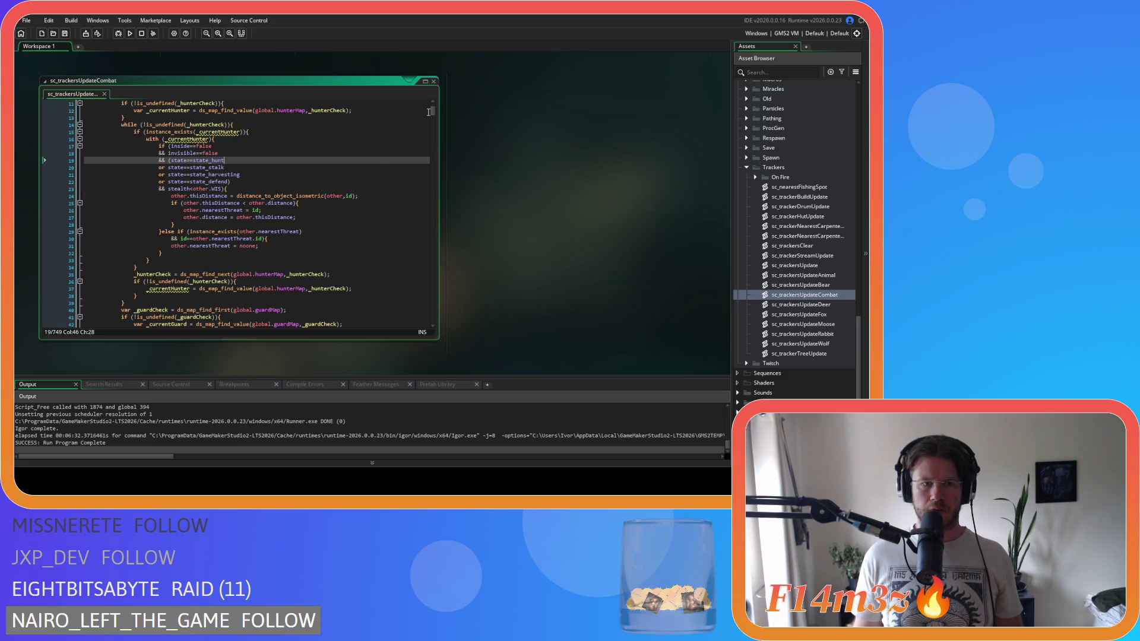
{"action": "left_click", "coordinate": [433, 82]}
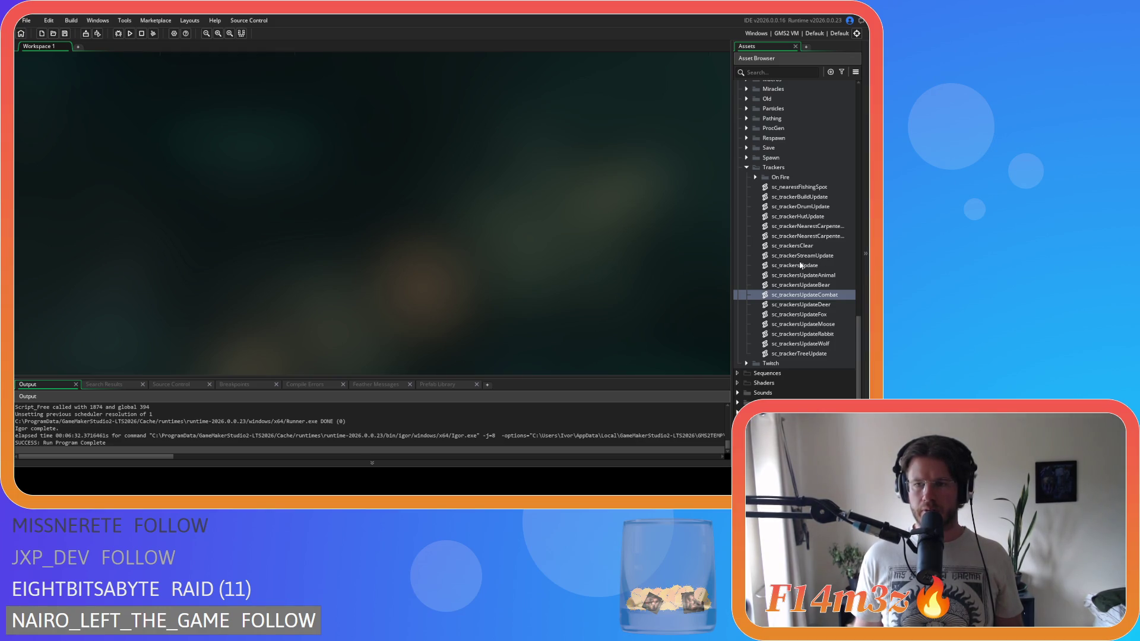
{"action": "left_click", "coordinate": [749, 172]}
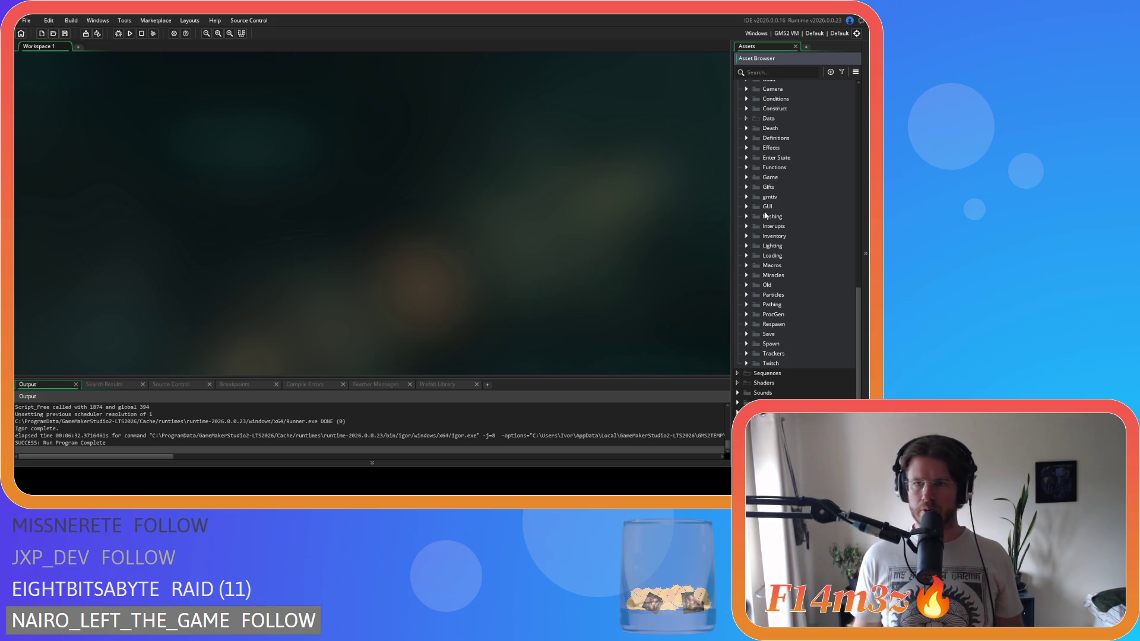
{"action": "scroll", "coordinate": [748, 267], "scroll_direction": "up", "scroll_amount": 10}
{"action": "scroll", "coordinate": [747, 285], "scroll_direction": "up", "scroll_amount": 5}
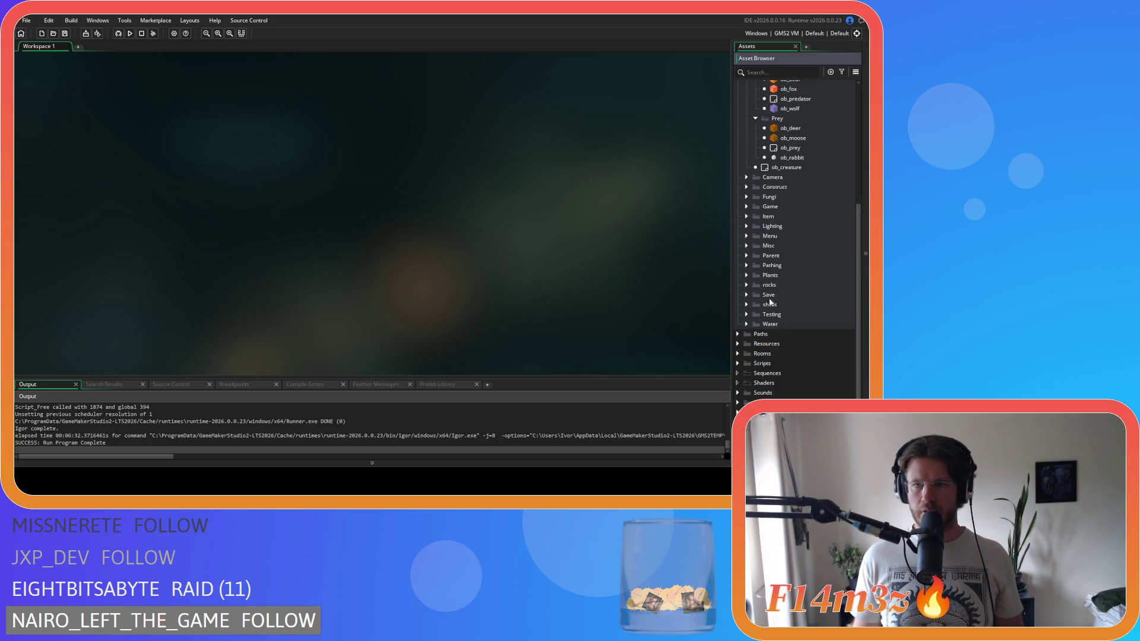
{"action": "left_click", "coordinate": [755, 246]}
{"action": "left_click", "coordinate": [755, 196]}
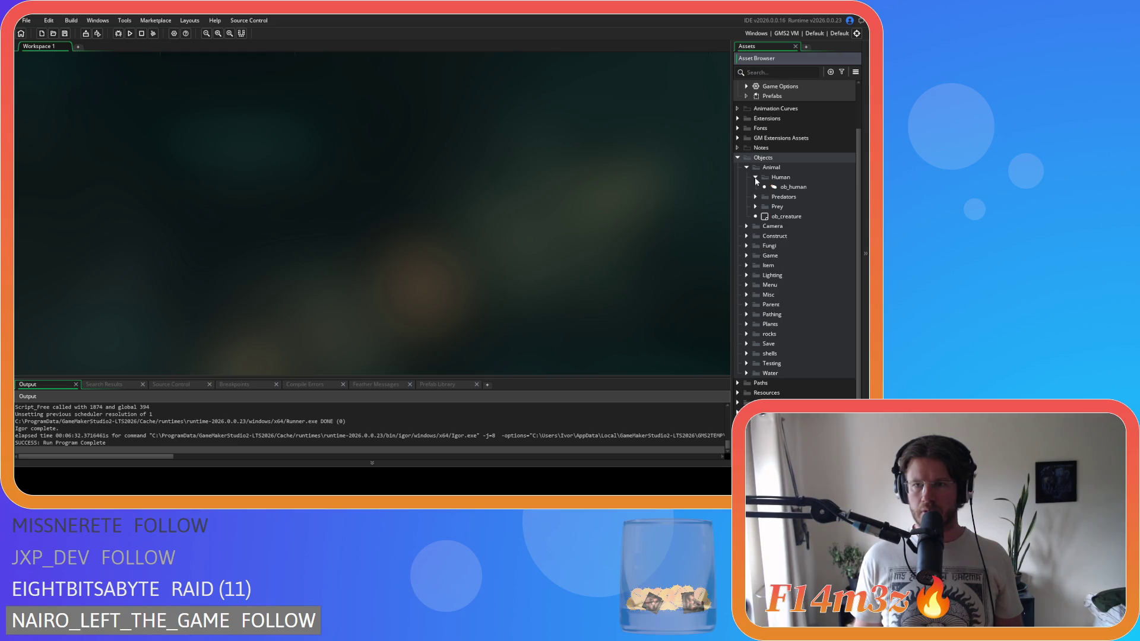
{"action": "left_click", "coordinate": [755, 177]}
{"action": "left_click", "coordinate": [747, 170]}
{"action": "left_click", "coordinate": [736, 161]}
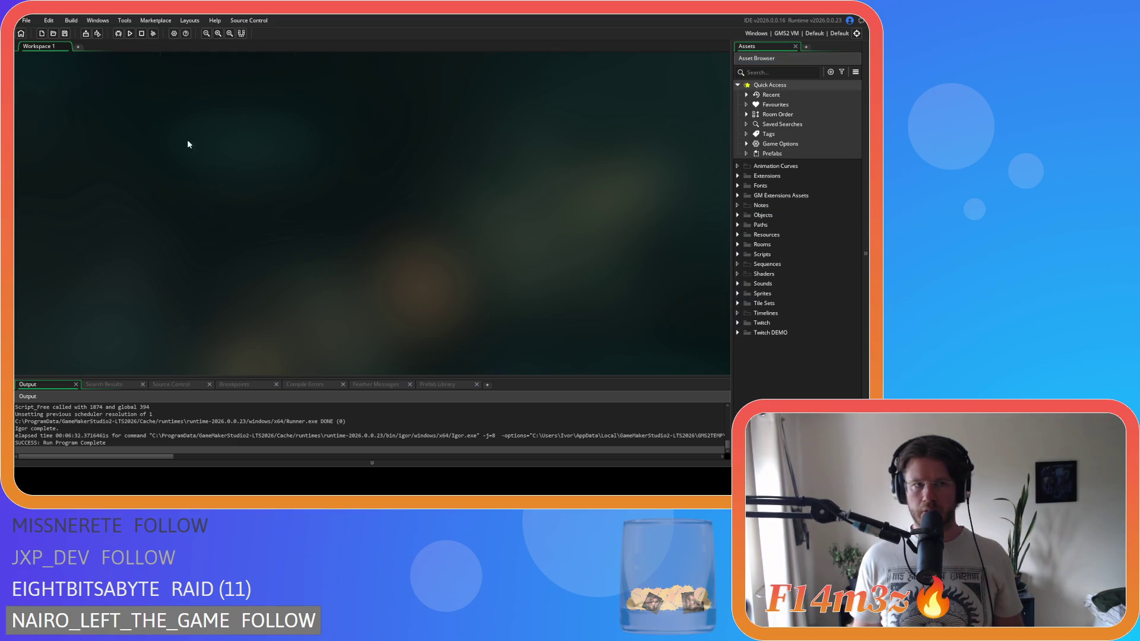
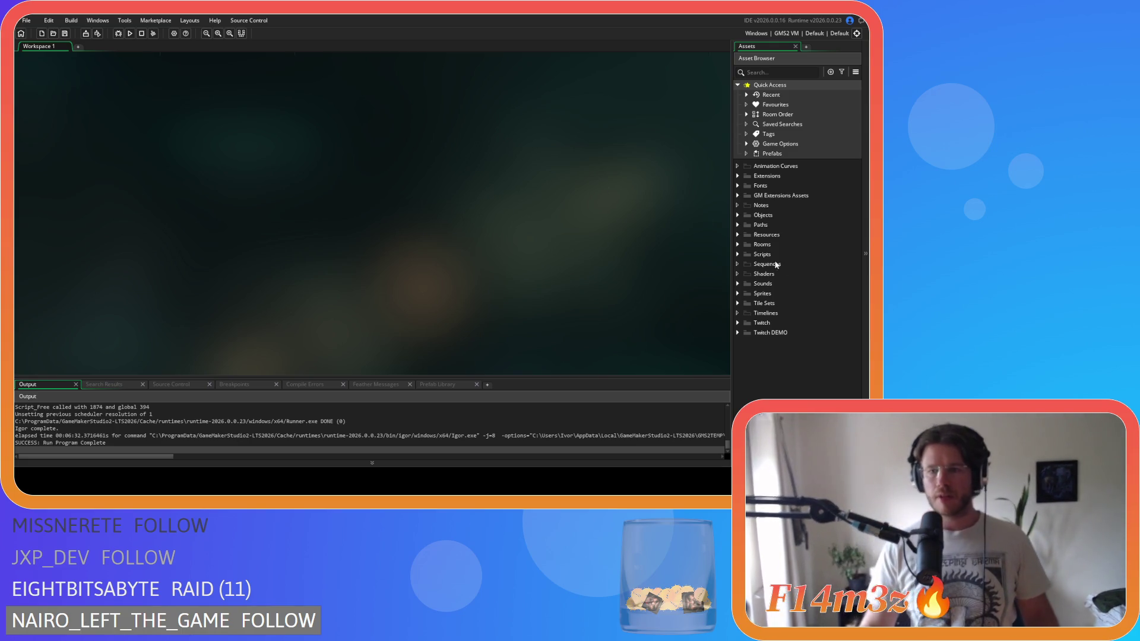
Step: Expand Objects > Animal > Human in the Asset Browser and open ob_human
{"action": "left_click", "coordinate": [738, 255]}
{"action": "left_click", "coordinate": [737, 255]}
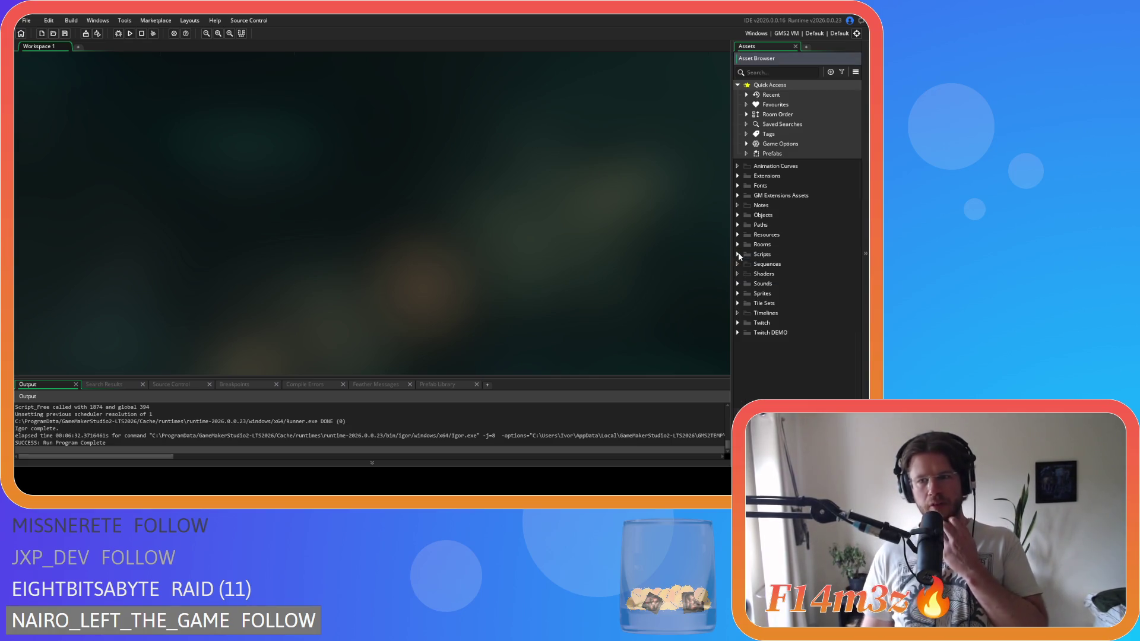
{"action": "left_click", "coordinate": [737, 215]}
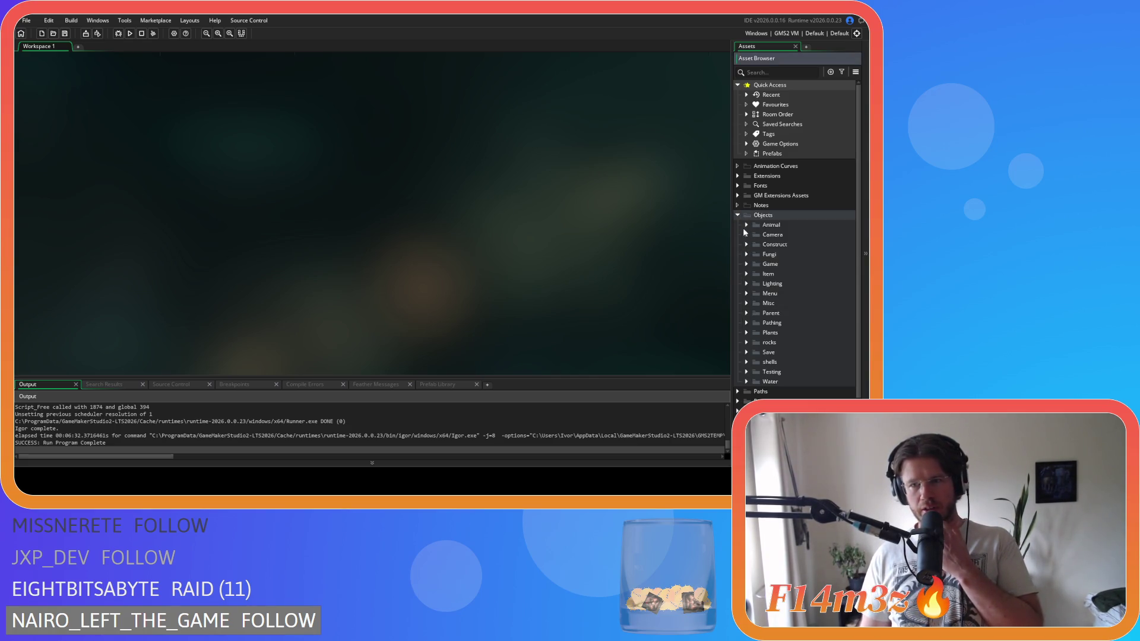
{"action": "left_click", "coordinate": [746, 224]}
{"action": "left_click", "coordinate": [755, 235]}
{"action": "left_click", "coordinate": [786, 245]}
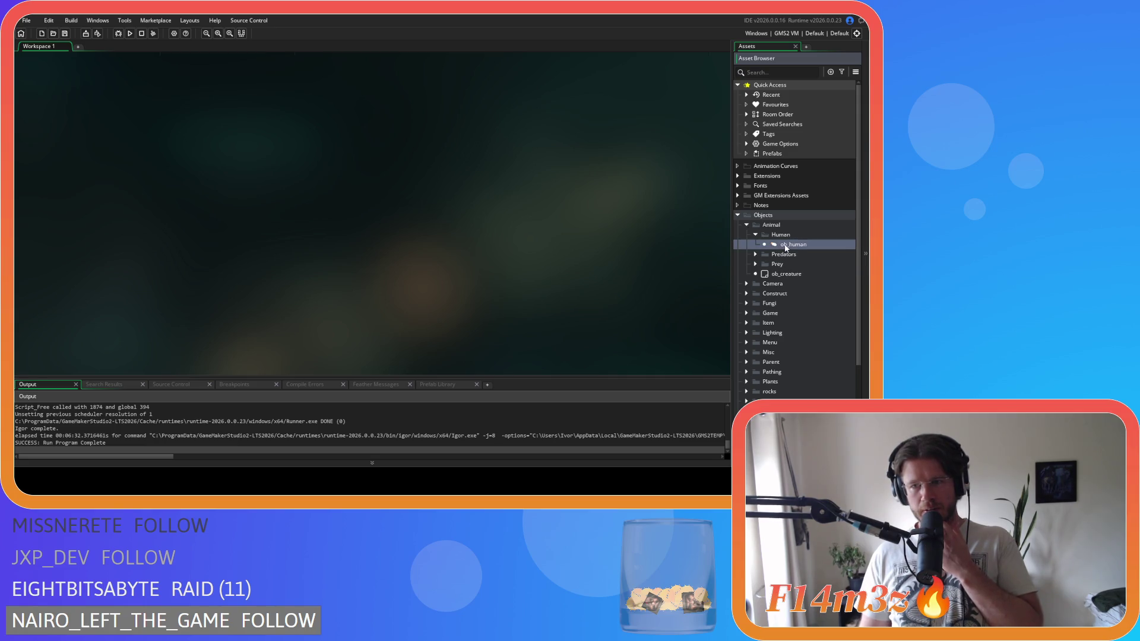
{"action": "double_click", "coordinate": [785, 245]}
Step: Close all workspace windows and reopen ob_human to show its Step event code
{"action": "right_click", "coordinate": [91, 334]}
{"action": "mouse_move", "coordinate": [118, 349]}
{"action": "left_click", "coordinate": [163, 415]}
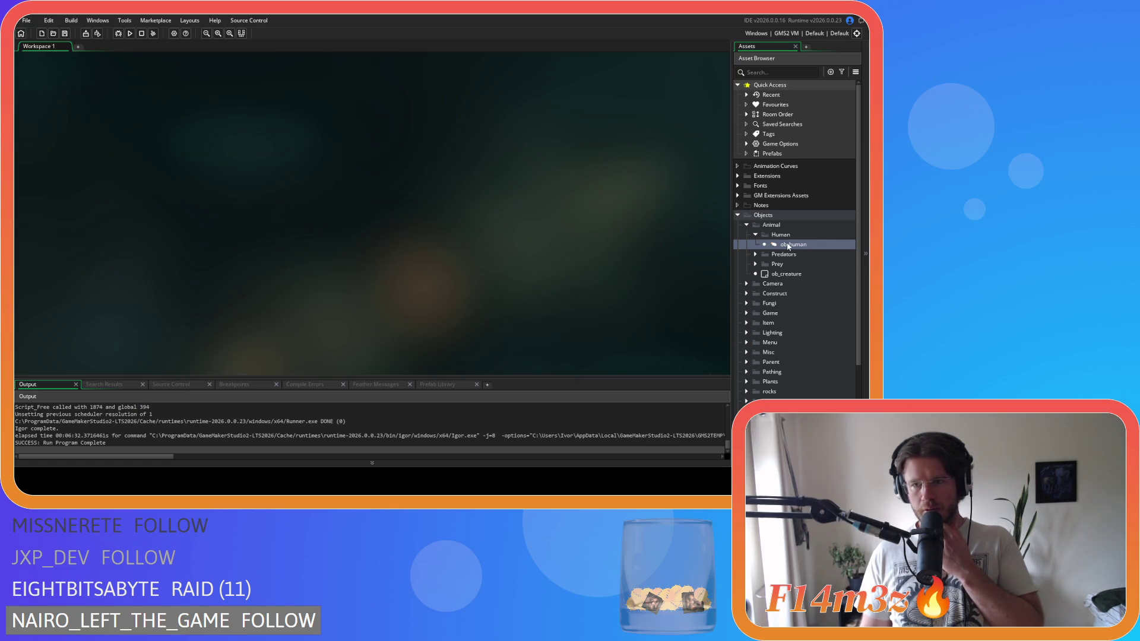
{"action": "left_click", "coordinate": [788, 247]}
{"action": "double_click", "coordinate": [775, 245]}
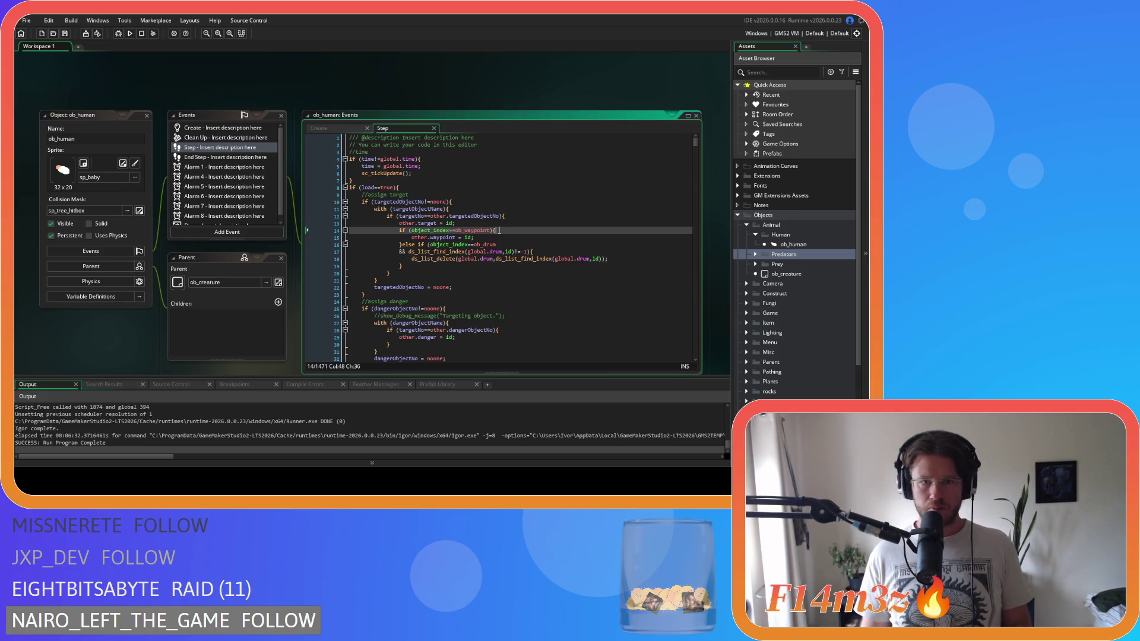
Step: Search ob_human's Step code for 'lowest' to find the healing logic
{"action": "key", "text": "ctrl+f"}
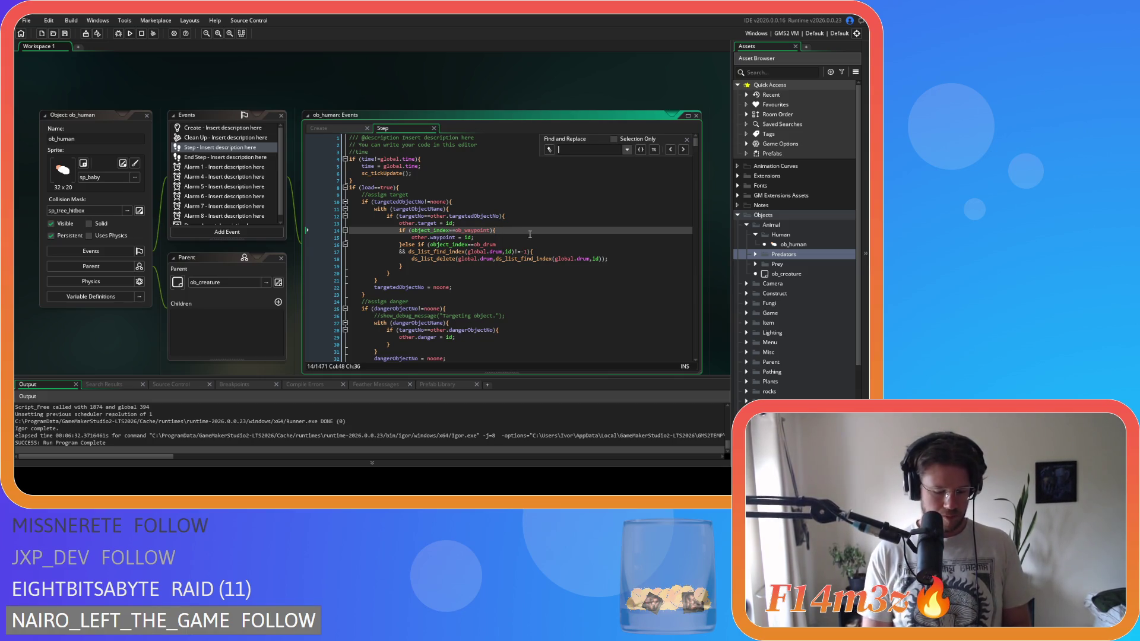
{"action": "type", "text": "lowest"}
{"action": "left_click", "coordinate": [542, 233]}
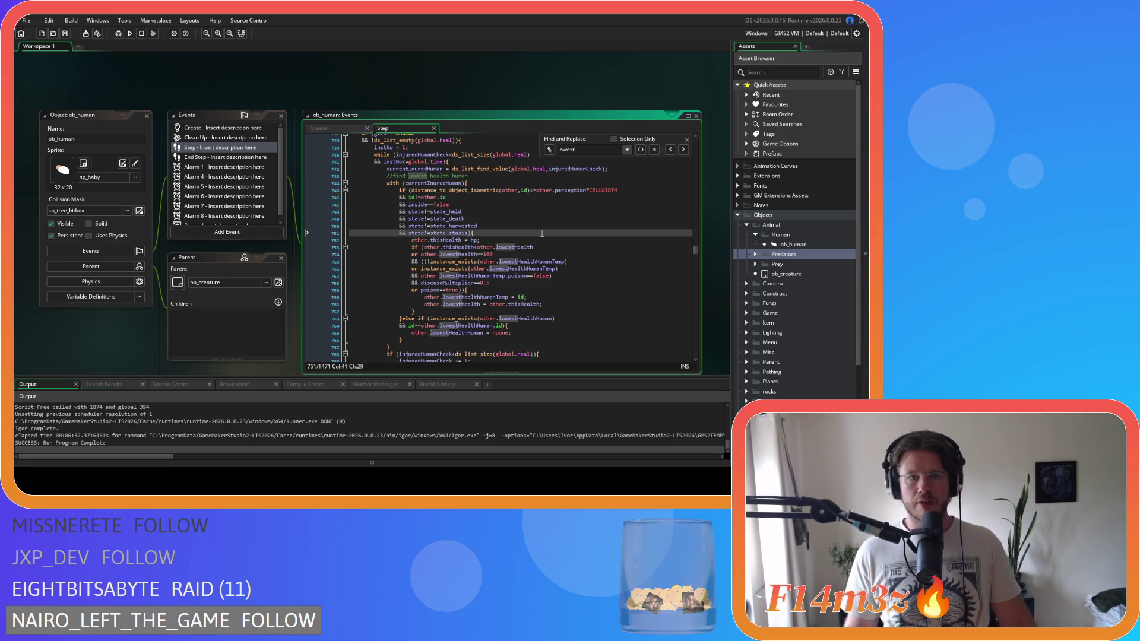
{"action": "scroll", "coordinate": [541, 233], "scroll_direction": "up", "scroll_amount": 3}
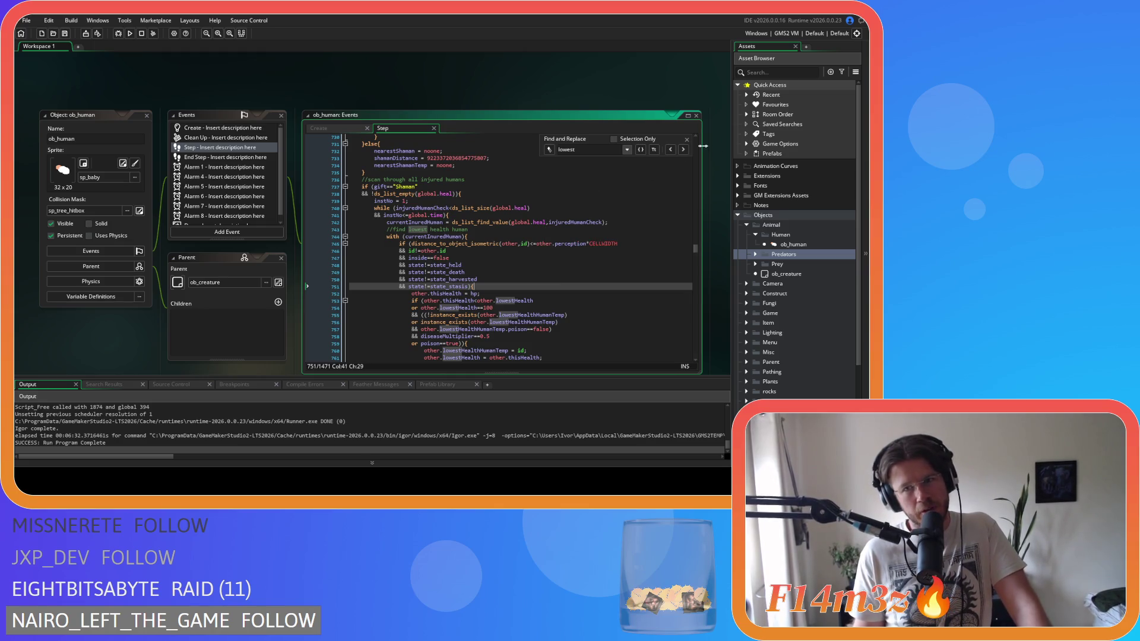
{"action": "left_click", "coordinate": [687, 140]}
Step: Read through the heal loop on lines 741–769, then view the Create event code
{"action": "left_click", "coordinate": [510, 227]}
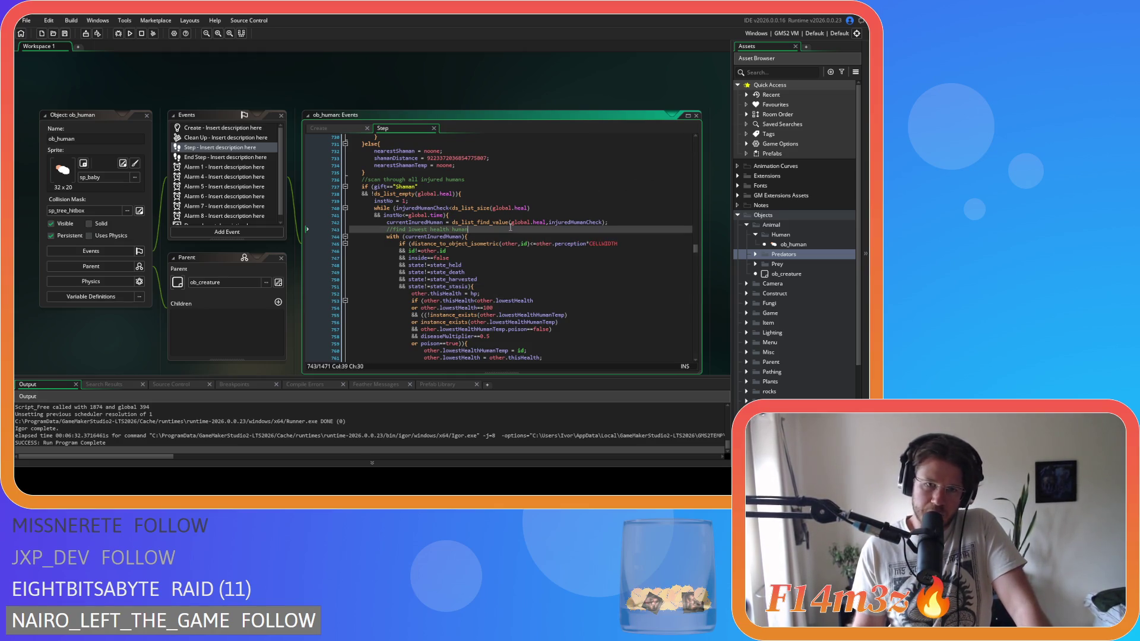
{"action": "left_click", "coordinate": [434, 215]}
{"action": "scroll", "coordinate": [435, 215], "scroll_direction": "down", "scroll_amount": 5}
{"action": "scroll", "coordinate": [437, 216], "scroll_direction": "down", "scroll_amount": 4}
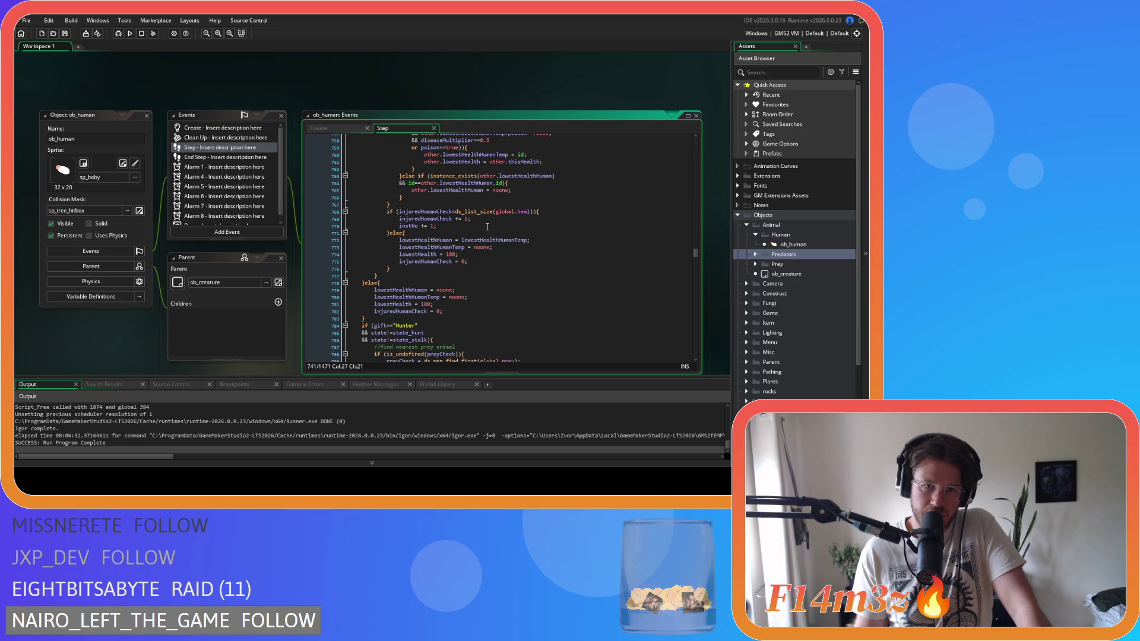
{"action": "left_click", "coordinate": [487, 221]}
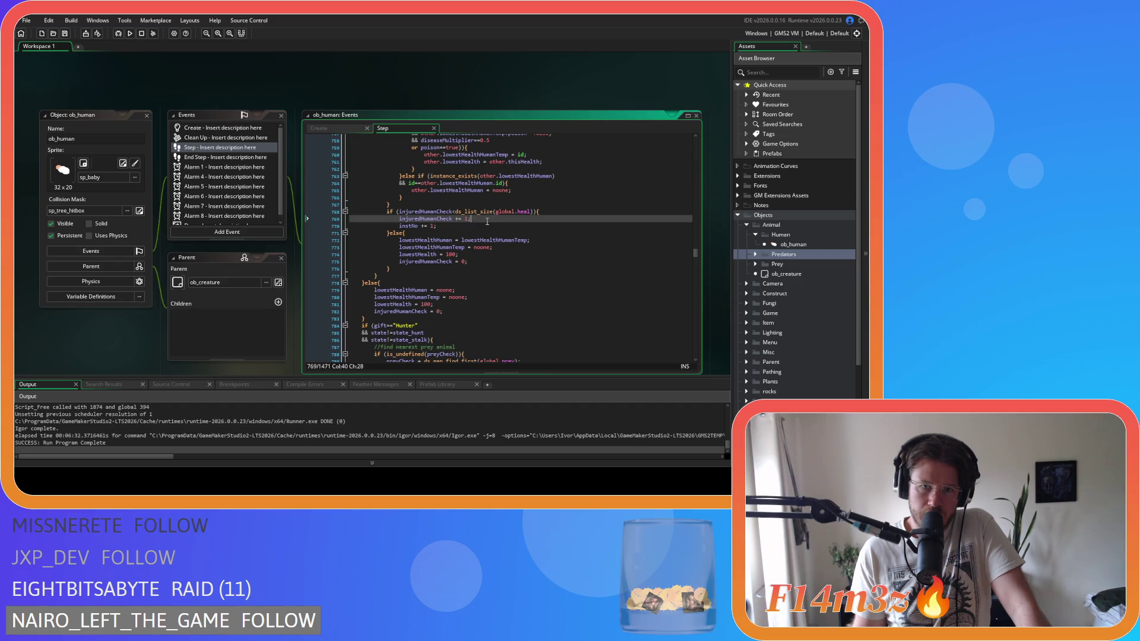
{"action": "scroll", "coordinate": [487, 220], "scroll_direction": "up", "scroll_amount": 3}
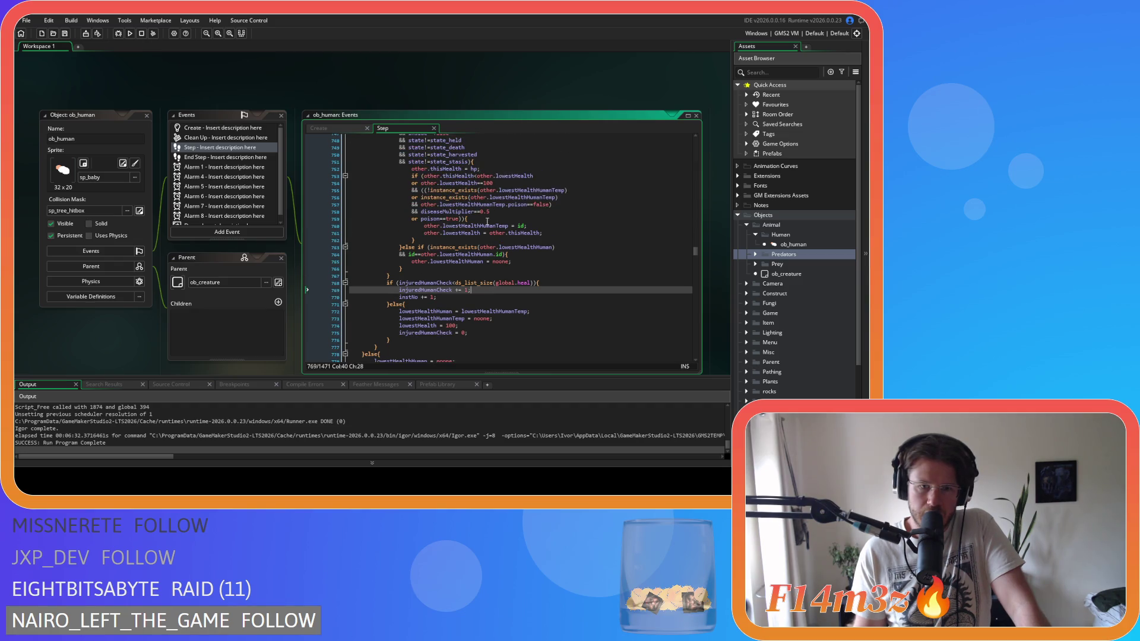
{"action": "scroll", "coordinate": [487, 220], "scroll_direction": "up", "scroll_amount": 2}
{"action": "scroll", "coordinate": [487, 221], "scroll_direction": "up", "scroll_amount": 2}
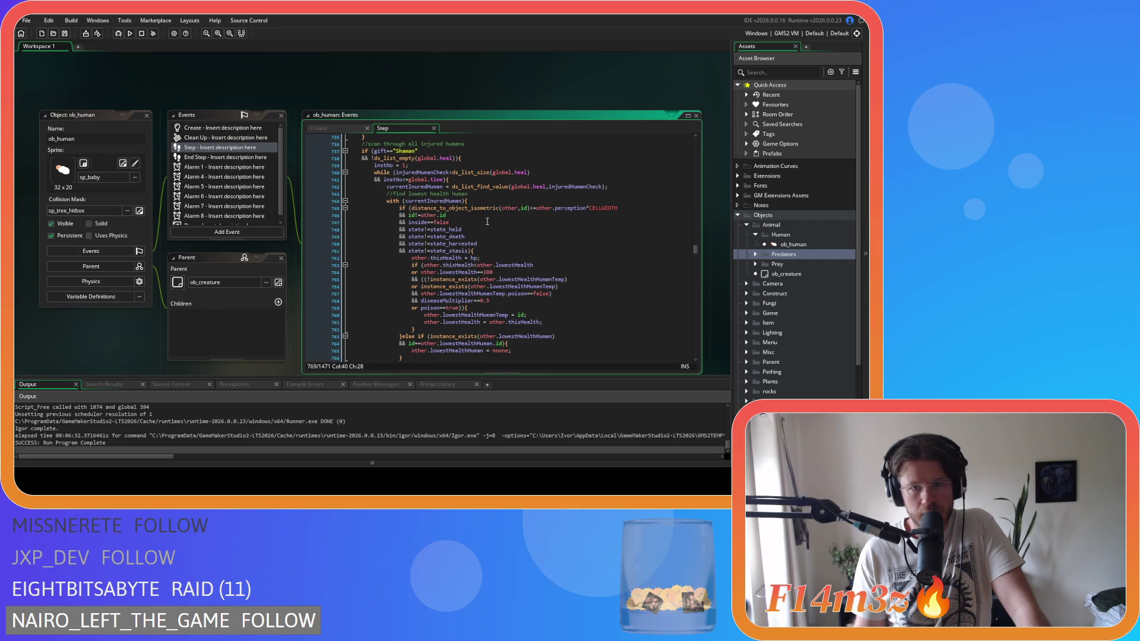
{"action": "left_click", "coordinate": [480, 180]}
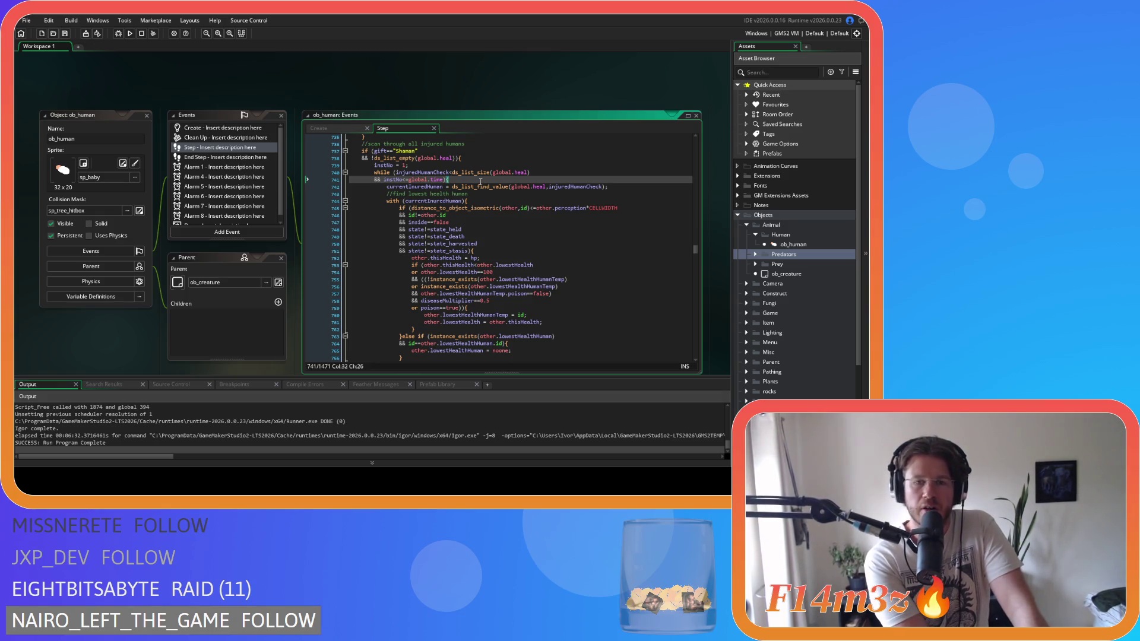
{"action": "left_click", "coordinate": [335, 127]}
{"action": "left_click", "coordinate": [432, 223]}
{"action": "key", "text": "ctrl+f"}
{"action": "type", "text": "injured"}
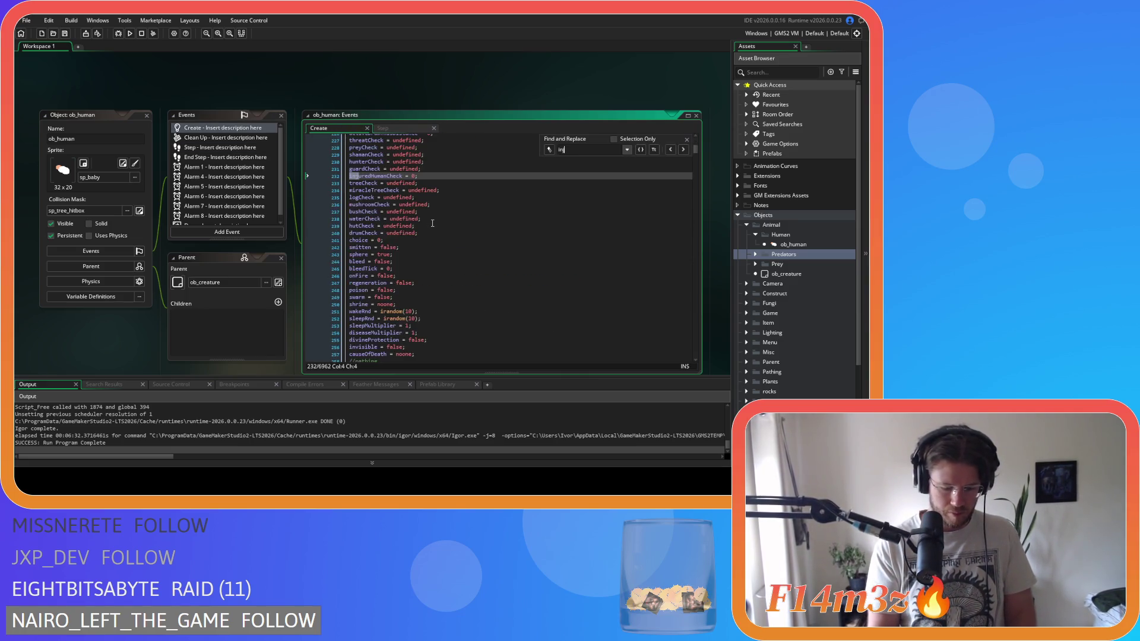
{"action": "left_click", "coordinate": [687, 140]}
{"action": "left_click", "coordinate": [392, 128]}
{"action": "mouse_move", "coordinate": [477, 187]}
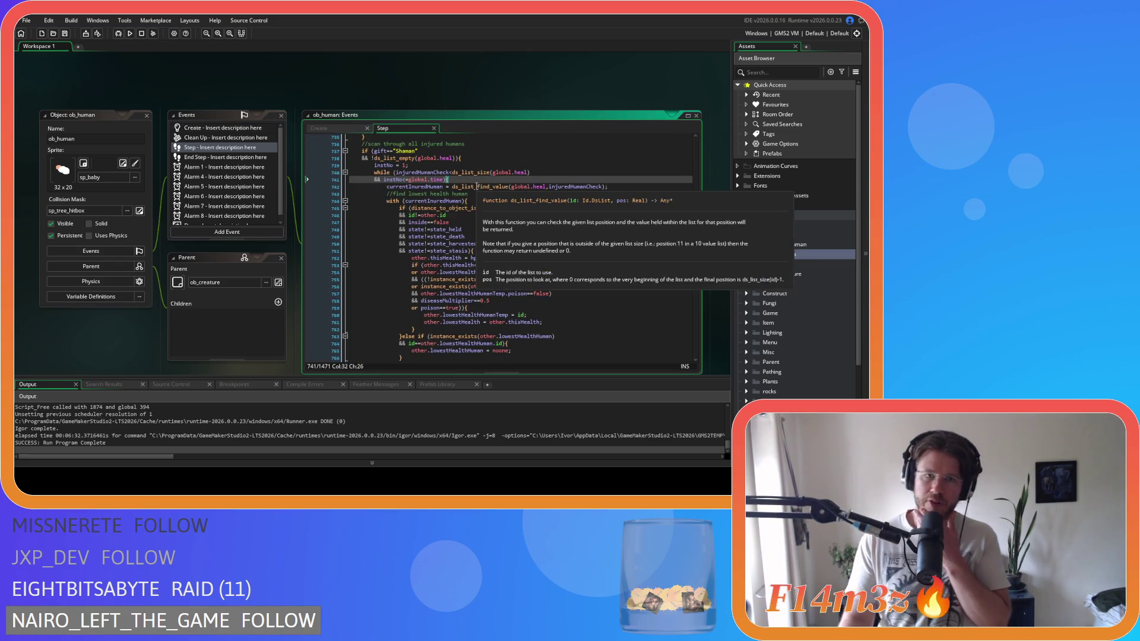
{"action": "mouse_move", "coordinate": [454, 158]}
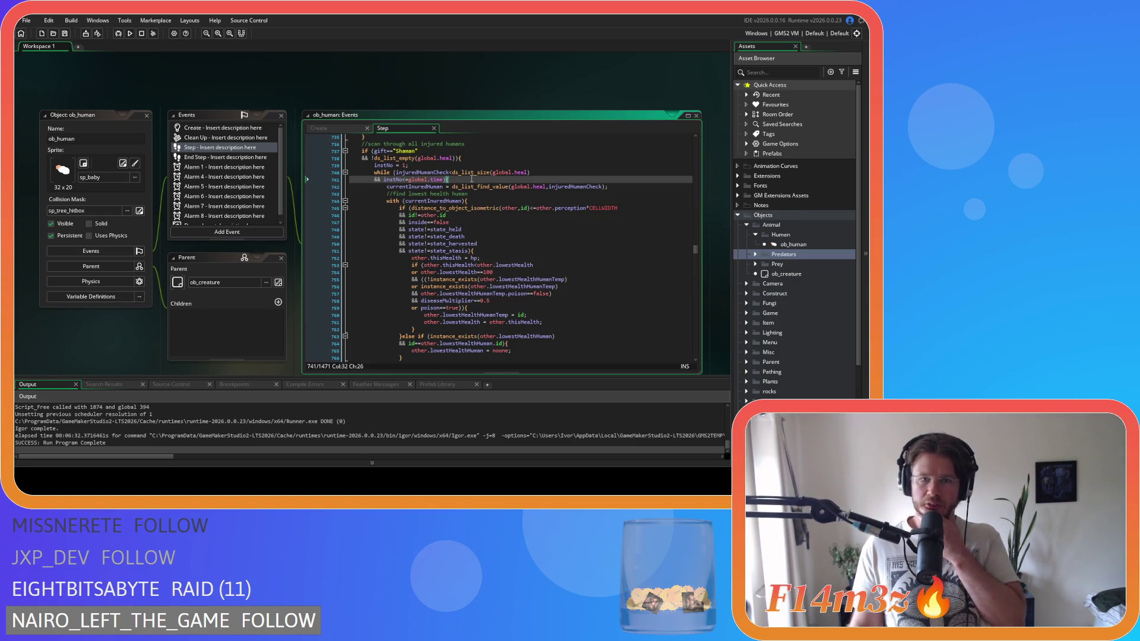
{"action": "mouse_move", "coordinate": [437, 200]}
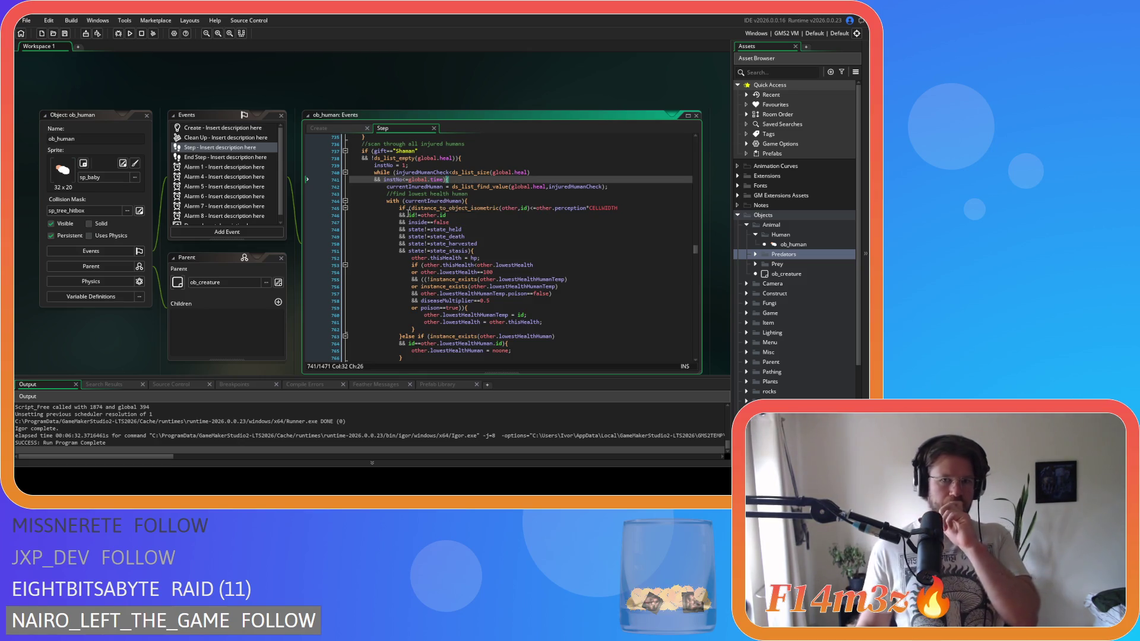
{"action": "scroll", "coordinate": [463, 273], "scroll_direction": "down", "scroll_amount": 9}
{"action": "left_click", "coordinate": [462, 275]}
{"action": "scroll", "coordinate": [462, 273], "scroll_direction": "up", "scroll_amount": 8}
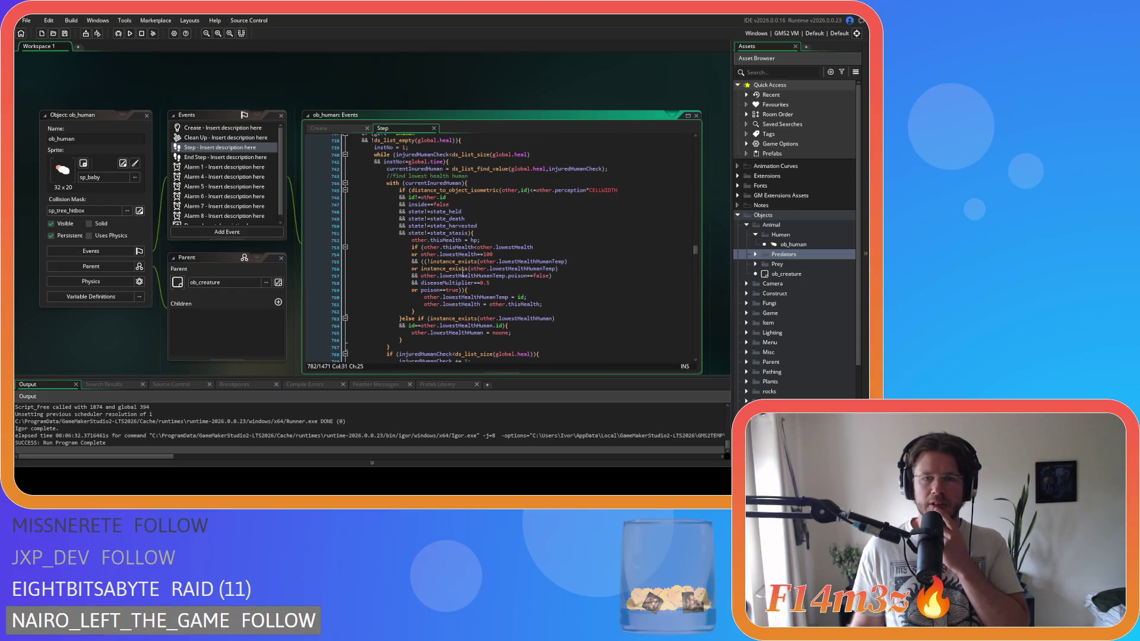
{"action": "scroll", "coordinate": [462, 273], "scroll_direction": "up", "scroll_amount": 2}
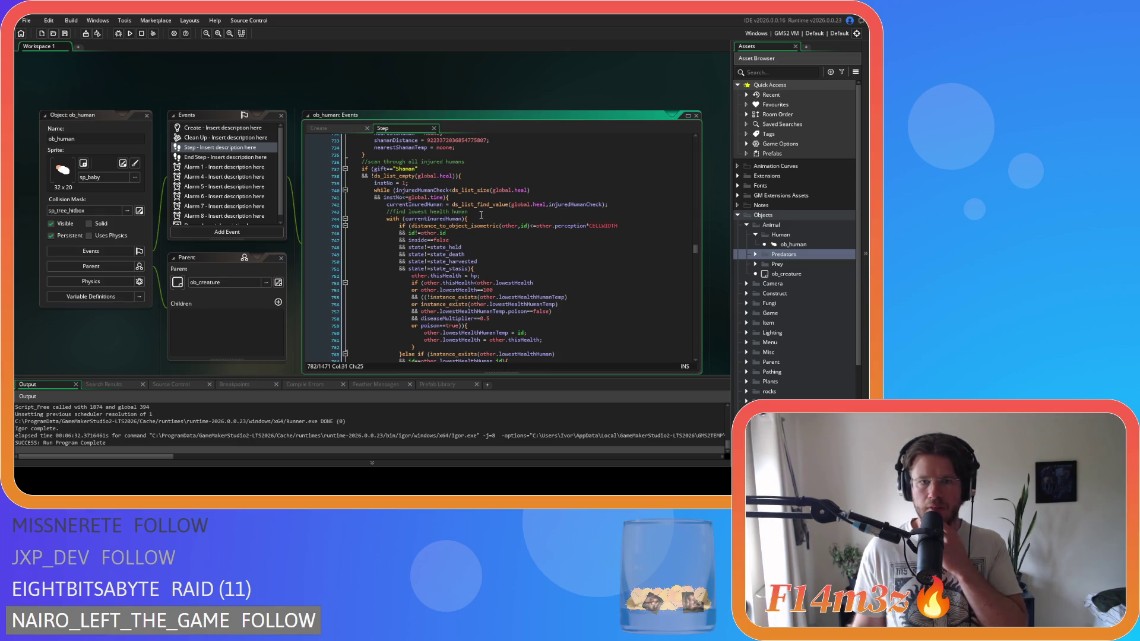
{"action": "left_click", "coordinate": [486, 217]}
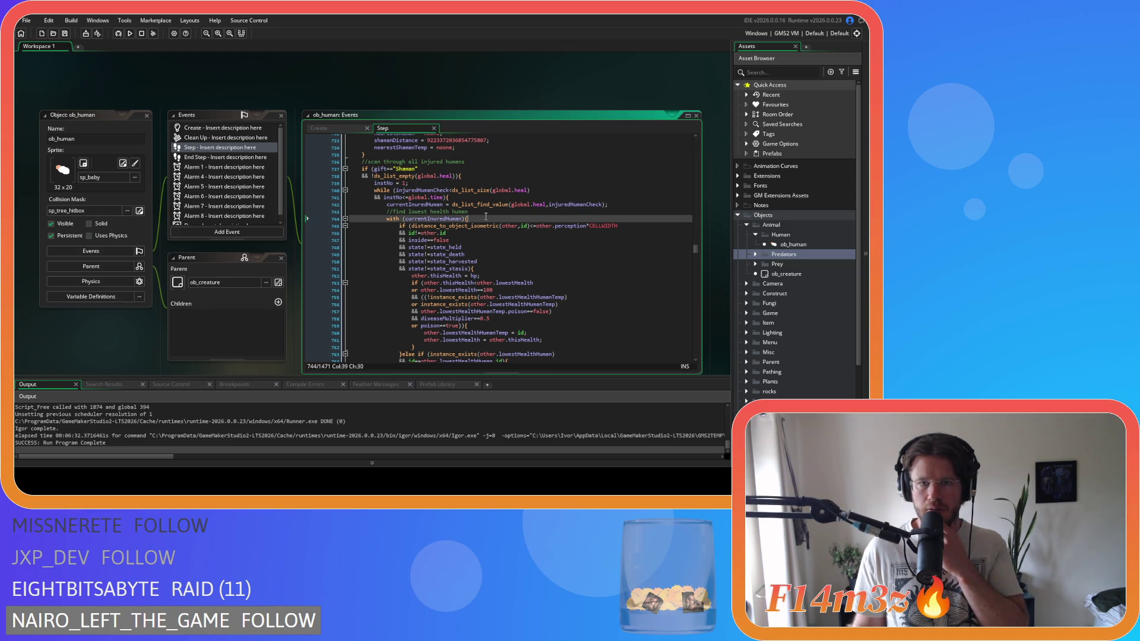
{"action": "scroll", "coordinate": [486, 217], "scroll_direction": "down", "scroll_amount": 1}
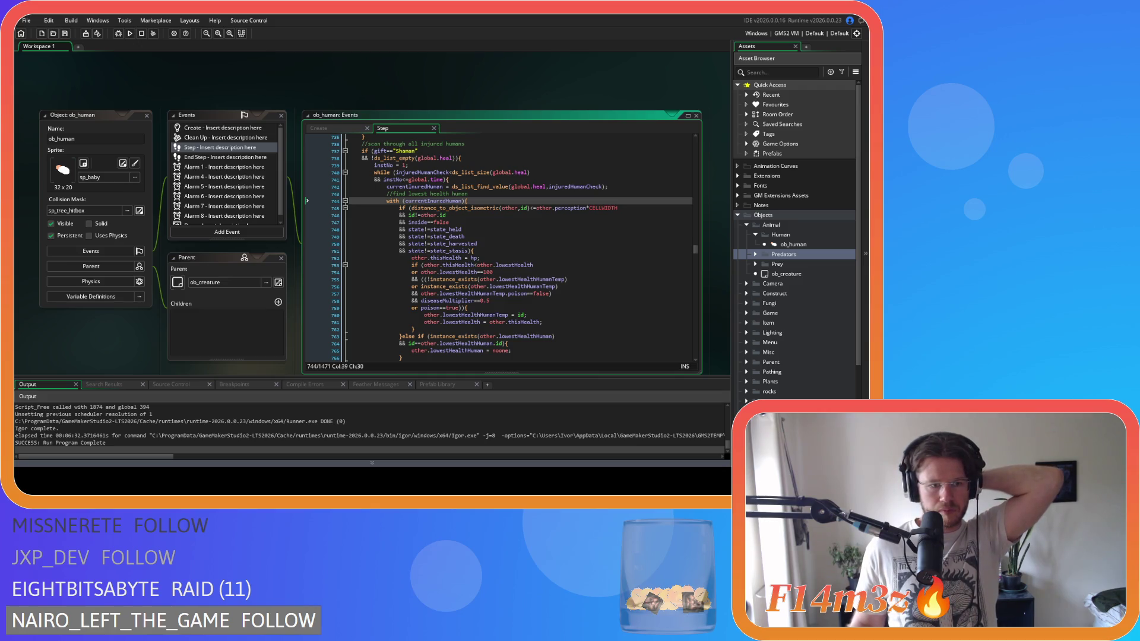
{"action": "left_click", "coordinate": [447, 229]}
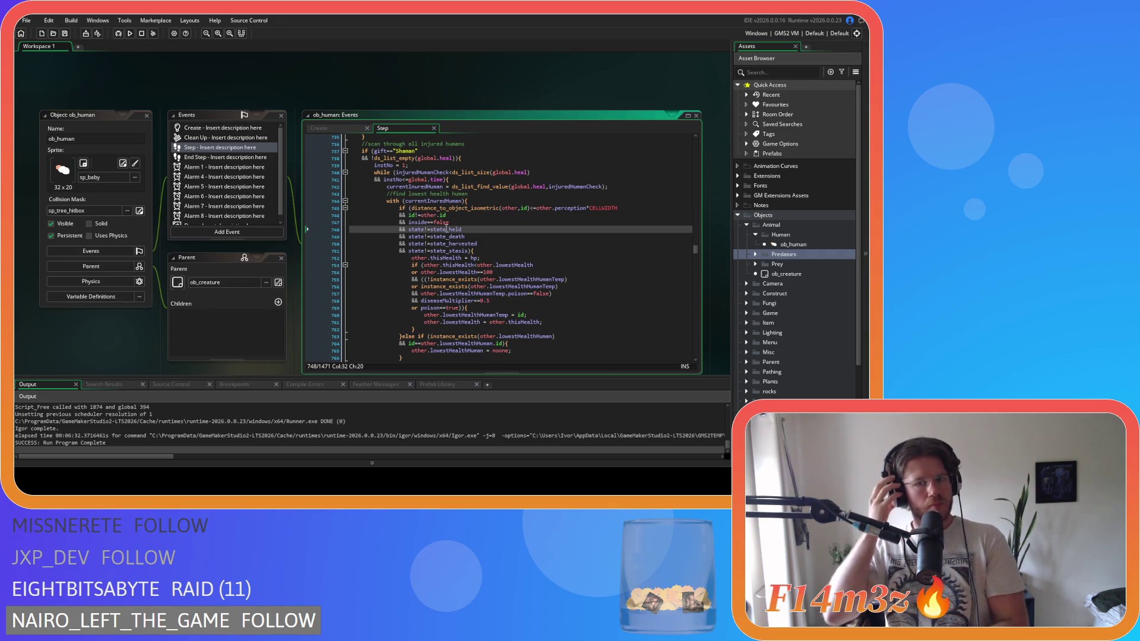
{"action": "scroll", "coordinate": [448, 229], "scroll_direction": "down", "scroll_amount": 1}
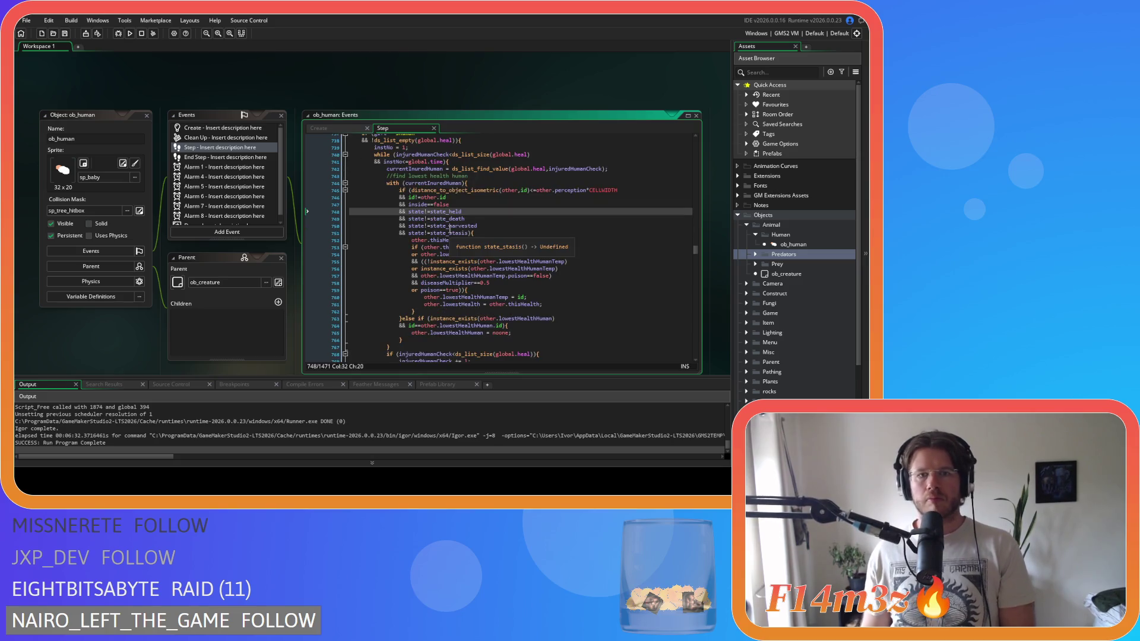
{"action": "scroll", "coordinate": [449, 229], "scroll_direction": "down", "scroll_amount": 4}
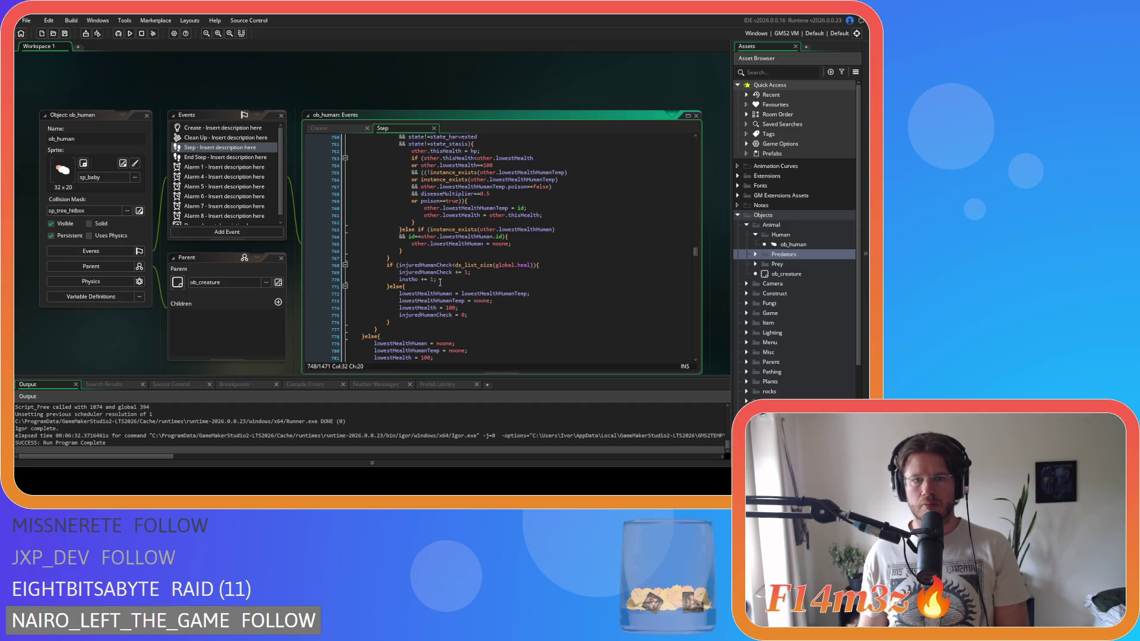
{"action": "left_click", "coordinate": [454, 293]}
{"action": "left_click", "coordinate": [493, 293]}
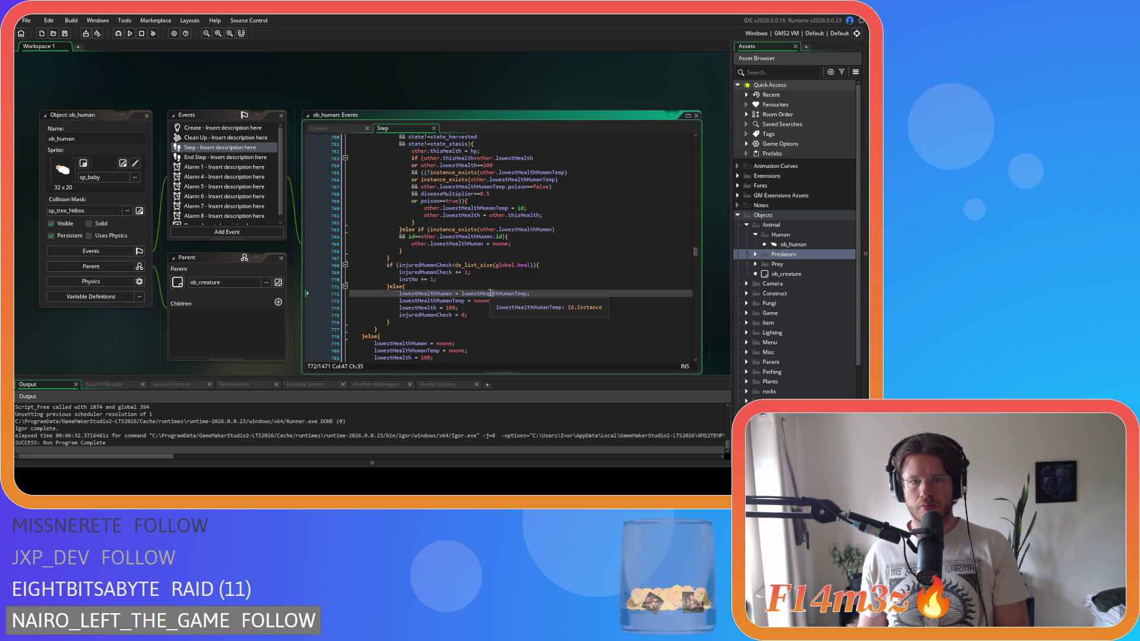
{"action": "left_click", "coordinate": [562, 264]}
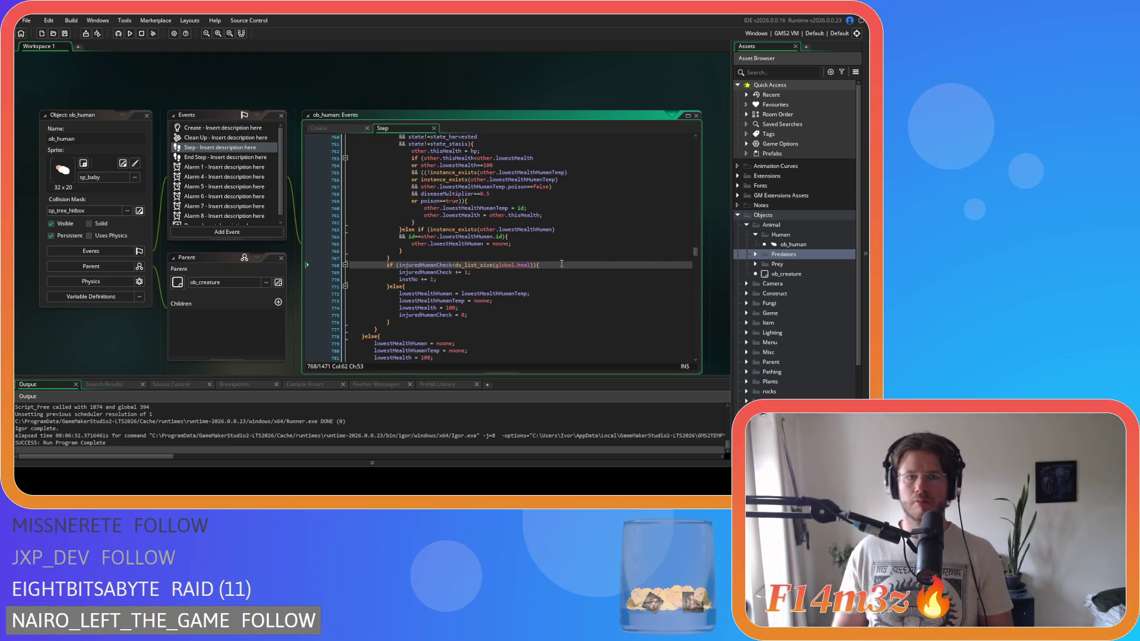
{"action": "scroll", "coordinate": [518, 183], "scroll_direction": "up", "scroll_amount": 4}
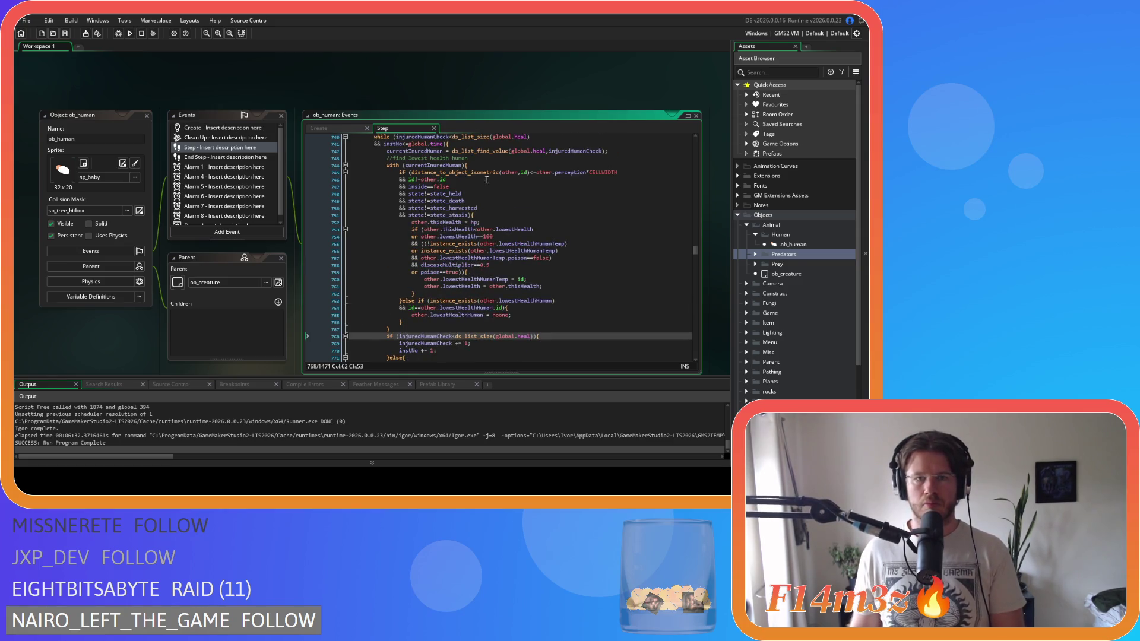
{"action": "left_click", "coordinate": [592, 165]}
{"action": "scroll", "coordinate": [579, 254], "scroll_direction": "down", "scroll_amount": 7}
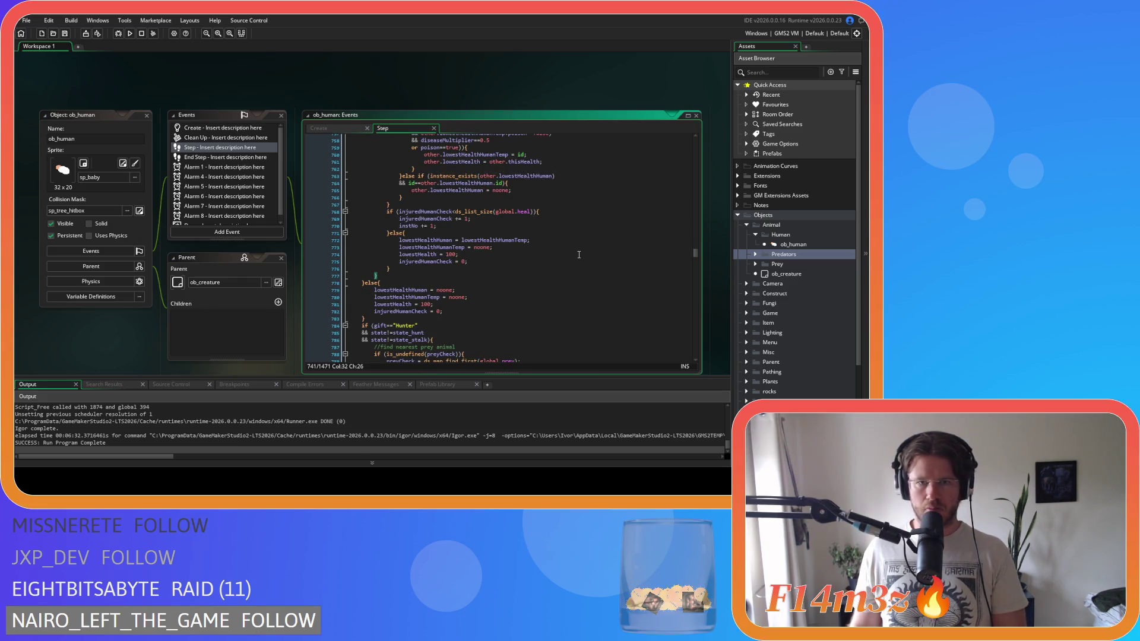
{"action": "scroll", "coordinate": [579, 254], "scroll_direction": "up", "scroll_amount": 11}
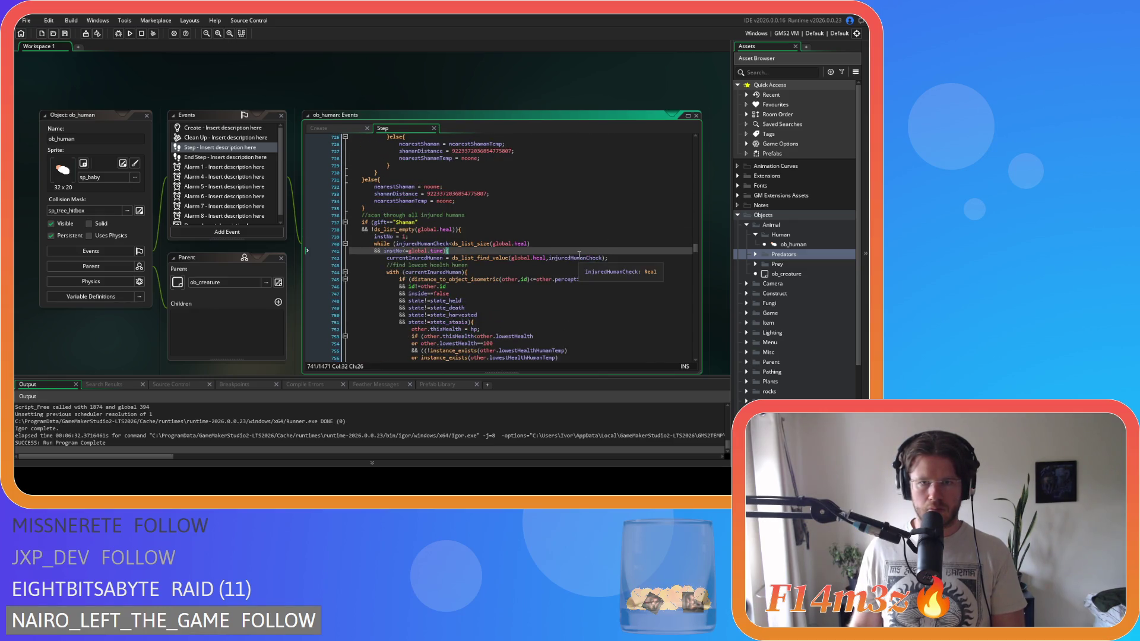
{"action": "scroll", "coordinate": [579, 254], "scroll_direction": "down", "scroll_amount": 3}
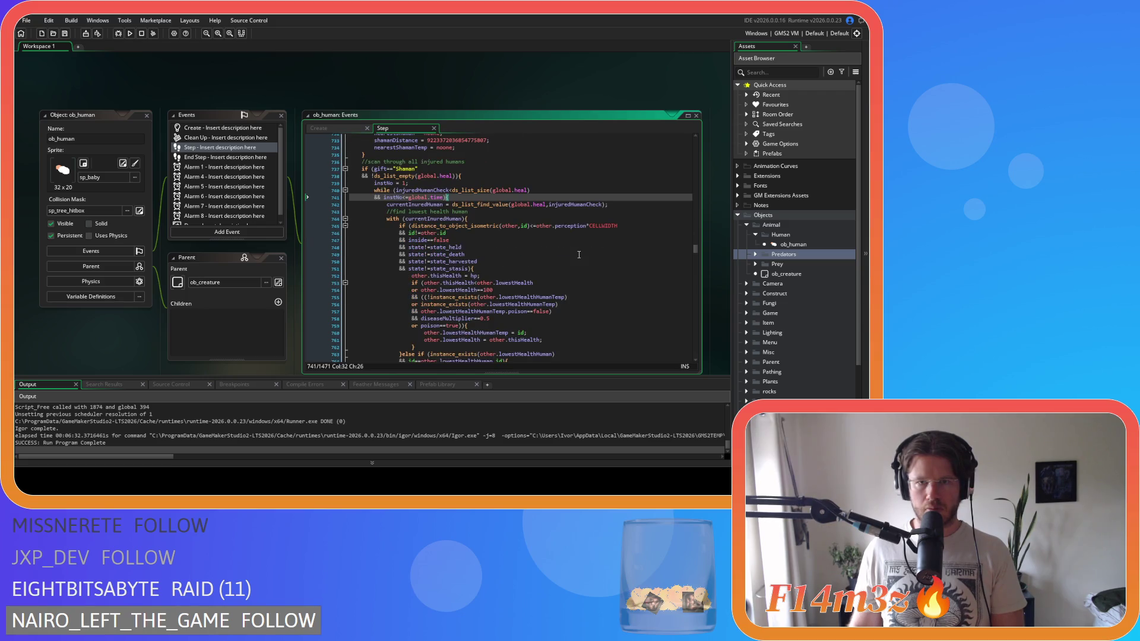
{"action": "scroll", "coordinate": [579, 254], "scroll_direction": "down", "scroll_amount": 1}
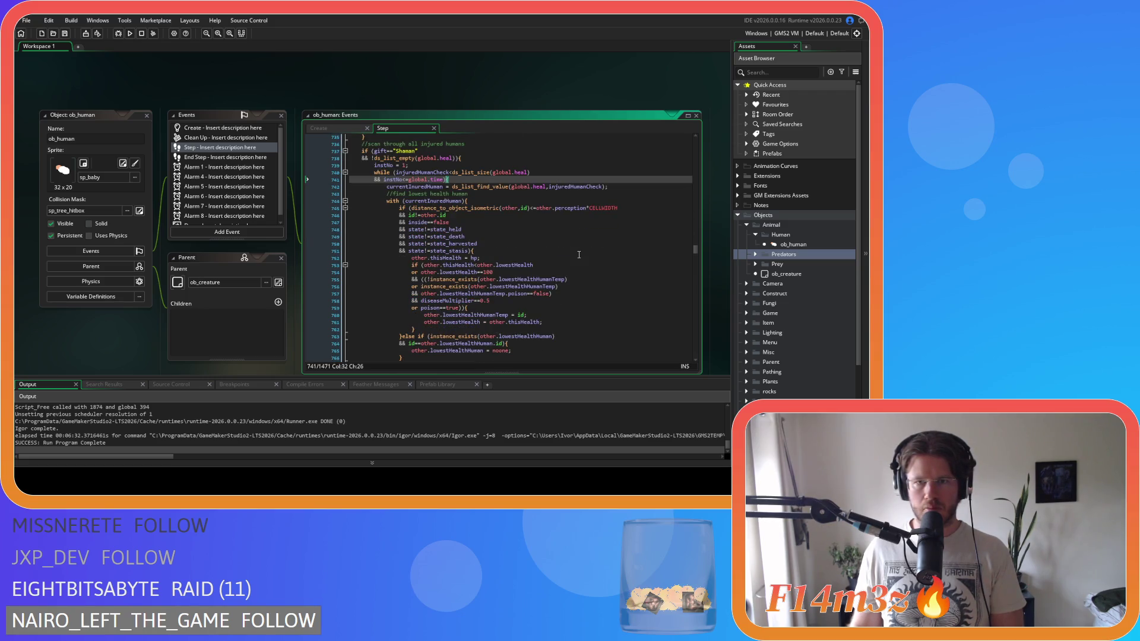
{"action": "scroll", "coordinate": [578, 254], "scroll_direction": "down", "scroll_amount": 1}
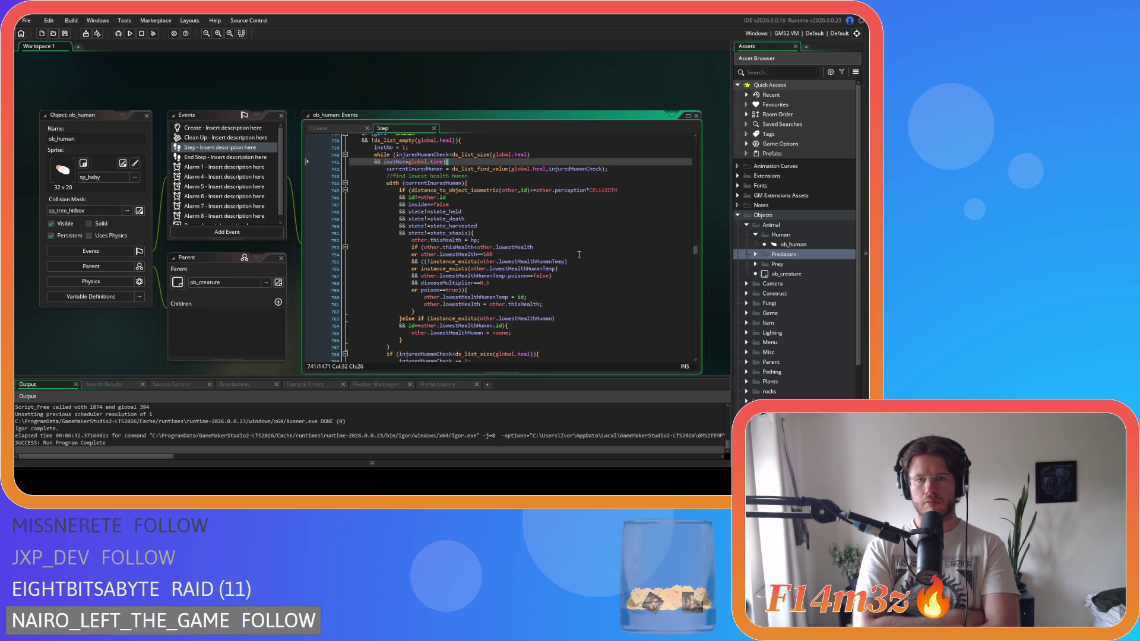
{"action": "scroll", "coordinate": [579, 254], "scroll_direction": "down", "scroll_amount": 2}
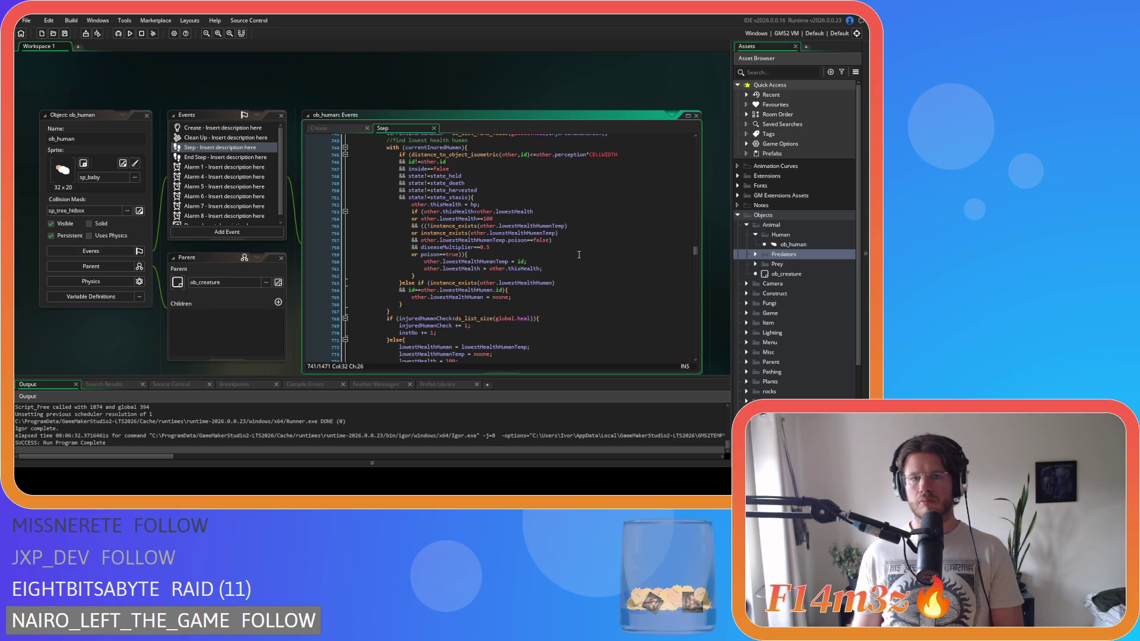
{"action": "scroll", "coordinate": [579, 254], "scroll_direction": "down", "scroll_amount": 1}
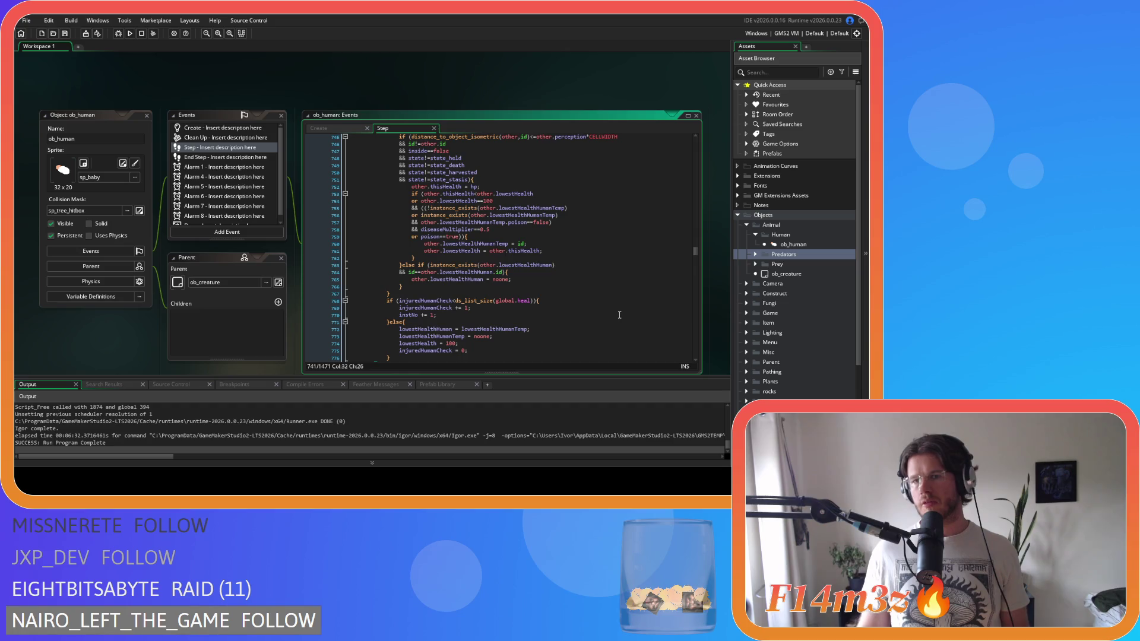
{"action": "scroll", "coordinate": [230, 199], "scroll_direction": "down", "scroll_amount": 1}
Step: Uncomment ob_human's Draw lines 28–30 that draw the line to the lowest-health human
{"action": "double_click", "coordinate": [223, 219]}
{"action": "scroll", "coordinate": [518, 293], "scroll_direction": "down", "scroll_amount": 1}
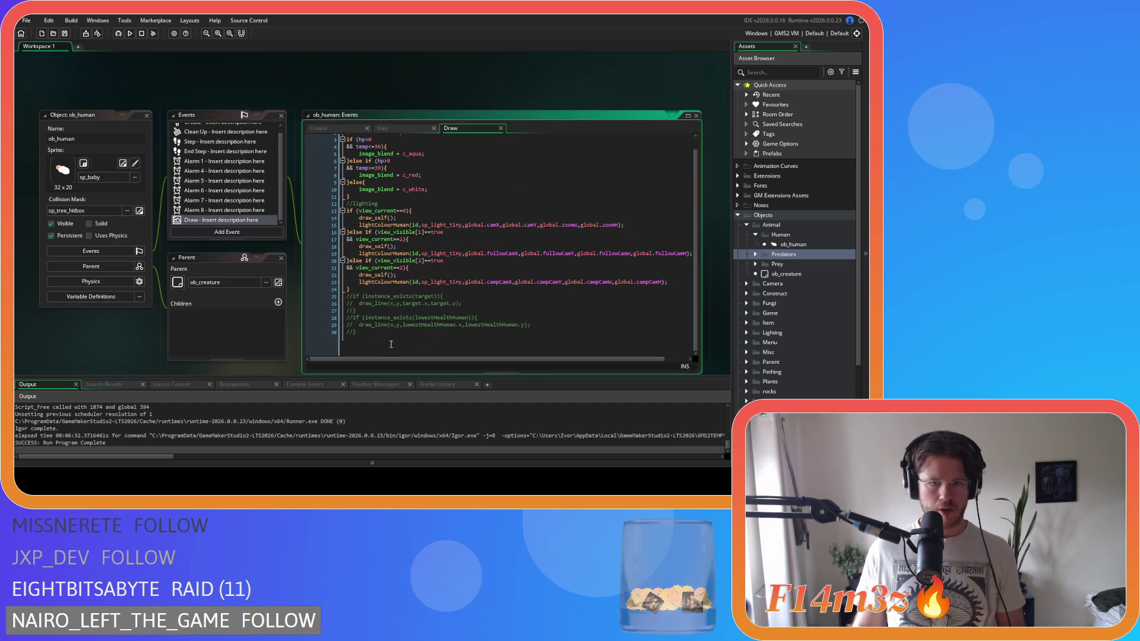
{"action": "scroll", "coordinate": [518, 293], "scroll_direction": "up", "scroll_amount": 1}
{"action": "left_click_drag", "start_coordinate": [355, 338], "coordinate": [319, 325]}
{"action": "key", "text": "ctrl+shift+k"}
{"action": "left_click", "coordinate": [356, 317]}
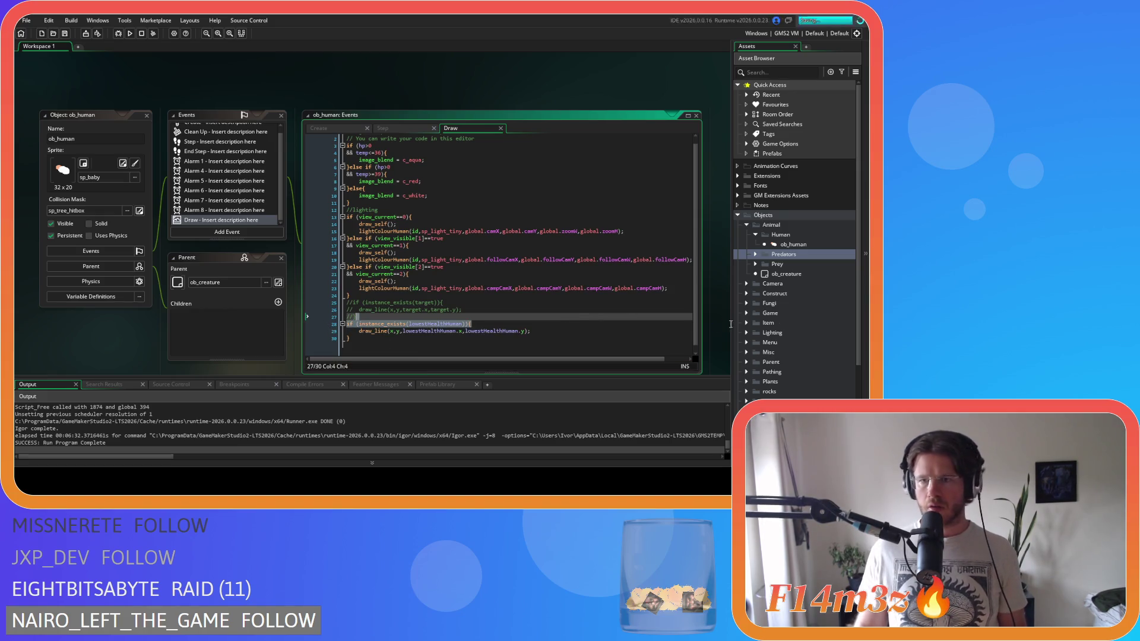
{"action": "scroll", "coordinate": [781, 283], "scroll_direction": "down", "scroll_amount": 3}
Step: In ob_gui's Draw GUI code, duplicate the Weather Objects display lines and comment out the copy
{"action": "left_click", "coordinate": [746, 221]}
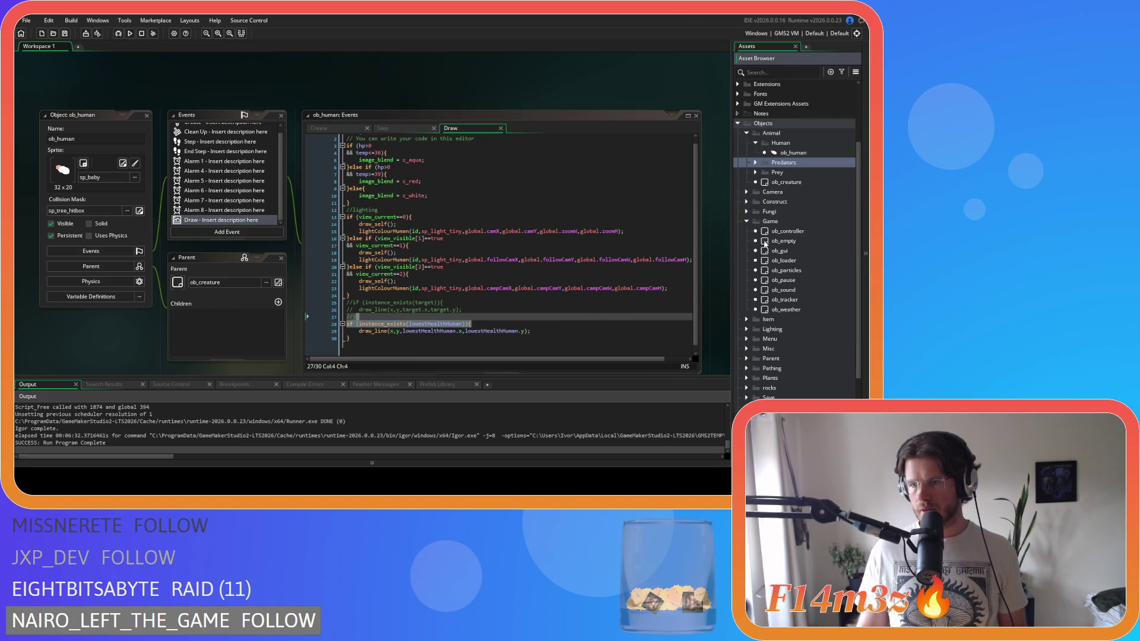
{"action": "double_click", "coordinate": [780, 250]}
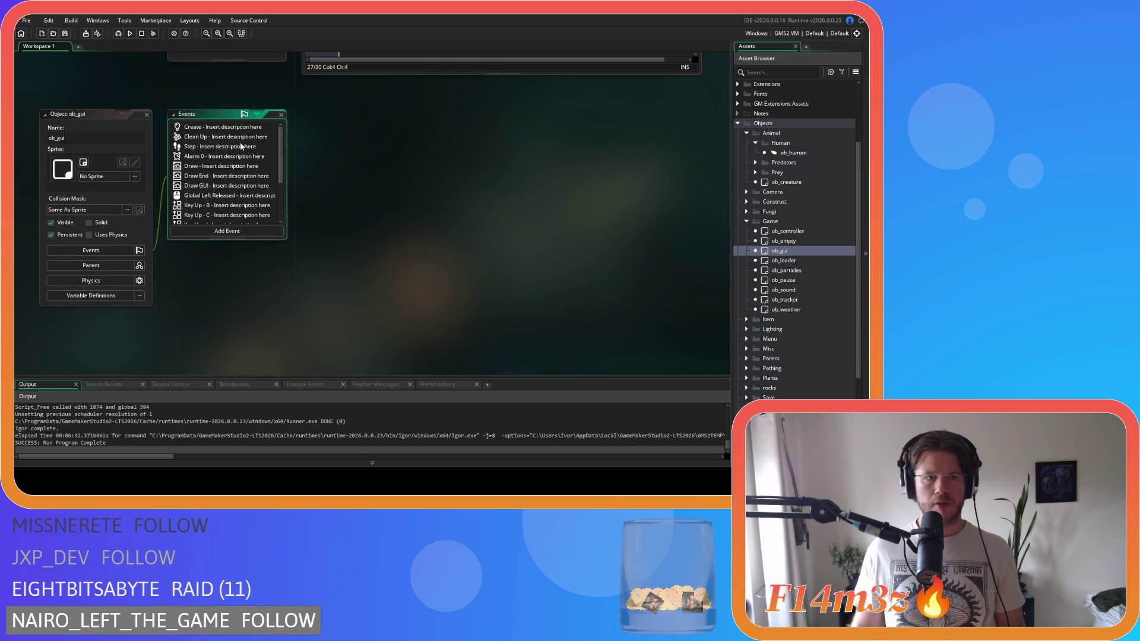
{"action": "double_click", "coordinate": [199, 186]}
{"action": "left_click_drag", "start_coordinate": [695, 150], "coordinate": [696, 205]}
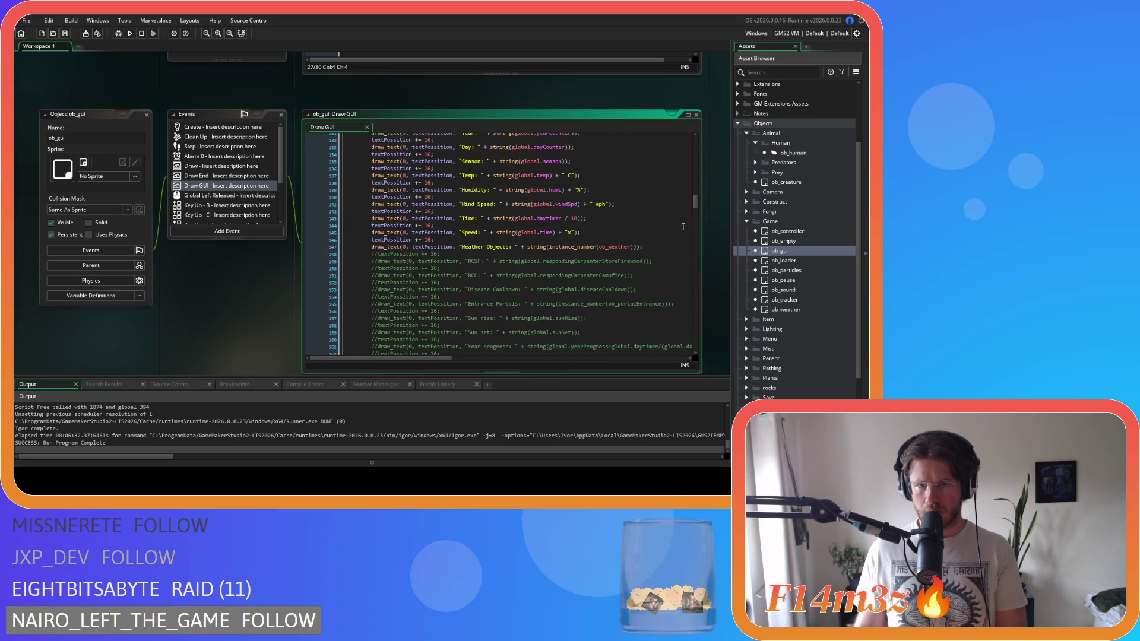
{"action": "mouse_move", "coordinate": [654, 249]}
{"action": "left_mouse_down"}
{"action": "mouse_move", "coordinate": [351, 241]}
{"action": "mouse_move", "coordinate": [371, 242]}
{"action": "left_mouse_up"}
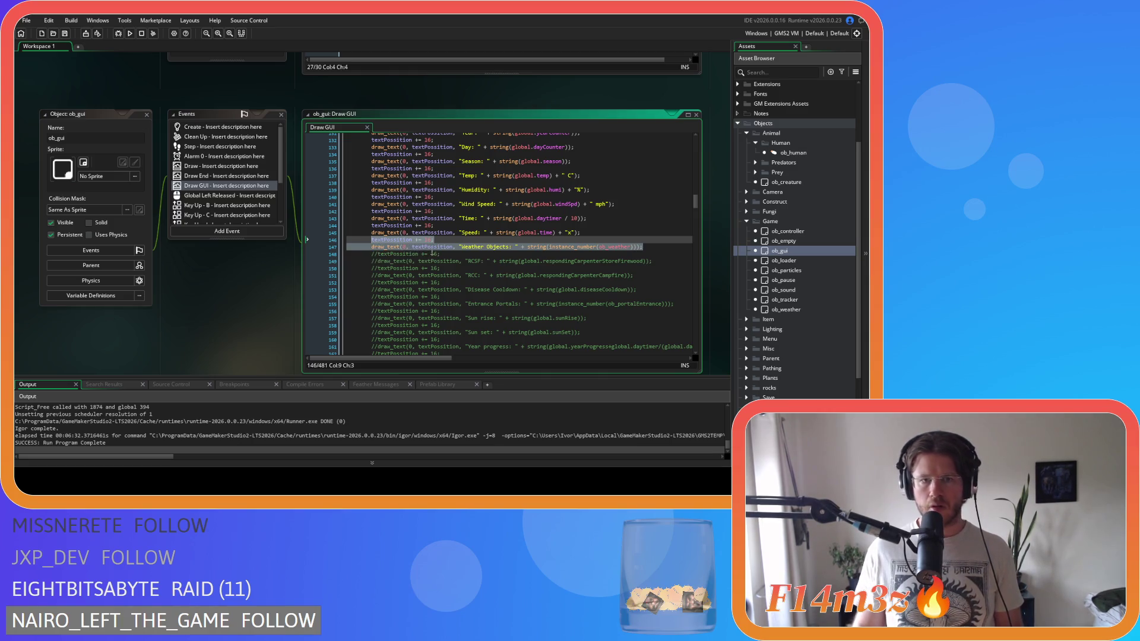
{"action": "key", "text": "ctrl+d"}
{"action": "key", "text": "ctrl+k"}
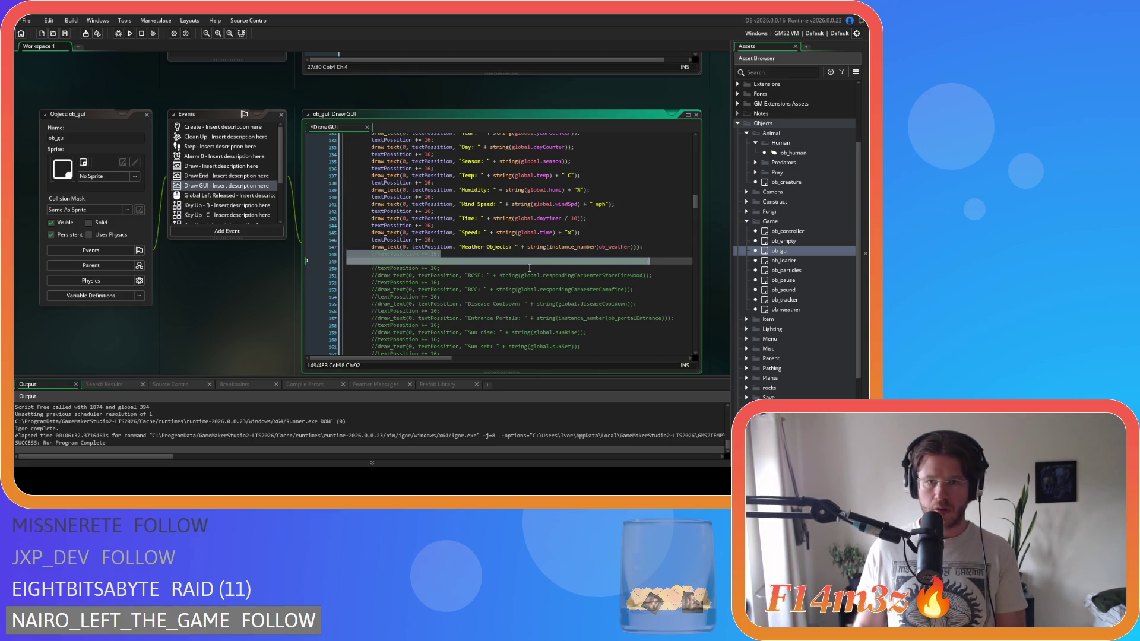
Step: Relabel the line 'Injured Humans' showing ds_list_size(global.heal), then build and run with F5
{"action": "left_click_drag", "start_coordinate": [461, 247], "coordinate": [510, 248]}
{"action": "type", "text": "Injured"}
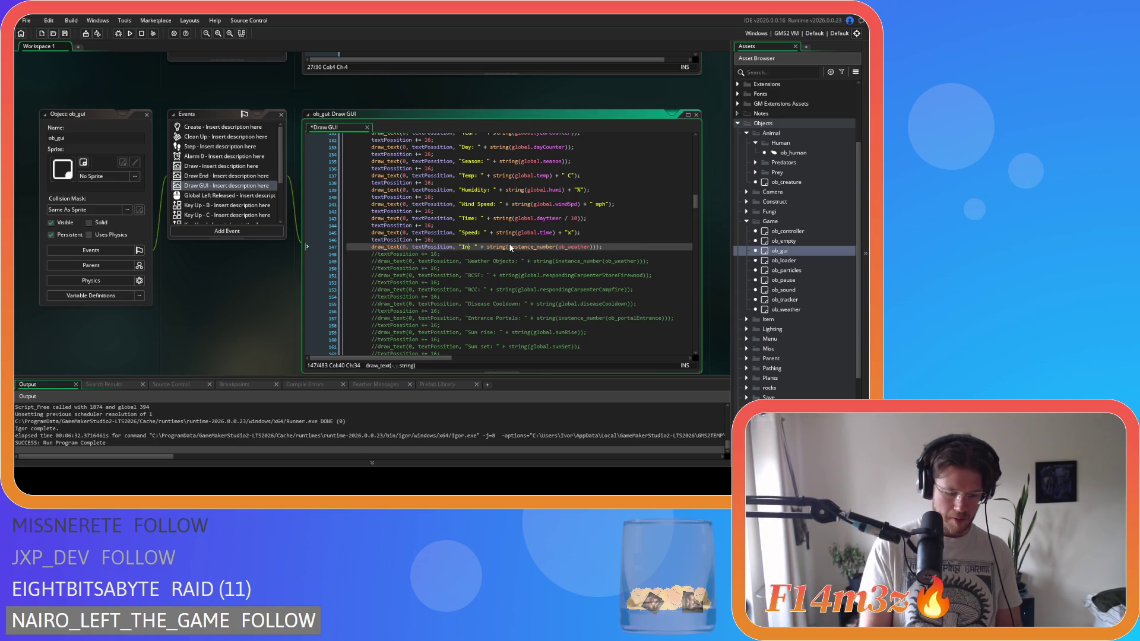
{"action": "type", "text": "umans"}
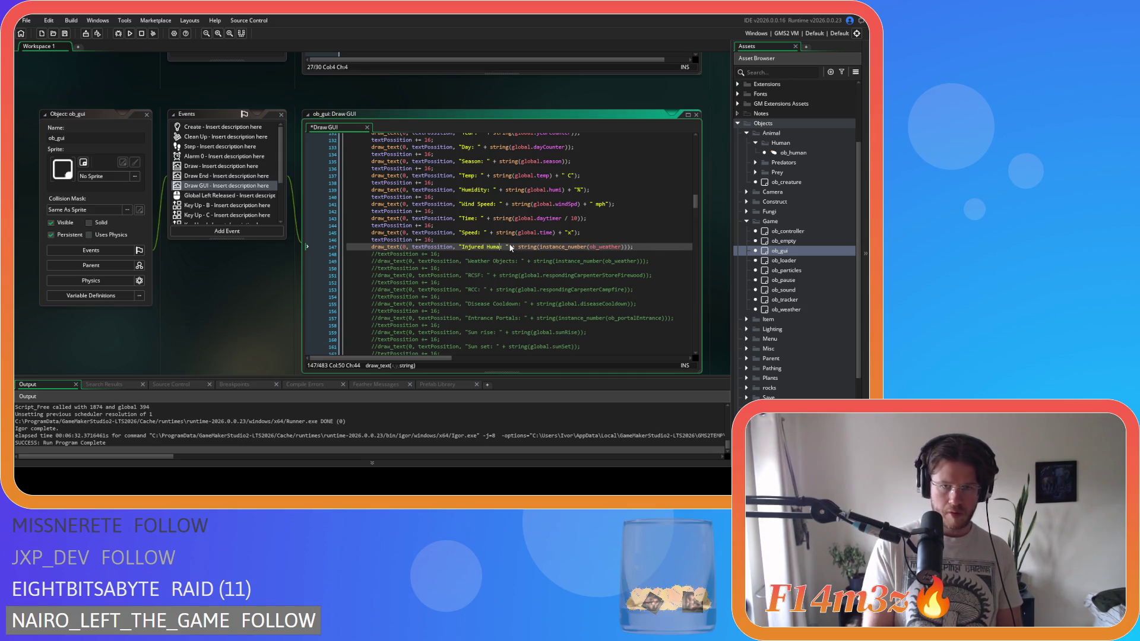
{"action": "left_click_drag", "start_coordinate": [546, 247], "coordinate": [633, 253]}
{"action": "type", "text": "ds_list"}
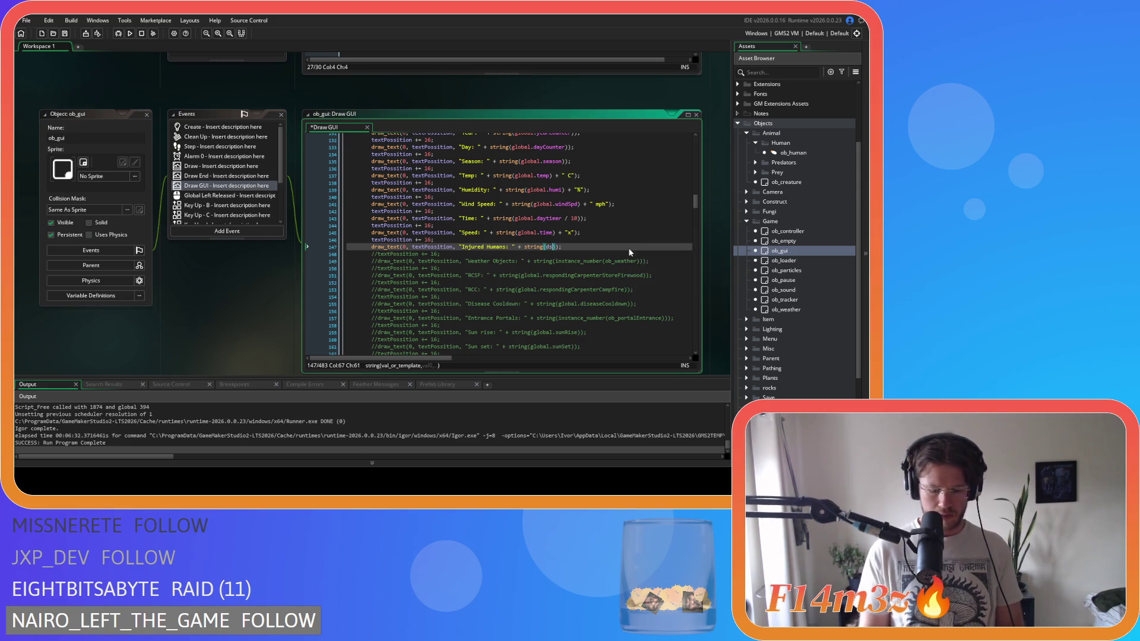
{"action": "type", "text": "_size(globa"}
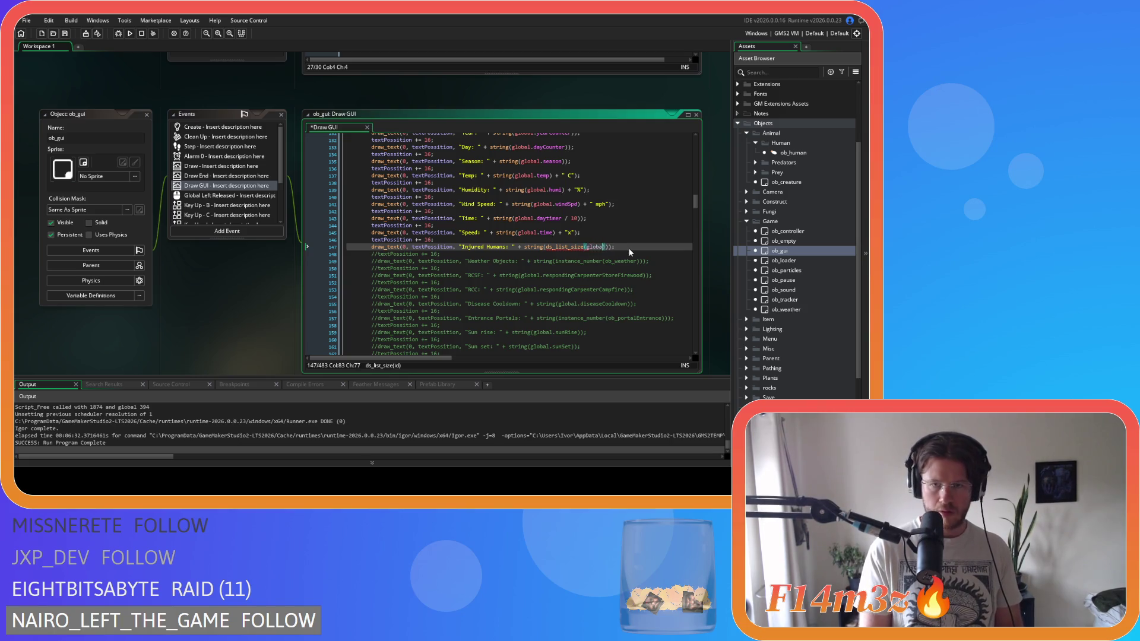
{"action": "type", "text": "l"}
{"action": "type", "text": ".heal"}
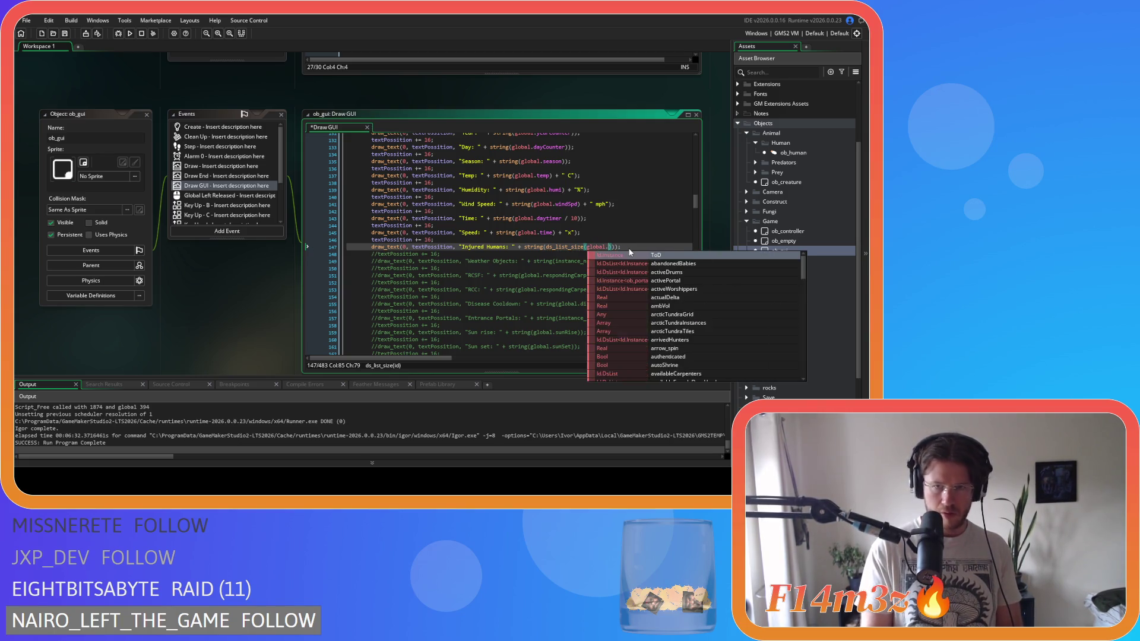
{"action": "left_click", "coordinate": [580, 261]}
{"action": "key", "text": "F5"}
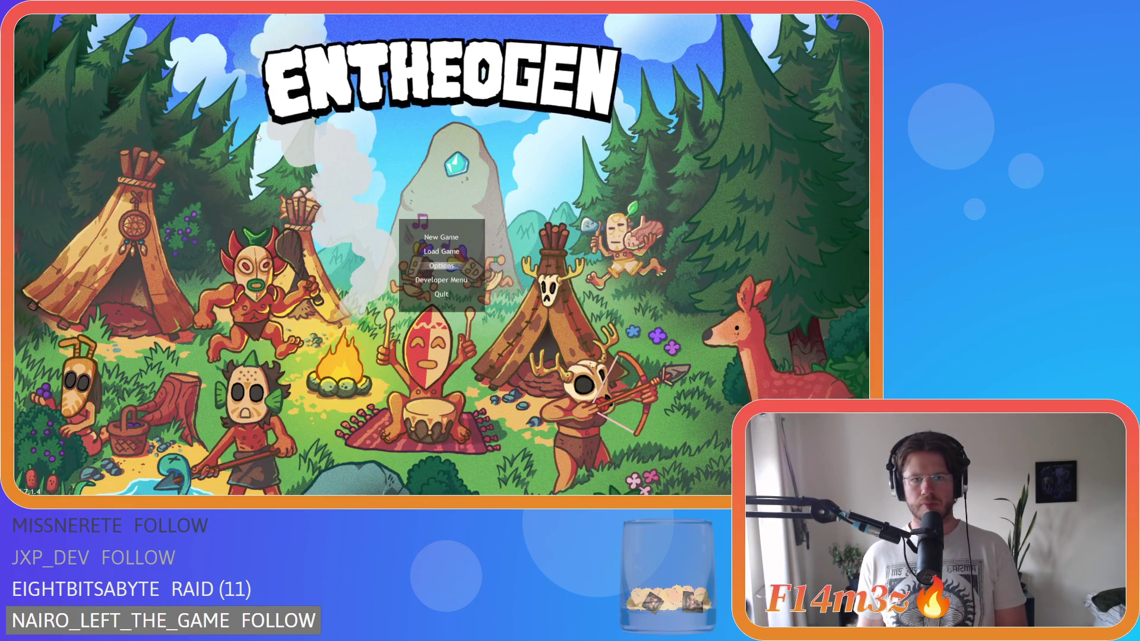
Step: Start a new game in Spring and confirm the Beginner Island choice
{"action": "key", "text": "Return"}
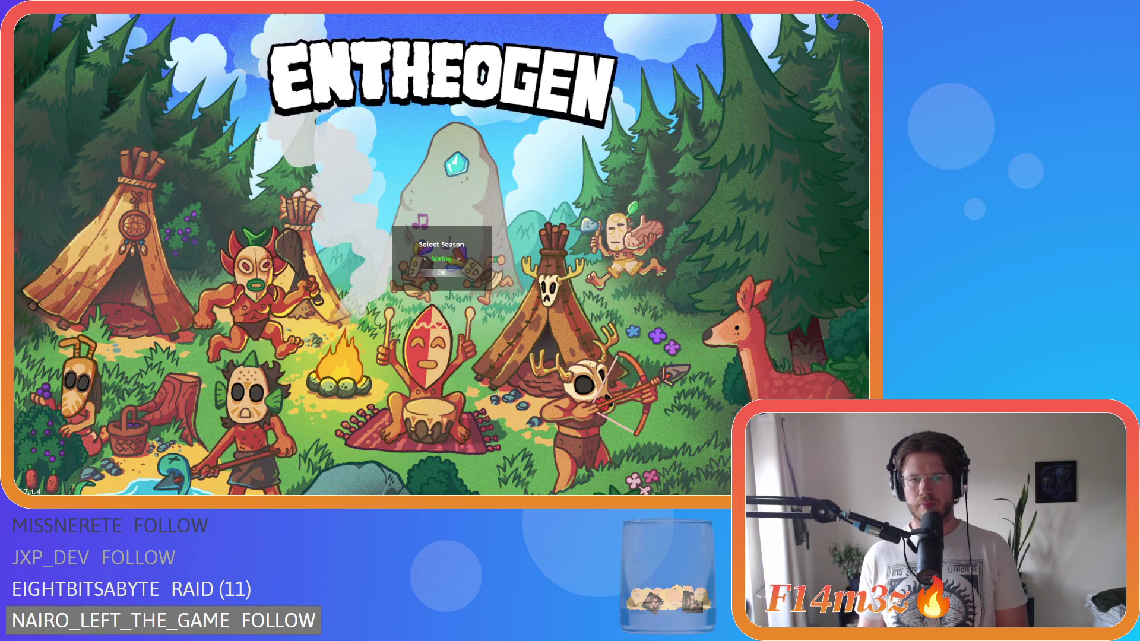
{"action": "key", "text": "Return"}
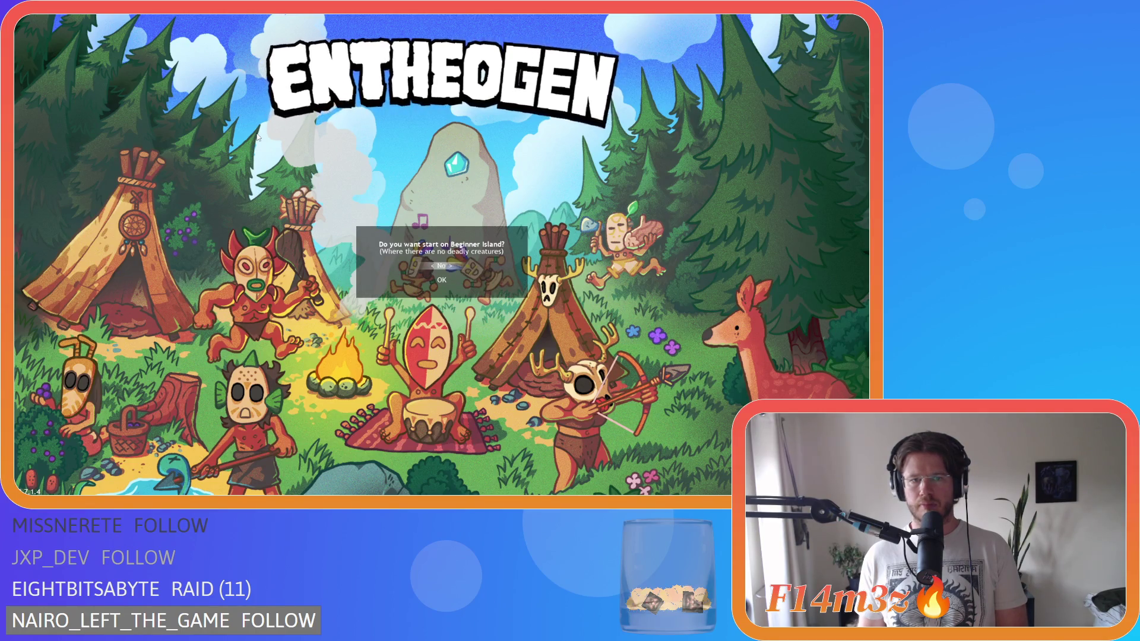
{"action": "key", "text": "Return"}
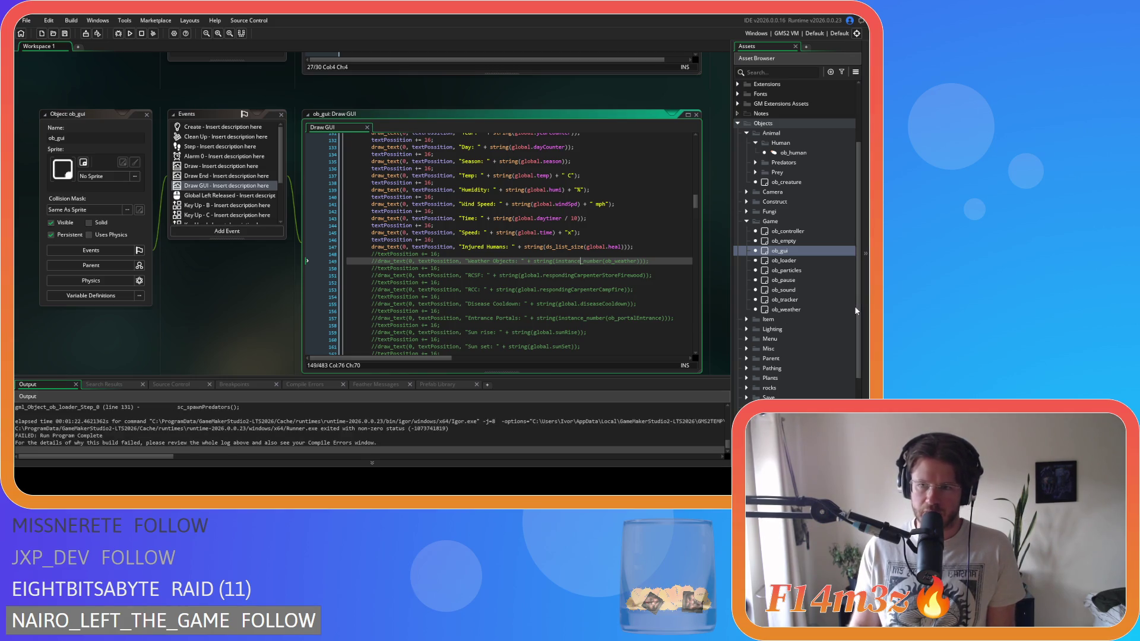
Step: Find the Trackers folder under Scripts and open sc_trackersUpdateWolf
{"action": "scroll", "coordinate": [857, 310], "scroll_direction": "down", "scroll_amount": 3}
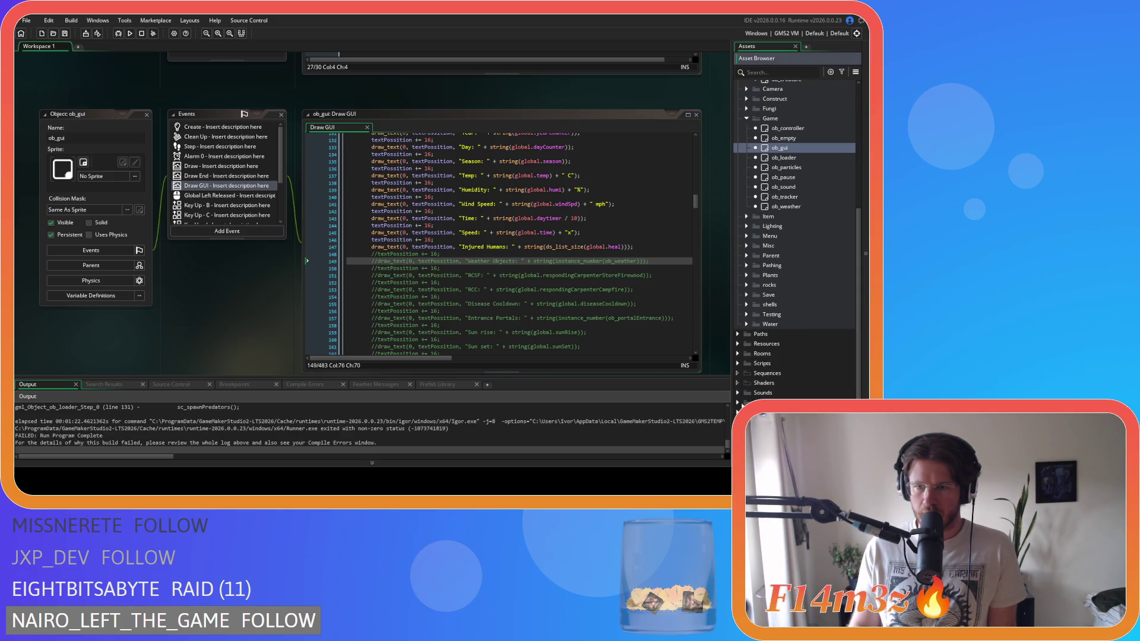
{"action": "left_click", "coordinate": [737, 364]}
{"action": "scroll", "coordinate": [740, 364], "scroll_direction": "down", "scroll_amount": 4}
{"action": "scroll", "coordinate": [741, 363], "scroll_direction": "down", "scroll_amount": 5}
{"action": "scroll", "coordinate": [496, 448], "scroll_direction": "up", "scroll_amount": 3}
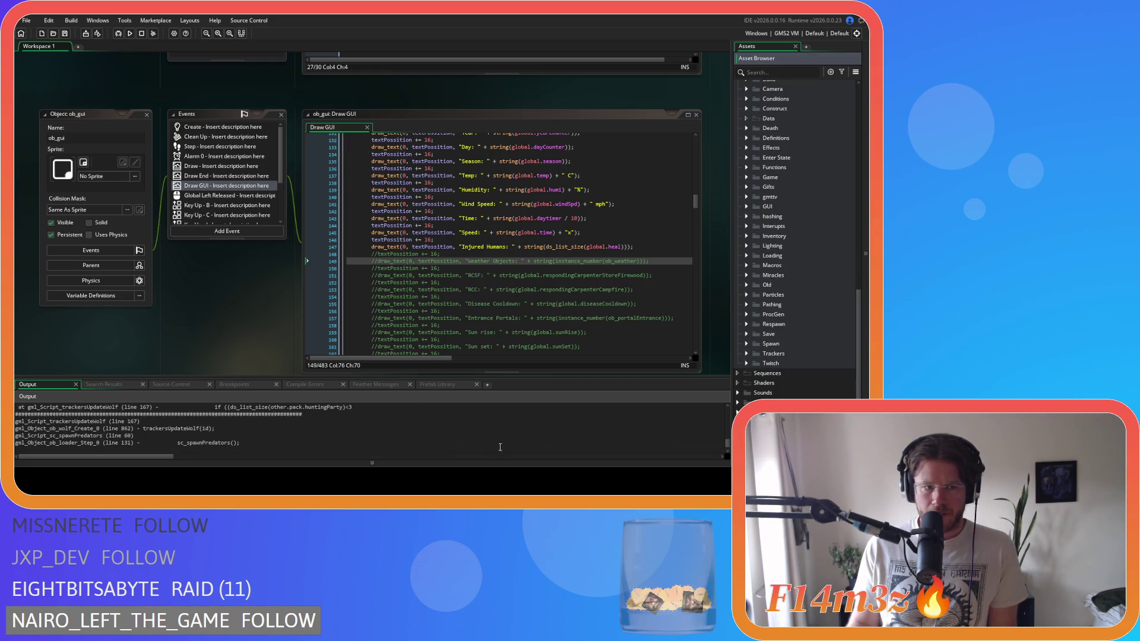
{"action": "scroll", "coordinate": [500, 446], "scroll_direction": "up", "scroll_amount": 1}
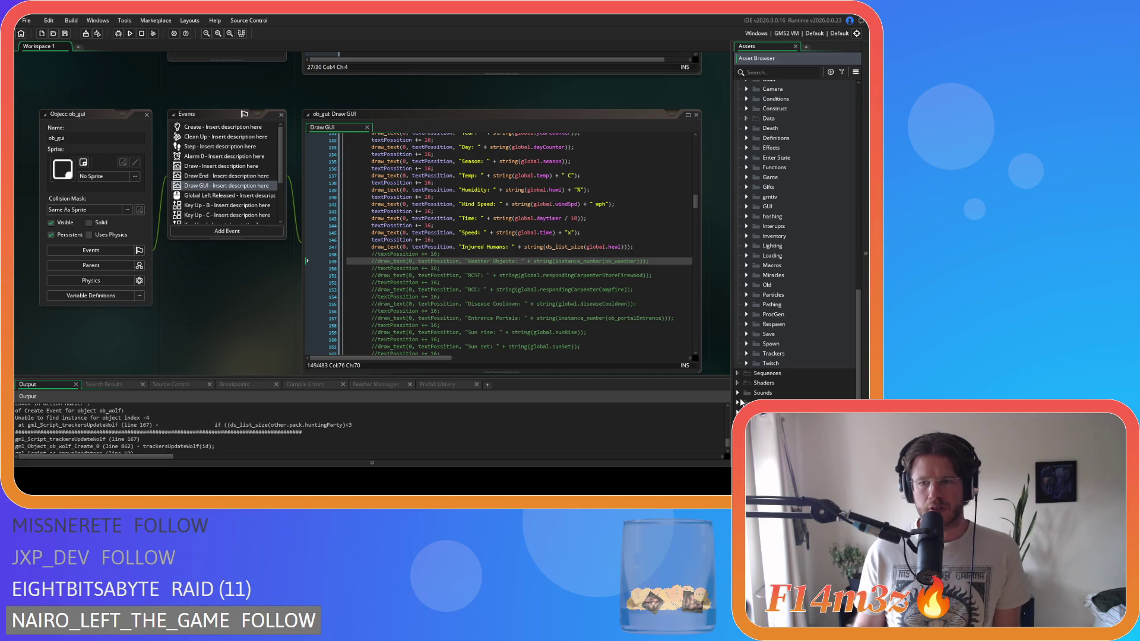
{"action": "left_click", "coordinate": [747, 344]}
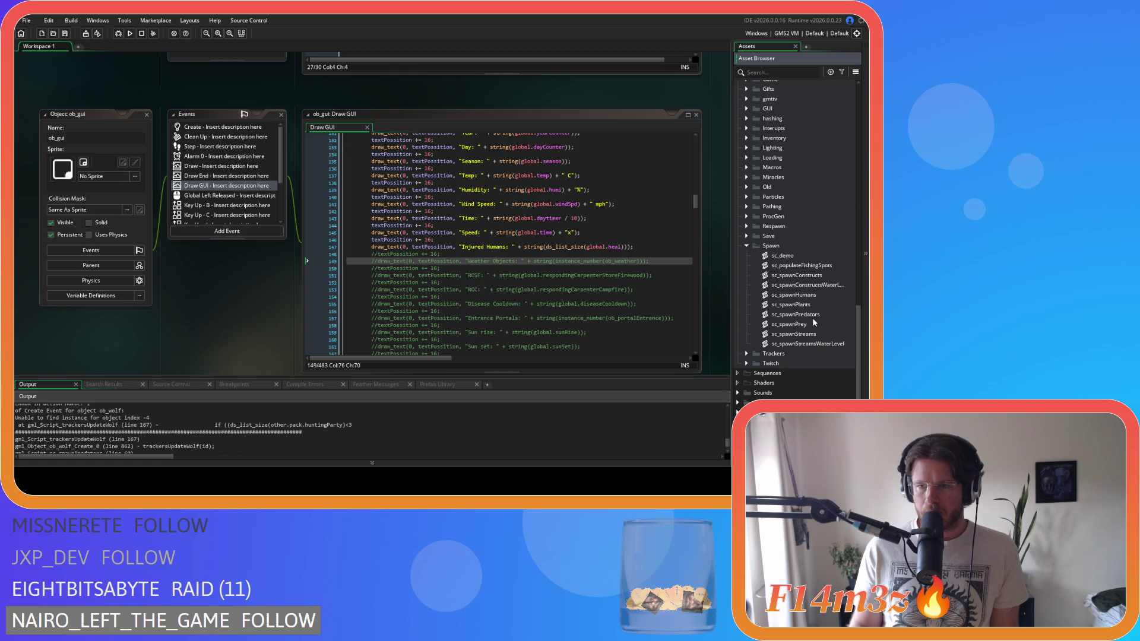
{"action": "left_click", "coordinate": [746, 246]}
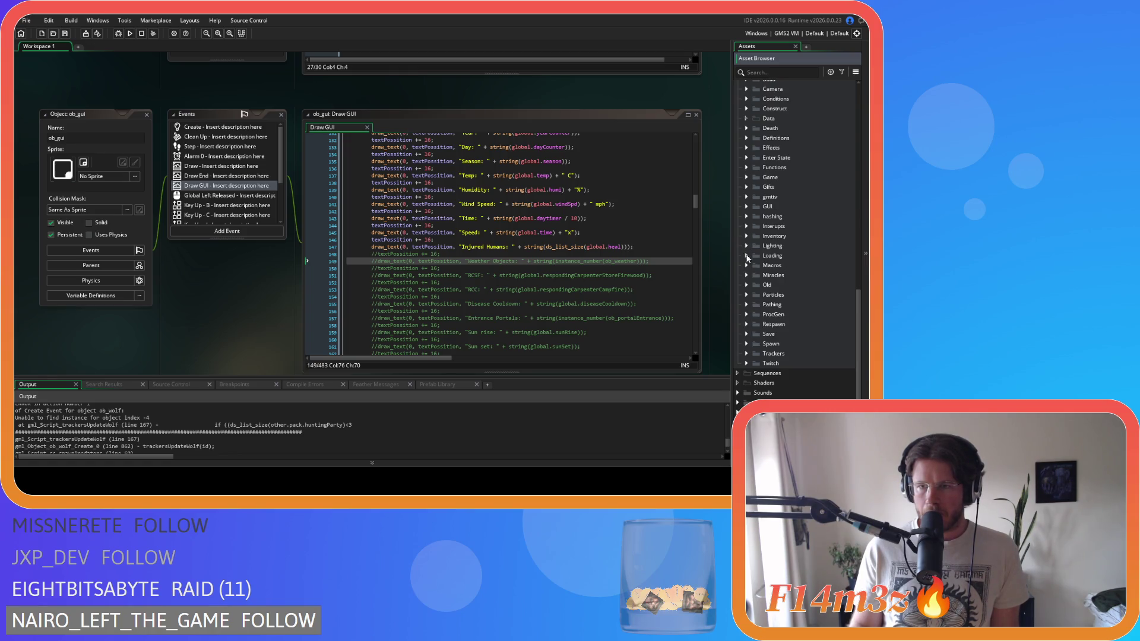
{"action": "scroll", "coordinate": [753, 275], "scroll_direction": "up", "scroll_amount": 4}
{"action": "left_click", "coordinate": [746, 371]}
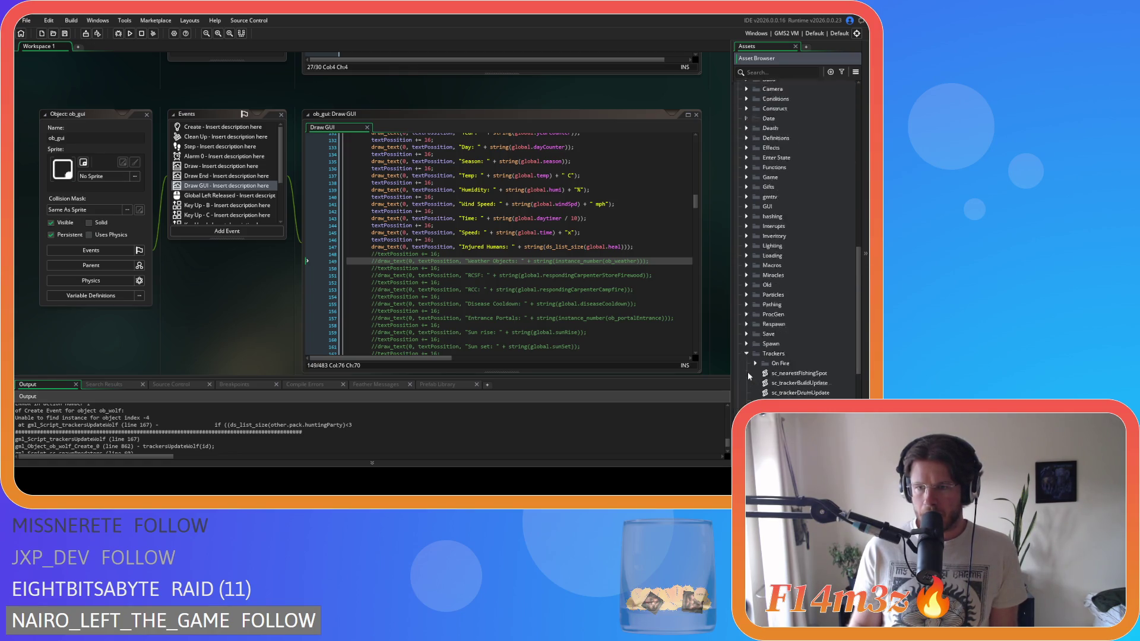
{"action": "left_click", "coordinate": [811, 370]}
{"action": "double_click", "coordinate": [811, 369]}
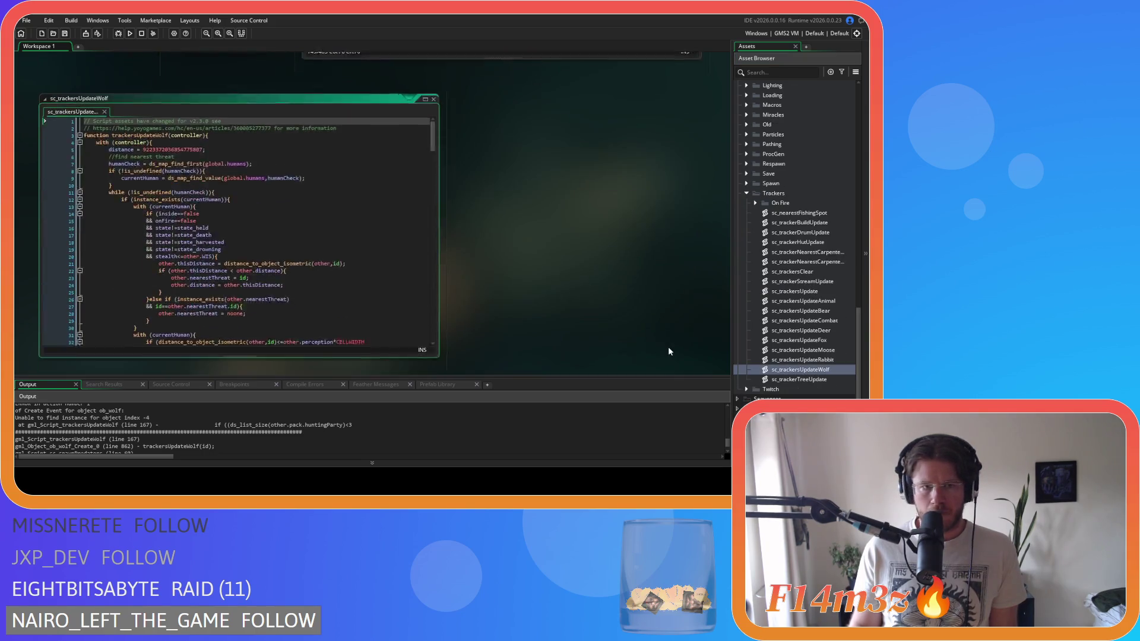
Step: Scroll sc_trackersUpdateWolf to the currentPrey block around lines 166–179
{"action": "scroll", "coordinate": [396, 264], "scroll_direction": "down", "scroll_amount": 10}
{"action": "scroll", "coordinate": [396, 264], "scroll_direction": "down", "scroll_amount": 10}
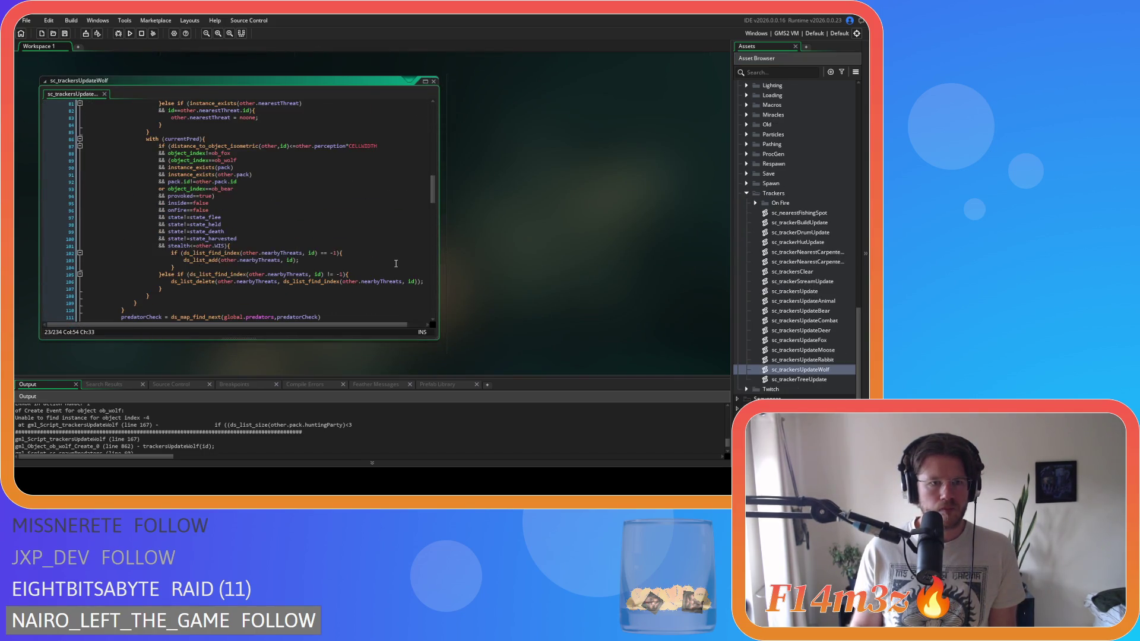
{"action": "scroll", "coordinate": [276, 223], "scroll_direction": "down", "scroll_amount": 12}
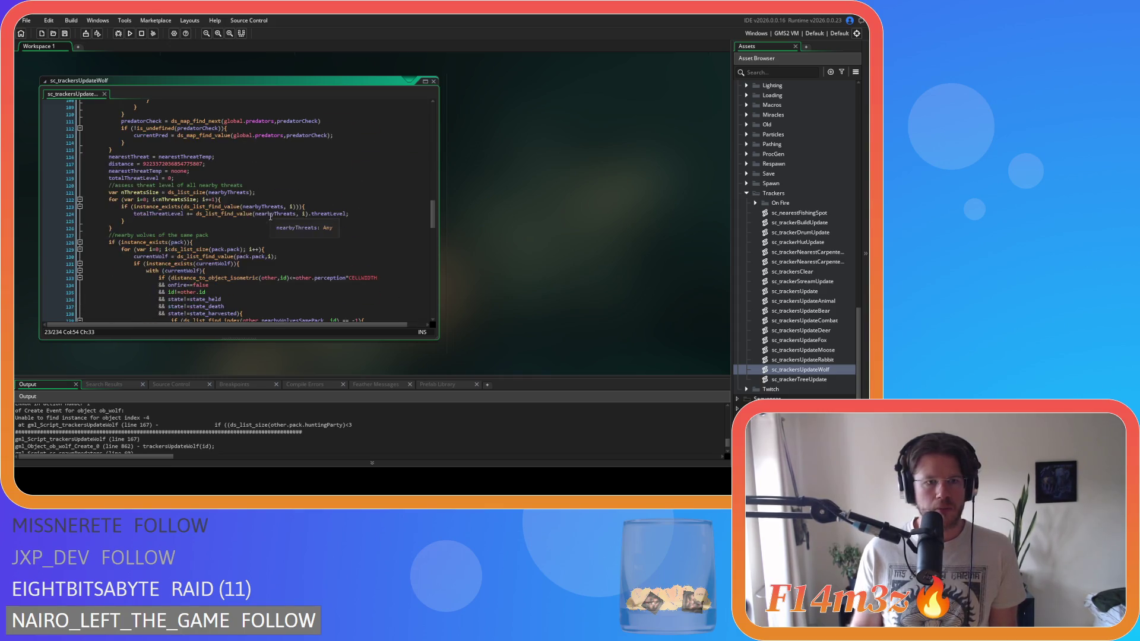
{"action": "scroll", "coordinate": [322, 264], "scroll_direction": "down", "scroll_amount": 15}
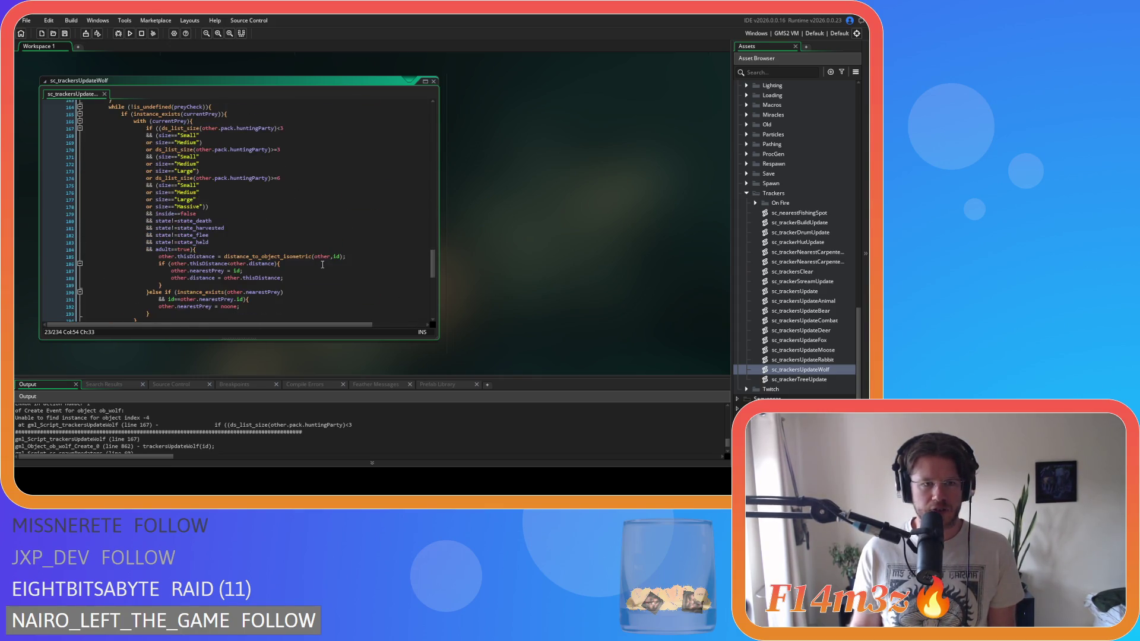
{"action": "left_click", "coordinate": [302, 215]}
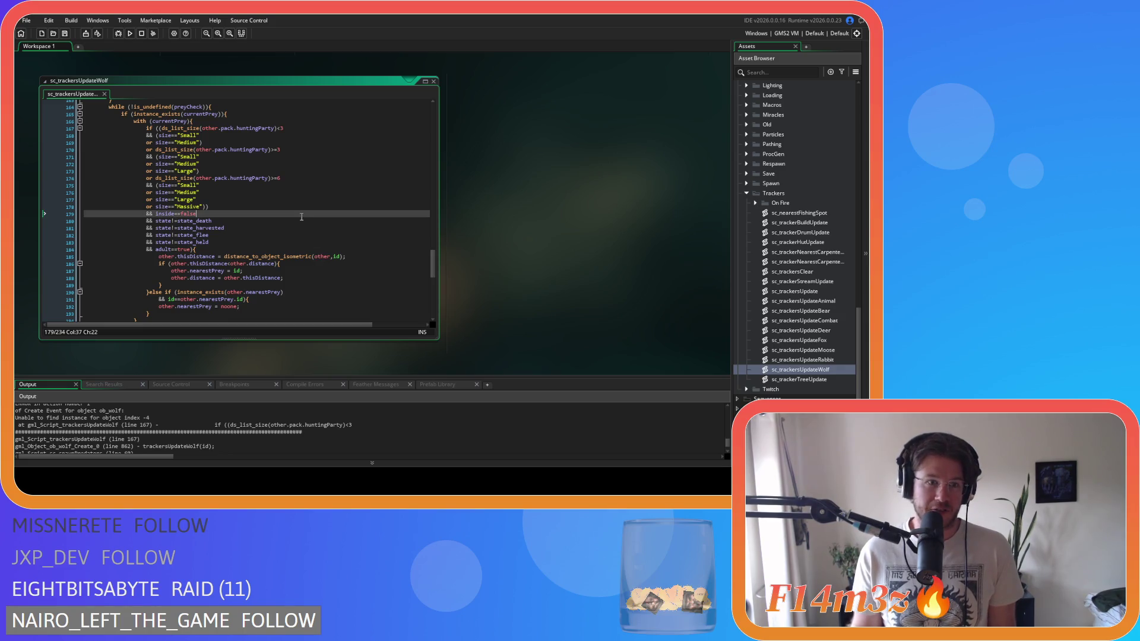
{"action": "scroll", "coordinate": [301, 217], "scroll_direction": "up", "scroll_amount": 2}
{"action": "left_click", "coordinate": [251, 157]}
{"action": "scroll", "coordinate": [250, 156], "scroll_direction": "up", "scroll_amount": 2}
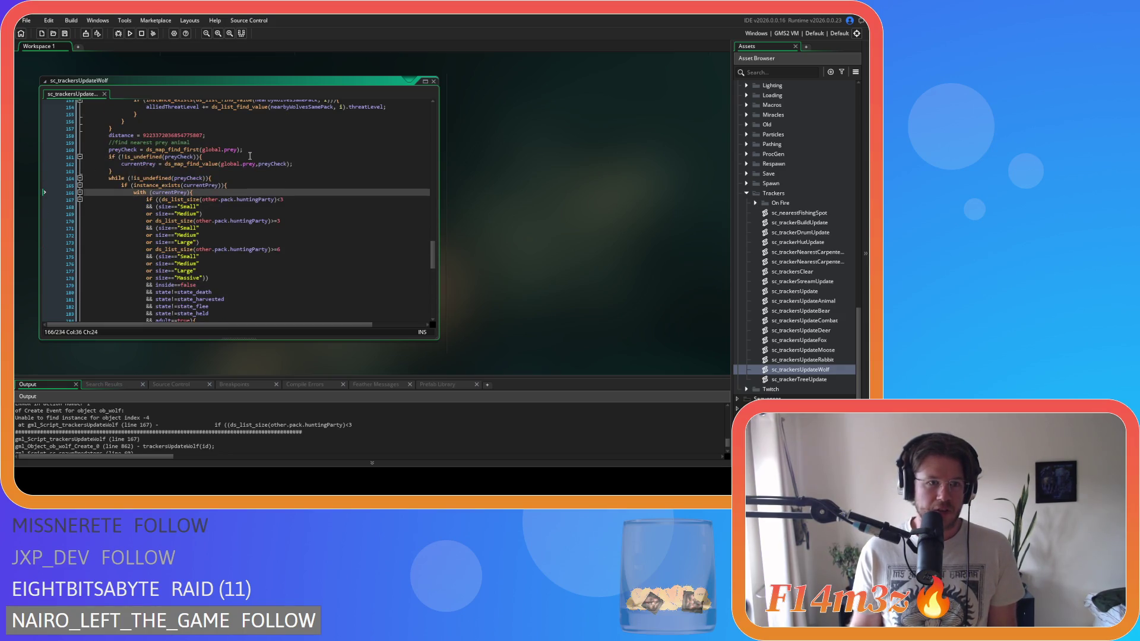
{"action": "scroll", "coordinate": [289, 191], "scroll_direction": "down", "scroll_amount": 1}
{"action": "scroll", "coordinate": [802, 242], "scroll_direction": "up", "scroll_amount": 10}
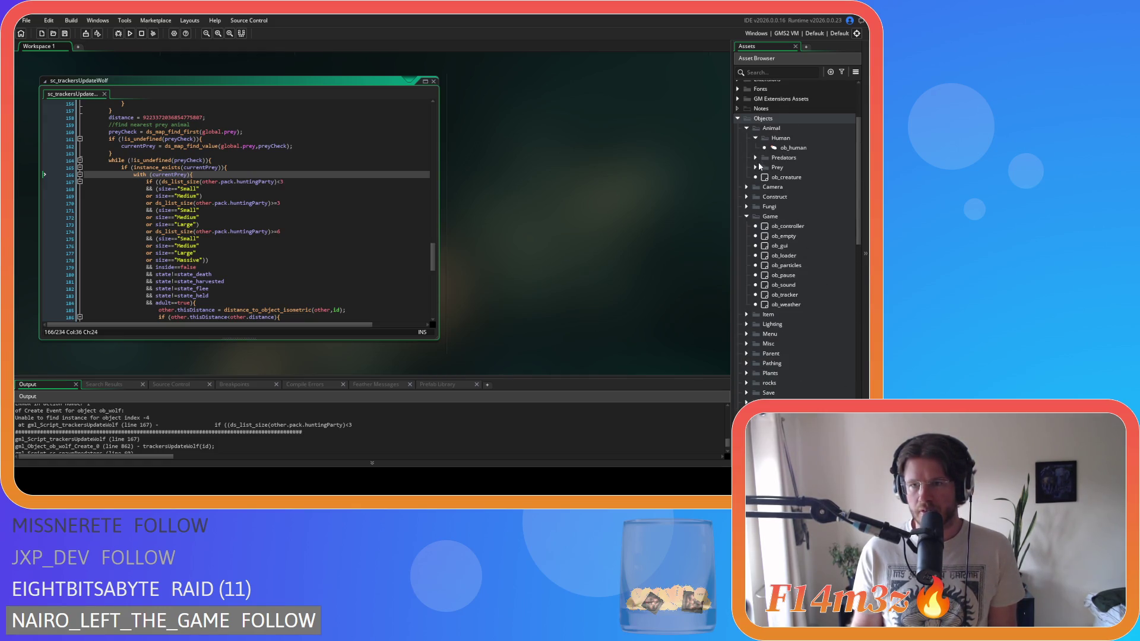
Step: Open ob_wolf from Predators and select its instance_exists(pack) check on line 346
{"action": "left_click", "coordinate": [755, 157]}
{"action": "double_click", "coordinate": [788, 196]}
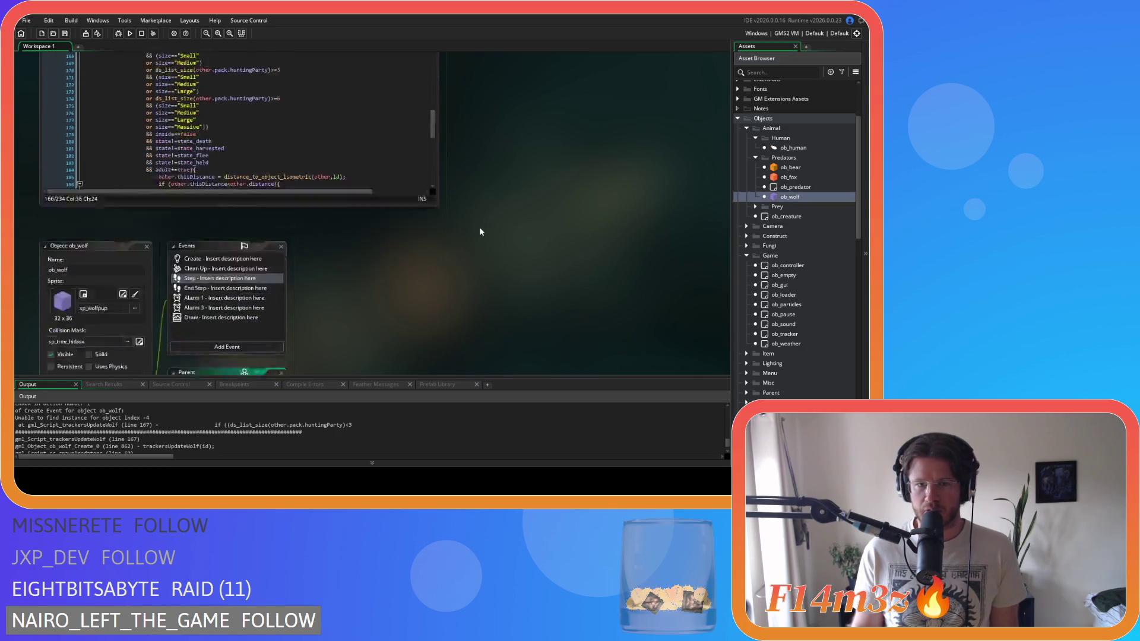
{"action": "mouse_move", "coordinate": [696, 106]}
{"action": "left_mouse_down"}
{"action": "mouse_move", "coordinate": [697, 260]}
{"action": "mouse_move", "coordinate": [695, 248]}
{"action": "left_mouse_up"}
{"action": "scroll", "coordinate": [488, 197], "scroll_direction": "up", "scroll_amount": 4}
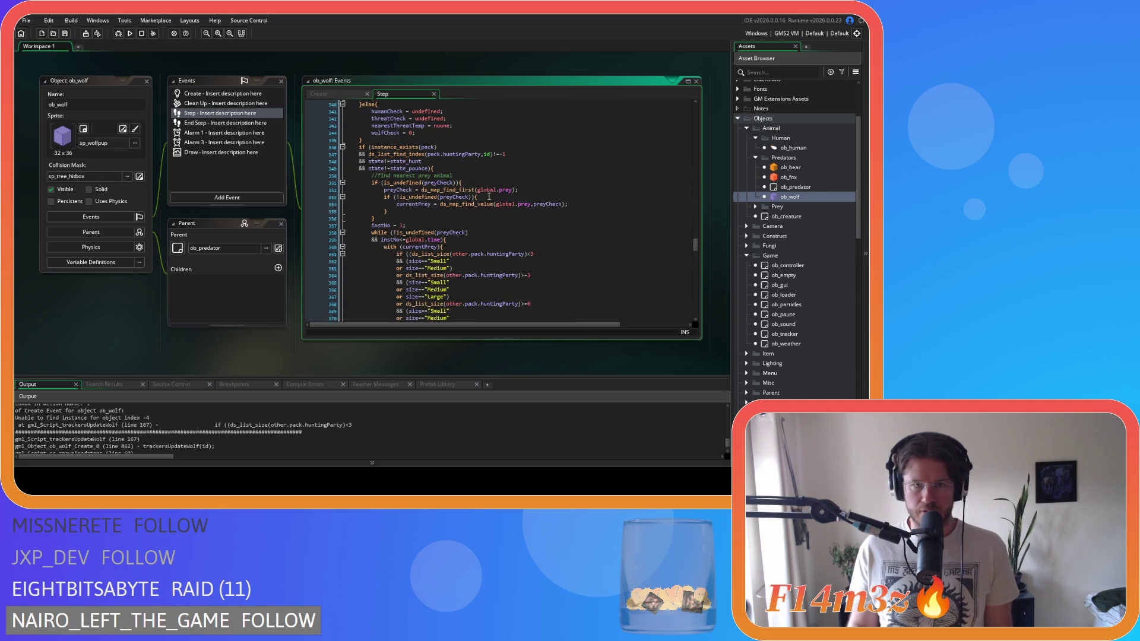
{"action": "scroll", "coordinate": [488, 197], "scroll_direction": "up", "scroll_amount": 1}
{"action": "left_click_drag", "start_coordinate": [390, 165], "coordinate": [461, 169]}
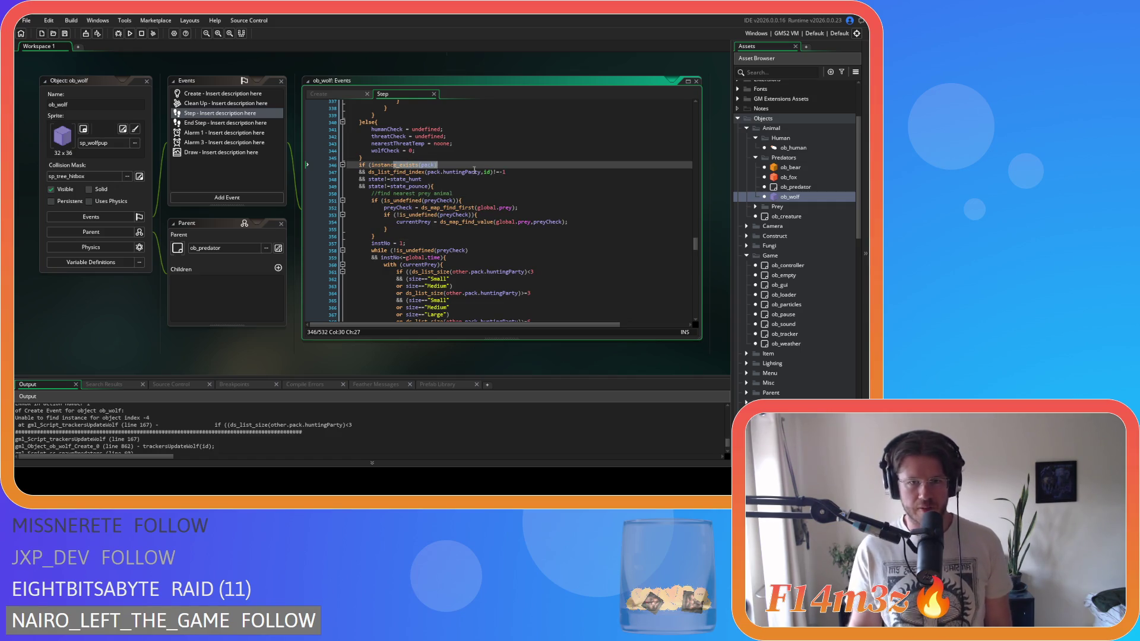
{"action": "left_click", "coordinate": [431, 165]}
{"action": "left_click_drag", "start_coordinate": [437, 165], "coordinate": [371, 165]}
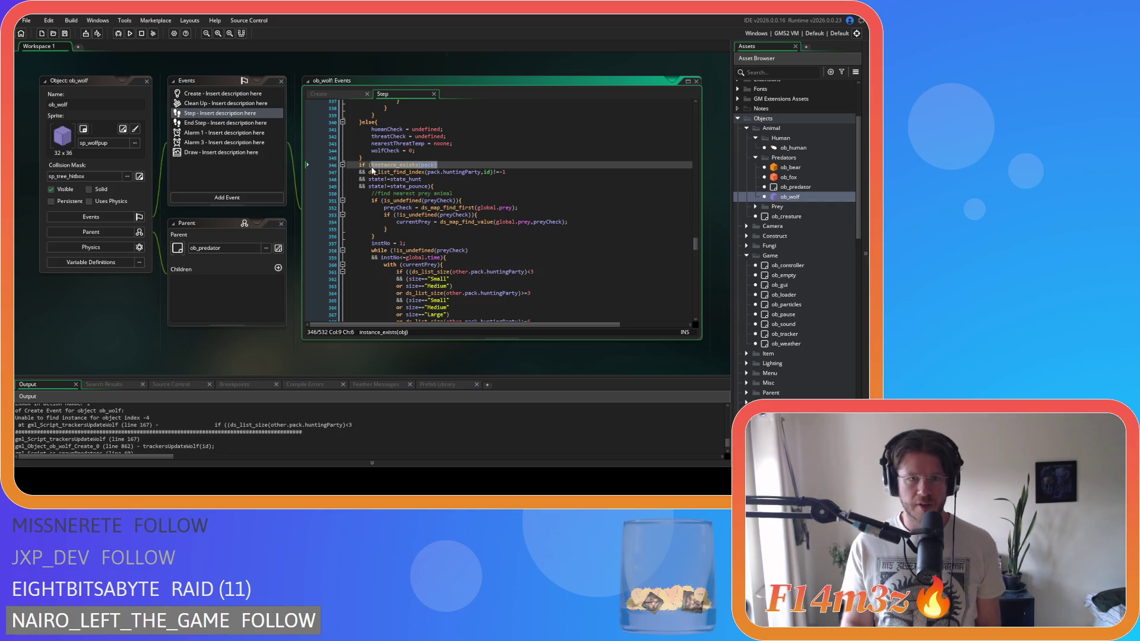
{"action": "right_click", "coordinate": [383, 166]}
{"action": "left_click", "coordinate": [397, 189]}
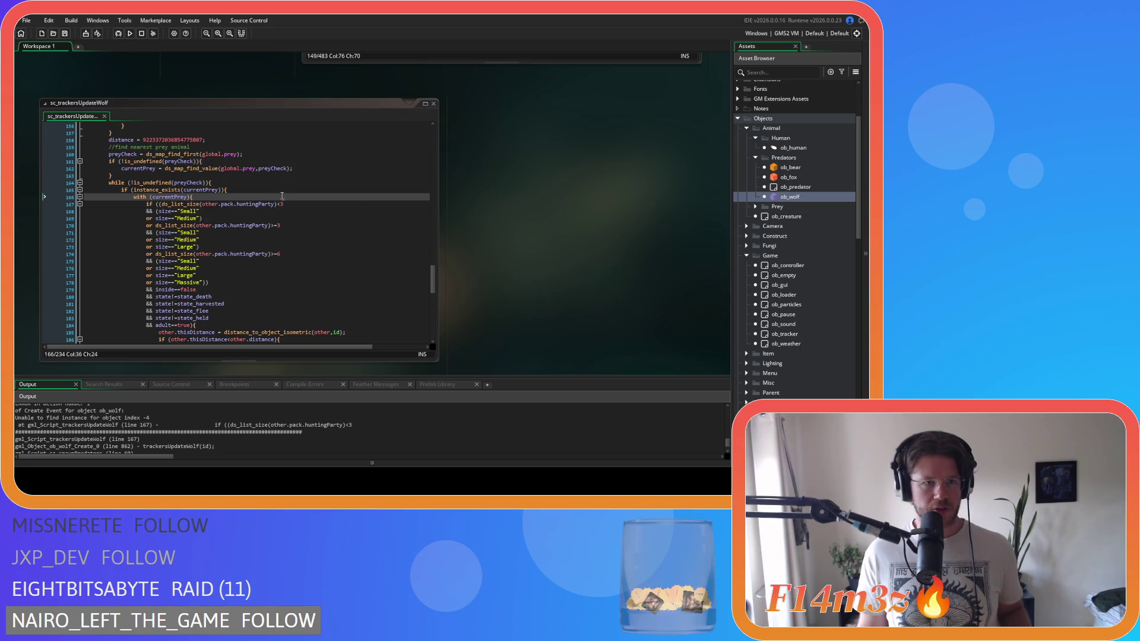
Step: Add an instance_exists(pack) && guard before the ds_list_size test on line 167 and save
{"action": "scroll", "coordinate": [282, 196], "scroll_direction": "down", "scroll_amount": 2}
{"action": "left_click", "coordinate": [169, 161]}
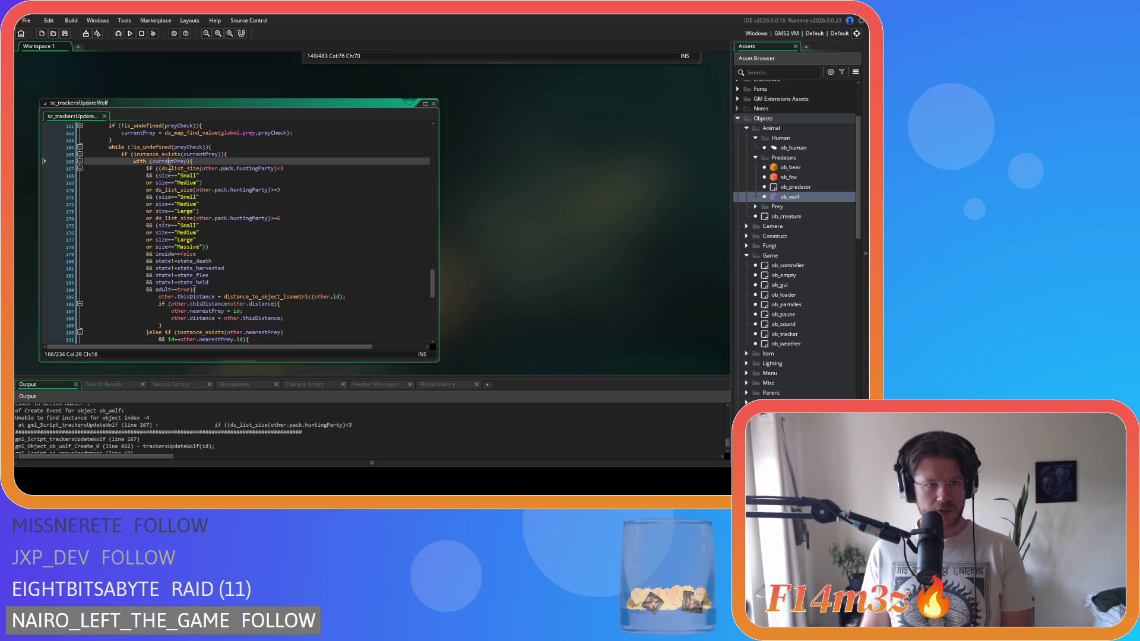
{"action": "left_click", "coordinate": [160, 169]}
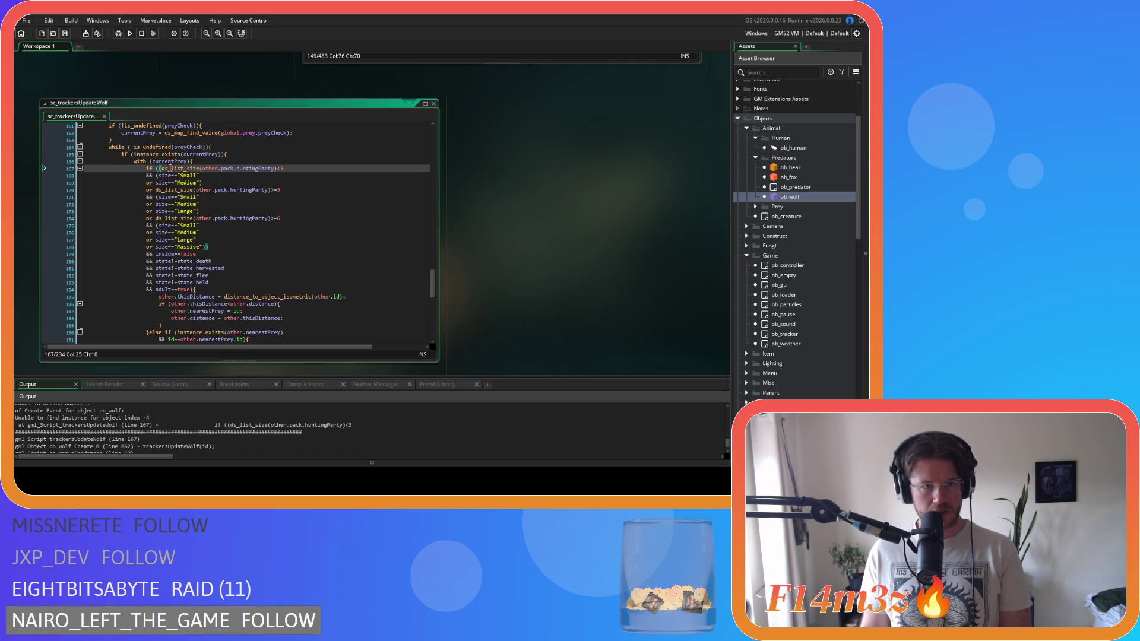
{"action": "key", "text": "Return"}
{"action": "type", "text": "&&"}
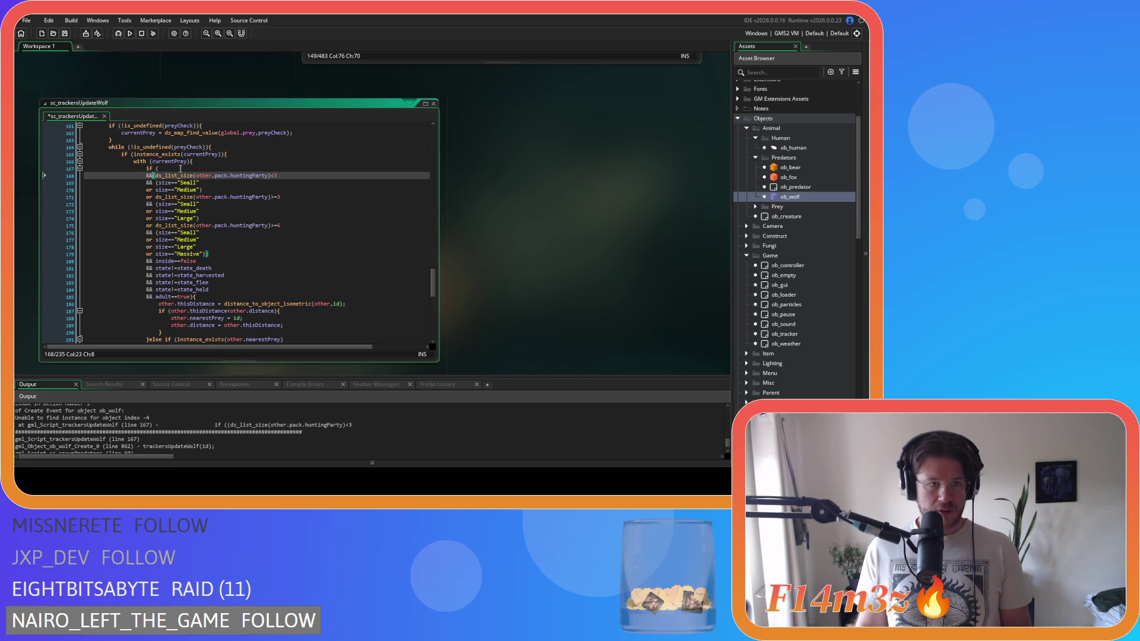
{"action": "key", "text": "Up"}
{"action": "key", "text": "End"}
{"action": "type", "text": "instance_exists(pack)"}
{"action": "key", "text": "ctrl+s"}
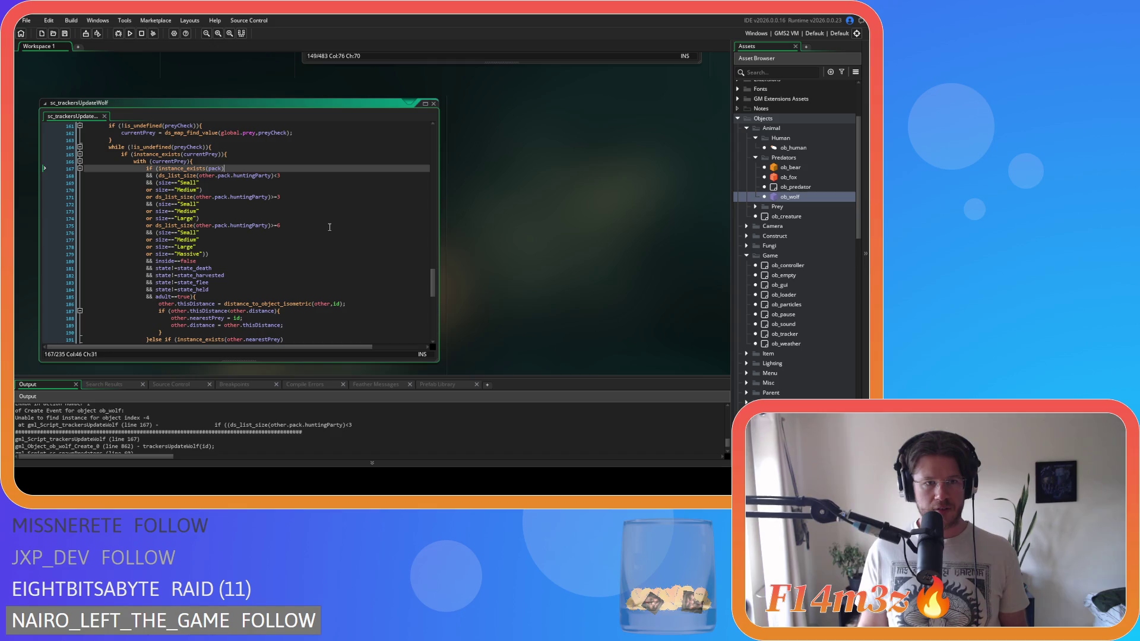
Step: Change the guard to instance_exists(other.pack) and save the script
{"action": "key", "text": "Left"}
{"action": "key", "text": "Left"}
{"action": "key", "text": "Left"}
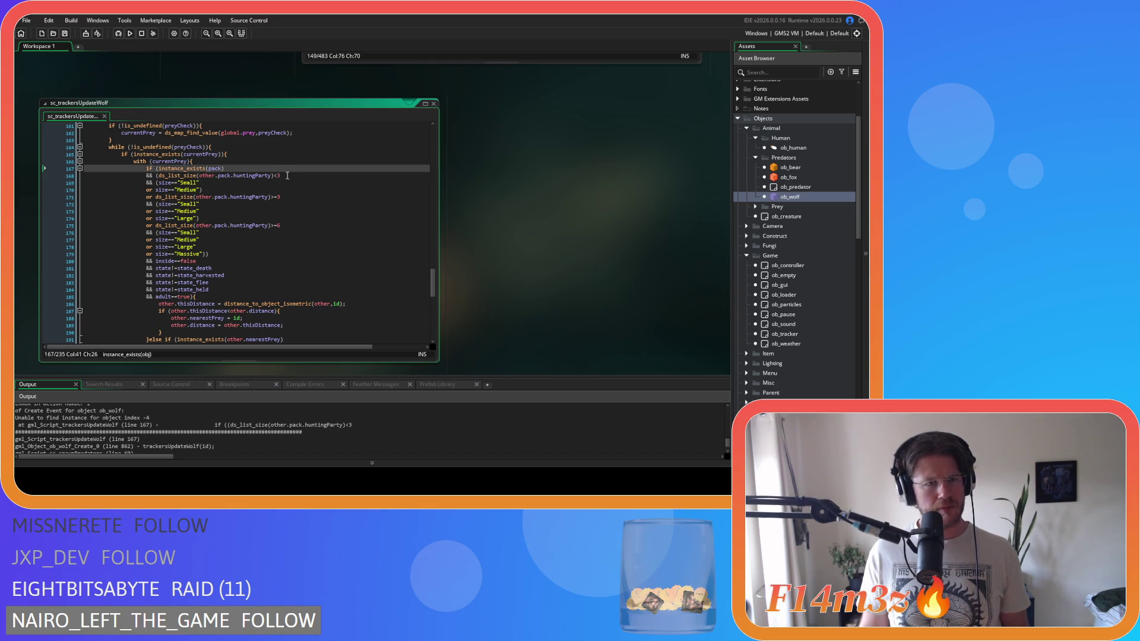
{"action": "type", "text": "other."}
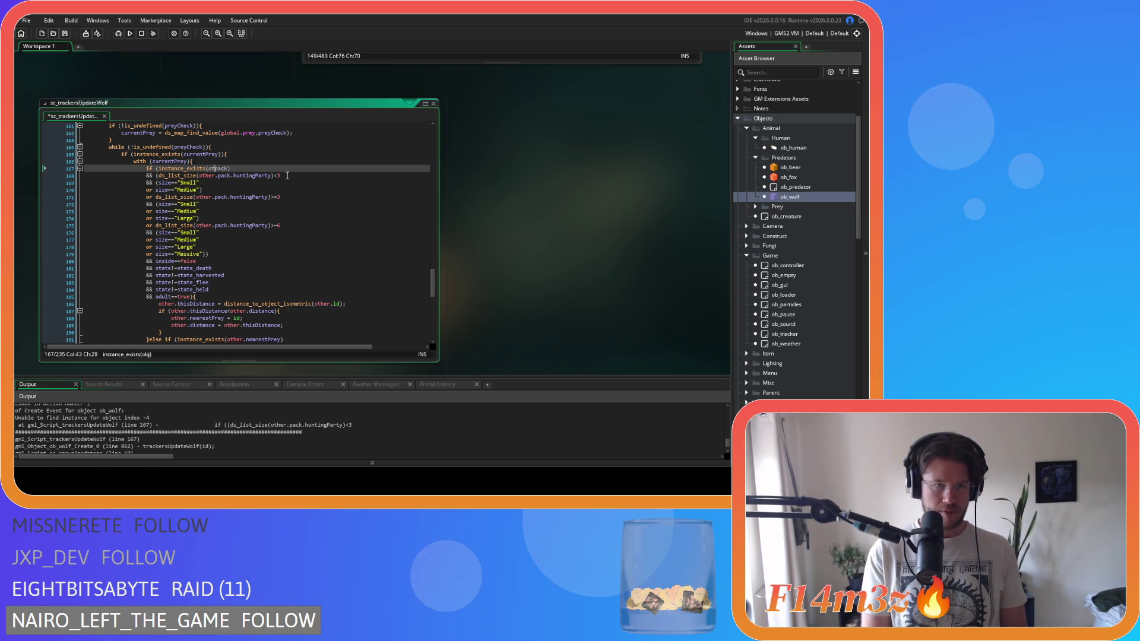
{"action": "key", "text": "ctrl+s"}
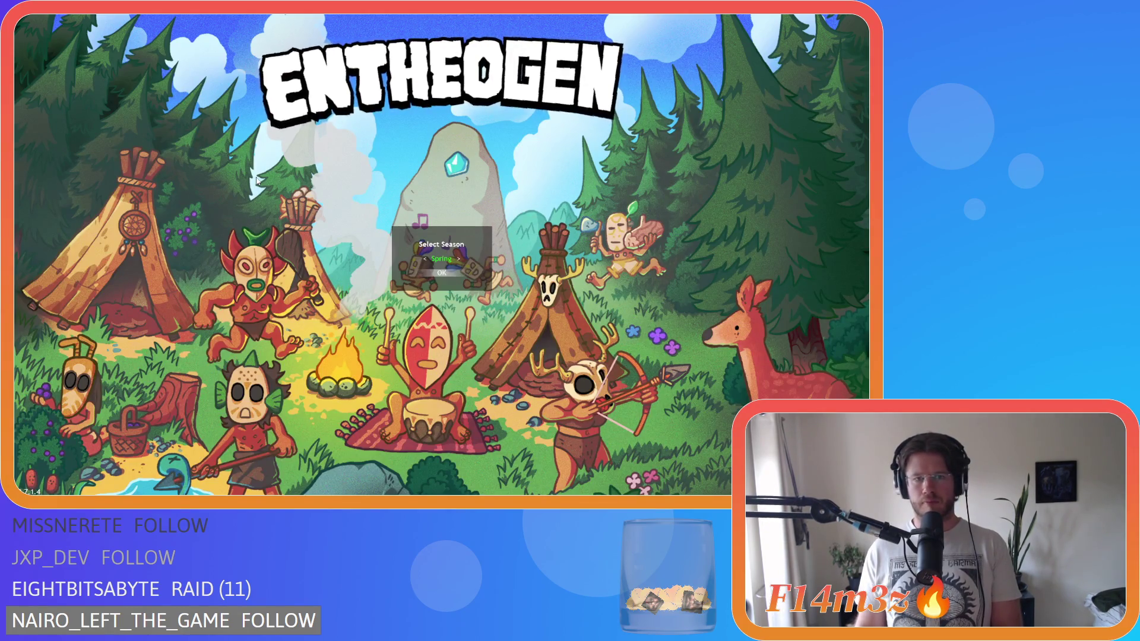
Step: Confirm Spring at the Select Season prompt and let the village map load
{"action": "key", "text": "Return"}
{"action": "key", "text": "Return"}
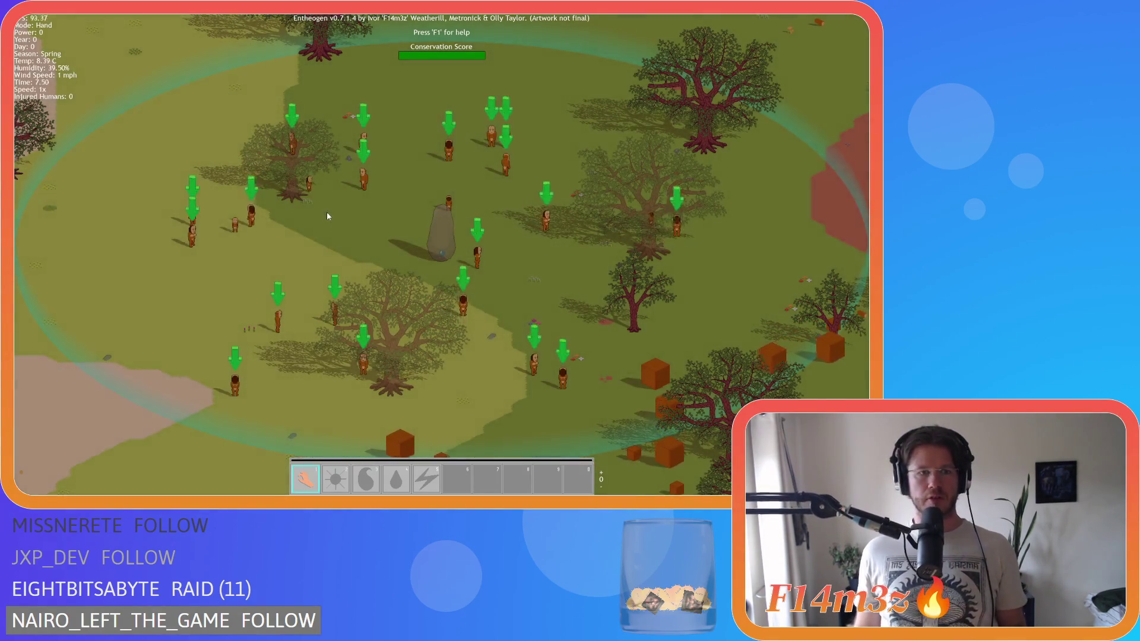
Step: Zoom out and check a wandering villager's health and hunger stats, pausing briefly
{"action": "scroll", "coordinate": [352, 188], "scroll_direction": "down", "scroll_amount": 2}
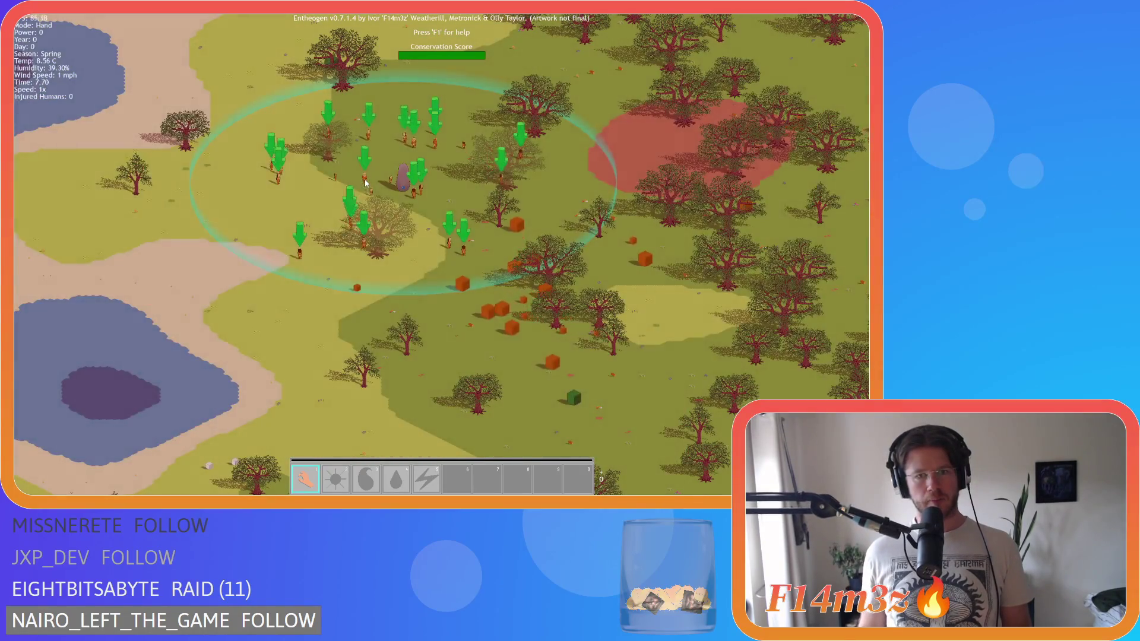
{"action": "mouse_move", "coordinate": [363, 202]}
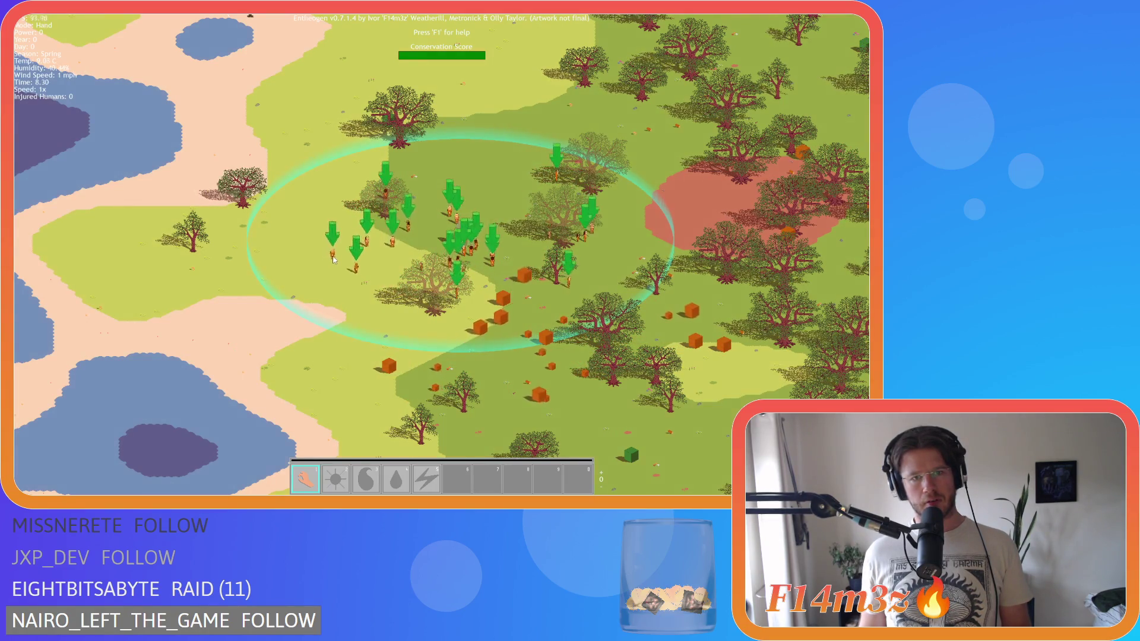
{"action": "key", "text": "d"}
{"action": "mouse_move", "coordinate": [327, 273]}
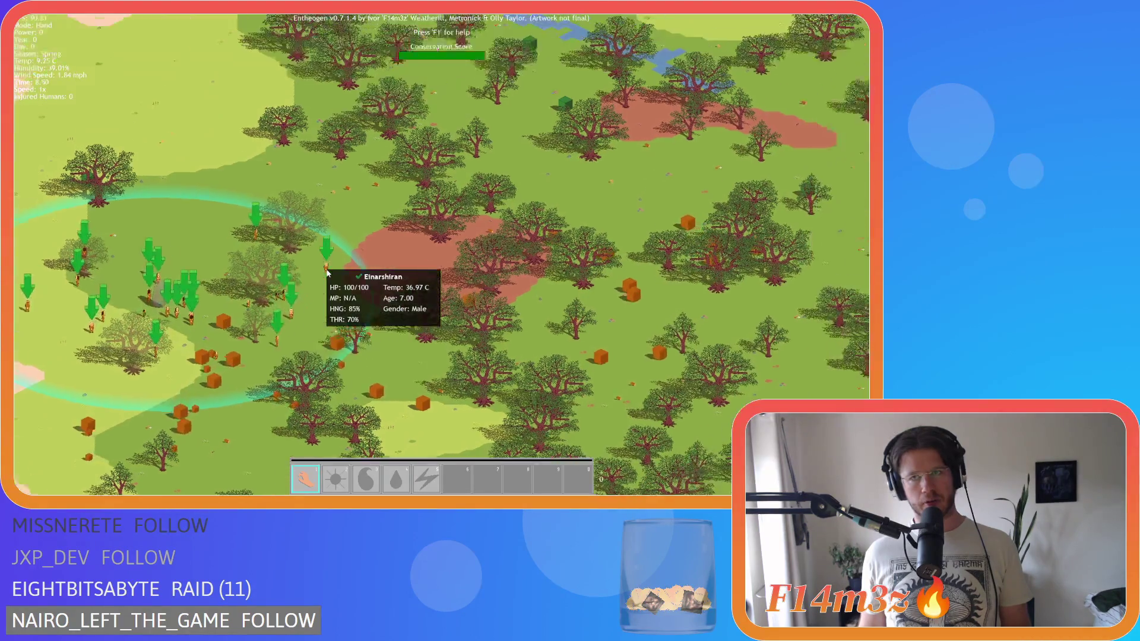
{"action": "key", "text": "d"}
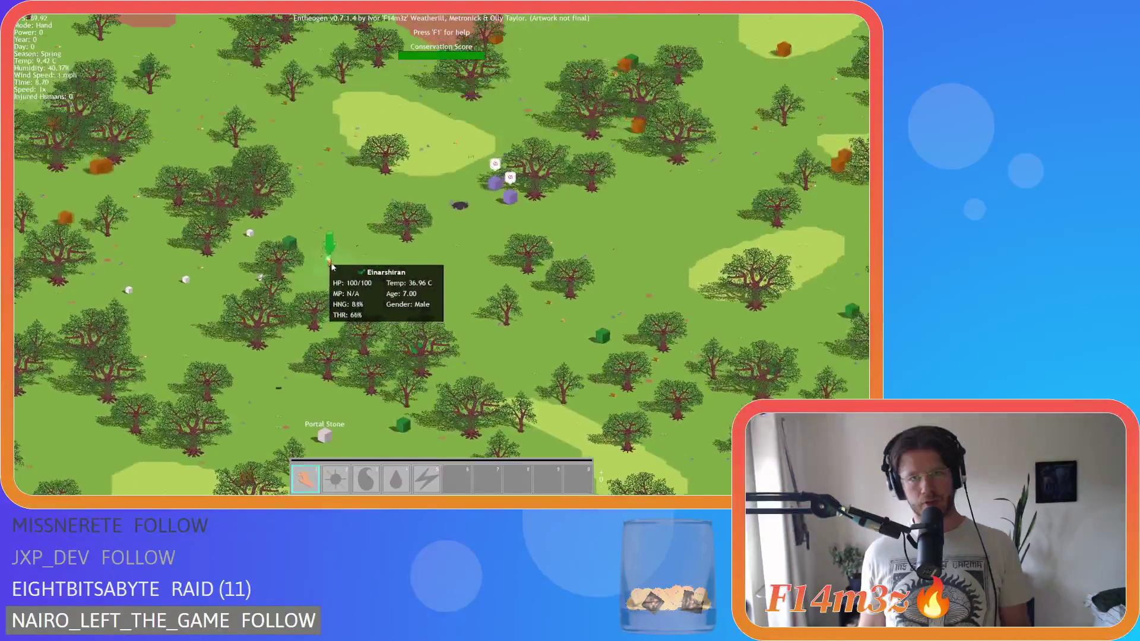
{"action": "scroll", "coordinate": [454, 290], "scroll_direction": "up", "scroll_amount": 5}
{"action": "key", "text": "space"}
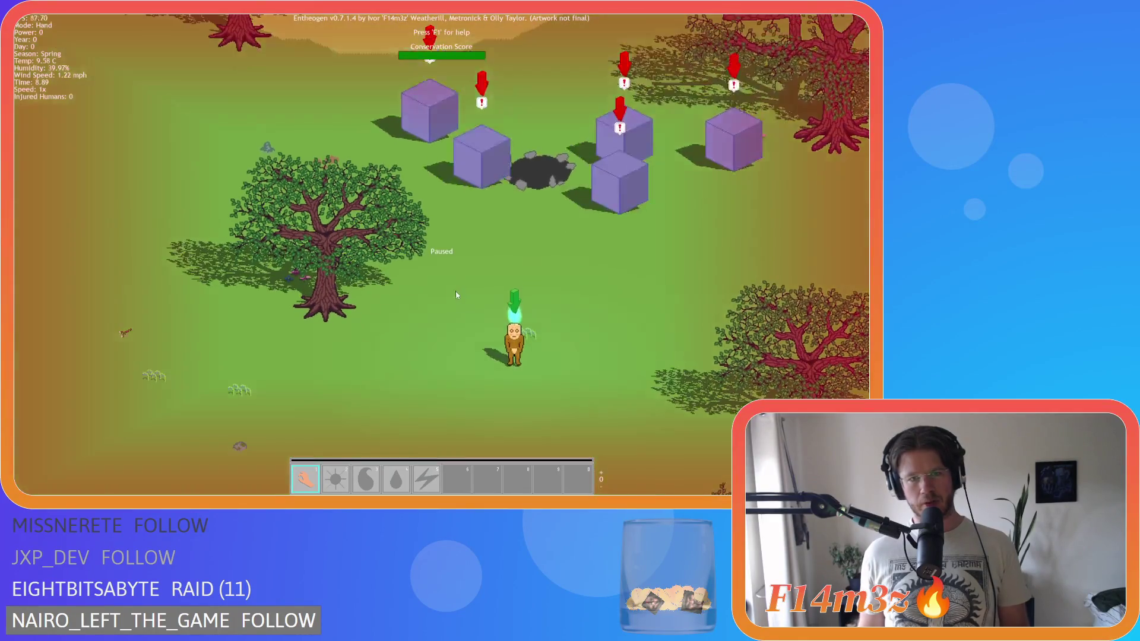
{"action": "key", "text": "space"}
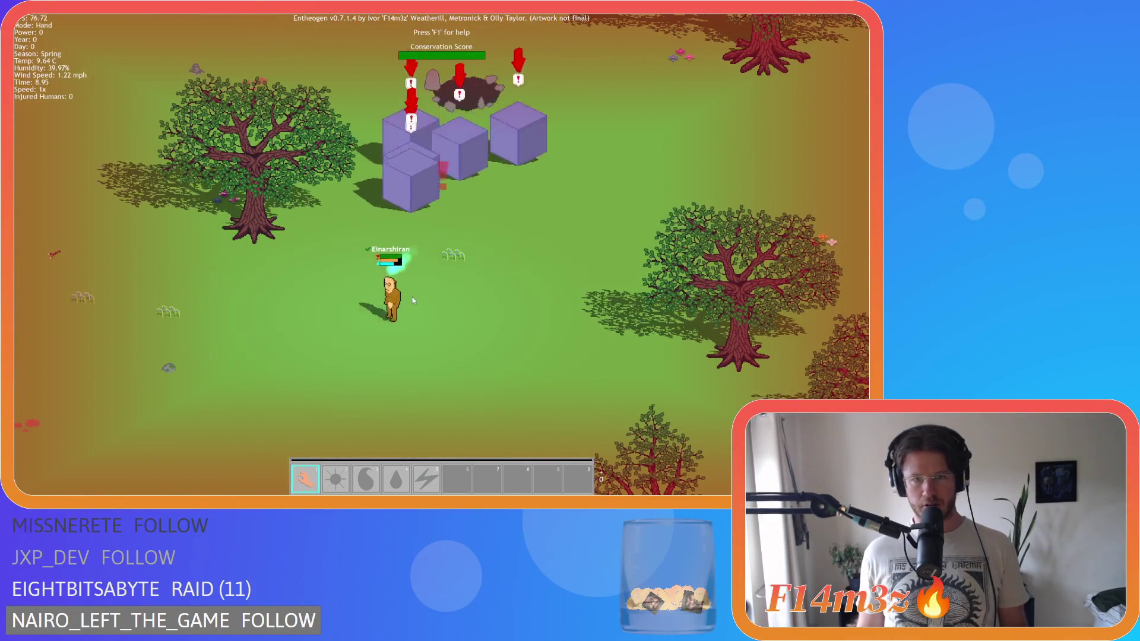
{"action": "scroll", "coordinate": [329, 326], "scroll_direction": "down", "scroll_amount": 5}
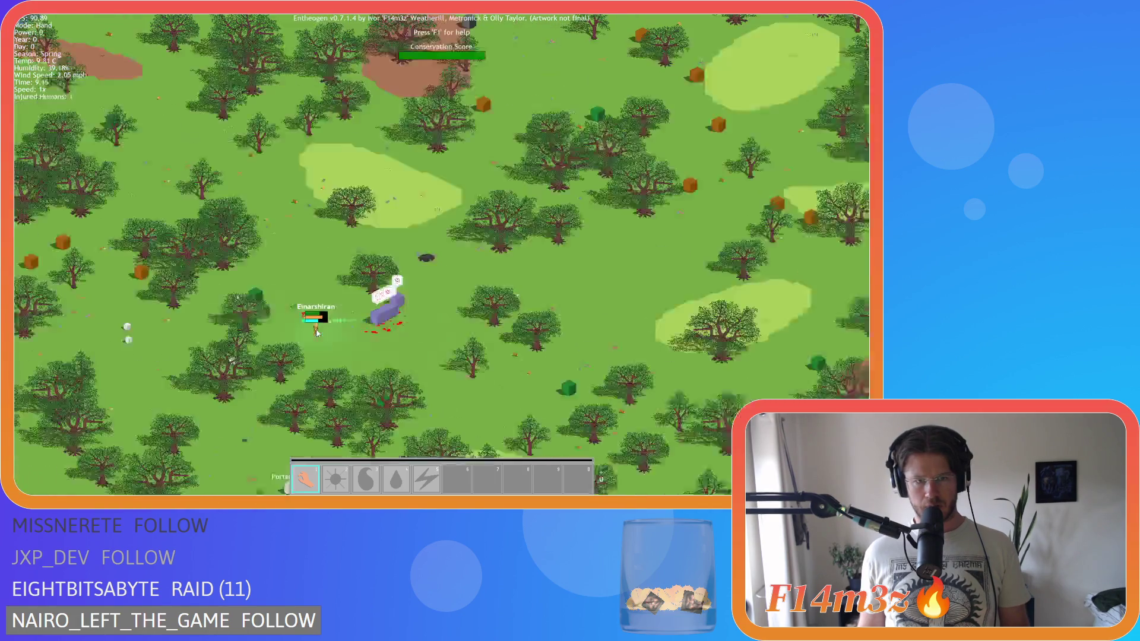
{"action": "scroll", "coordinate": [245, 251], "scroll_direction": "up", "scroll_amount": 5}
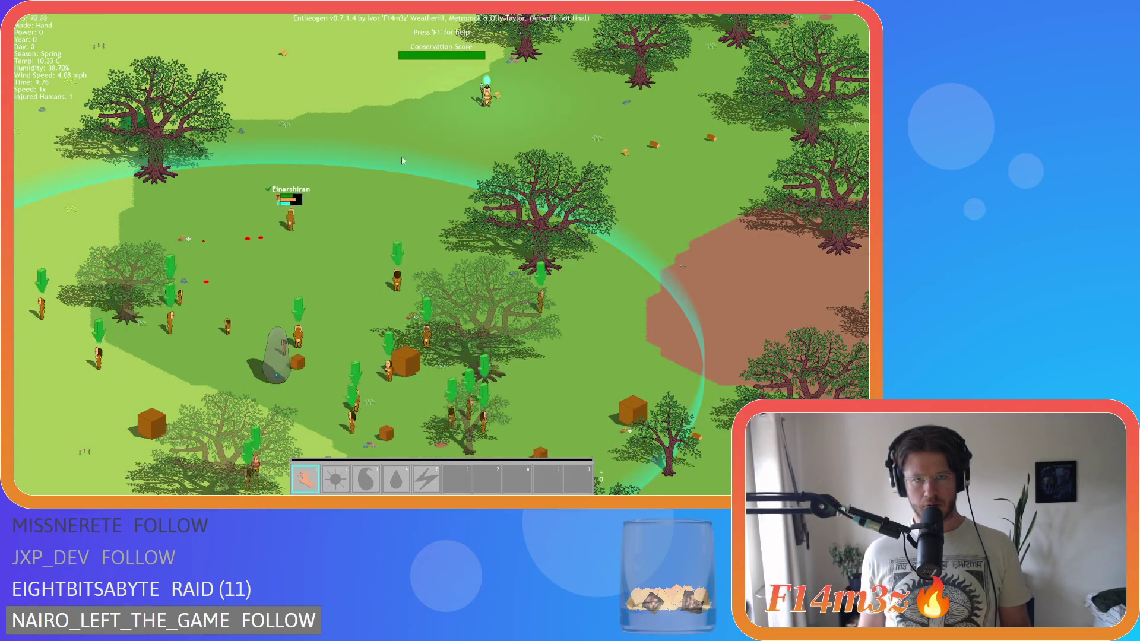
Step: Pan the map back to the village by the standing stone, following the villager
{"action": "key", "text": "w"}
{"action": "key", "text": "d"}
{"action": "key", "text": "w"}
{"action": "key", "text": "d"}
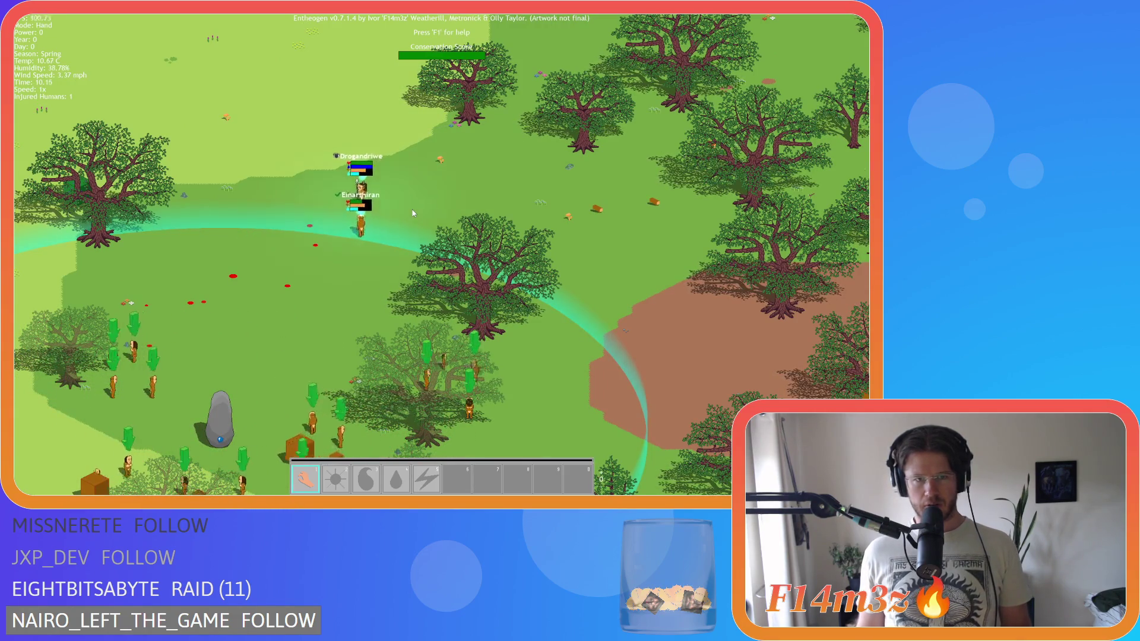
{"action": "key", "text": "a"}
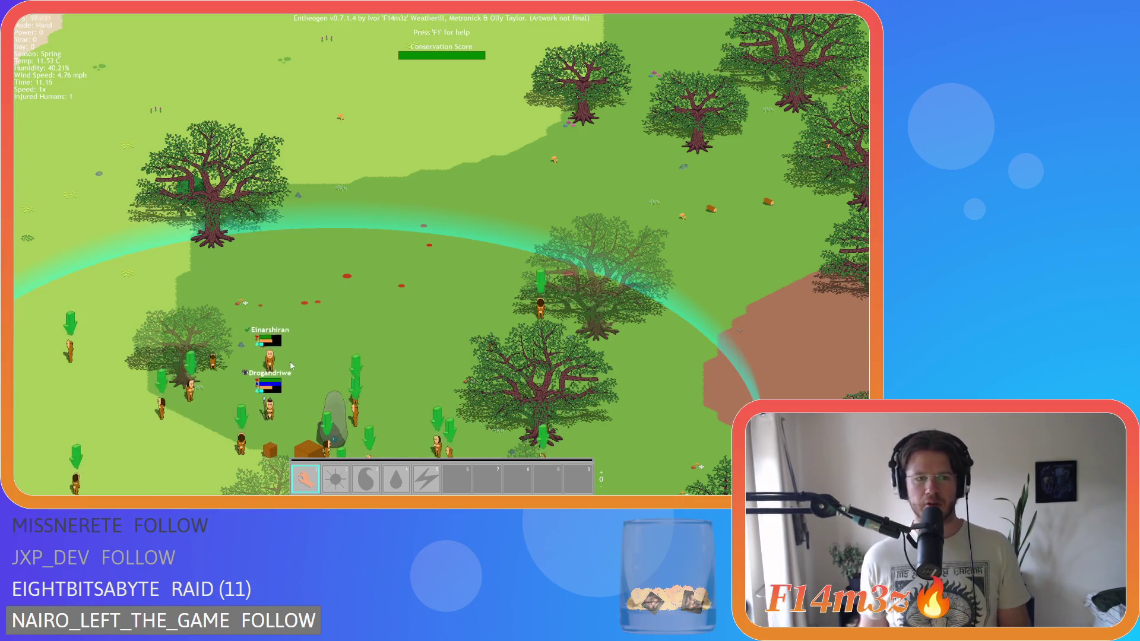
{"action": "key", "text": "s"}
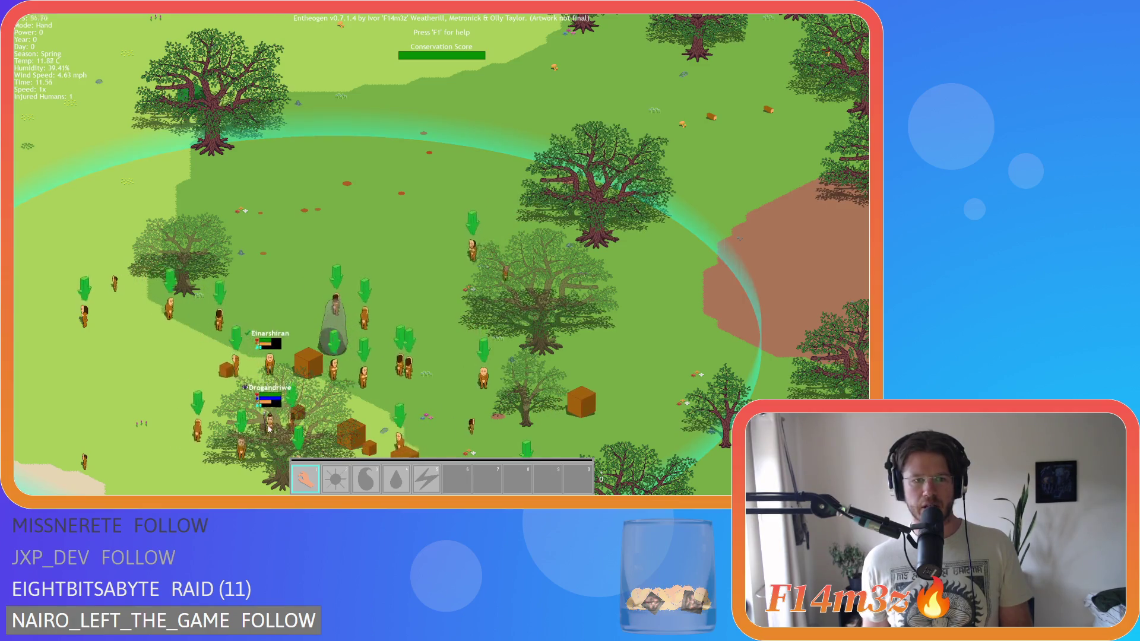
{"action": "key", "text": "s"}
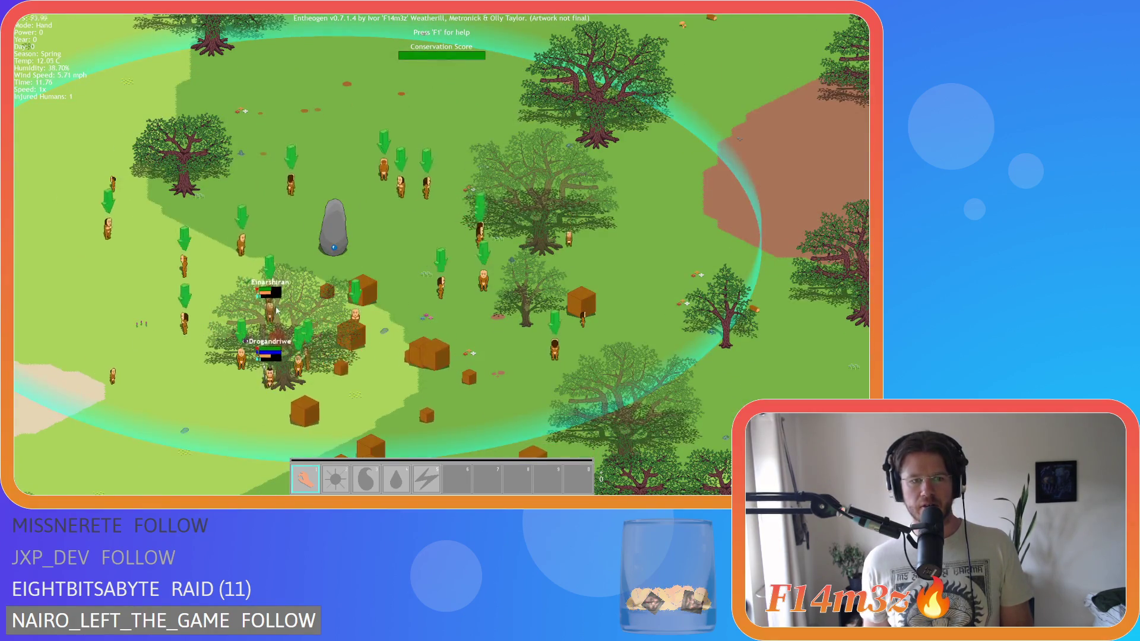
Step: Quit the running Entheogen playtest and confirm with Y
{"action": "key", "text": "a"}
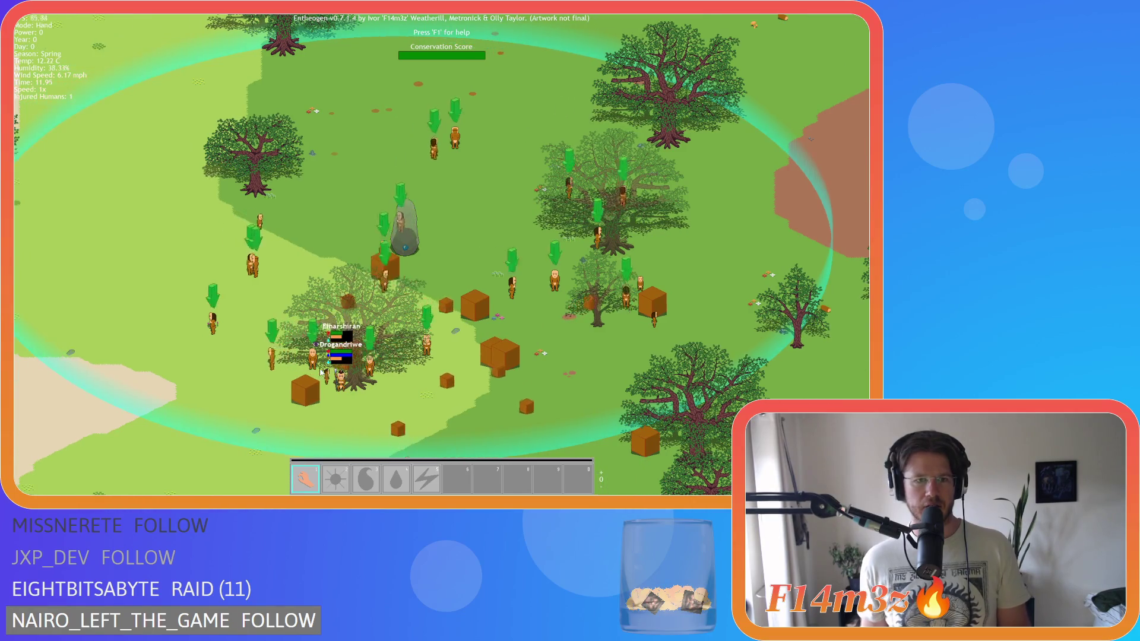
{"action": "key", "text": "Escape"}
{"action": "key", "text": "y"}
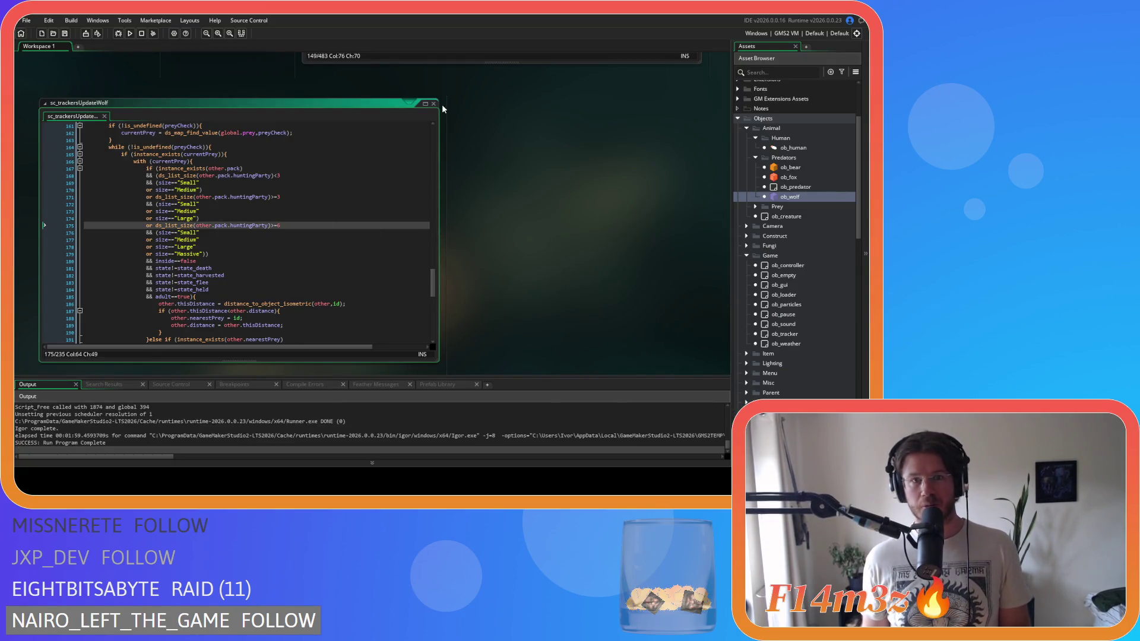
Step: Close the sc_trackersUpdateWolf script, bring up ob_human's Step code and search it for 'lowes'
{"action": "left_click", "coordinate": [434, 105]}
{"action": "scroll", "coordinate": [469, 251], "scroll_direction": "up", "scroll_amount": 10}
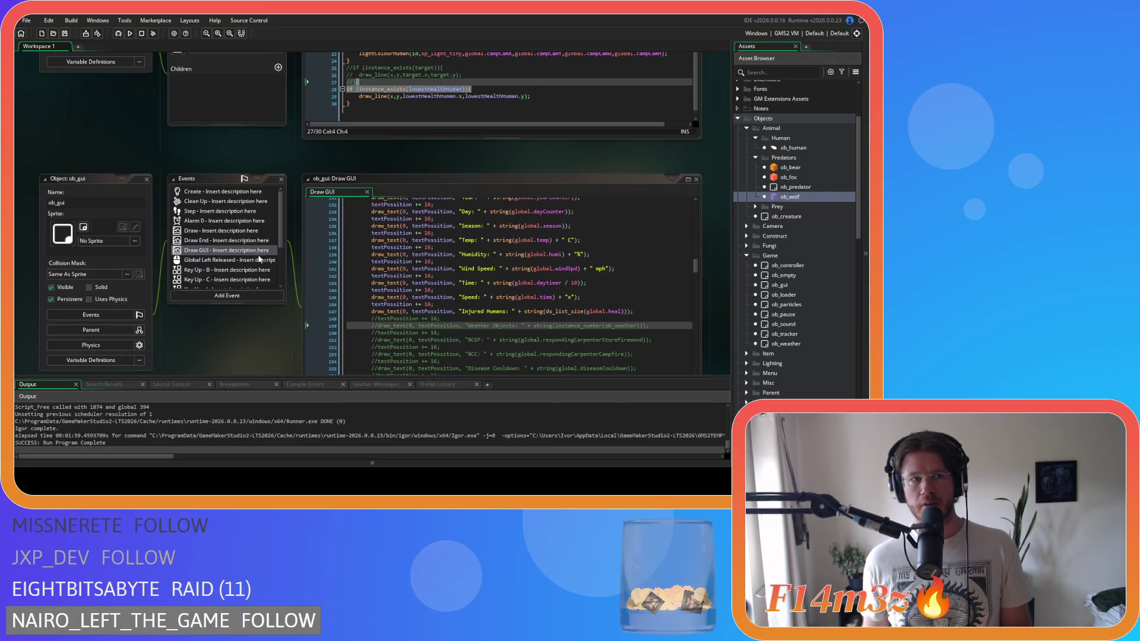
{"action": "scroll", "coordinate": [154, 179], "scroll_direction": "up", "scroll_amount": 5}
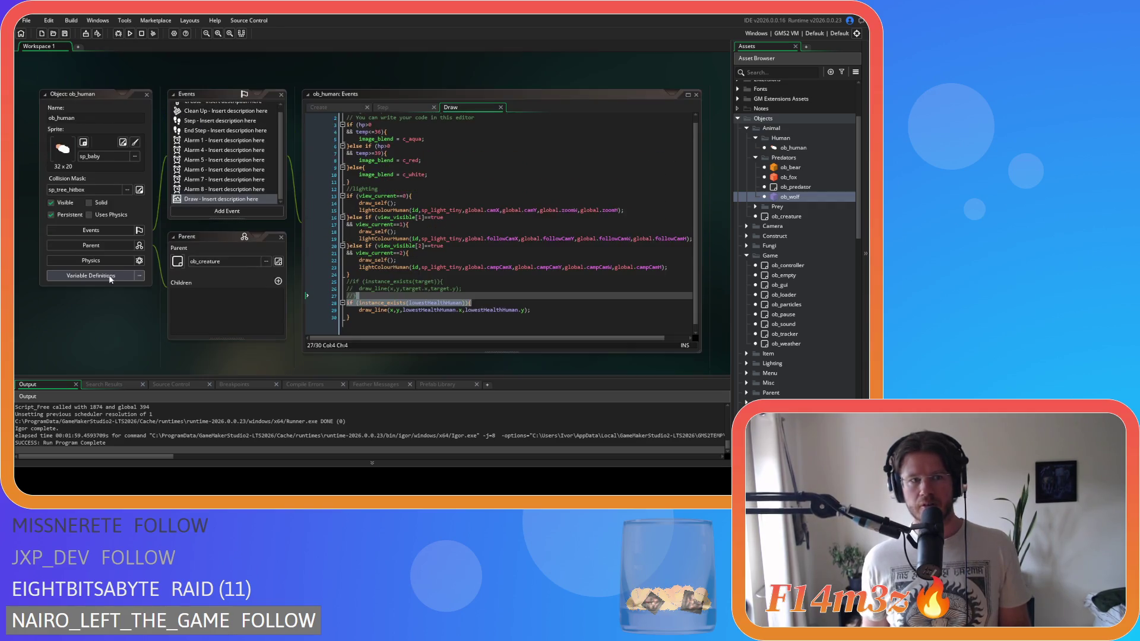
{"action": "left_click", "coordinate": [415, 108]}
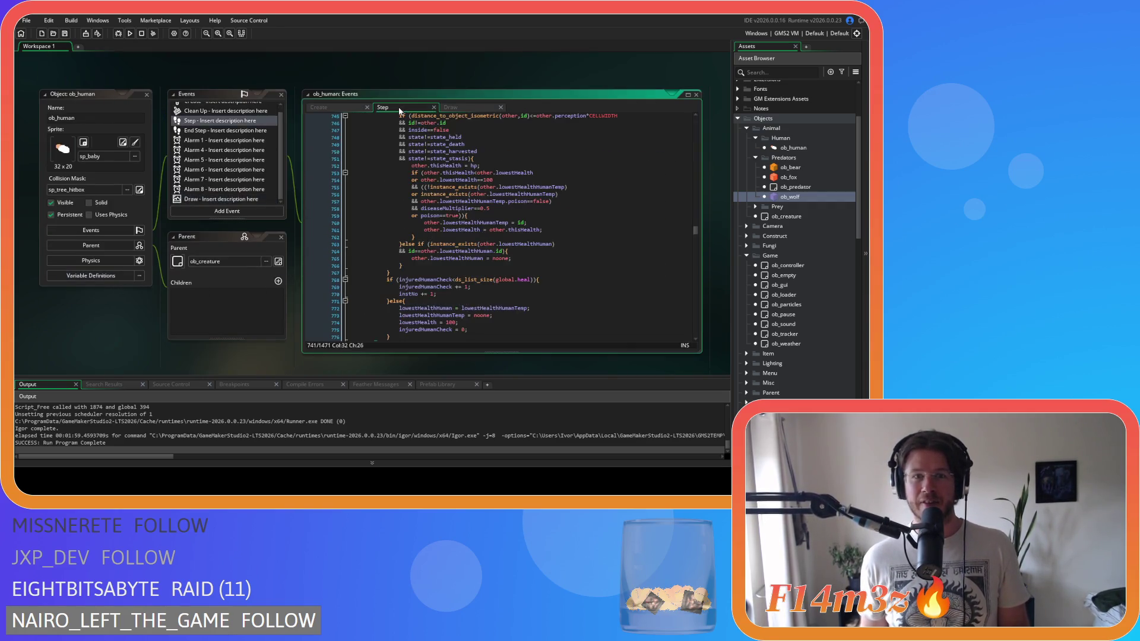
{"action": "scroll", "coordinate": [511, 240], "scroll_direction": "up", "scroll_amount": 3}
{"action": "scroll", "coordinate": [511, 239], "scroll_direction": "up", "scroll_amount": 1}
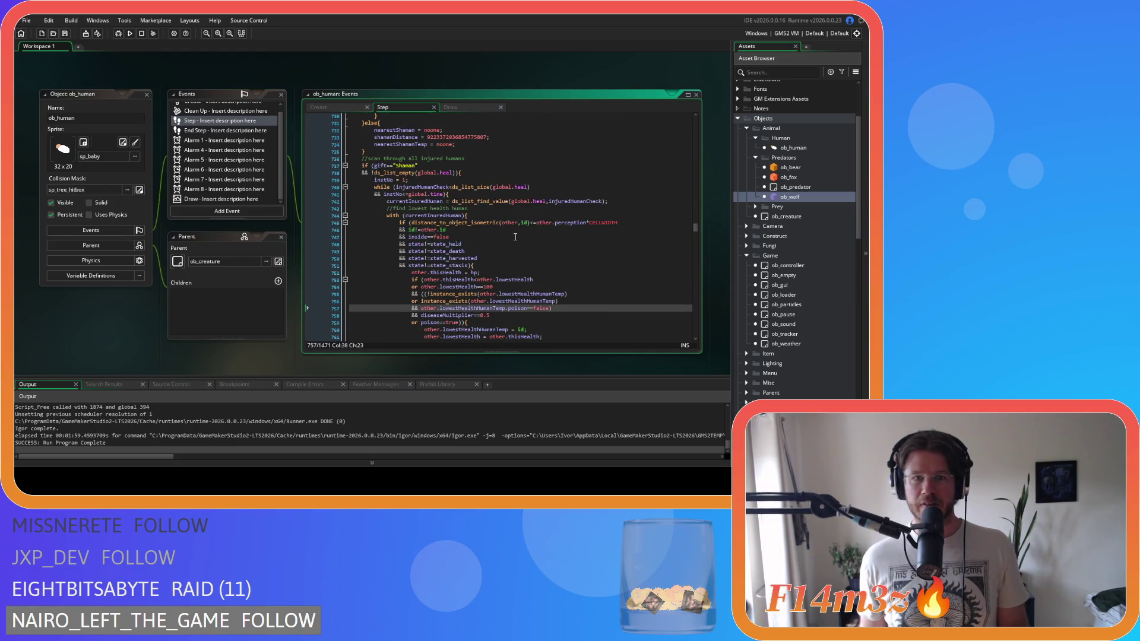
{"action": "left_click", "coordinate": [520, 231]}
{"action": "key", "text": "ctrl+f"}
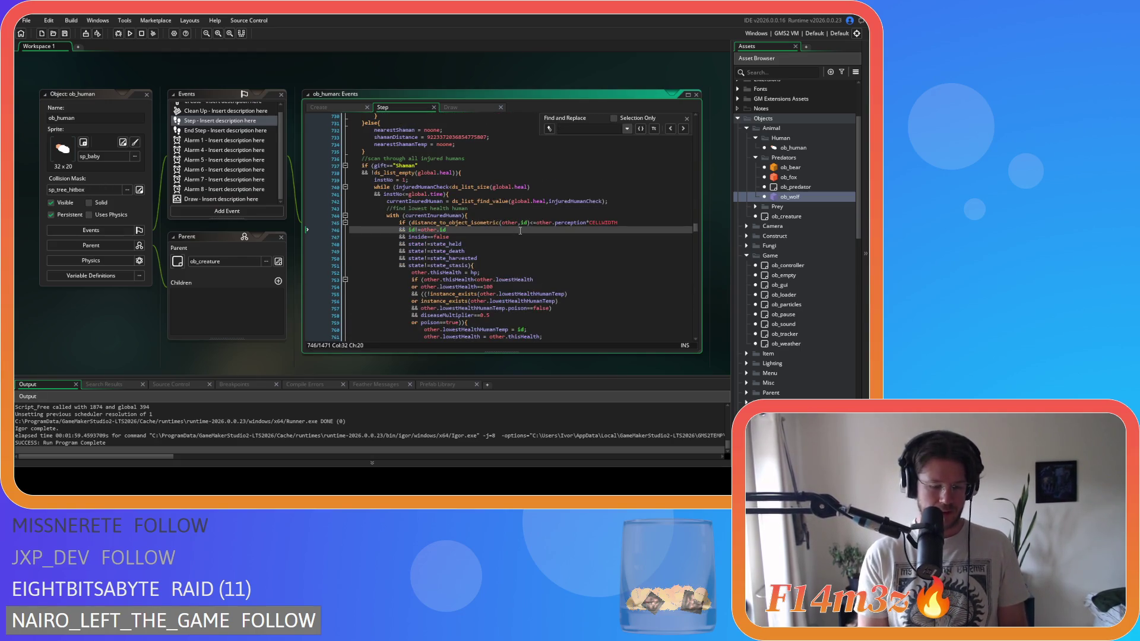
{"action": "type", "text": "lowes"}
{"action": "left_click", "coordinate": [687, 119]}
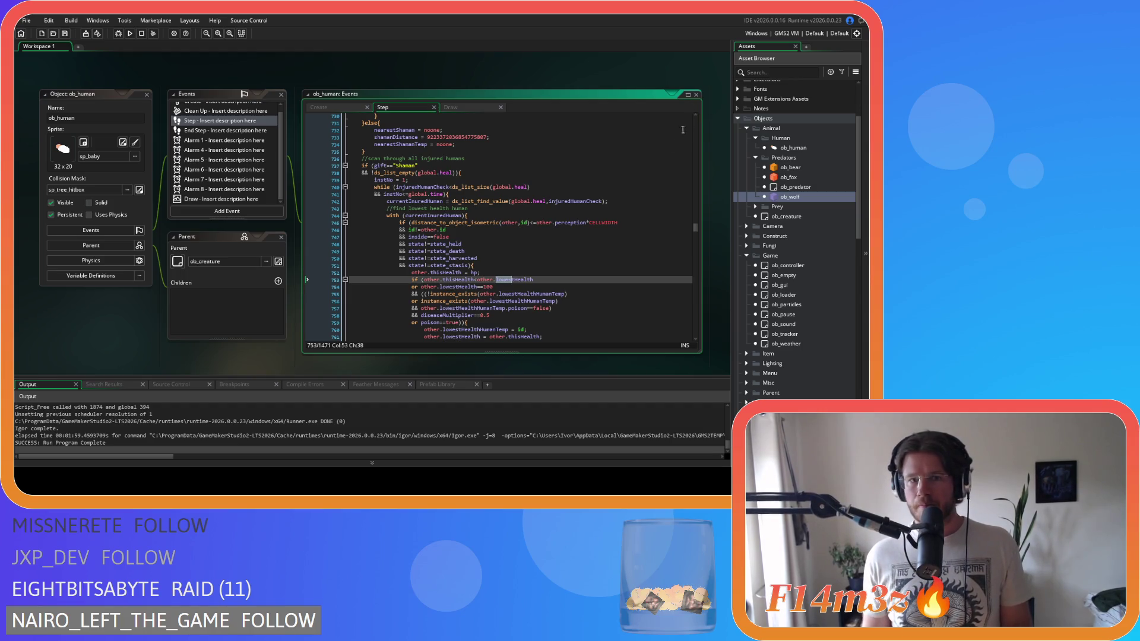
Step: Inspect the heal-list loop on lines 739-740, selecting the ds_list_size(global.heal) comparison
{"action": "scroll", "coordinate": [468, 202], "scroll_direction": "down", "scroll_amount": 1}
{"action": "mouse_move", "coordinate": [388, 162]}
{"action": "left_mouse_down"}
{"action": "mouse_move", "coordinate": [467, 178]}
{"action": "mouse_move", "coordinate": [424, 169]}
{"action": "mouse_move", "coordinate": [493, 171]}
{"action": "mouse_move", "coordinate": [446, 177]}
{"action": "left_mouse_up"}
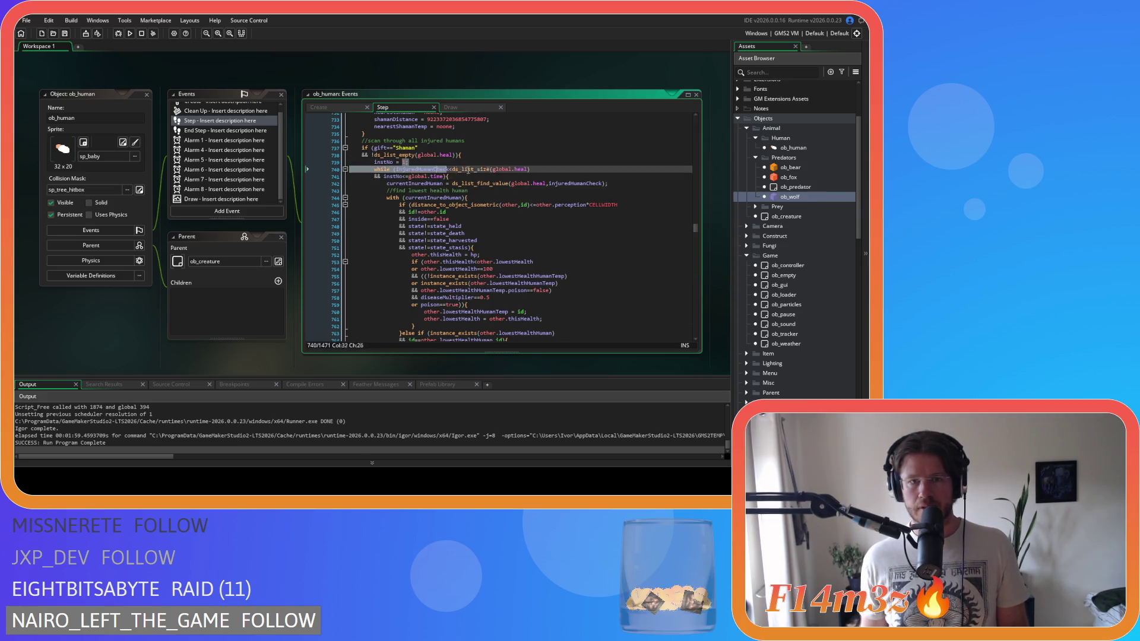
{"action": "left_click_drag", "start_coordinate": [453, 169], "coordinate": [551, 172]}
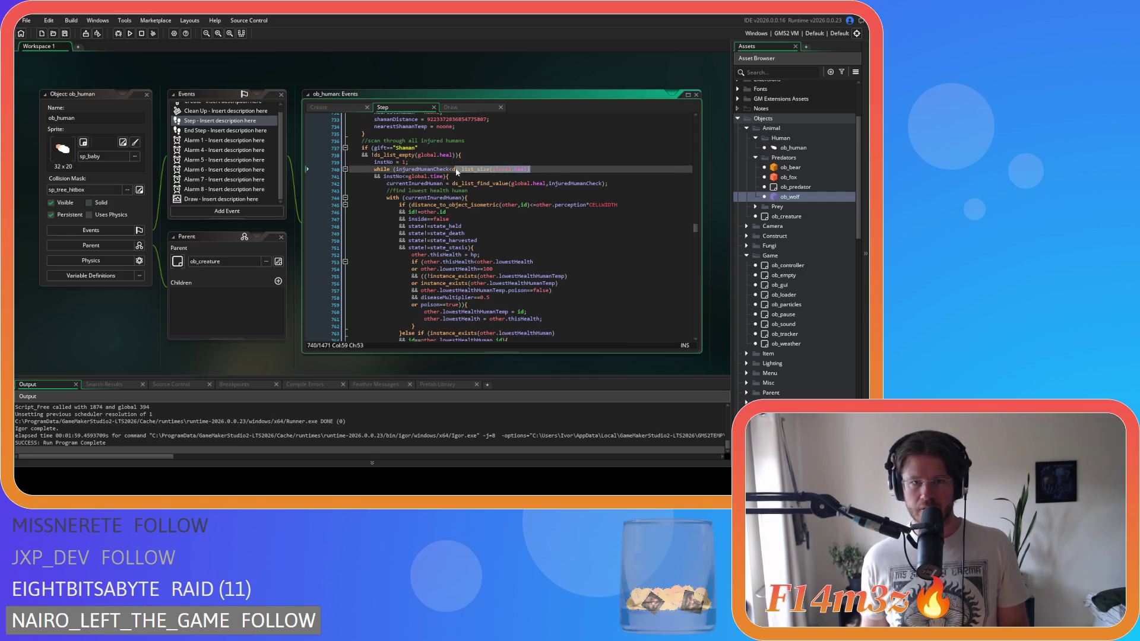
{"action": "left_click", "coordinate": [416, 169]}
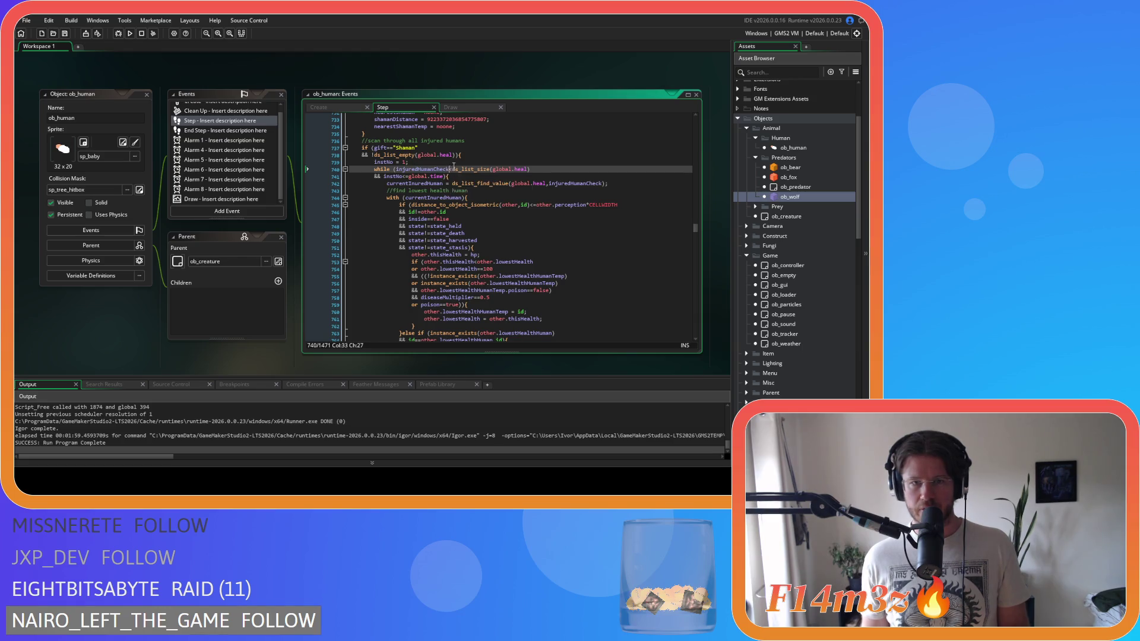
{"action": "left_click_drag", "start_coordinate": [448, 169], "coordinate": [535, 168]}
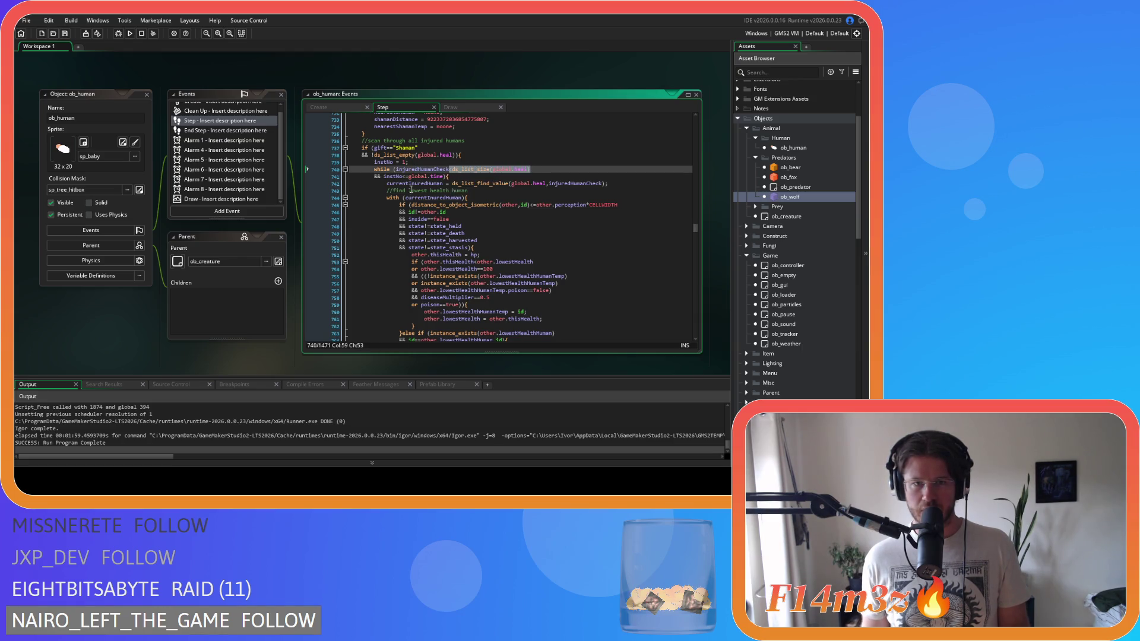
{"action": "left_click", "coordinate": [403, 162]}
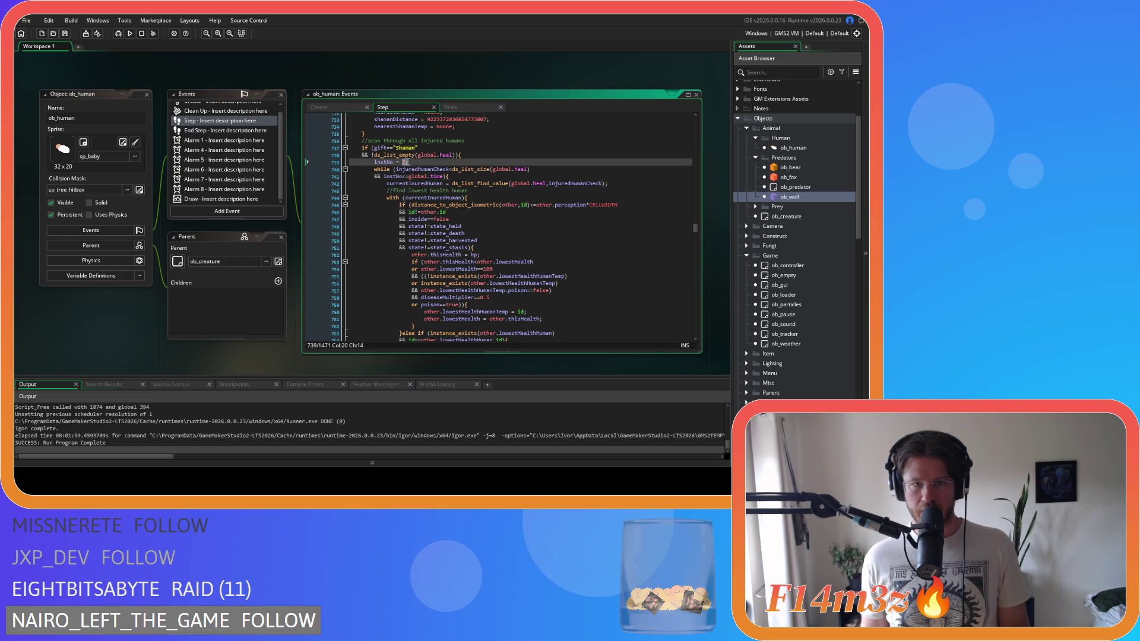
{"action": "left_click", "coordinate": [409, 177]}
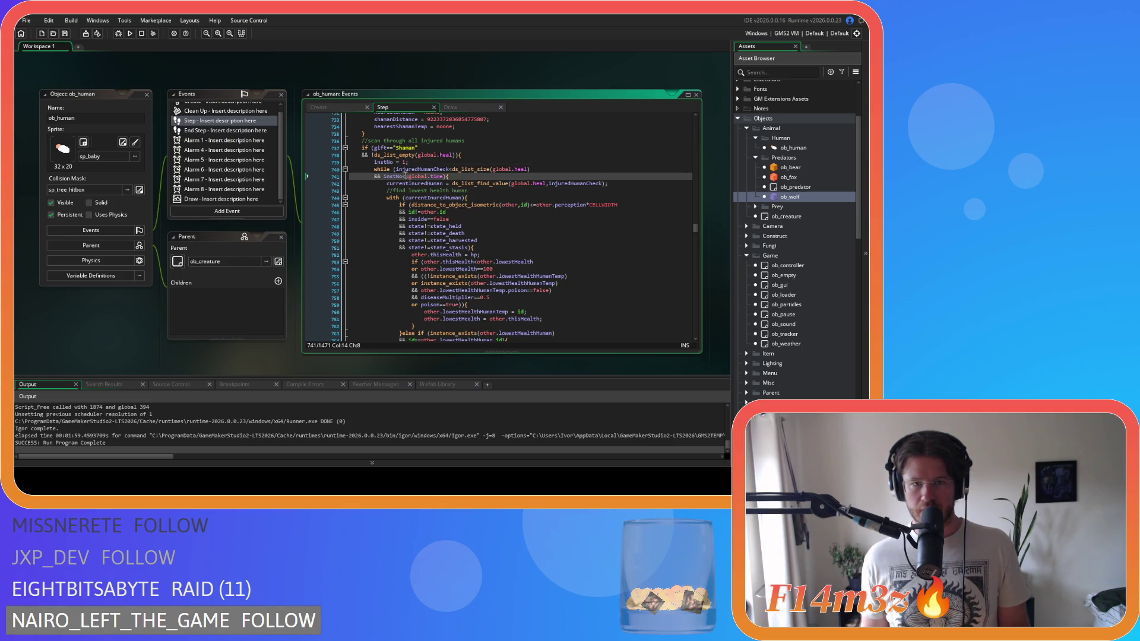
{"action": "left_click_drag", "start_coordinate": [409, 176], "coordinate": [446, 176]}
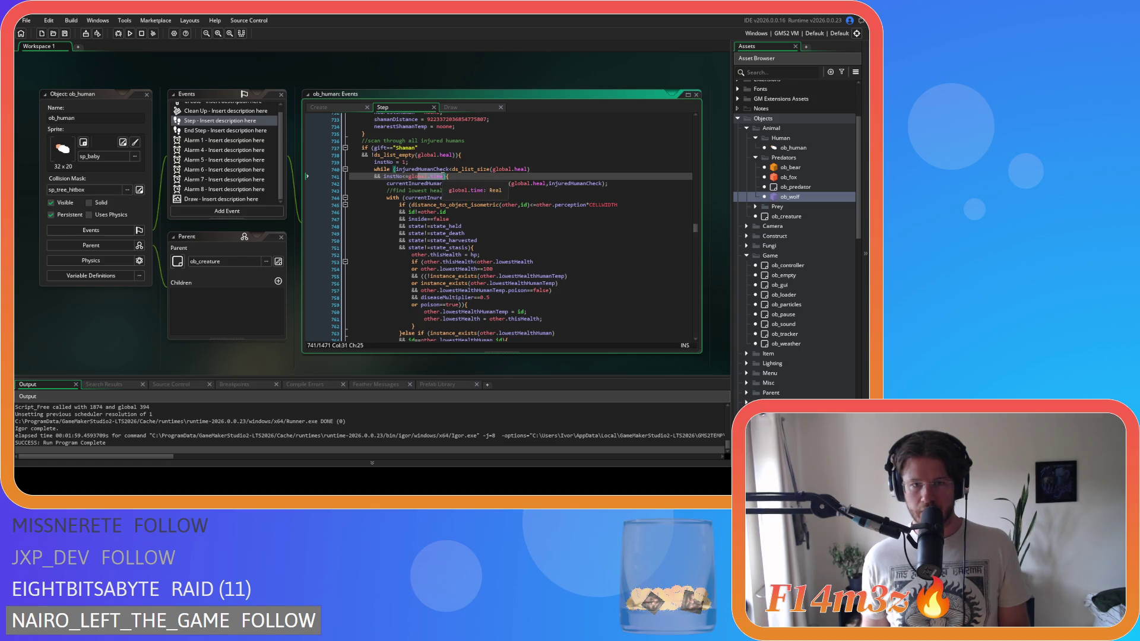
Step: Inspect the injured-human variable on lines 742-744, then view ob_human's Create event code
{"action": "scroll", "coordinate": [488, 191], "scroll_direction": "down", "scroll_amount": 1}
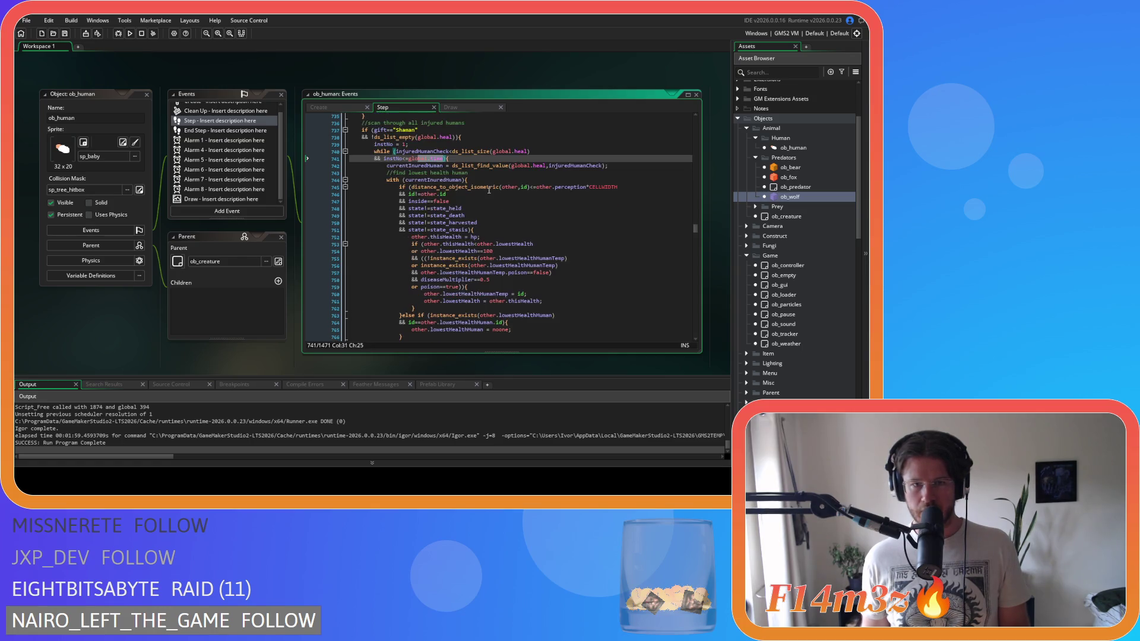
{"action": "left_click", "coordinate": [530, 180]}
{"action": "mouse_move", "coordinate": [528, 188]}
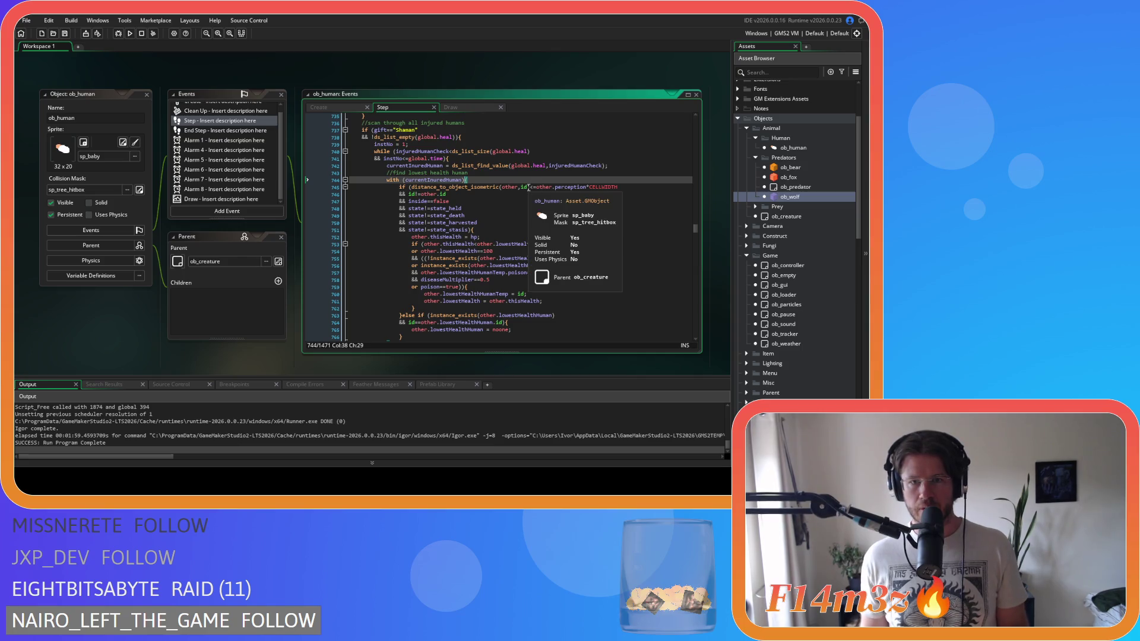
{"action": "key", "text": "Left"}
{"action": "key", "text": "Left"}
{"action": "key", "text": "Left"}
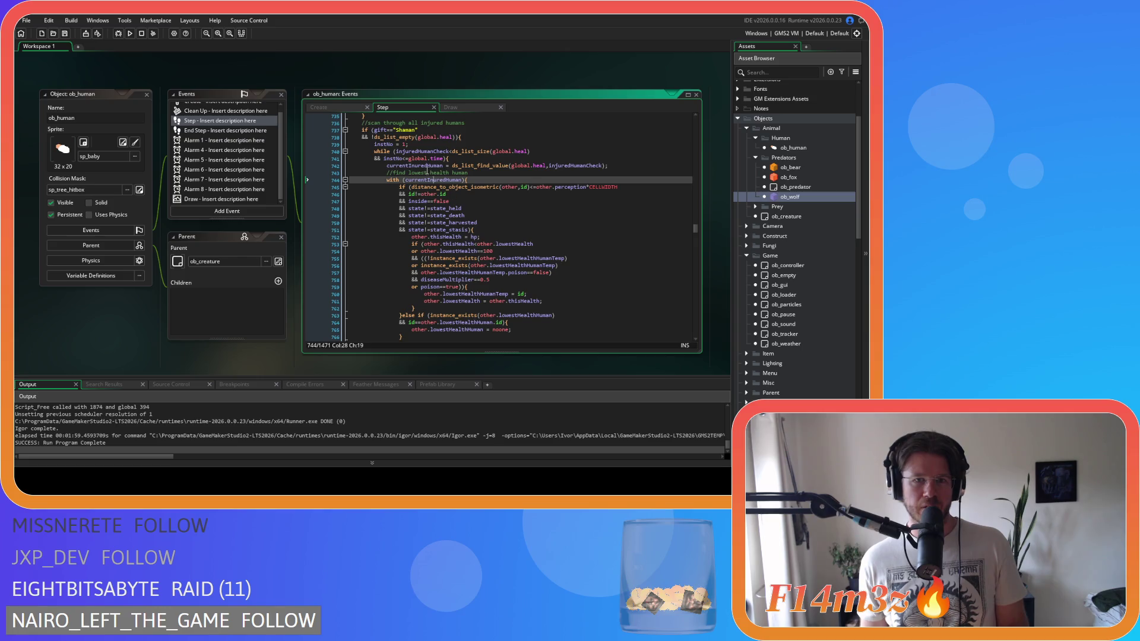
{"action": "left_click", "coordinate": [443, 166]}
{"action": "mouse_move", "coordinate": [437, 250]}
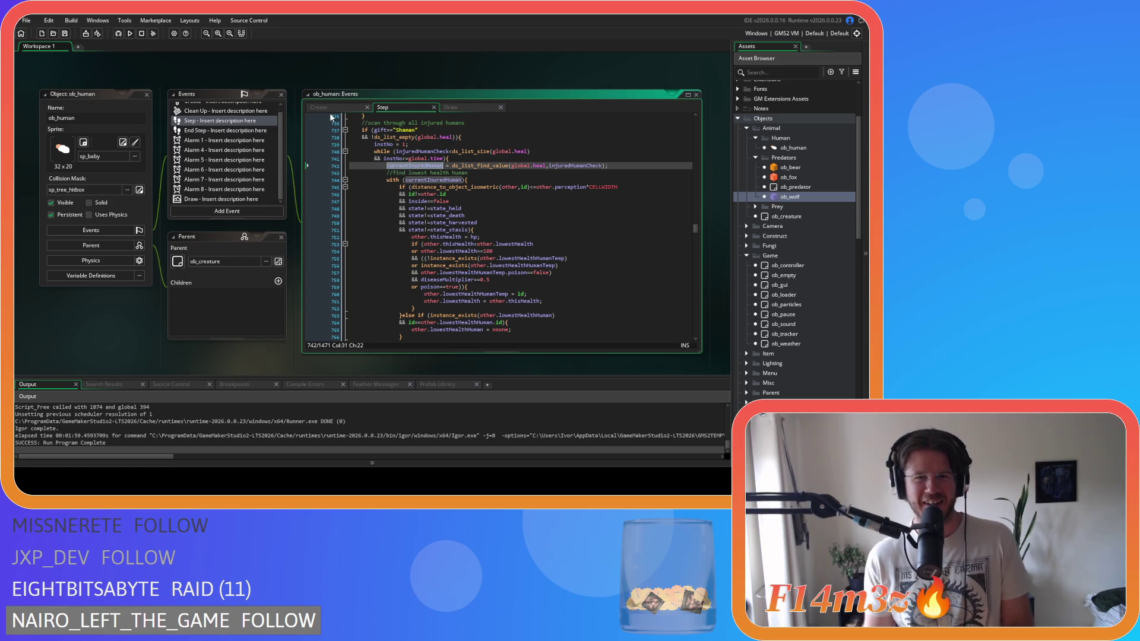
{"action": "left_click", "coordinate": [340, 107]}
Step: Find 'currentIn' in the Create code and select the misspelled currentInuredHuman on line 126
{"action": "left_click", "coordinate": [435, 175]}
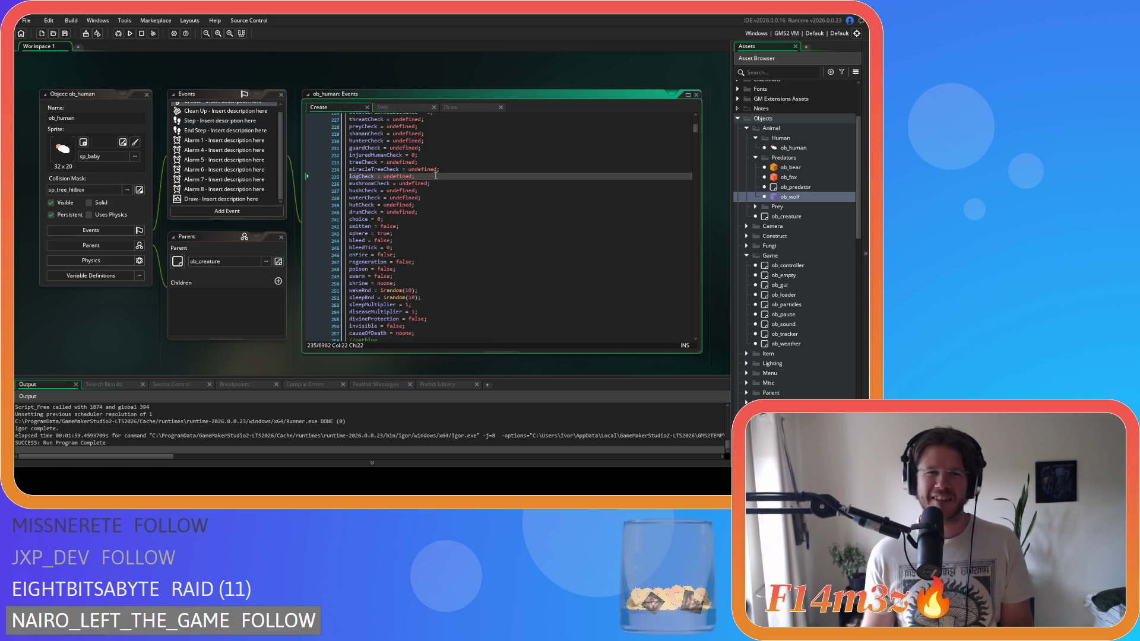
{"action": "key", "text": "ctrl+f"}
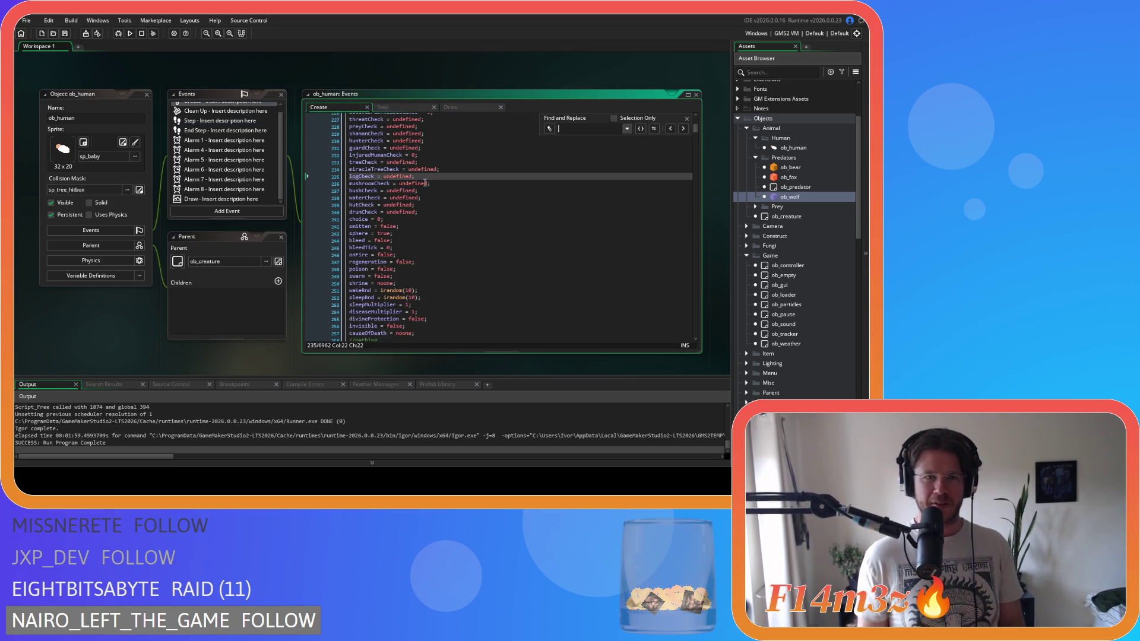
{"action": "type", "text": "currentIn"}
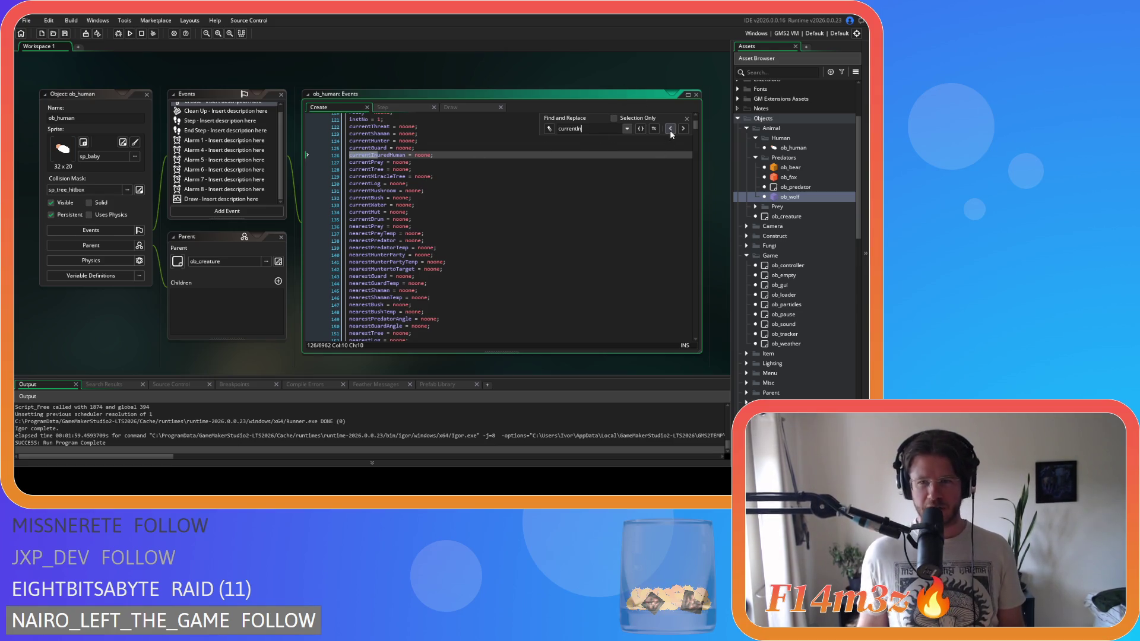
{"action": "left_click", "coordinate": [687, 118]}
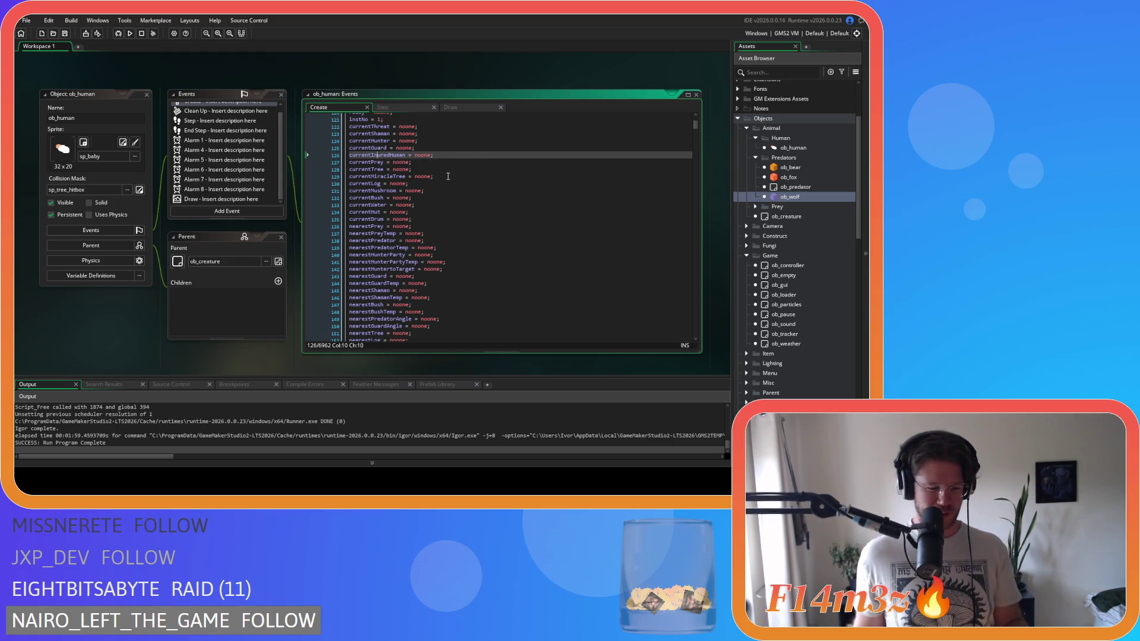
{"action": "double_click", "coordinate": [368, 156]}
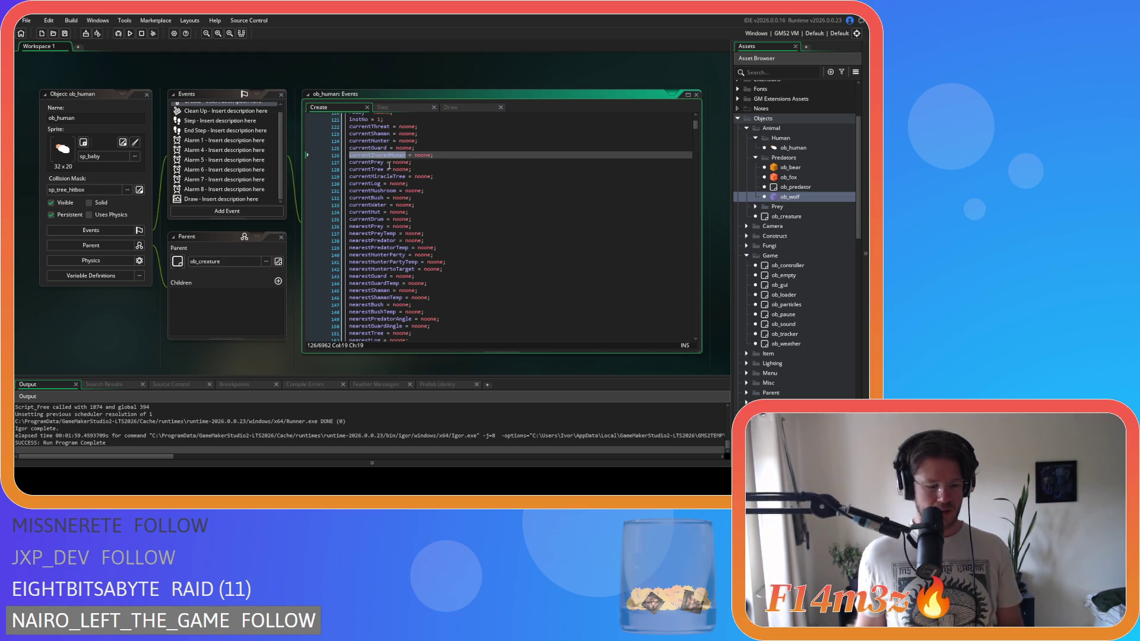
Step: Replace all currentInuredHuman occurrences project-wide with currentInjuredHuman, case sensitive
{"action": "key", "text": "ctrl+shift+f"}
{"action": "left_click", "coordinate": [245, 124]}
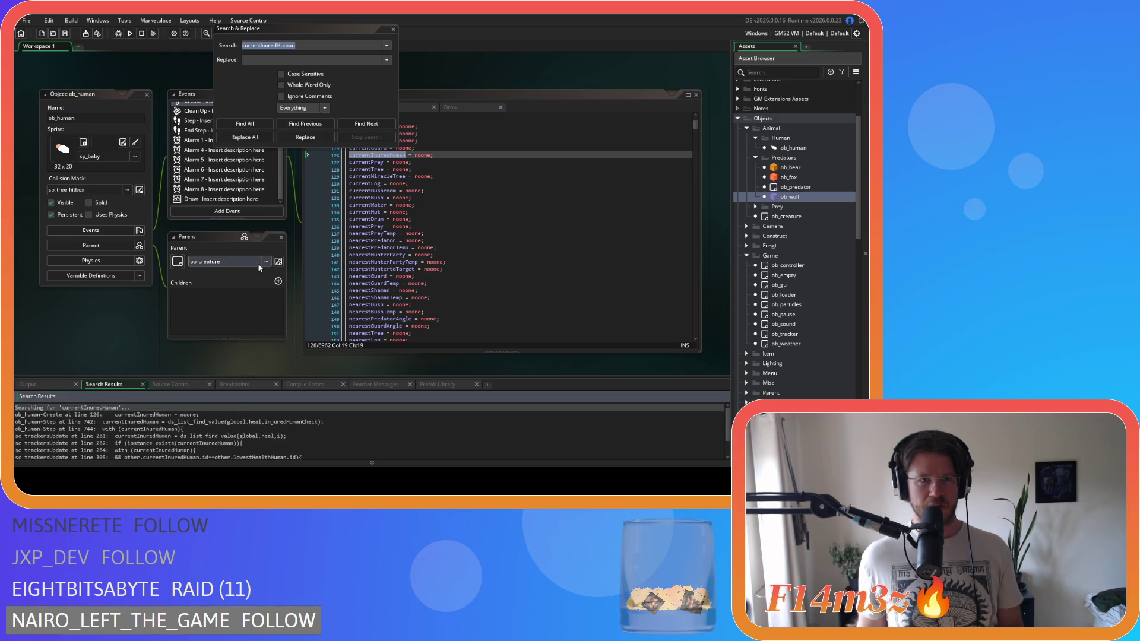
{"action": "left_click", "coordinate": [283, 75]}
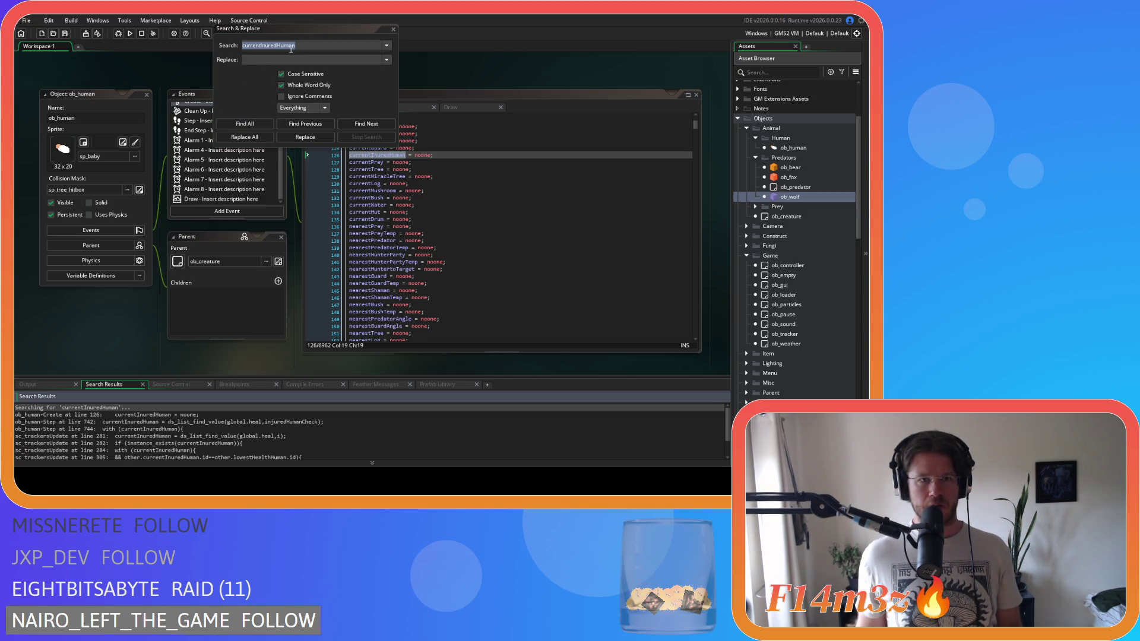
{"action": "left_click", "coordinate": [261, 58]}
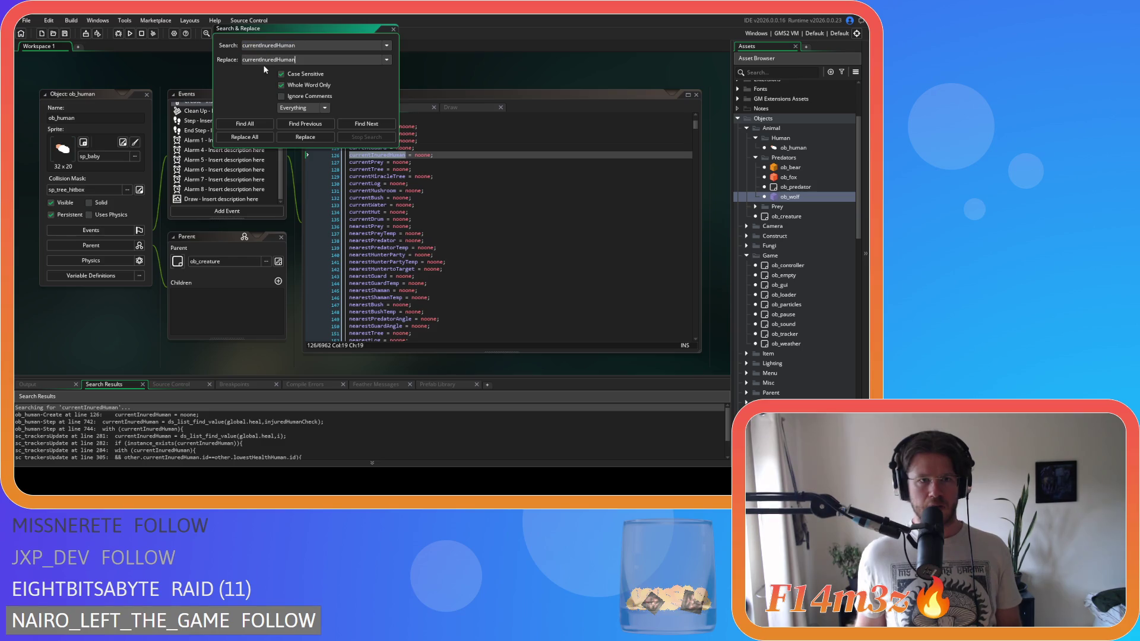
{"action": "type", "text": "j"}
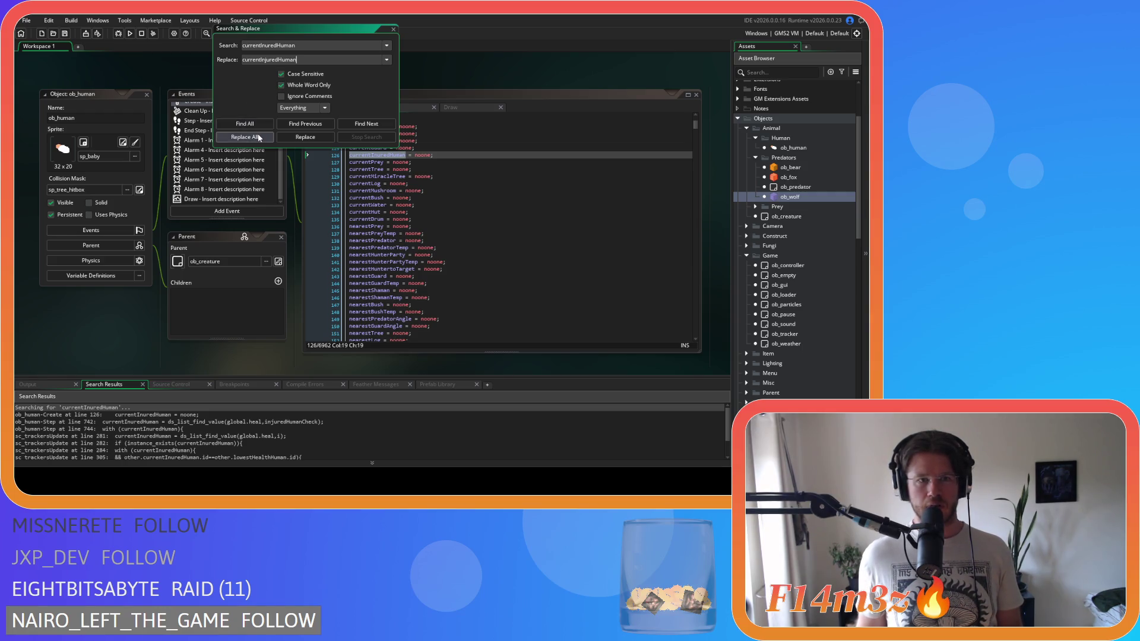
{"action": "left_click", "coordinate": [257, 139]}
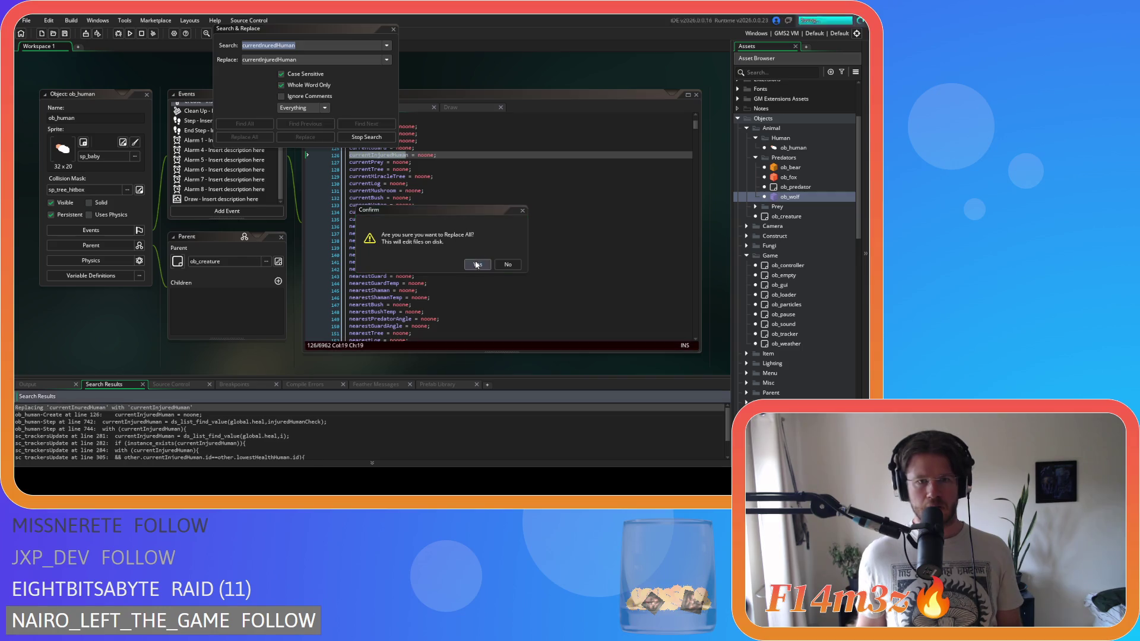
{"action": "key", "text": "Return"}
{"action": "left_click", "coordinate": [392, 30]}
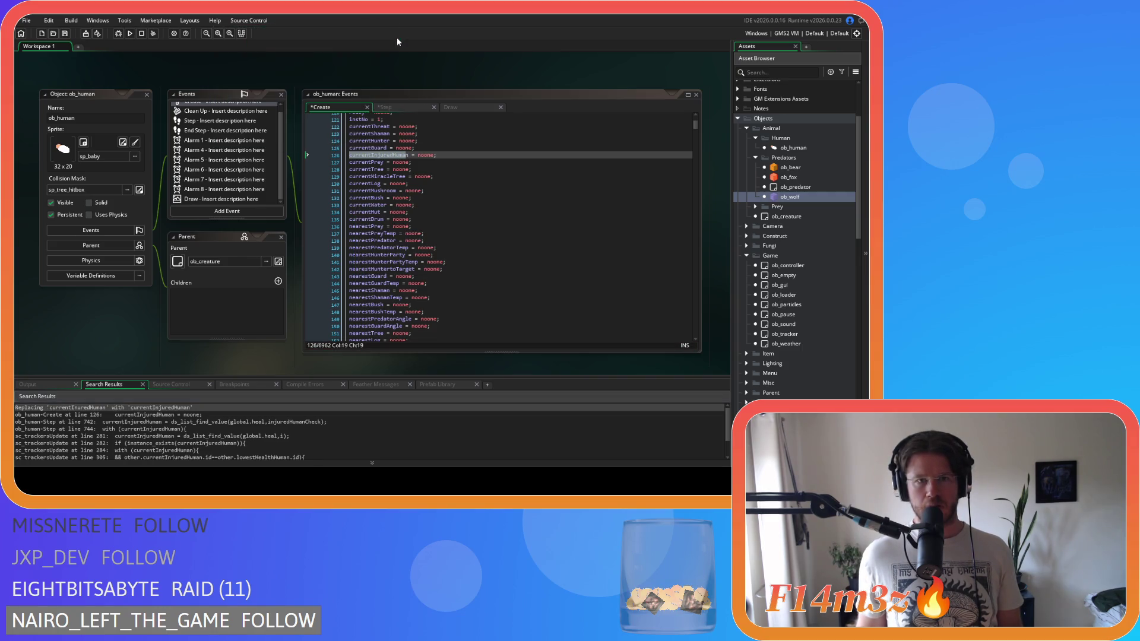
Step: Show ob_human's Step code and go to the instNo increment and injuredHumanCheck loop lines
{"action": "left_click", "coordinate": [407, 109]}
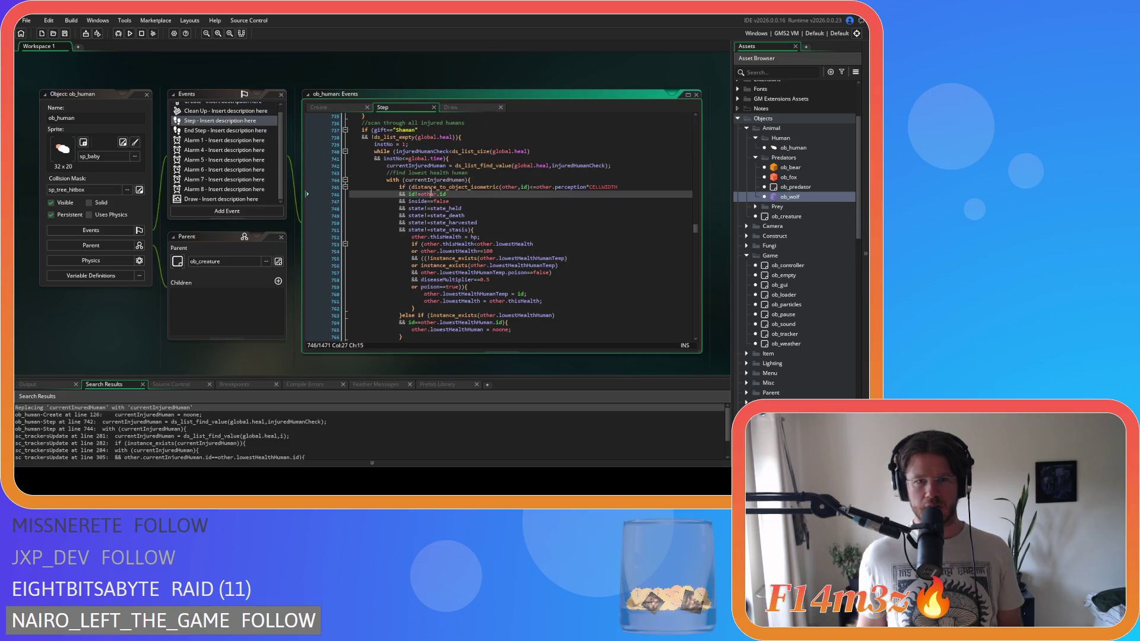
{"action": "left_click", "coordinate": [502, 166]}
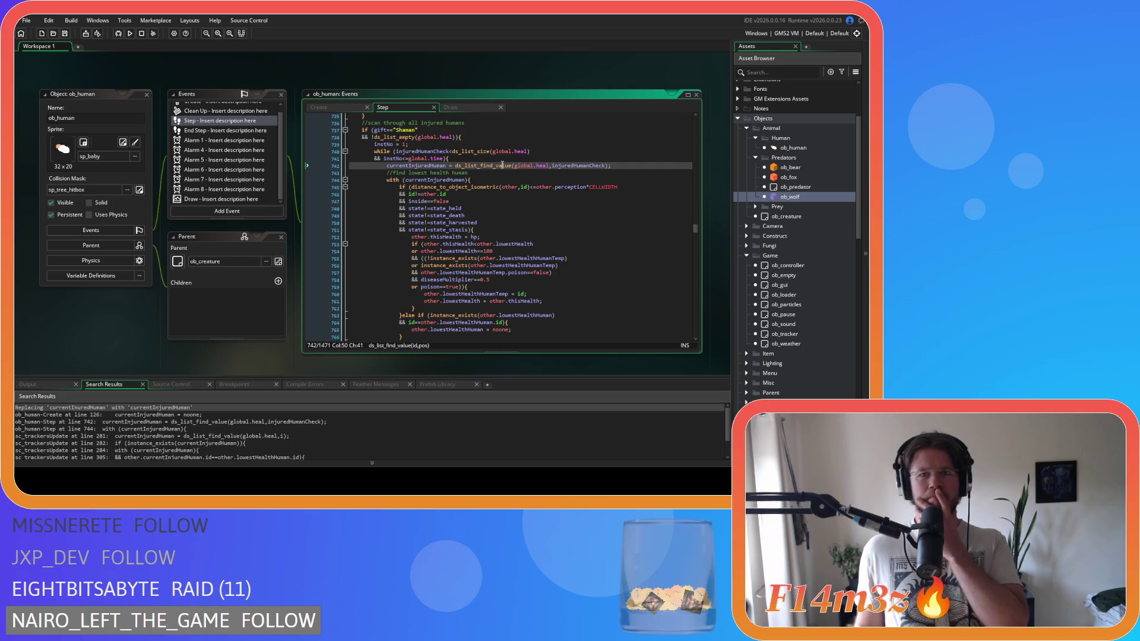
{"action": "mouse_move", "coordinate": [540, 185]}
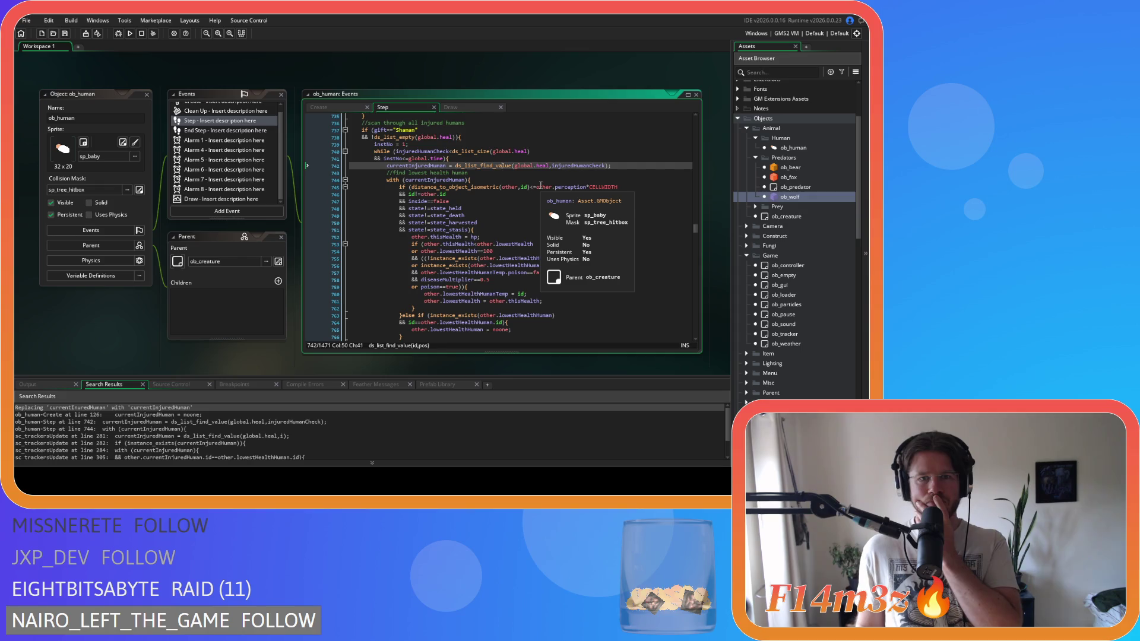
{"action": "left_click", "coordinate": [527, 210]}
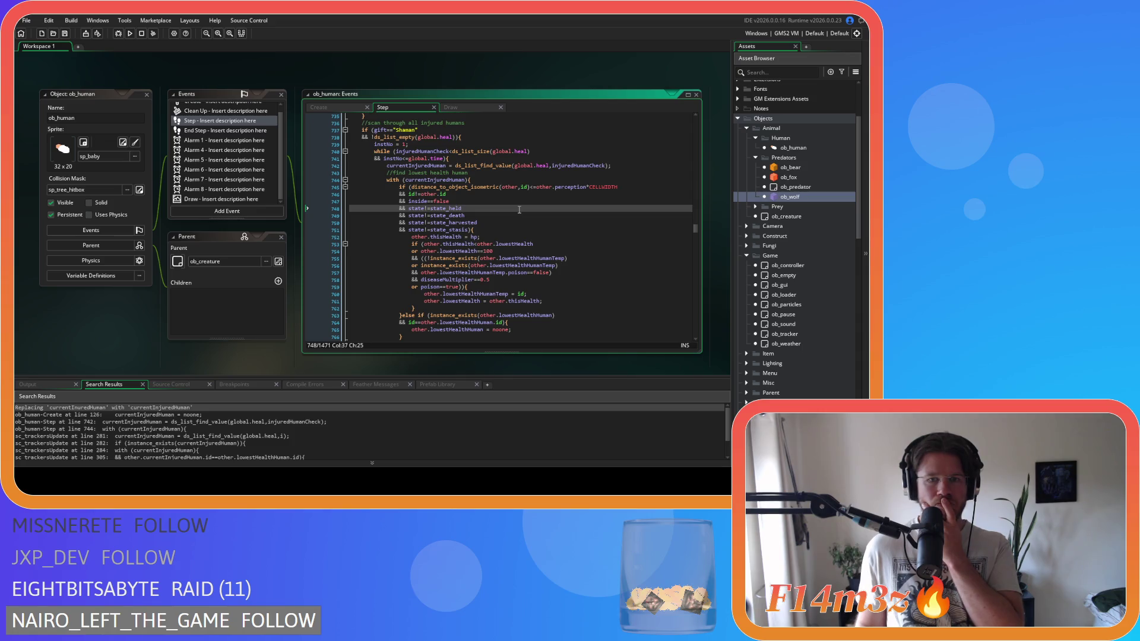
{"action": "scroll", "coordinate": [519, 210], "scroll_direction": "down", "scroll_amount": 2}
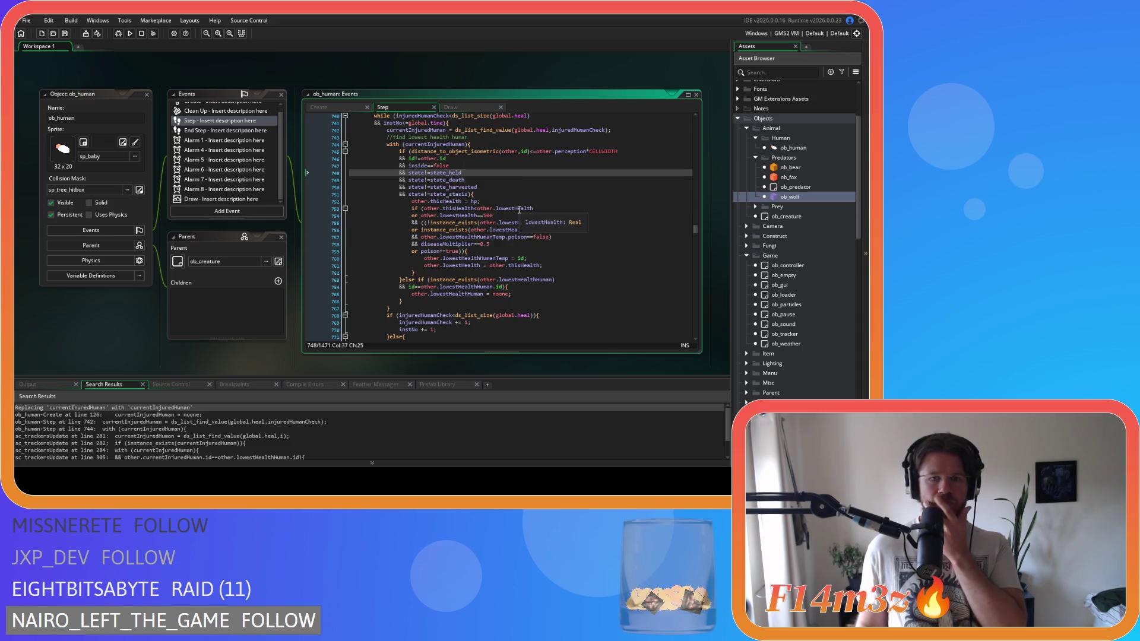
{"action": "scroll", "coordinate": [518, 210], "scroll_direction": "down", "scroll_amount": 3}
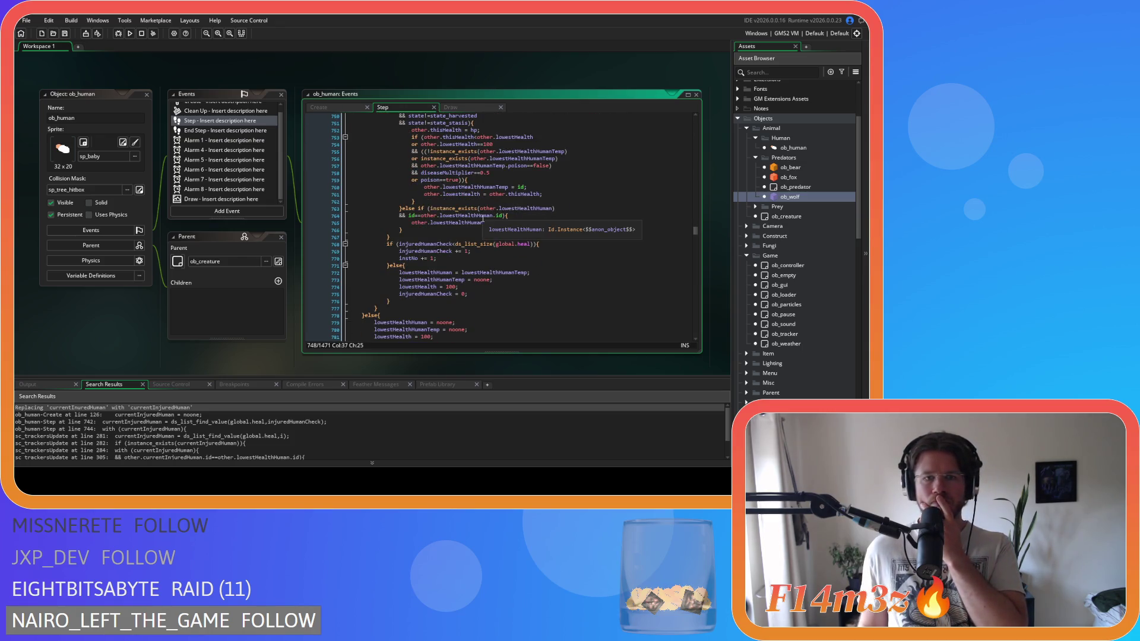
{"action": "left_click", "coordinate": [506, 257]}
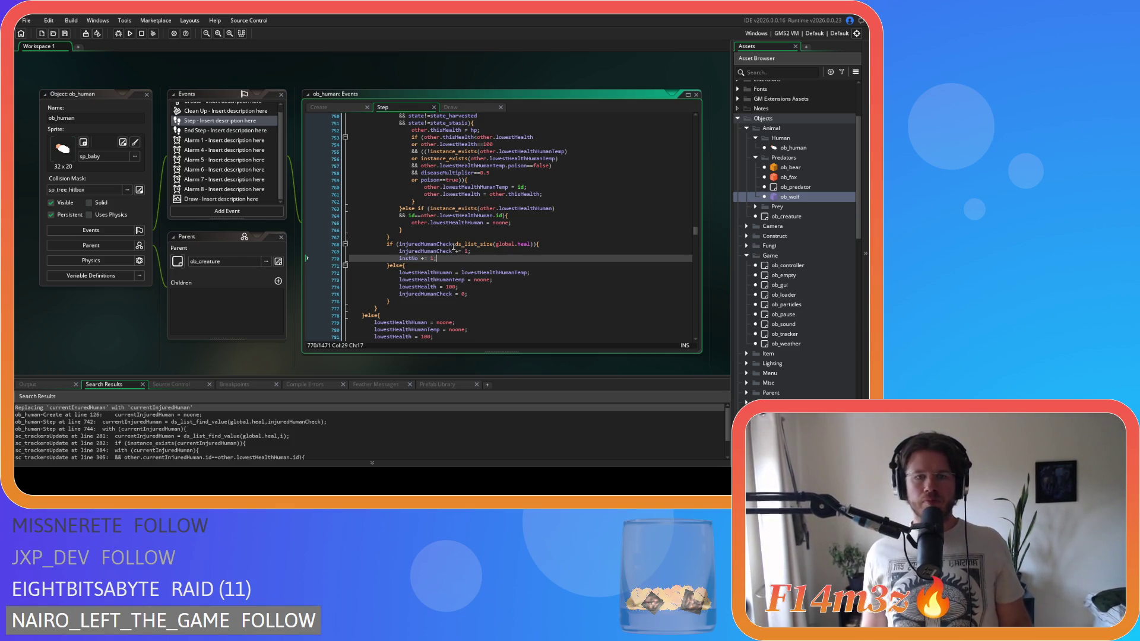
{"action": "left_click", "coordinate": [442, 244]}
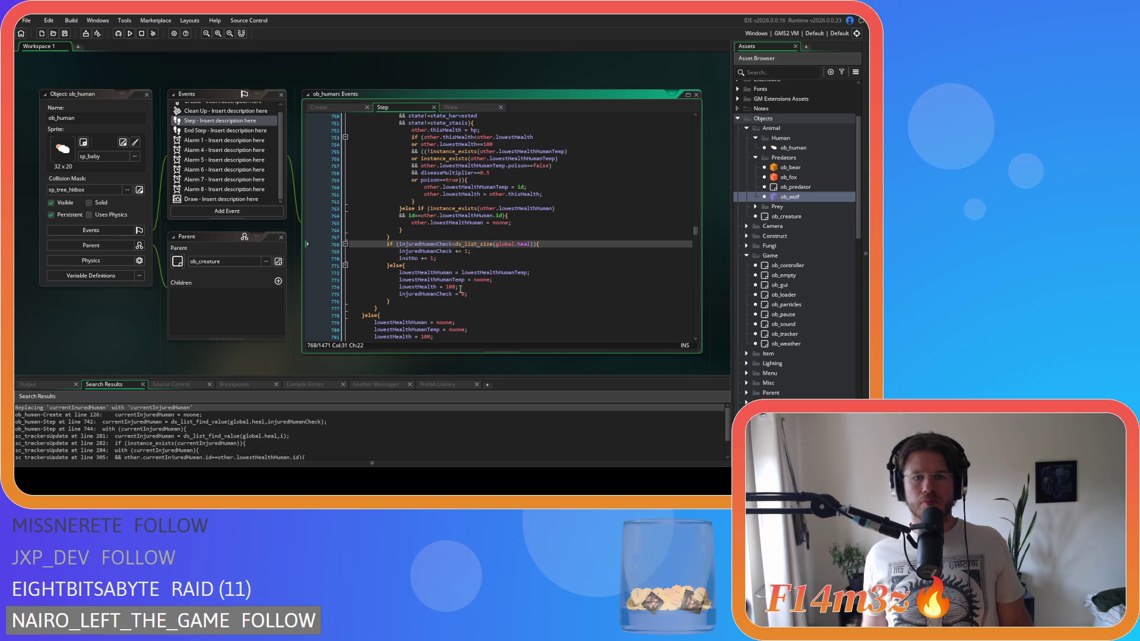
{"action": "scroll", "coordinate": [460, 289], "scroll_direction": "up", "scroll_amount": 5}
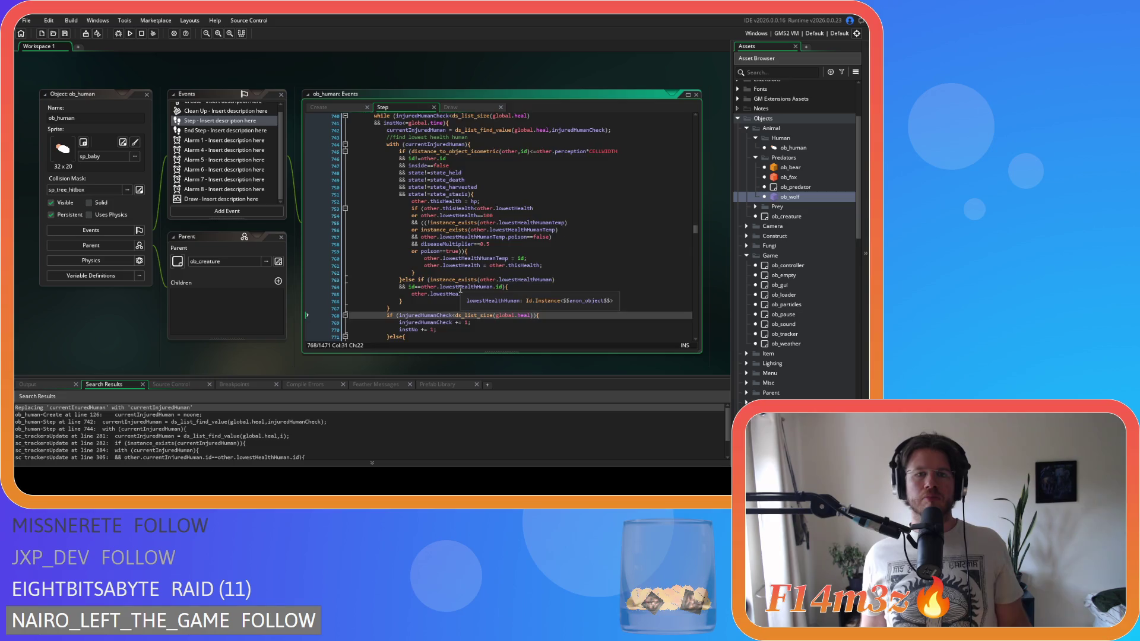
{"action": "scroll", "coordinate": [460, 289], "scroll_direction": "down", "scroll_amount": 3}
{"action": "scroll", "coordinate": [460, 289], "scroll_direction": "up", "scroll_amount": 3}
{"action": "left_click", "coordinate": [456, 159]}
{"action": "scroll", "coordinate": [456, 159], "scroll_direction": "down", "scroll_amount": 6}
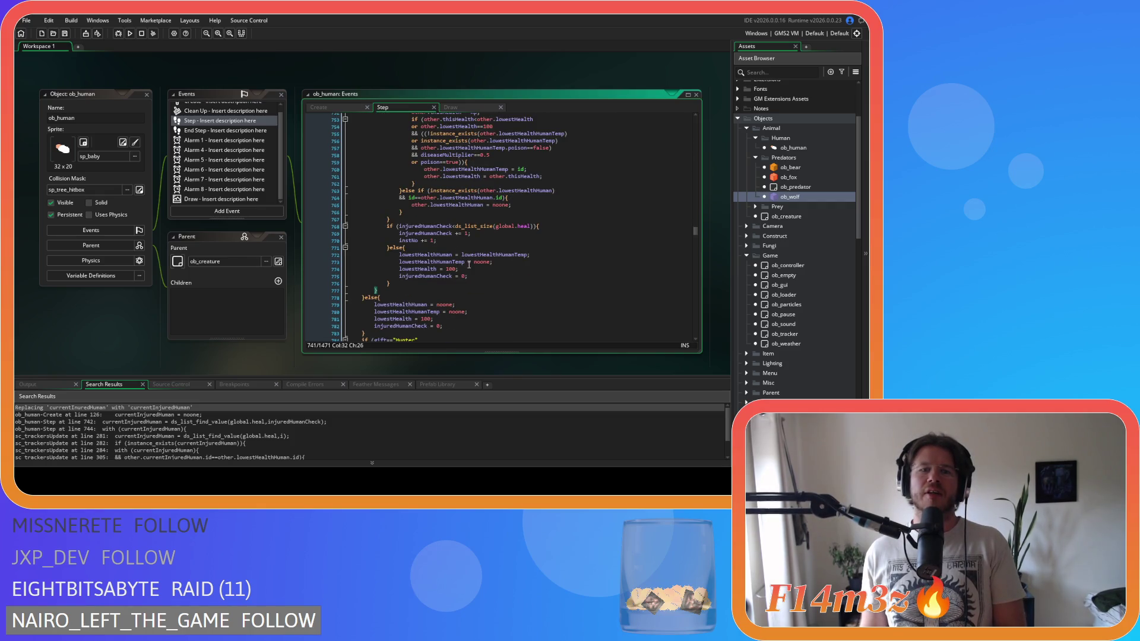
{"action": "scroll", "coordinate": [461, 287], "scroll_direction": "up", "scroll_amount": 7}
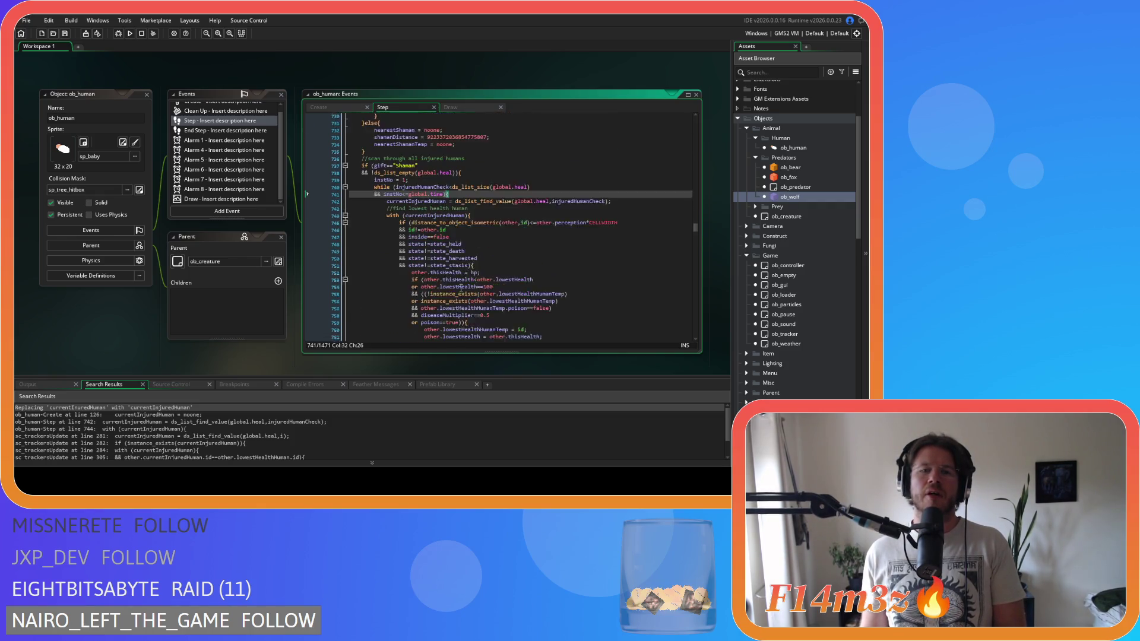
{"action": "scroll", "coordinate": [461, 288], "scroll_direction": "up", "scroll_amount": 8}
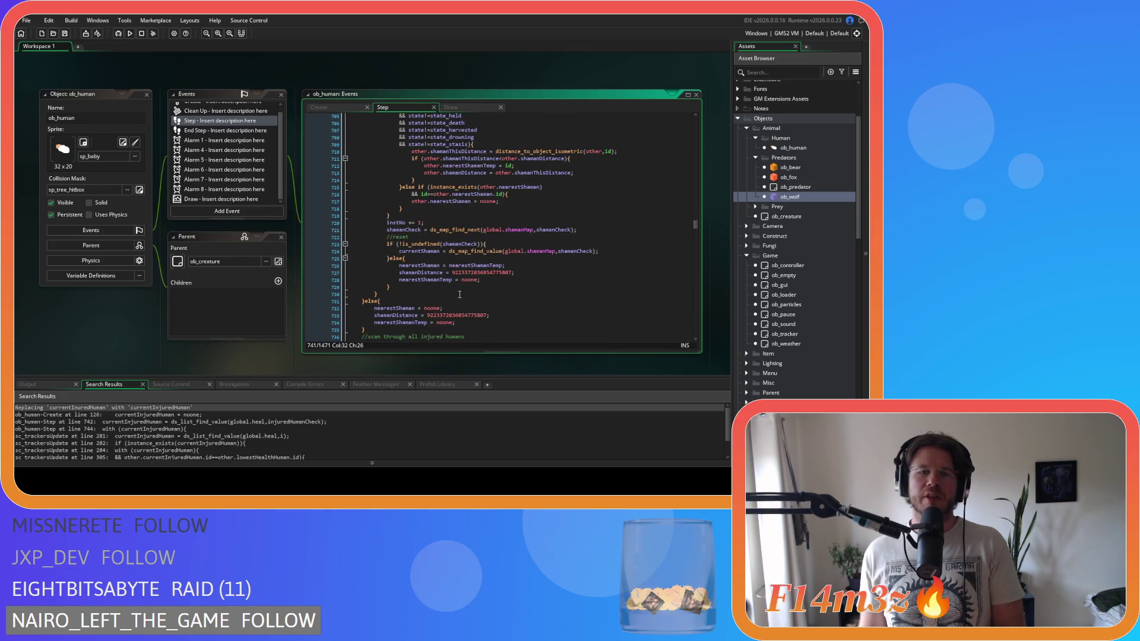
{"action": "scroll", "coordinate": [459, 295], "scroll_direction": "up", "scroll_amount": 8}
{"action": "scroll", "coordinate": [460, 295], "scroll_direction": "up", "scroll_amount": 15}
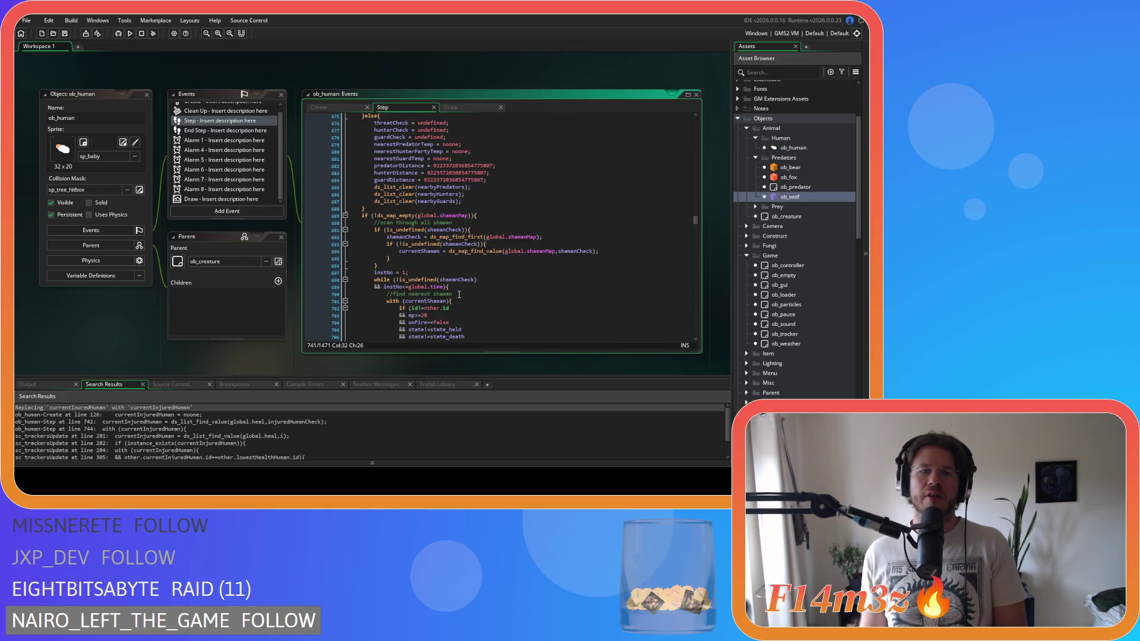
{"action": "scroll", "coordinate": [458, 295], "scroll_direction": "up", "scroll_amount": 18}
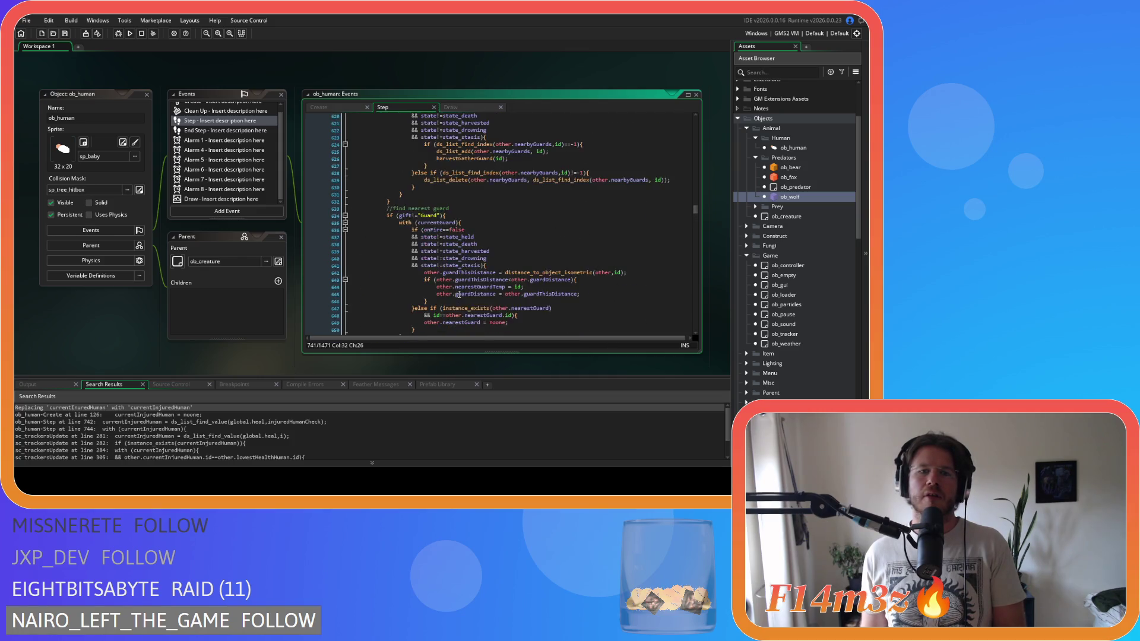
{"action": "scroll", "coordinate": [459, 294], "scroll_direction": "down", "scroll_amount": 12}
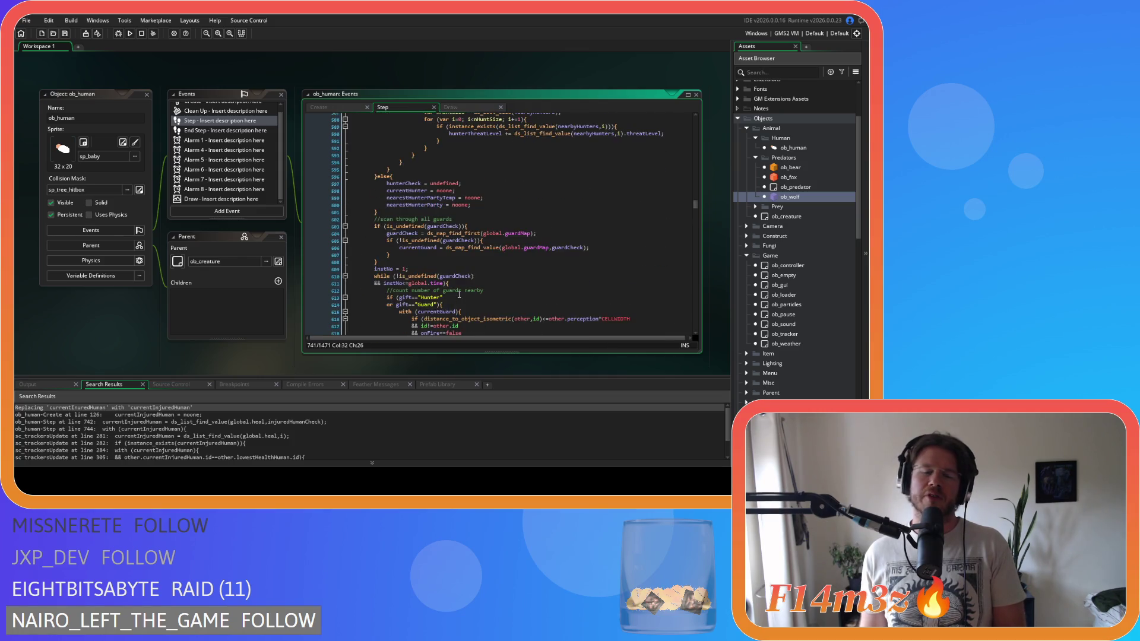
{"action": "scroll", "coordinate": [459, 294], "scroll_direction": "up", "scroll_amount": 8}
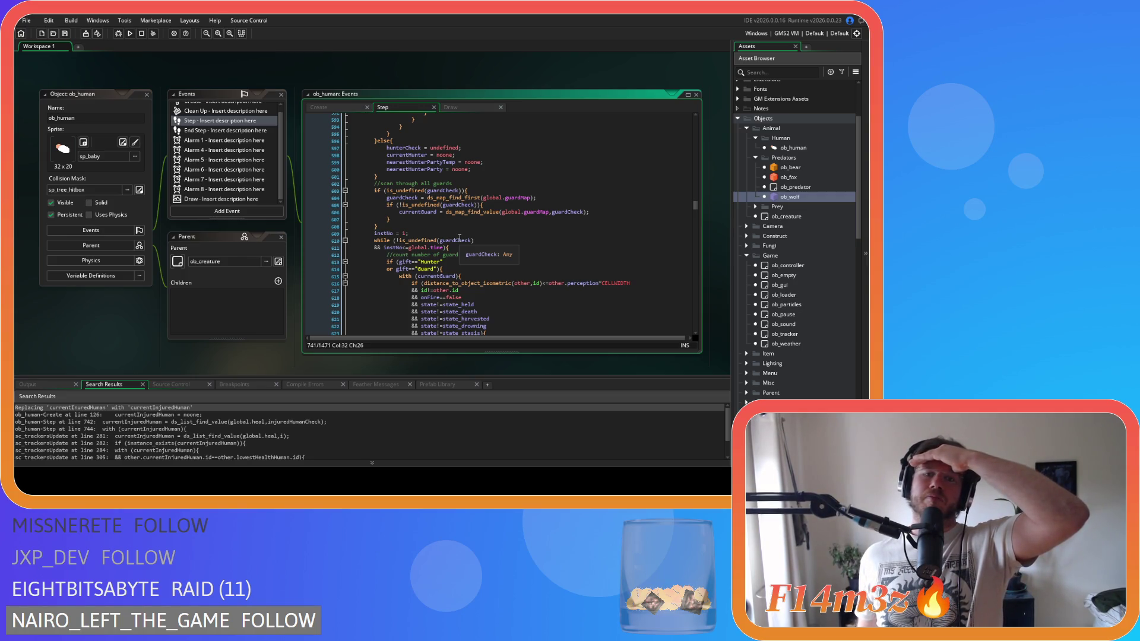
{"action": "scroll", "coordinate": [459, 238], "scroll_direction": "down", "scroll_amount": 3}
{"action": "scroll", "coordinate": [459, 240], "scroll_direction": "down", "scroll_amount": 5}
{"action": "scroll", "coordinate": [458, 240], "scroll_direction": "down", "scroll_amount": 3}
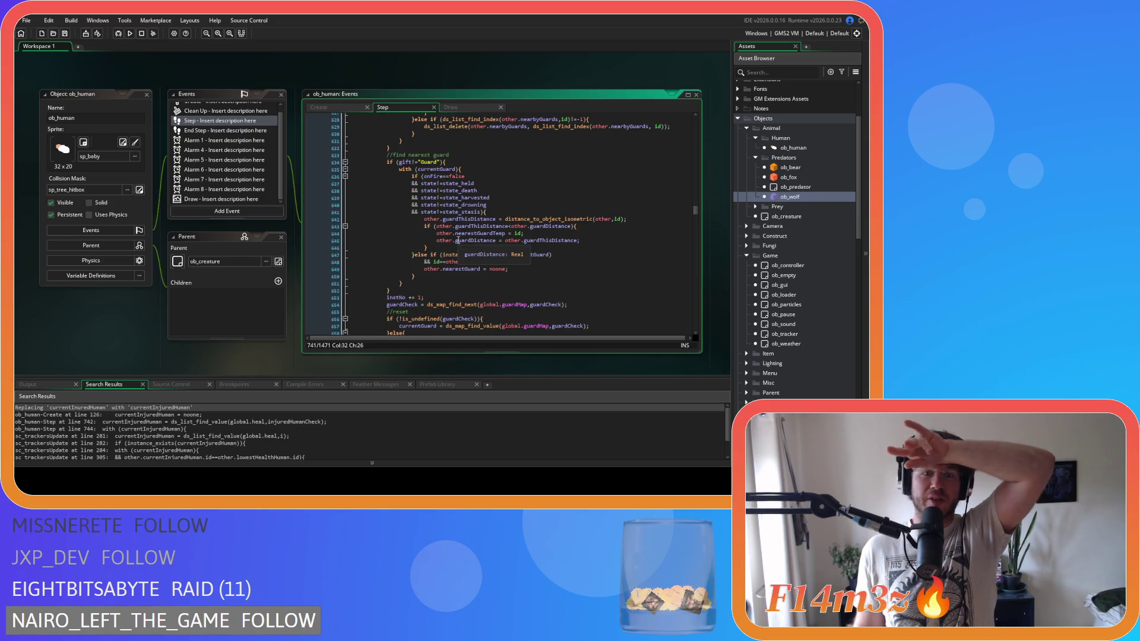
{"action": "scroll", "coordinate": [458, 239], "scroll_direction": "down", "scroll_amount": 3}
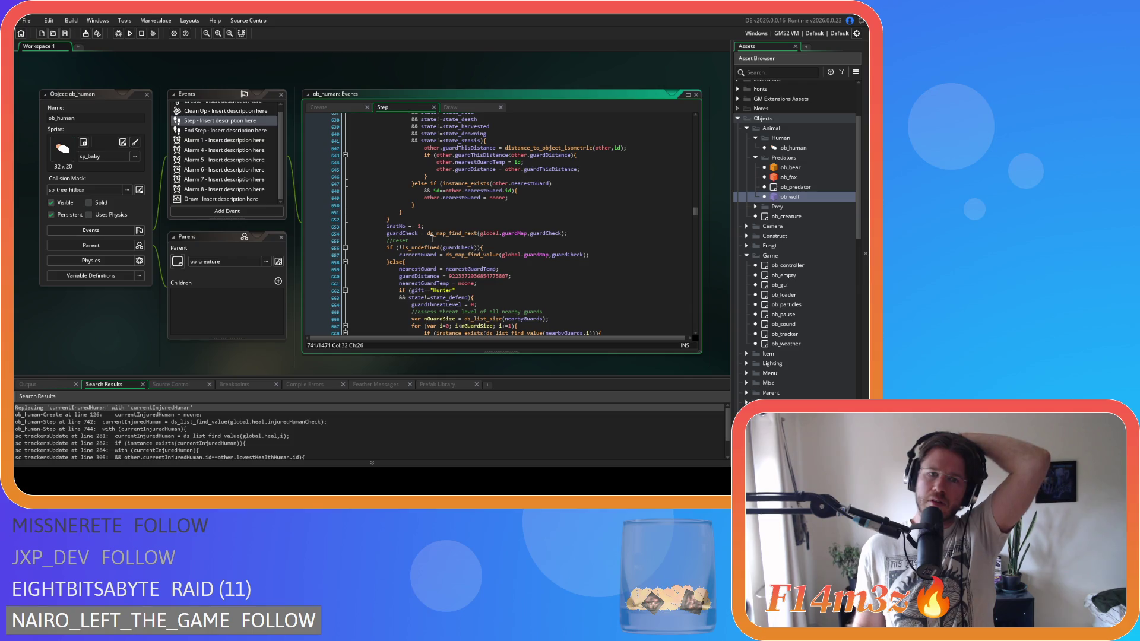
{"action": "scroll", "coordinate": [433, 239], "scroll_direction": "up", "scroll_amount": 3}
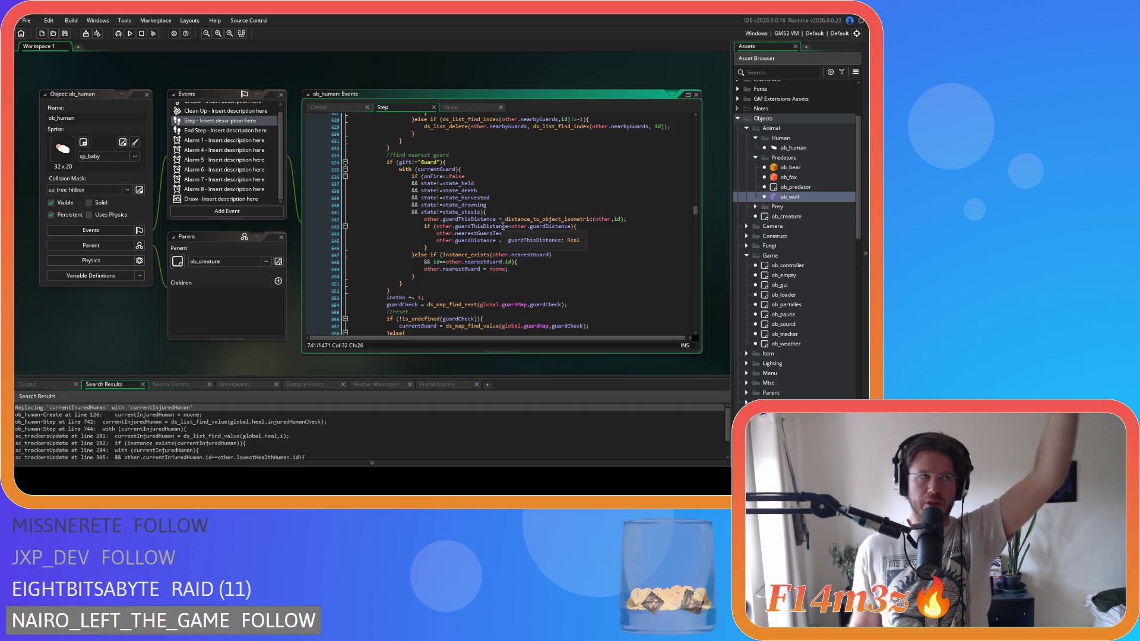
{"action": "scroll", "coordinate": [509, 231], "scroll_direction": "down", "scroll_amount": 3}
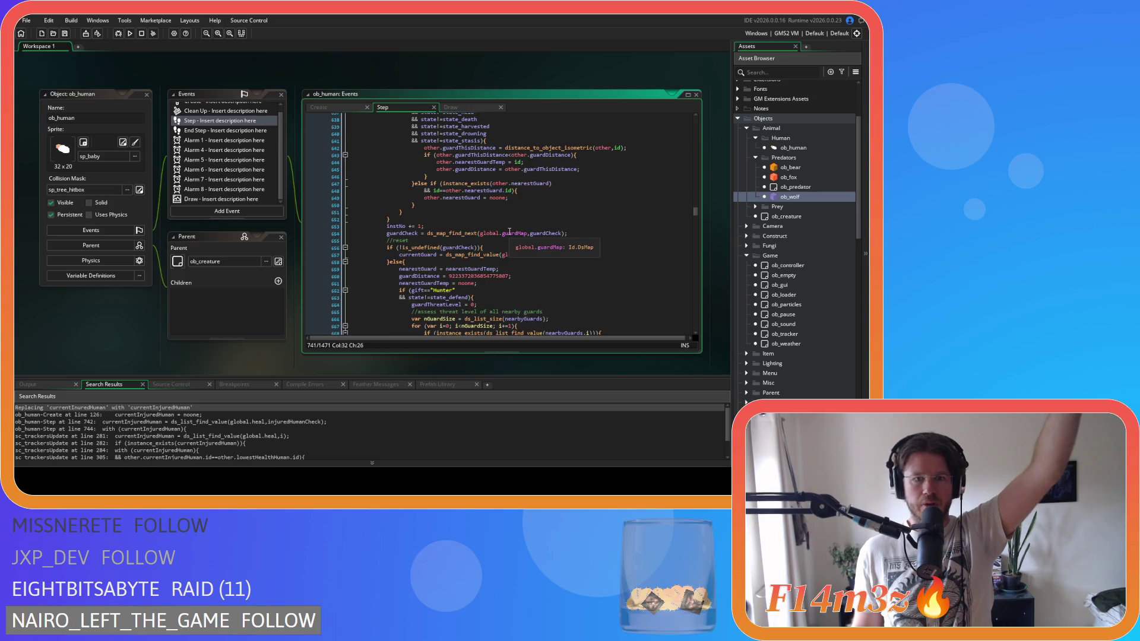
{"action": "scroll", "coordinate": [509, 231], "scroll_direction": "down", "scroll_amount": 2}
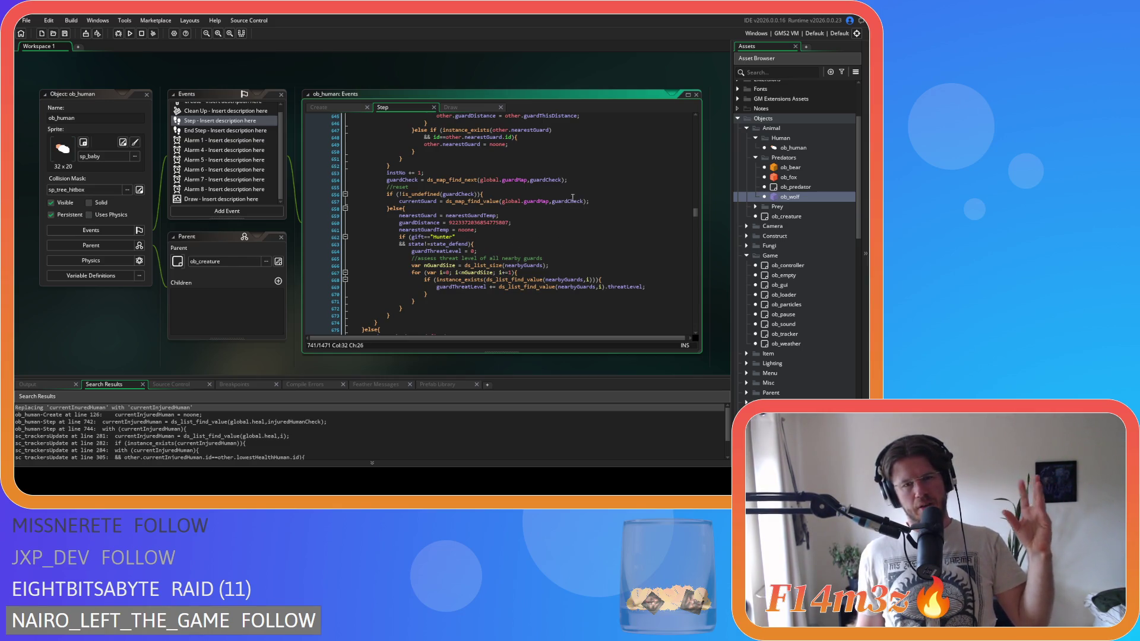
{"action": "left_click", "coordinate": [520, 192]}
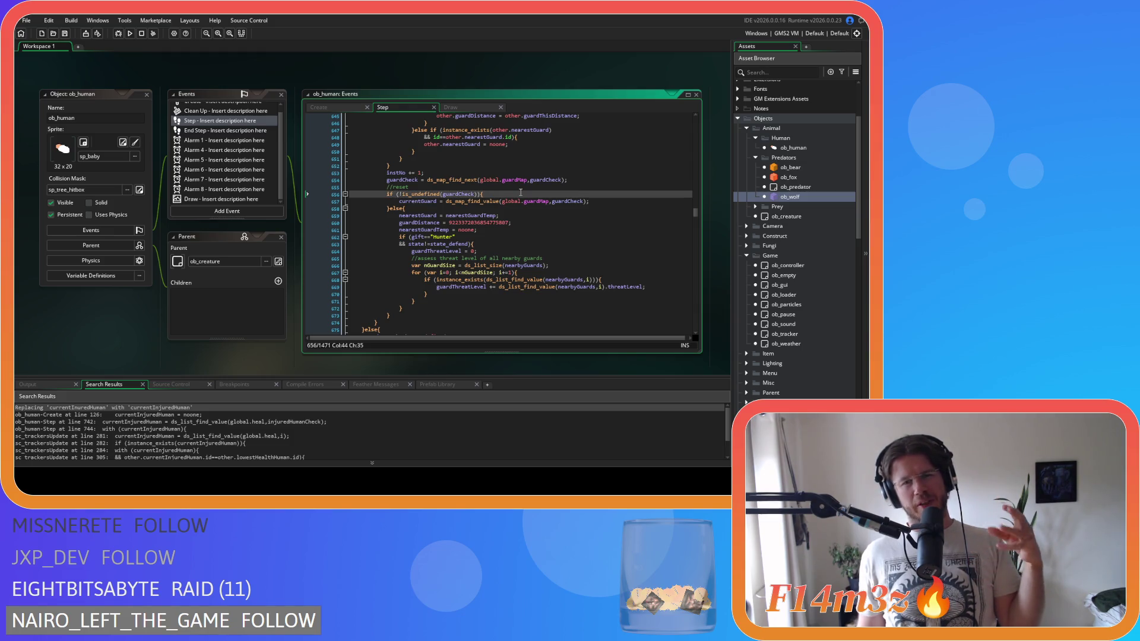
{"action": "scroll", "coordinate": [482, 191], "scroll_direction": "down", "scroll_amount": 3}
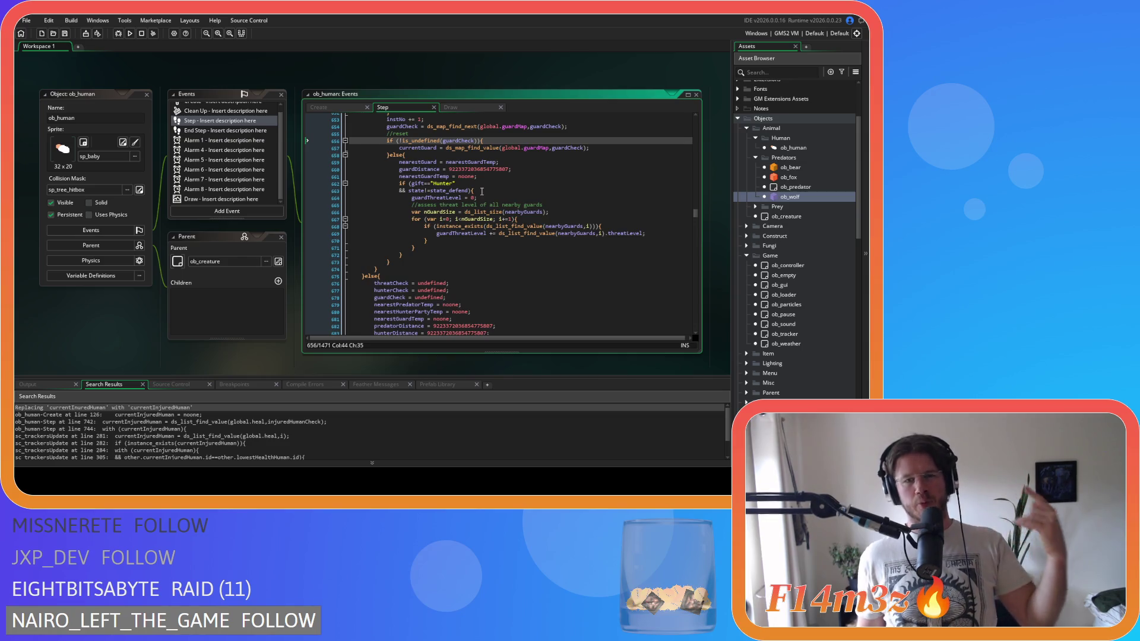
{"action": "scroll", "coordinate": [479, 197], "scroll_direction": "down", "scroll_amount": 15}
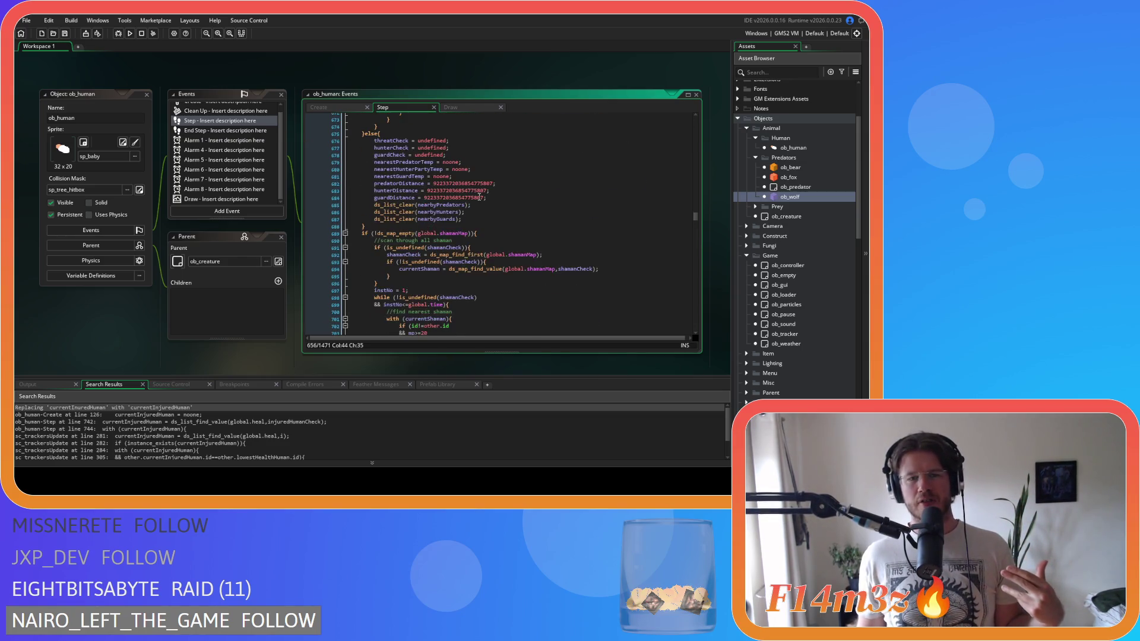
{"action": "scroll", "coordinate": [479, 197], "scroll_direction": "down", "scroll_amount": 3}
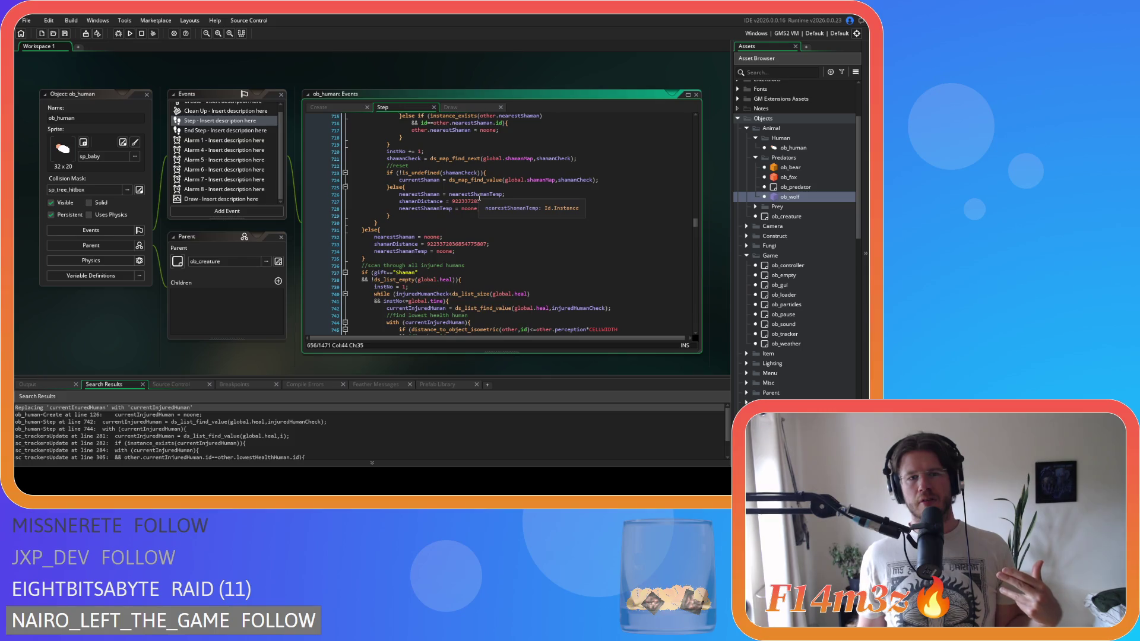
{"action": "scroll", "coordinate": [498, 207], "scroll_direction": "down", "scroll_amount": 12}
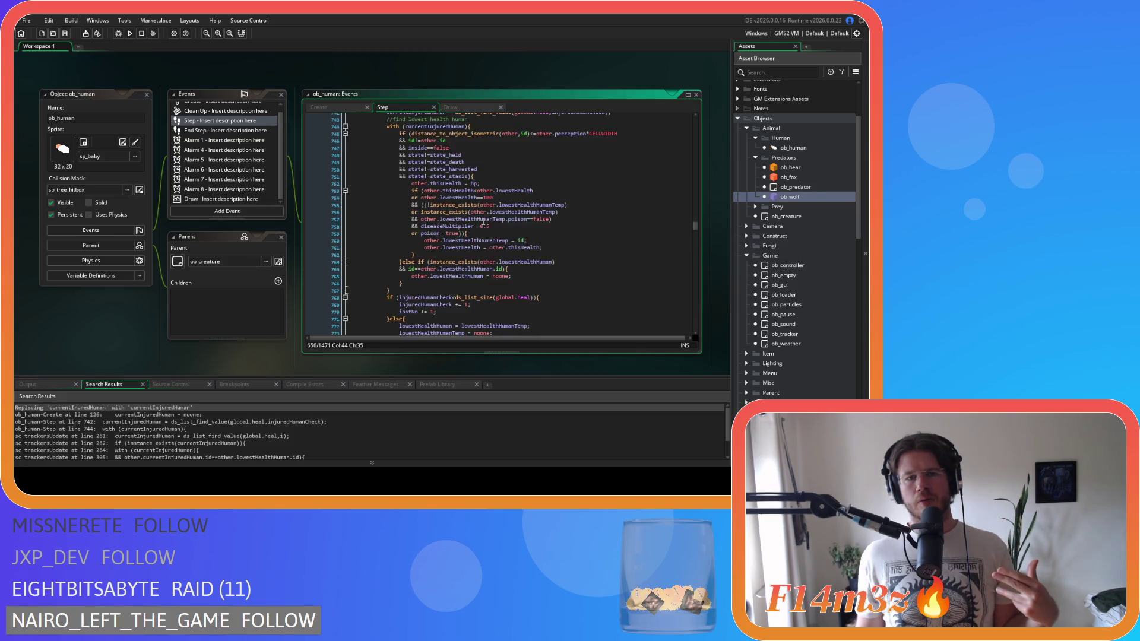
{"action": "left_click", "coordinate": [525, 218]}
{"action": "left_click", "coordinate": [525, 223]}
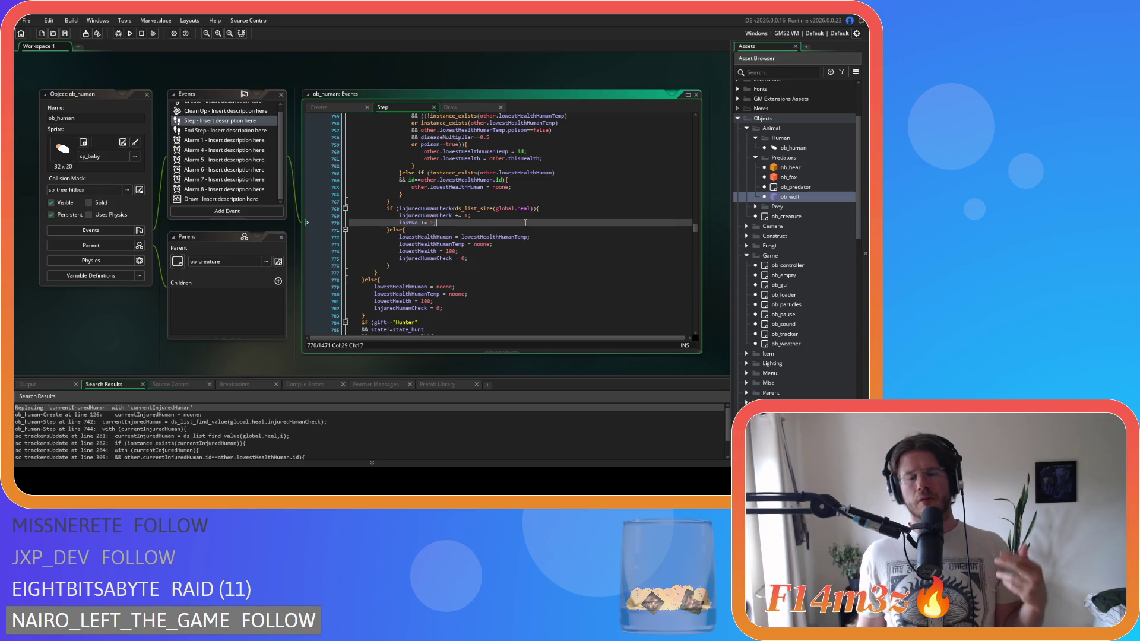
{"action": "scroll", "coordinate": [499, 225], "scroll_direction": "up", "scroll_amount": 2}
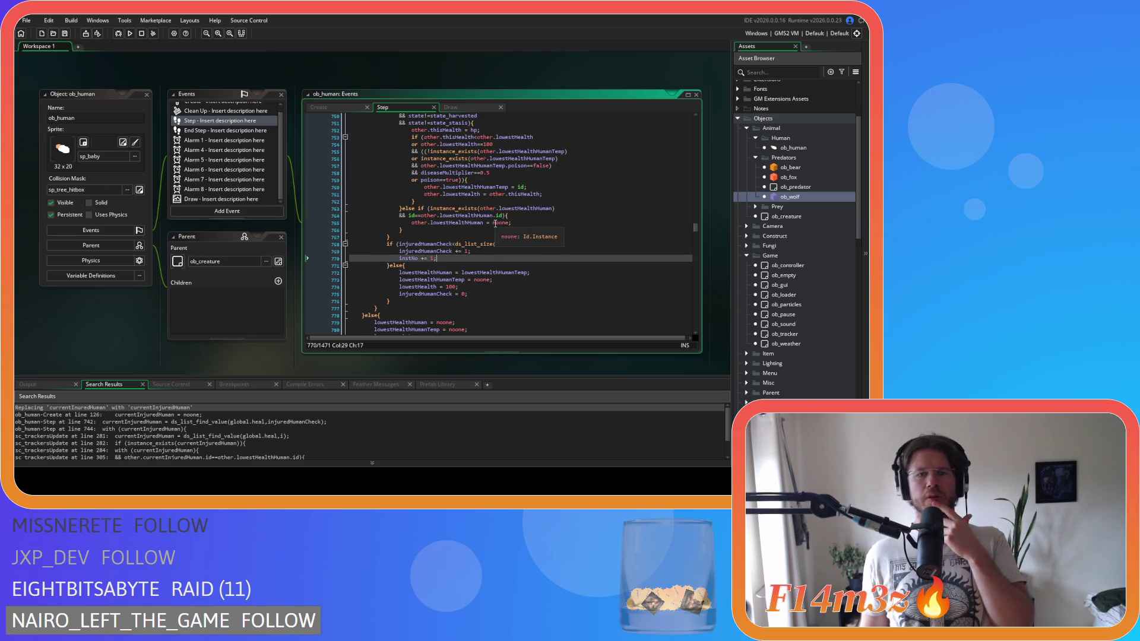
{"action": "left_click_drag", "start_coordinate": [407, 262], "coordinate": [448, 262]}
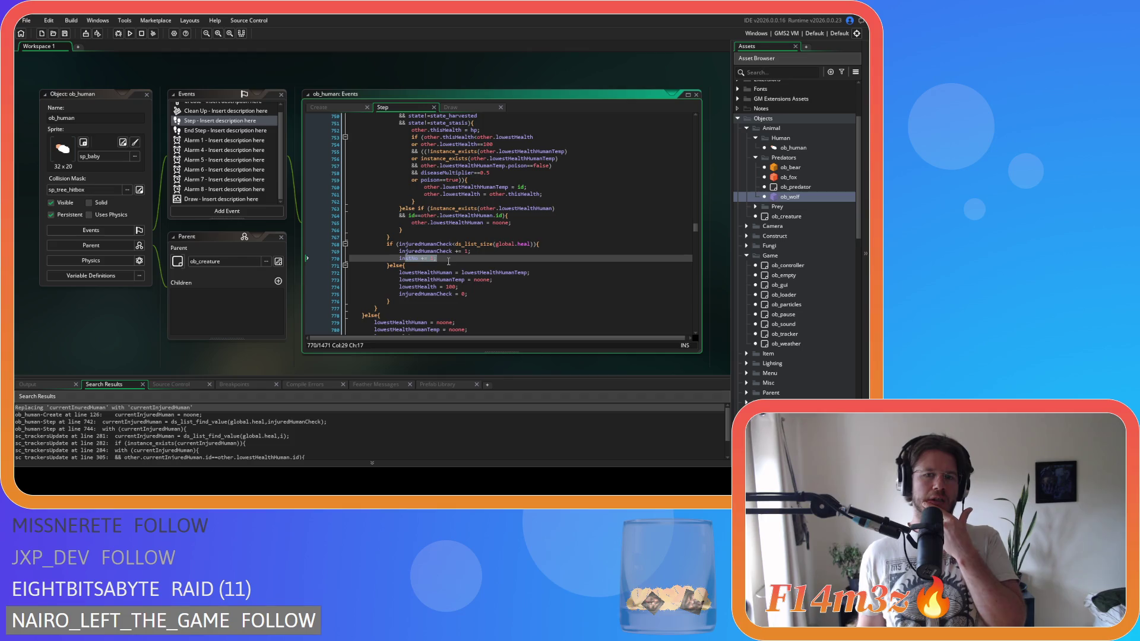
{"action": "scroll", "coordinate": [448, 261], "scroll_direction": "up", "scroll_amount": 4}
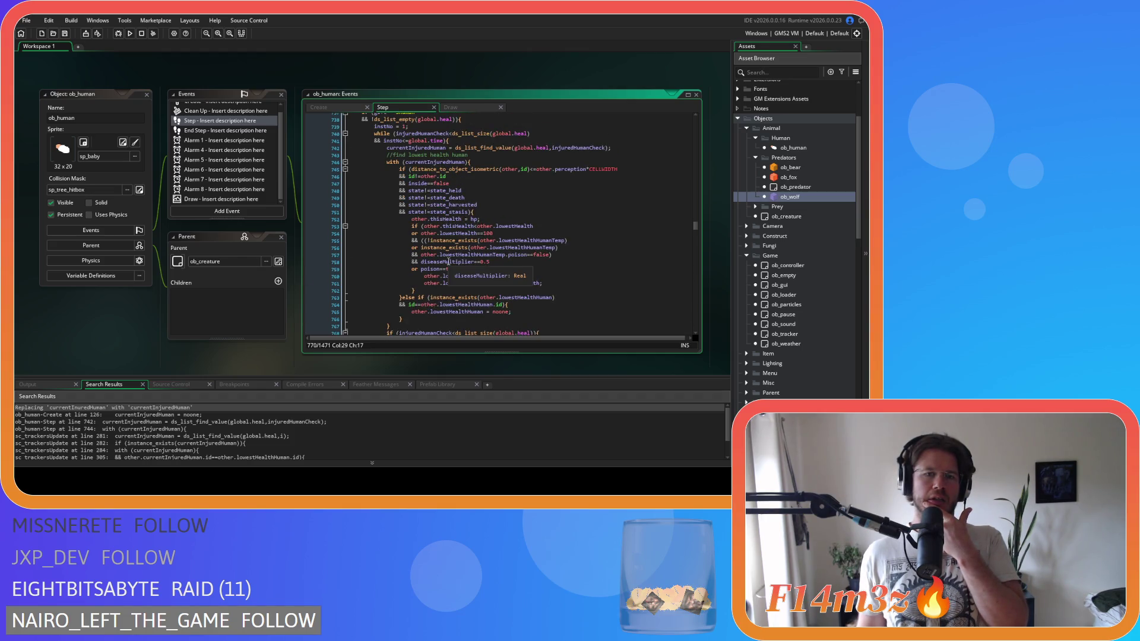
{"action": "left_click", "coordinate": [406, 127]}
{"action": "scroll", "coordinate": [409, 127], "scroll_direction": "down", "scroll_amount": 3}
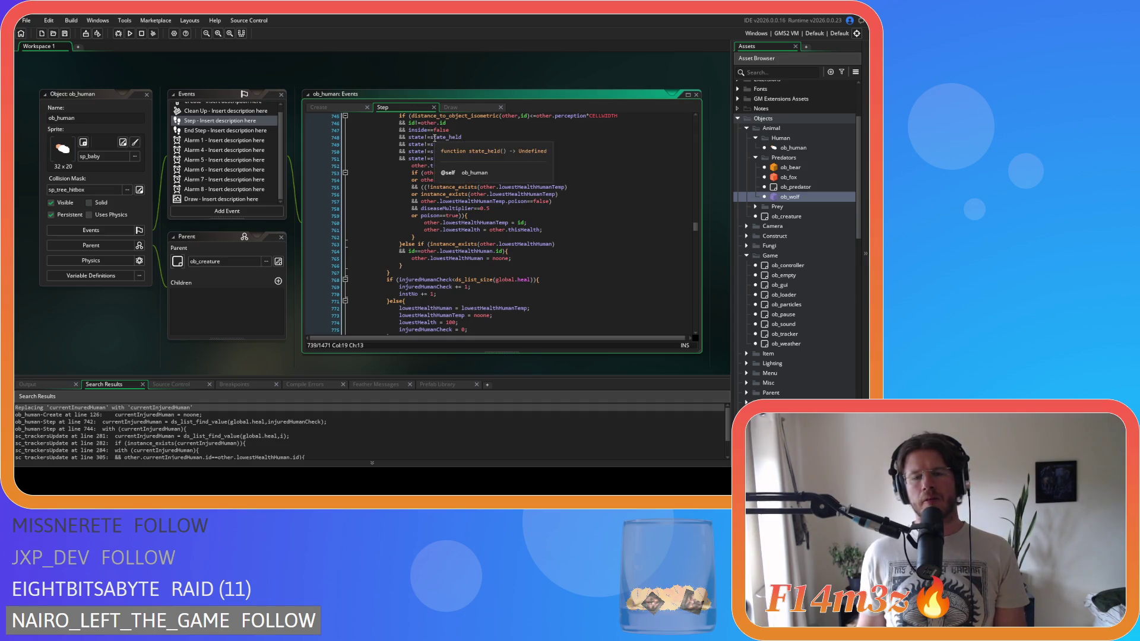
{"action": "scroll", "coordinate": [435, 138], "scroll_direction": "up", "scroll_amount": 3}
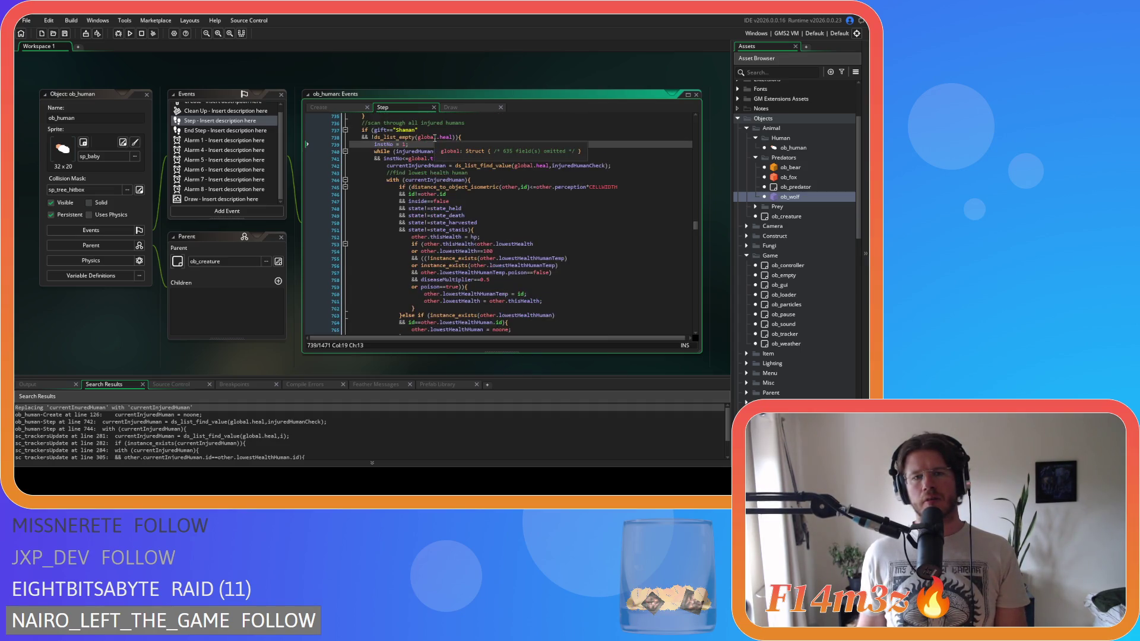
{"action": "scroll", "coordinate": [474, 172], "scroll_direction": "down", "scroll_amount": 3}
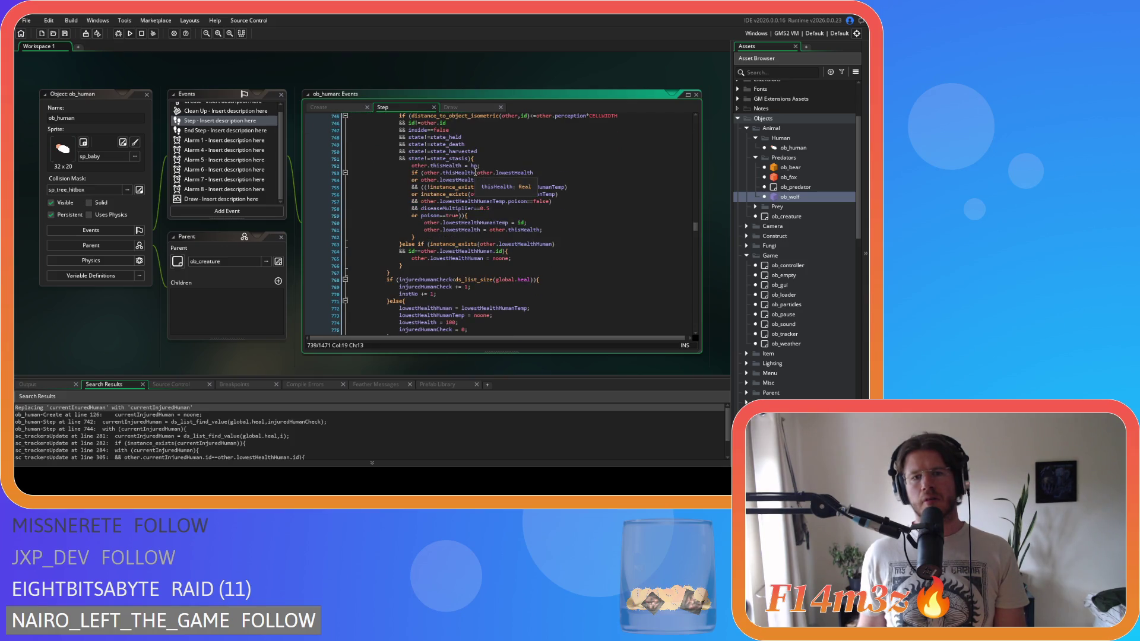
{"action": "scroll", "coordinate": [475, 171], "scroll_direction": "up", "scroll_amount": 3}
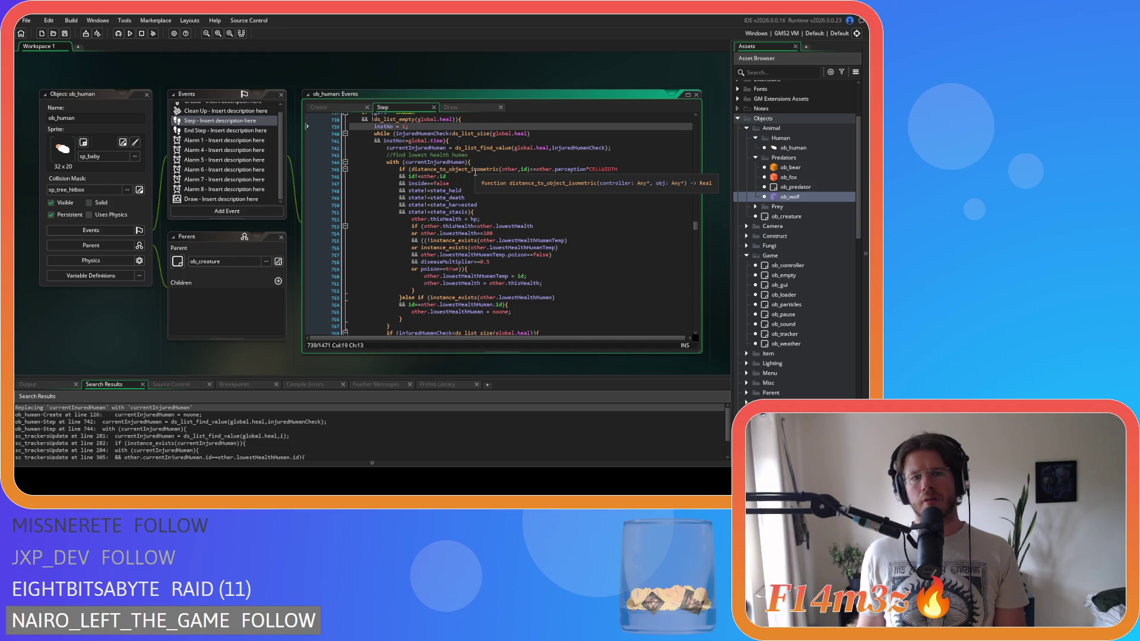
{"action": "scroll", "coordinate": [475, 171], "scroll_direction": "down", "scroll_amount": 3}
{"action": "scroll", "coordinate": [475, 172], "scroll_direction": "up", "scroll_amount": 3}
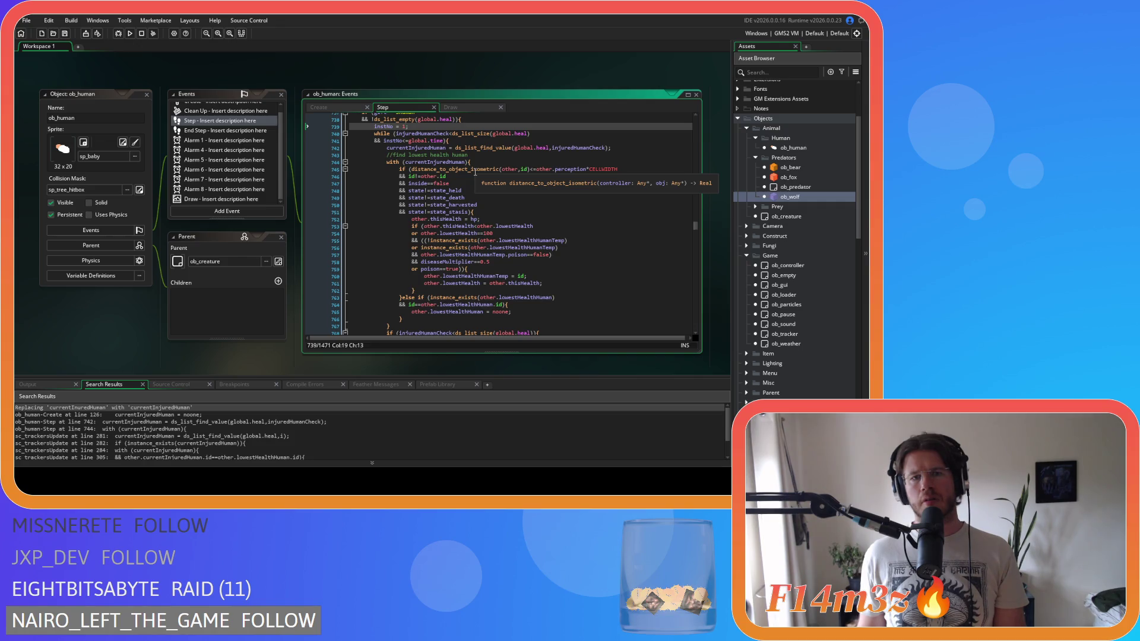
{"action": "scroll", "coordinate": [475, 172], "scroll_direction": "down", "scroll_amount": 3}
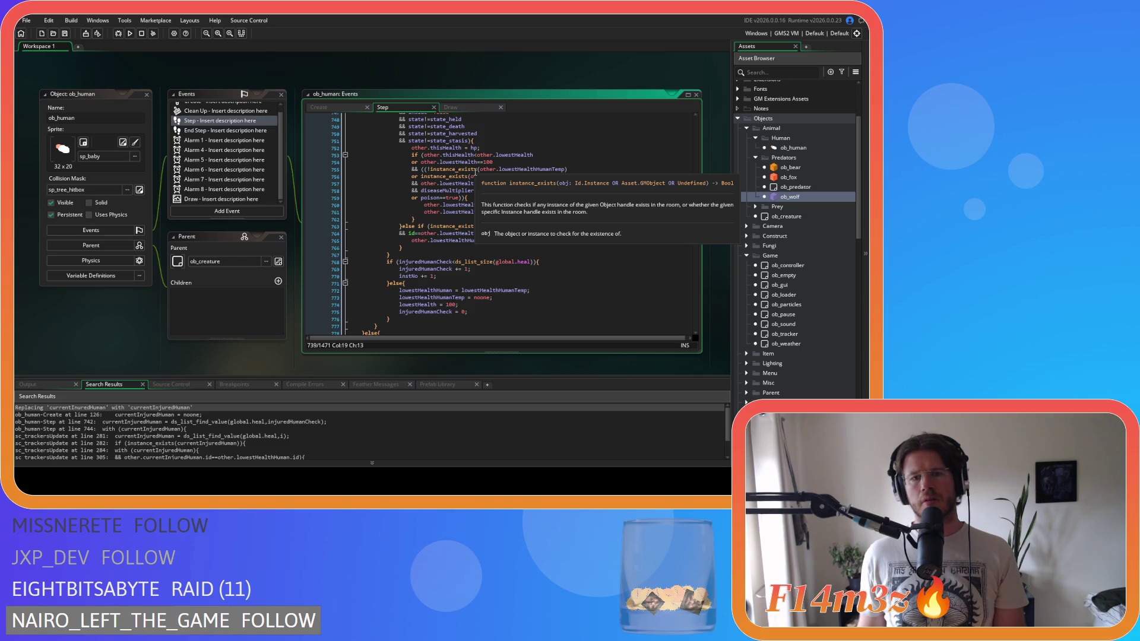
{"action": "scroll", "coordinate": [475, 172], "scroll_direction": "up", "scroll_amount": 3}
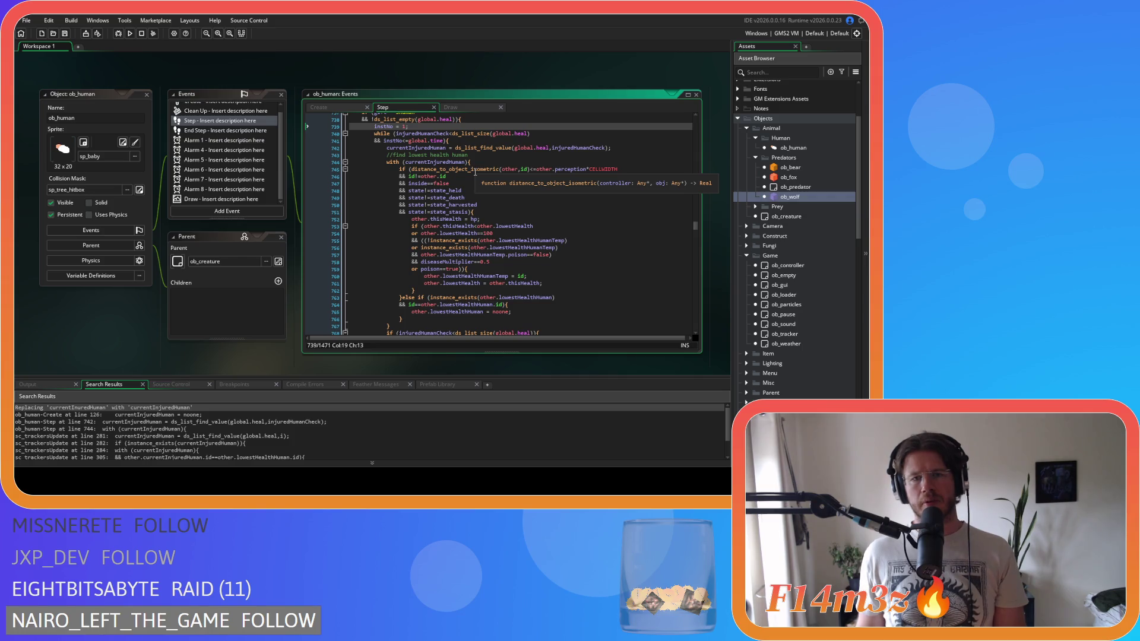
{"action": "left_click", "coordinate": [475, 134]}
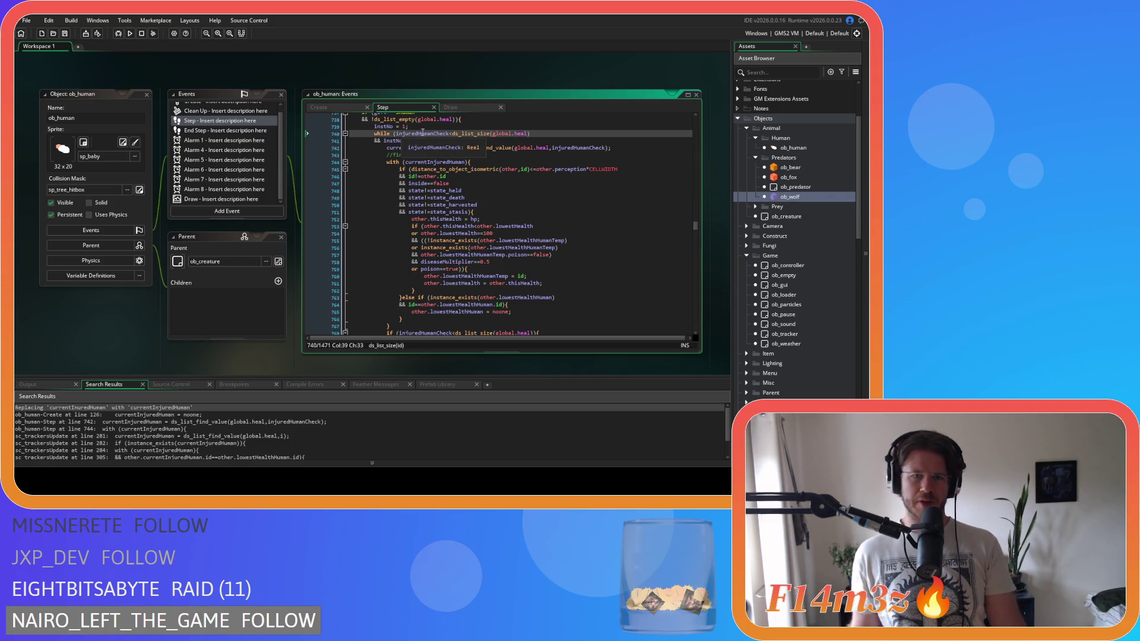
{"action": "left_click_drag", "start_coordinate": [463, 133], "coordinate": [543, 133]}
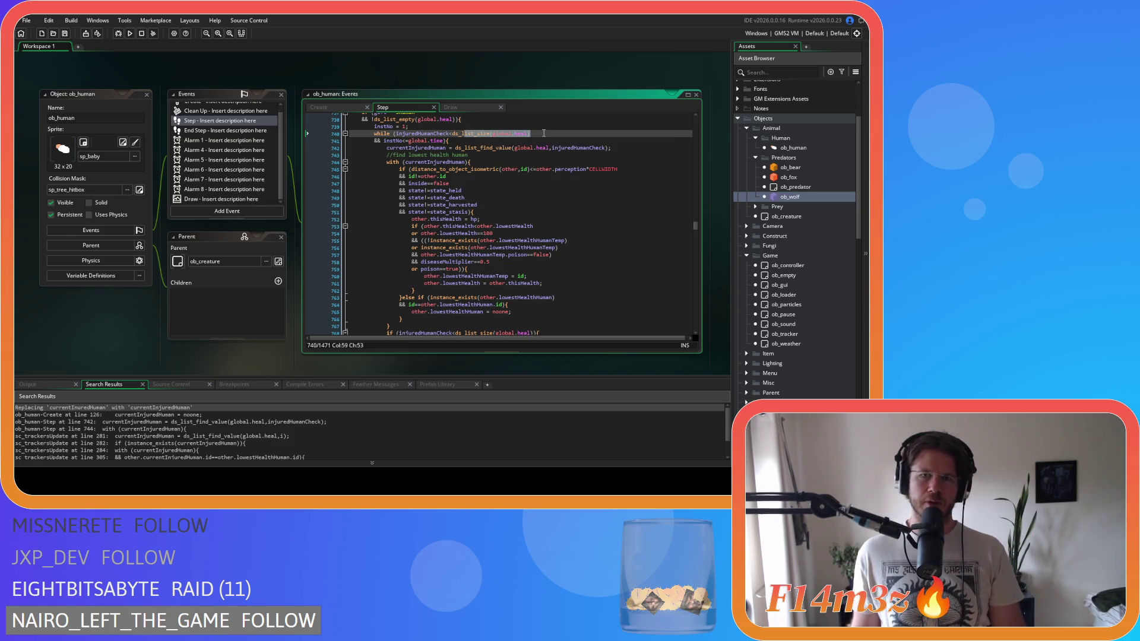
{"action": "left_click", "coordinate": [543, 133]}
{"action": "scroll", "coordinate": [543, 133], "scroll_direction": "down", "scroll_amount": 3}
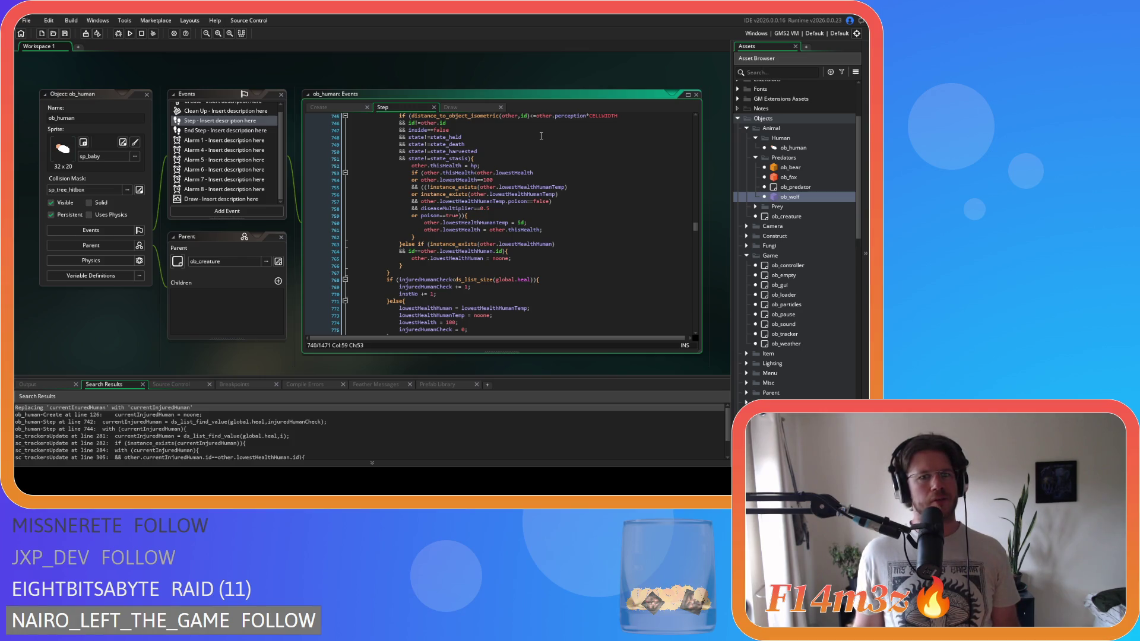
{"action": "scroll", "coordinate": [541, 136], "scroll_direction": "up", "scroll_amount": 2}
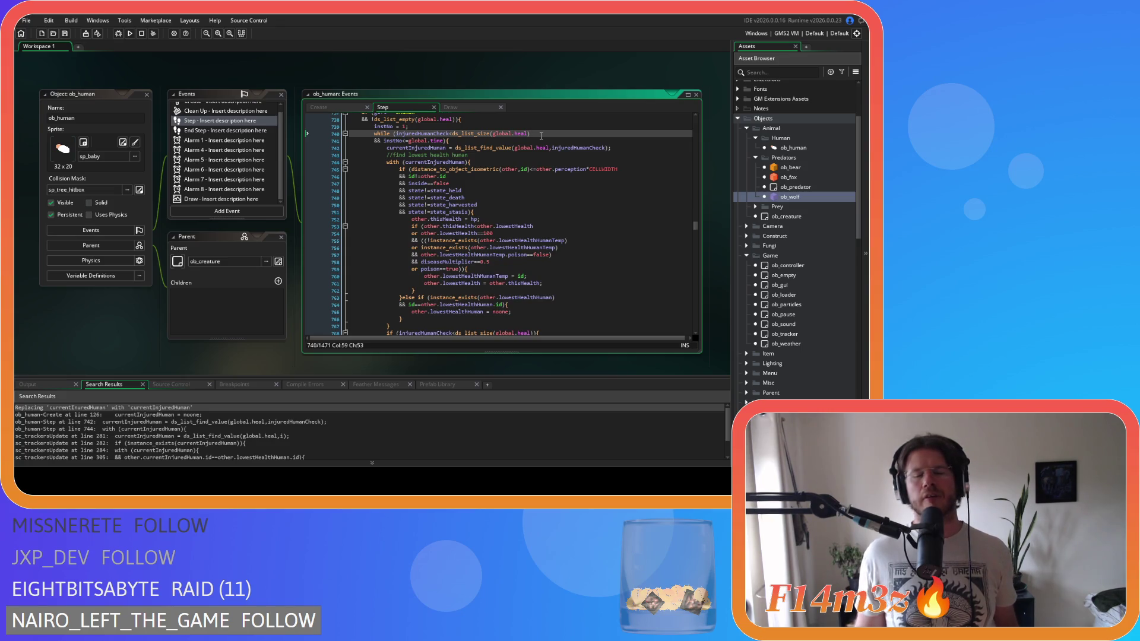
{"action": "scroll", "coordinate": [541, 136], "scroll_direction": "down", "scroll_amount": 4}
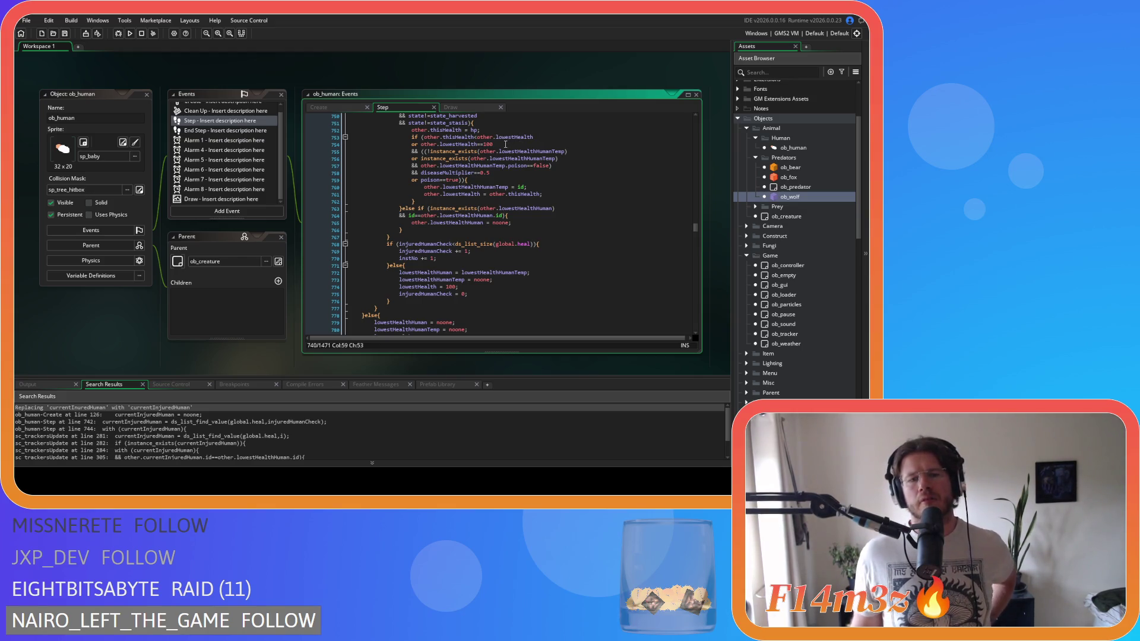
{"action": "scroll", "coordinate": [480, 168], "scroll_direction": "up", "scroll_amount": 8}
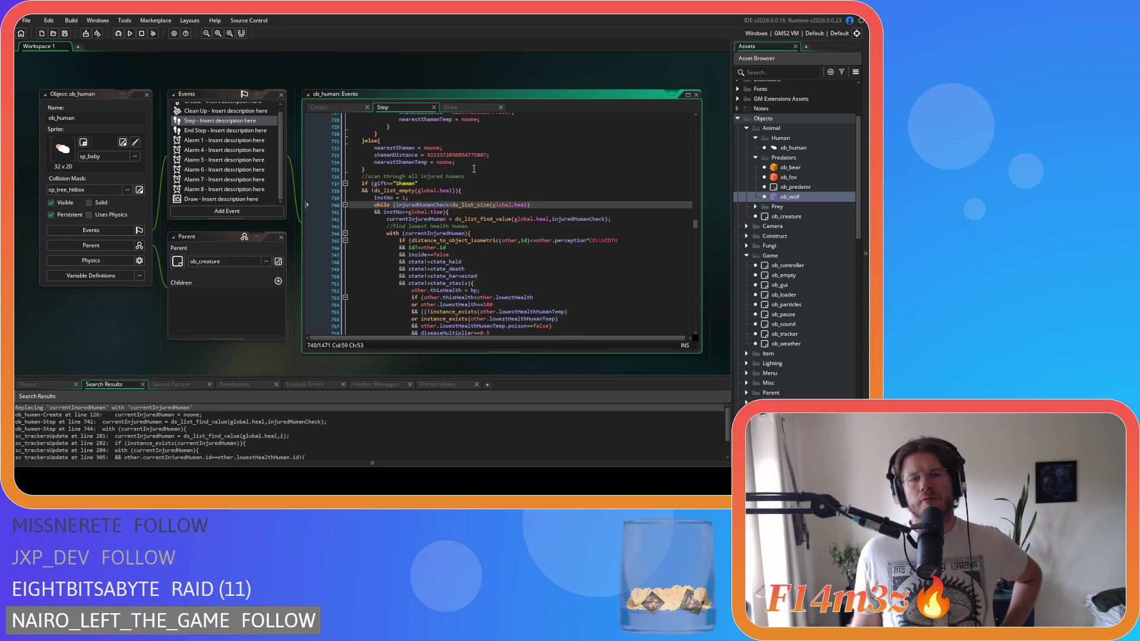
{"action": "scroll", "coordinate": [474, 168], "scroll_direction": "down", "scroll_amount": 3}
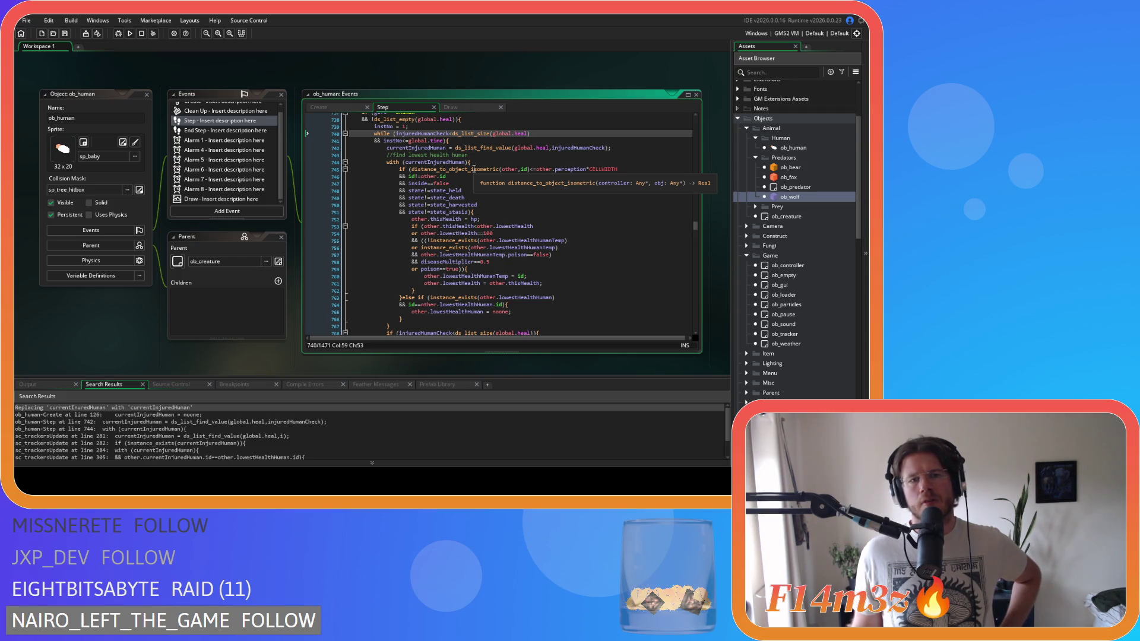
{"action": "scroll", "coordinate": [474, 168], "scroll_direction": "down", "scroll_amount": 5}
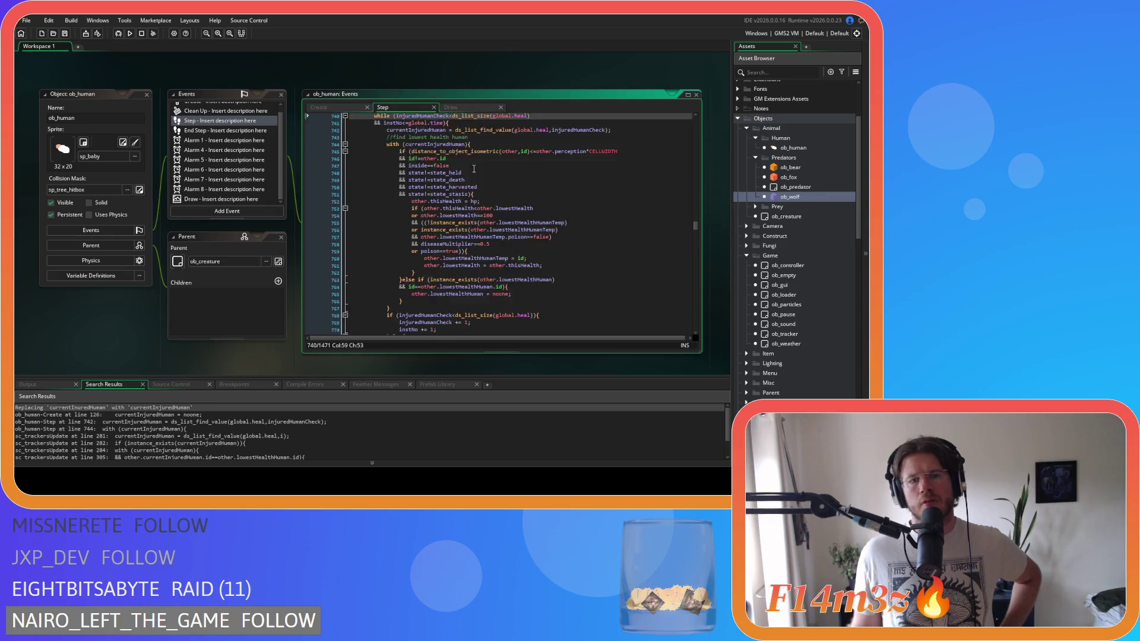
{"action": "scroll", "coordinate": [474, 168], "scroll_direction": "up", "scroll_amount": 5}
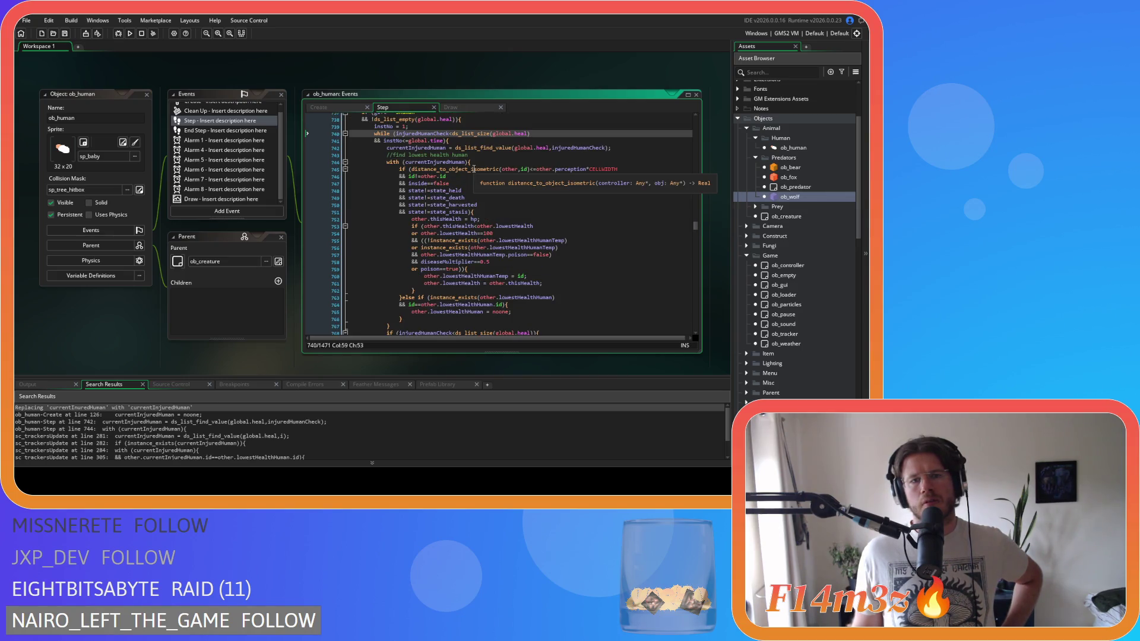
{"action": "scroll", "coordinate": [474, 168], "scroll_direction": "down", "scroll_amount": 3}
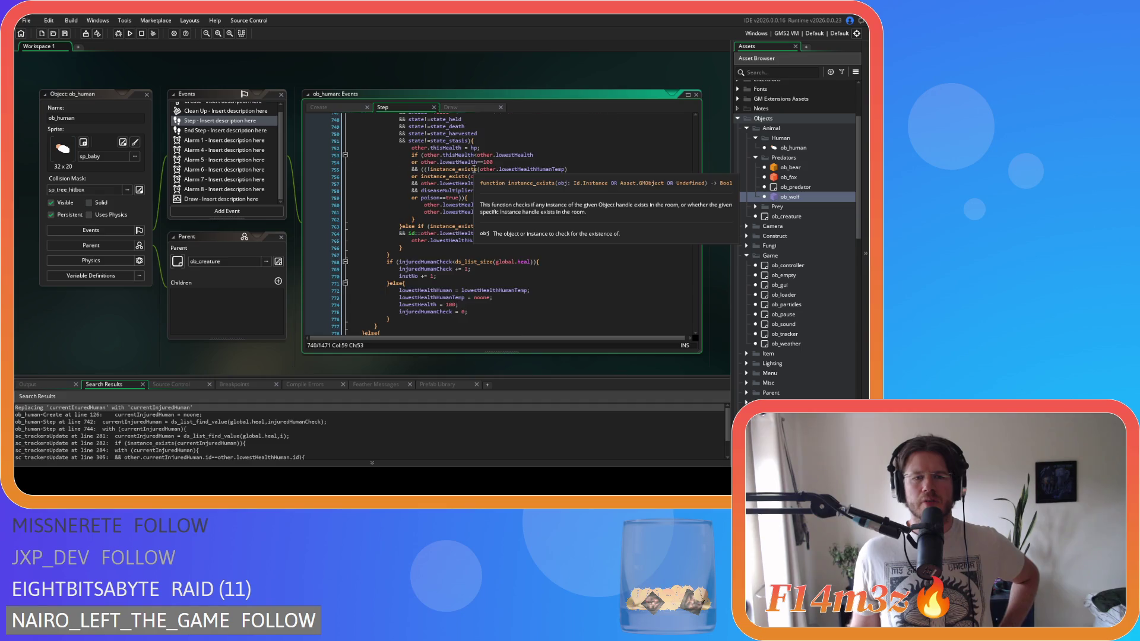
{"action": "scroll", "coordinate": [474, 169], "scroll_direction": "up", "scroll_amount": 4}
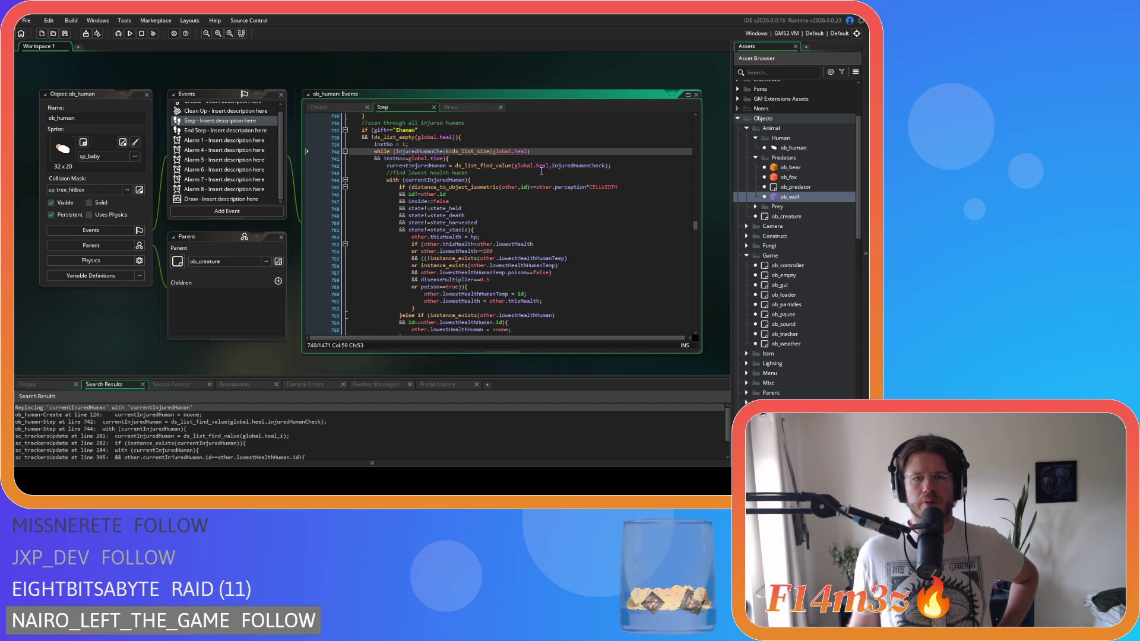
{"action": "left_click", "coordinate": [461, 159]}
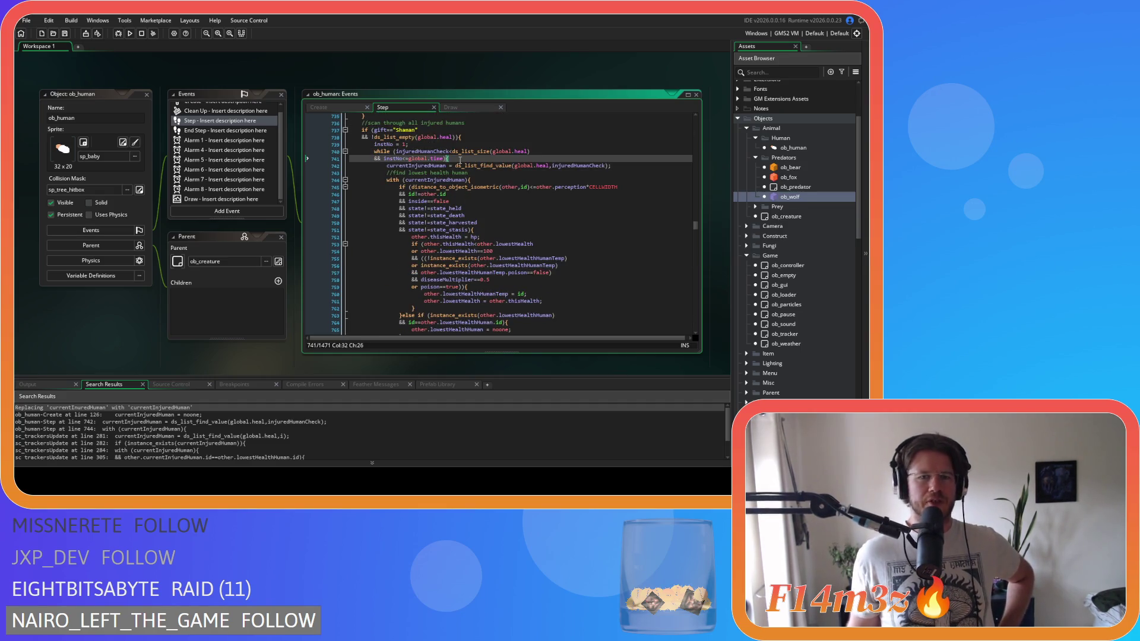
{"action": "scroll", "coordinate": [528, 212], "scroll_direction": "down", "scroll_amount": 6}
{"action": "scroll", "coordinate": [528, 211], "scroll_direction": "up", "scroll_amount": 3}
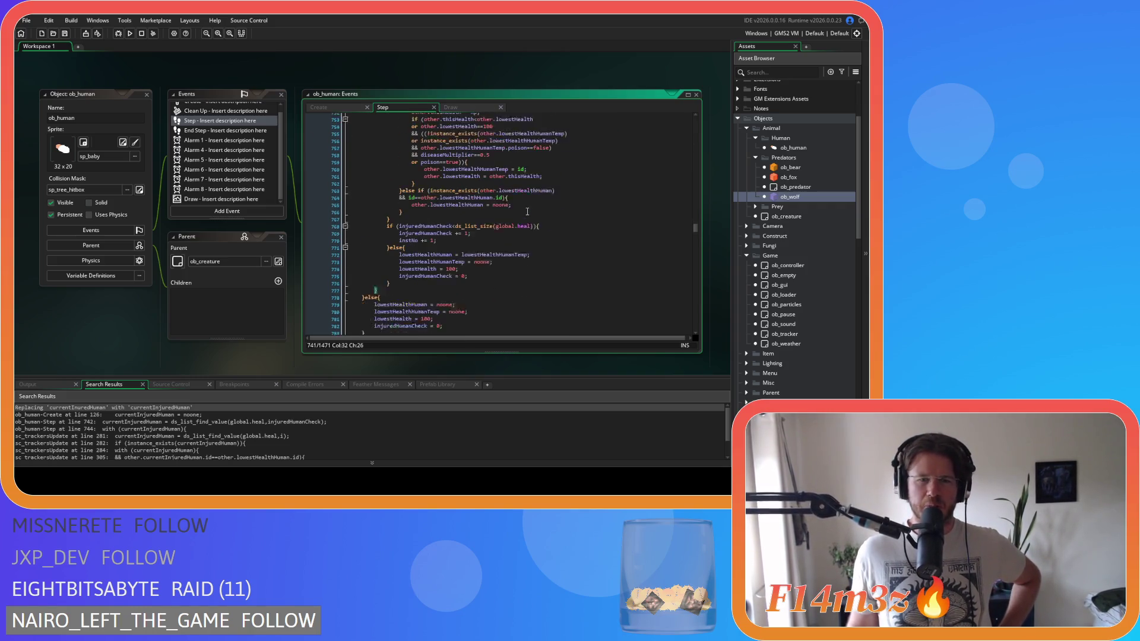
{"action": "scroll", "coordinate": [527, 211], "scroll_direction": "up", "scroll_amount": 4}
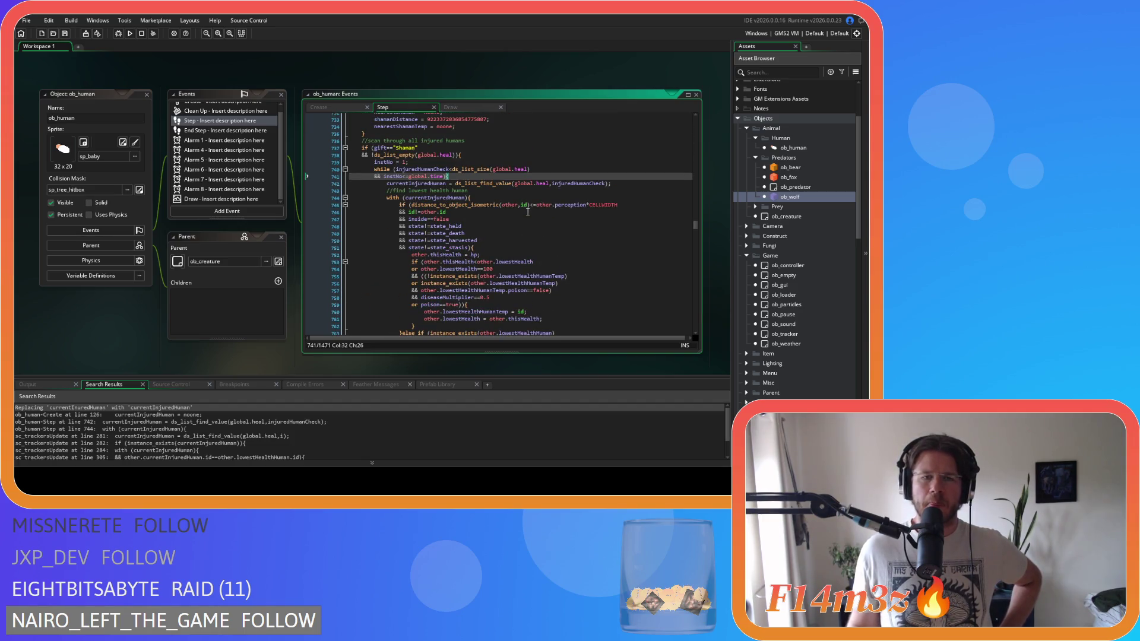
{"action": "scroll", "coordinate": [527, 212], "scroll_direction": "down", "scroll_amount": 3}
{"action": "scroll", "coordinate": [528, 211], "scroll_direction": "up", "scroll_amount": 2}
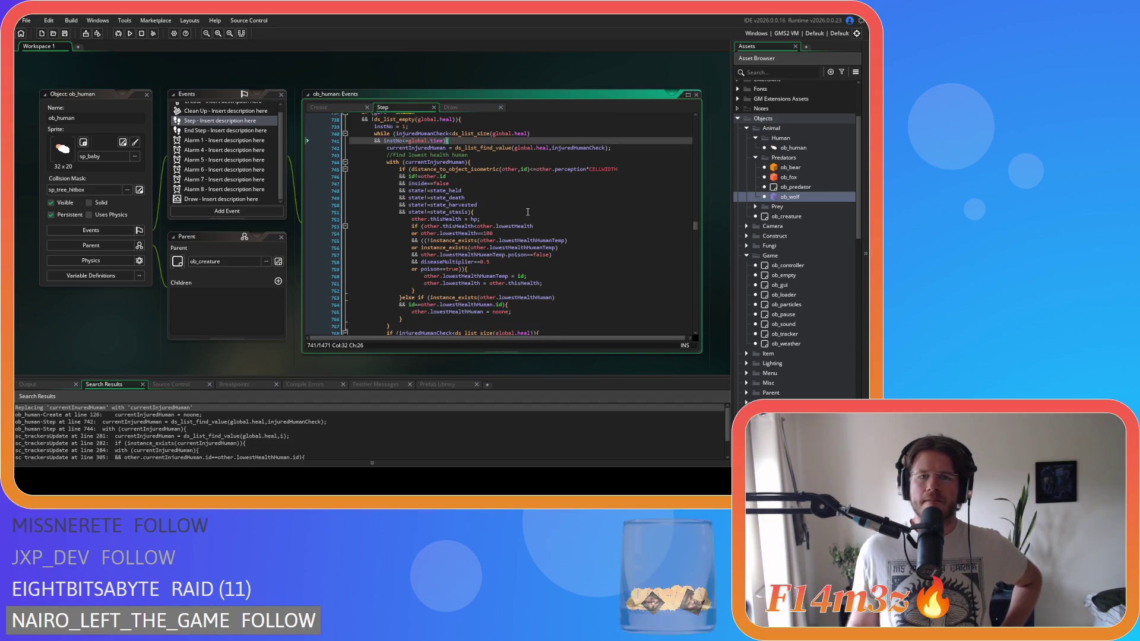
{"action": "scroll", "coordinate": [528, 211], "scroll_direction": "down", "scroll_amount": 3}
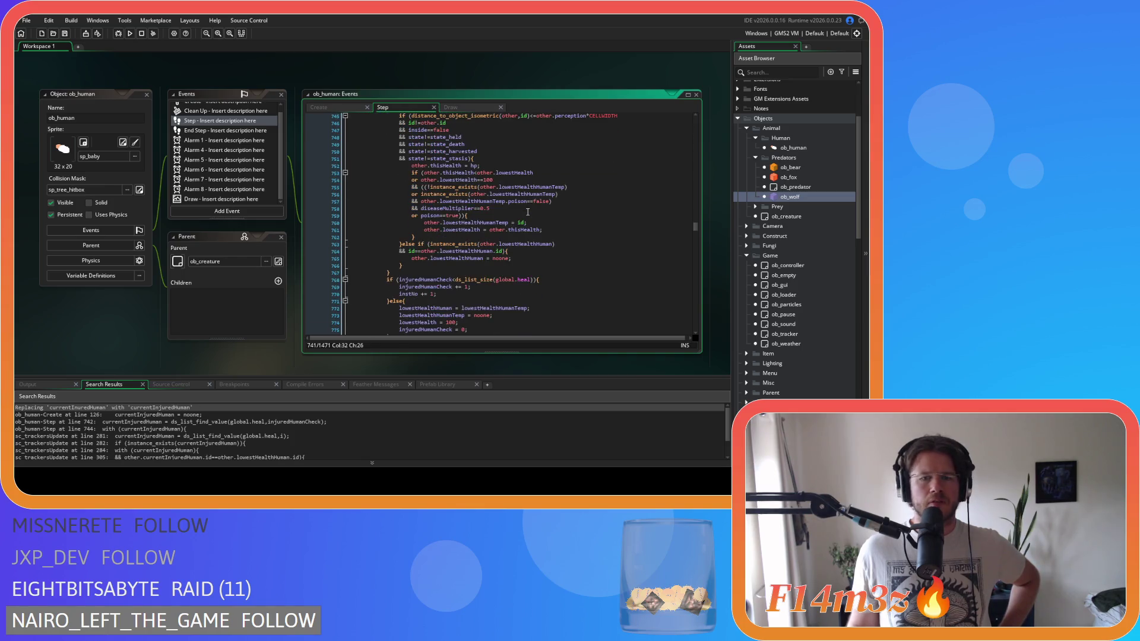
{"action": "scroll", "coordinate": [528, 211], "scroll_direction": "up", "scroll_amount": 3}
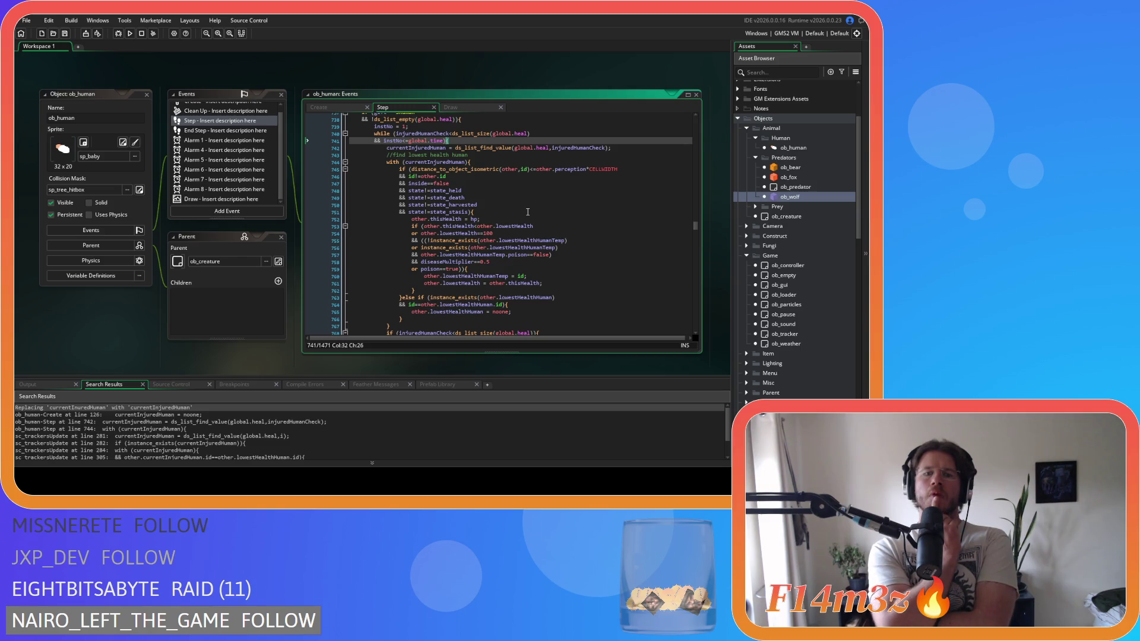
{"action": "scroll", "coordinate": [529, 212], "scroll_direction": "down", "scroll_amount": 4}
Step: Cut the if condition on line 768, remove its brace line and outdent both increment lines
{"action": "left_click_drag", "start_coordinate": [538, 243], "coordinate": [387, 243]}
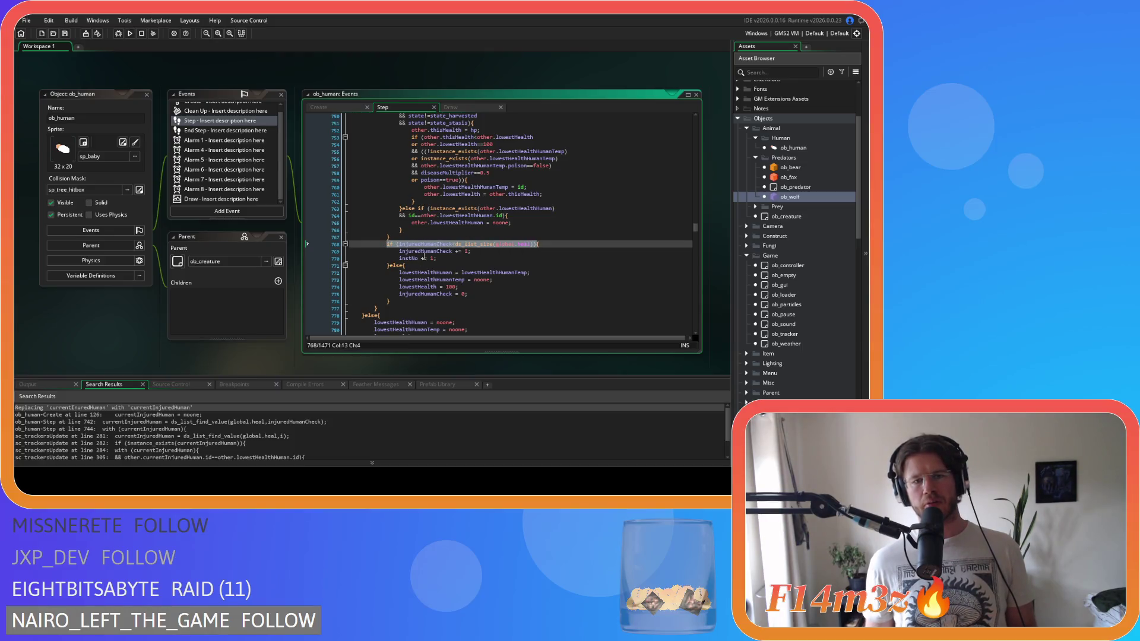
{"action": "key", "text": "ctrl+x"}
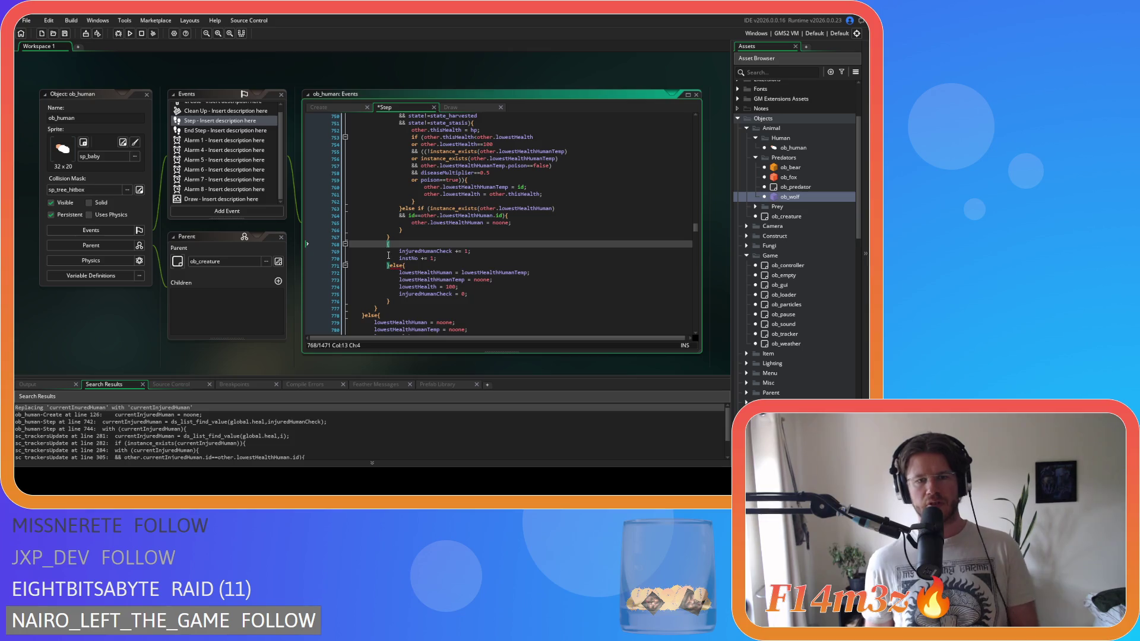
{"action": "key", "text": "shift+Home"}
{"action": "key", "text": "Delete"}
{"action": "key", "text": "Delete"}
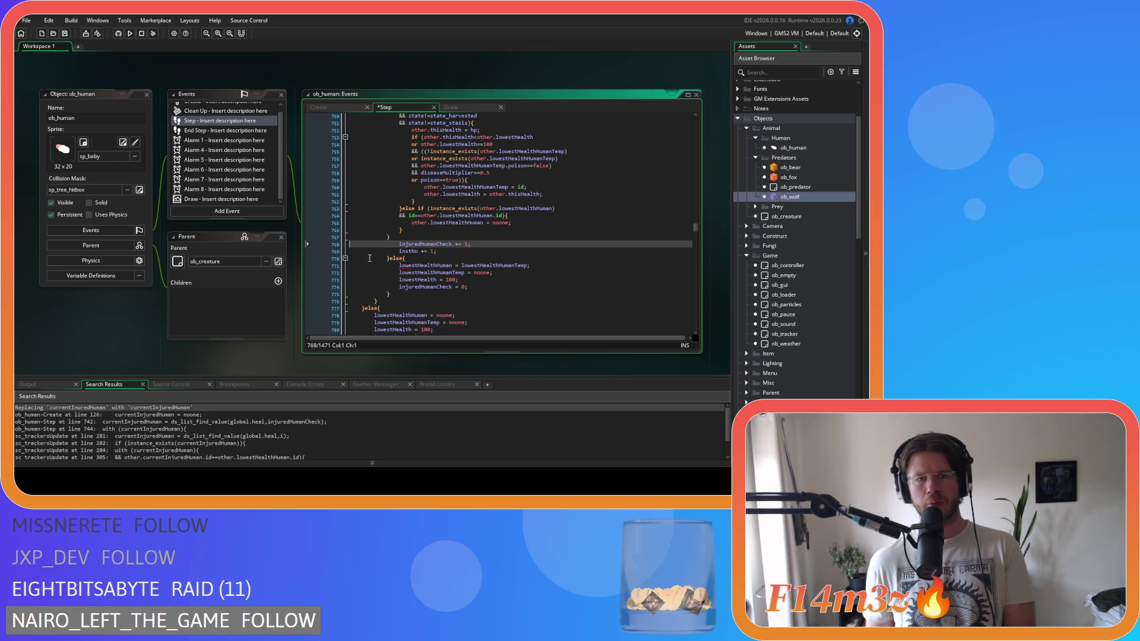
{"action": "key", "text": "Down"}
{"action": "key", "text": "shift+Tab"}
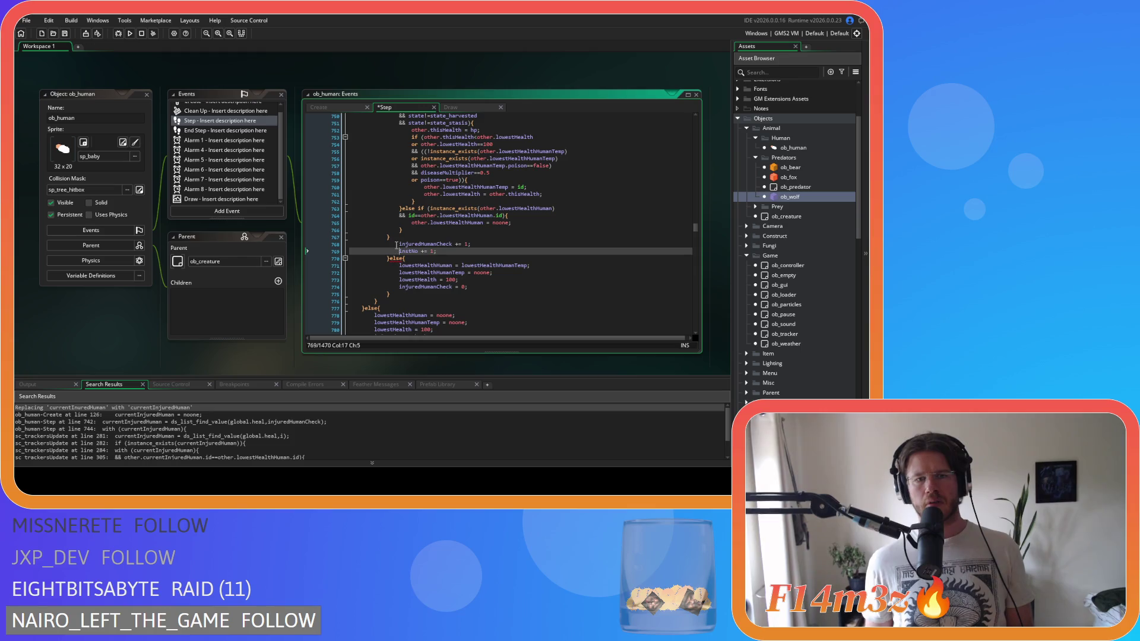
{"action": "key", "text": "Up"}
{"action": "key", "text": "shift+Tab"}
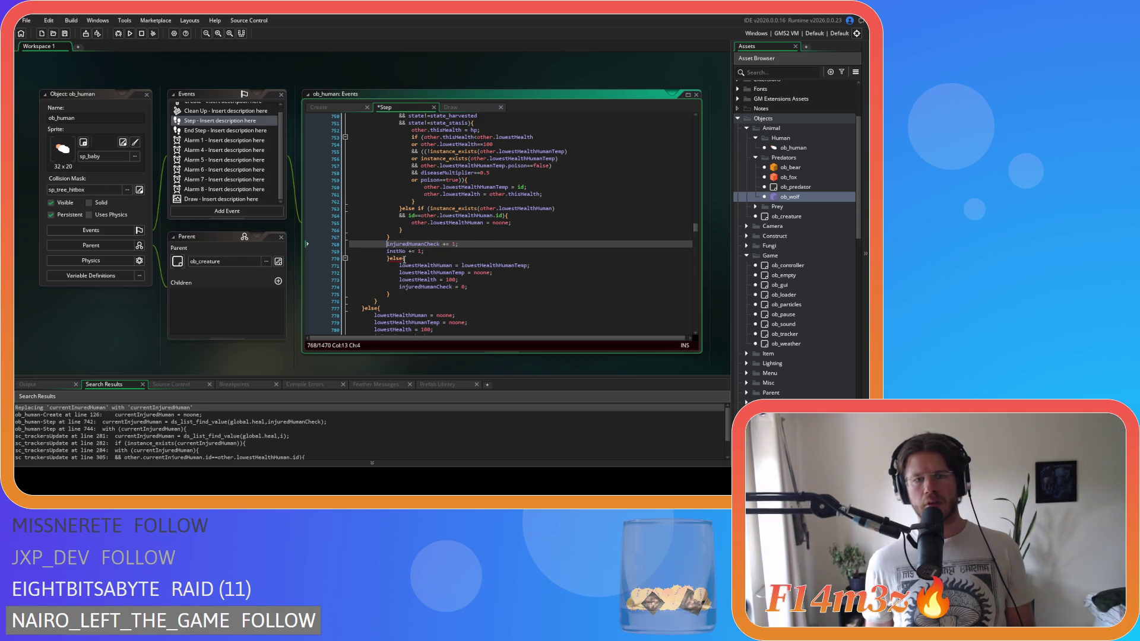
Step: Paste the condition over the else on line 770 and change '<' to '>='
{"action": "left_click", "coordinate": [402, 259]}
{"action": "key", "text": "BackSpace"}
{"action": "key", "text": "BackSpace"}
{"action": "key", "text": "BackSpace"}
{"action": "key", "text": "ctrl+v"}
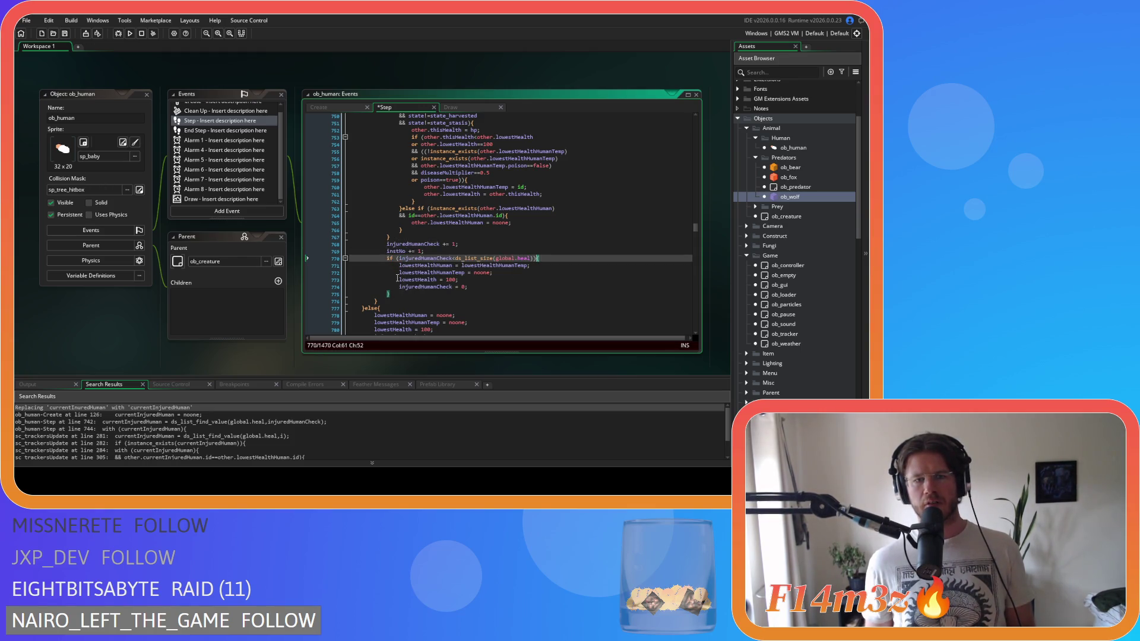
{"action": "left_click", "coordinate": [454, 259]}
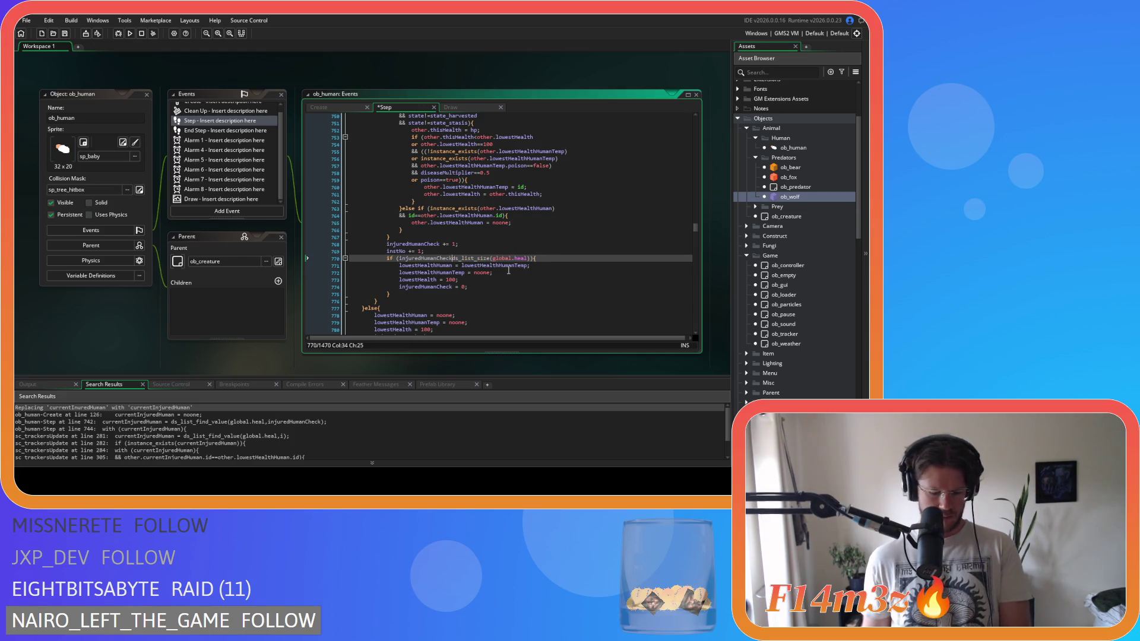
{"action": "key", "text": "Delete"}
{"action": "type", "text": ">="}
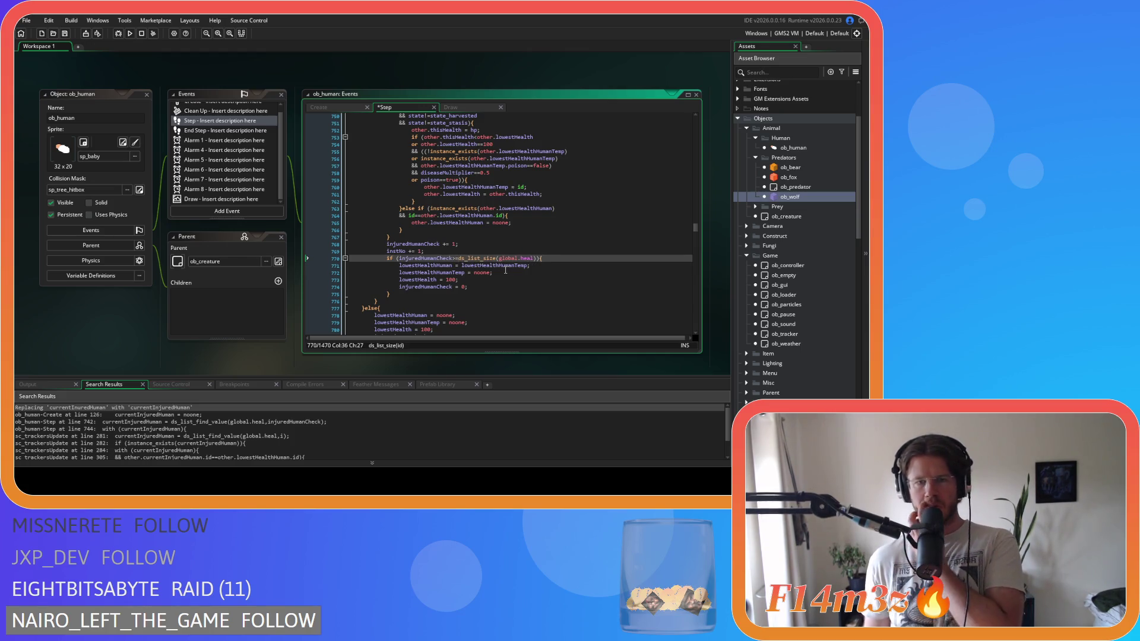
{"action": "key", "text": "Down"}
{"action": "key", "text": "Down"}
{"action": "key", "text": "Down"}
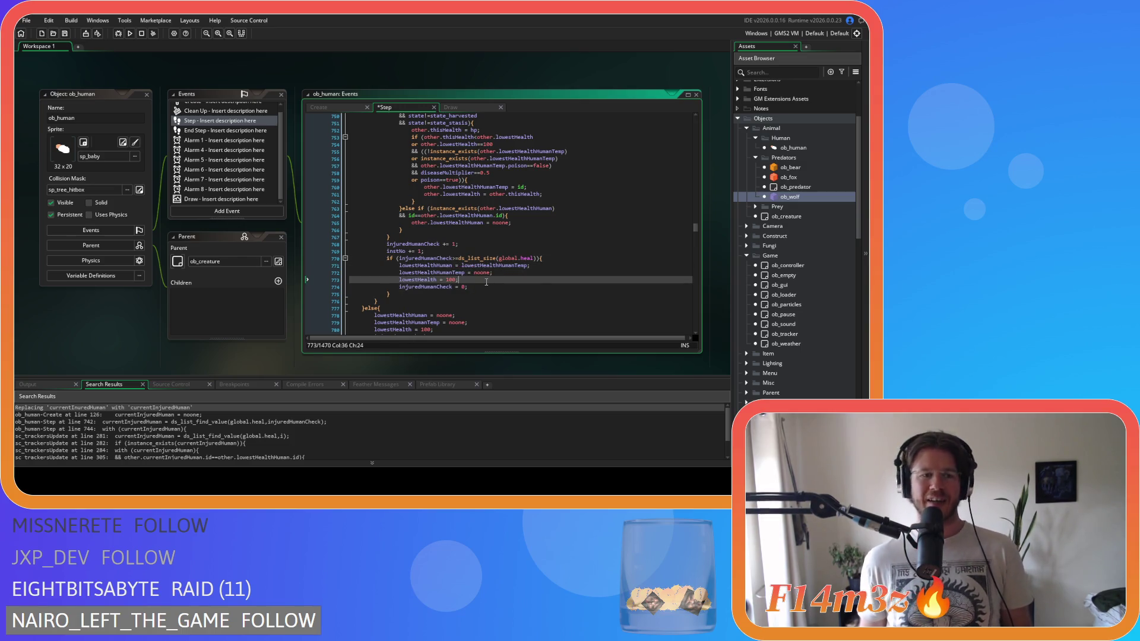
{"action": "left_click", "coordinate": [456, 265]}
{"action": "left_click", "coordinate": [483, 287]}
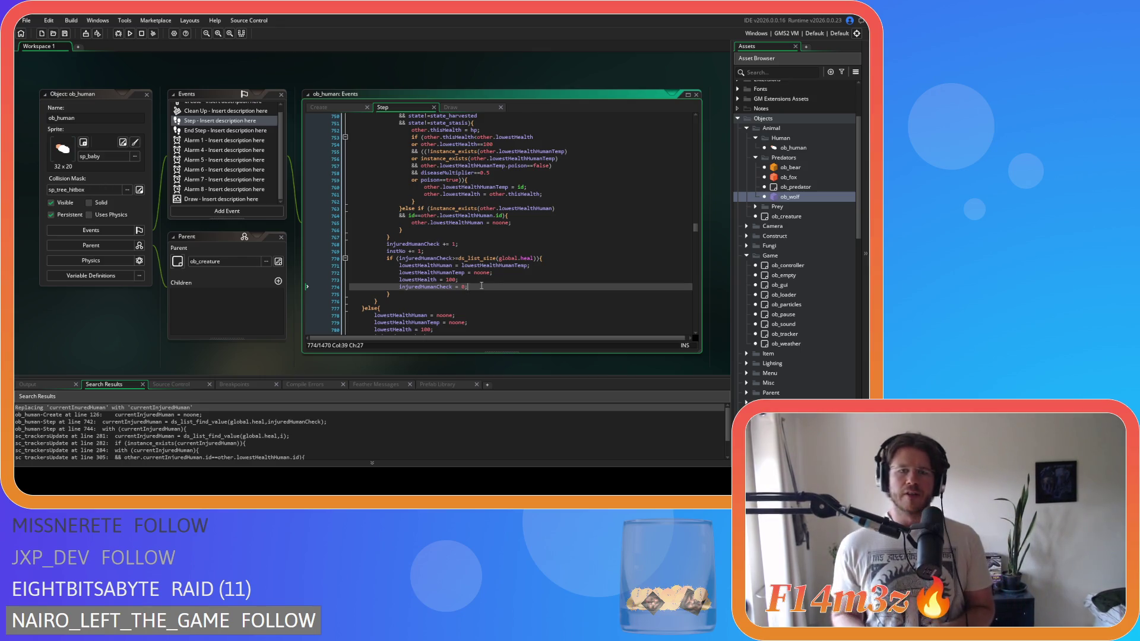
{"action": "scroll", "coordinate": [485, 249], "scroll_direction": "up", "scroll_amount": 6}
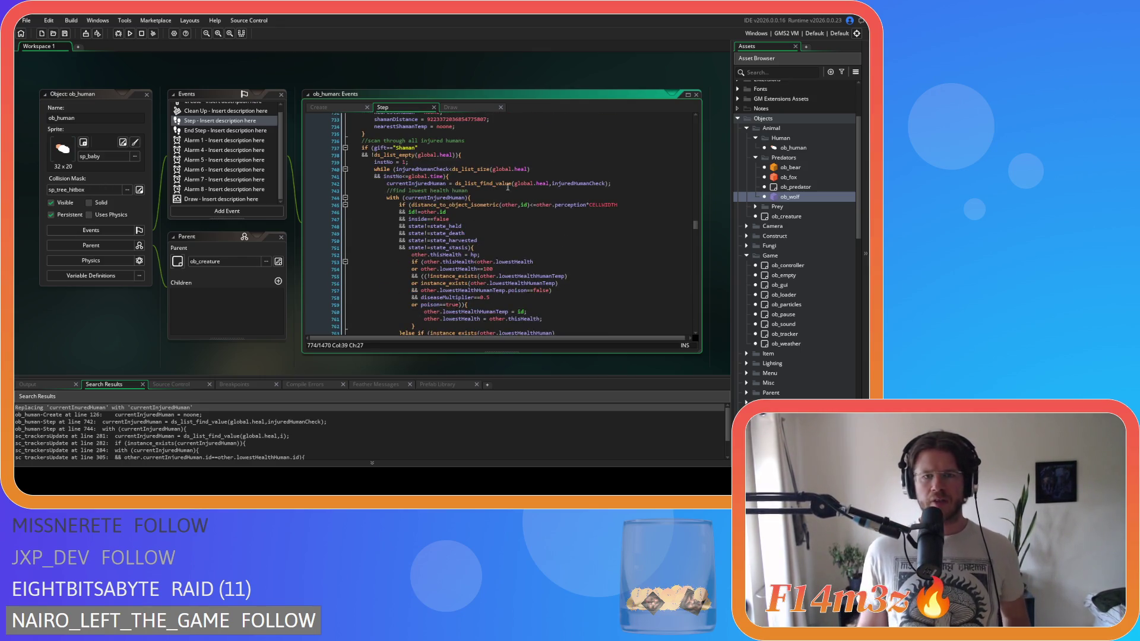
{"action": "mouse_move", "coordinate": [519, 202]}
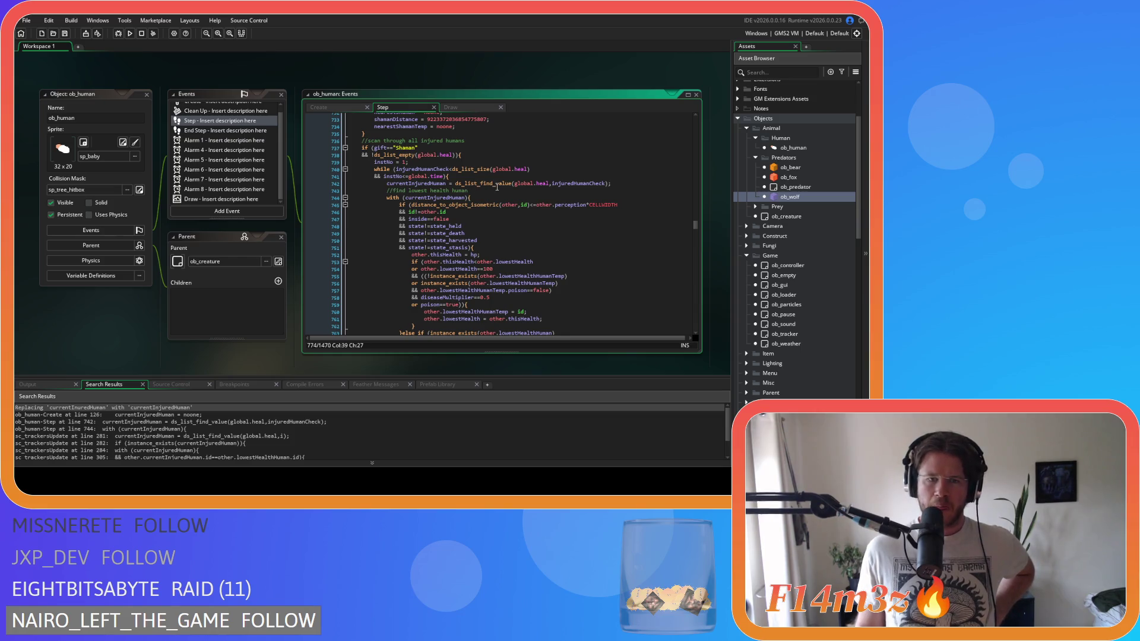
{"action": "scroll", "coordinate": [497, 187], "scroll_direction": "down", "scroll_amount": 3}
{"action": "scroll", "coordinate": [485, 155], "scroll_direction": "down", "scroll_amount": 4}
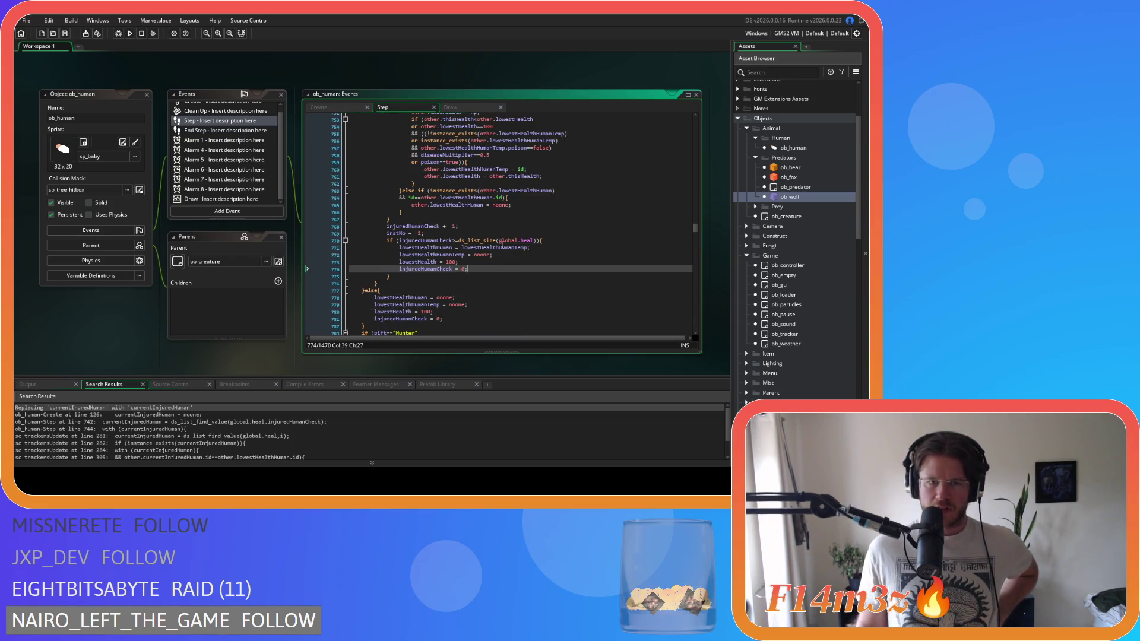
{"action": "left_click_drag", "start_coordinate": [418, 227], "coordinate": [460, 228]}
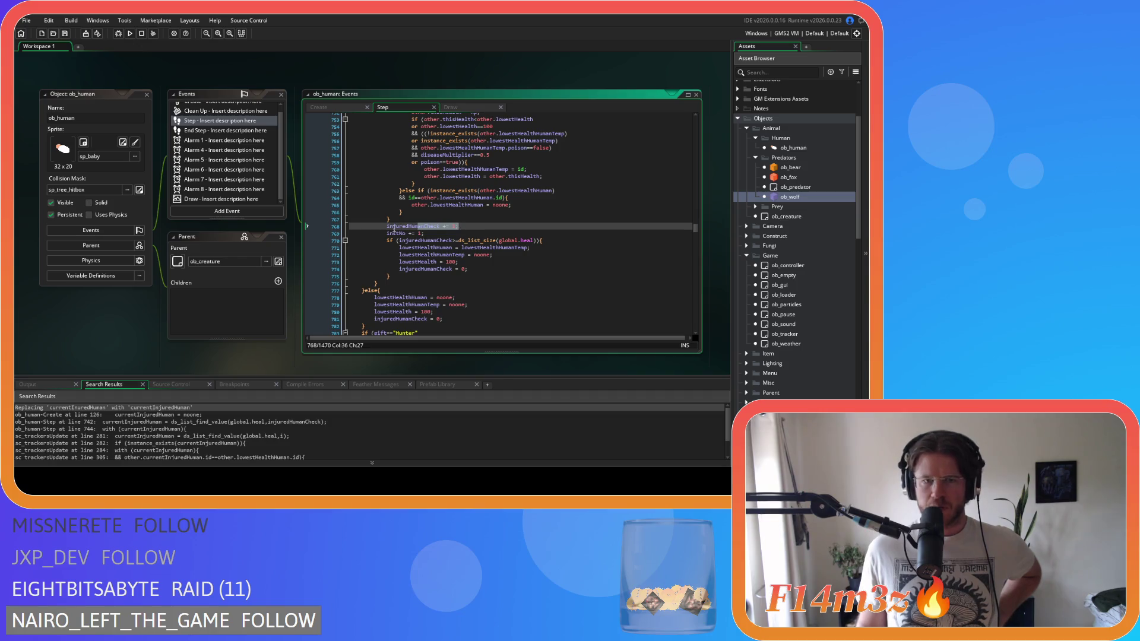
{"action": "left_click_drag", "start_coordinate": [374, 233], "coordinate": [446, 238]}
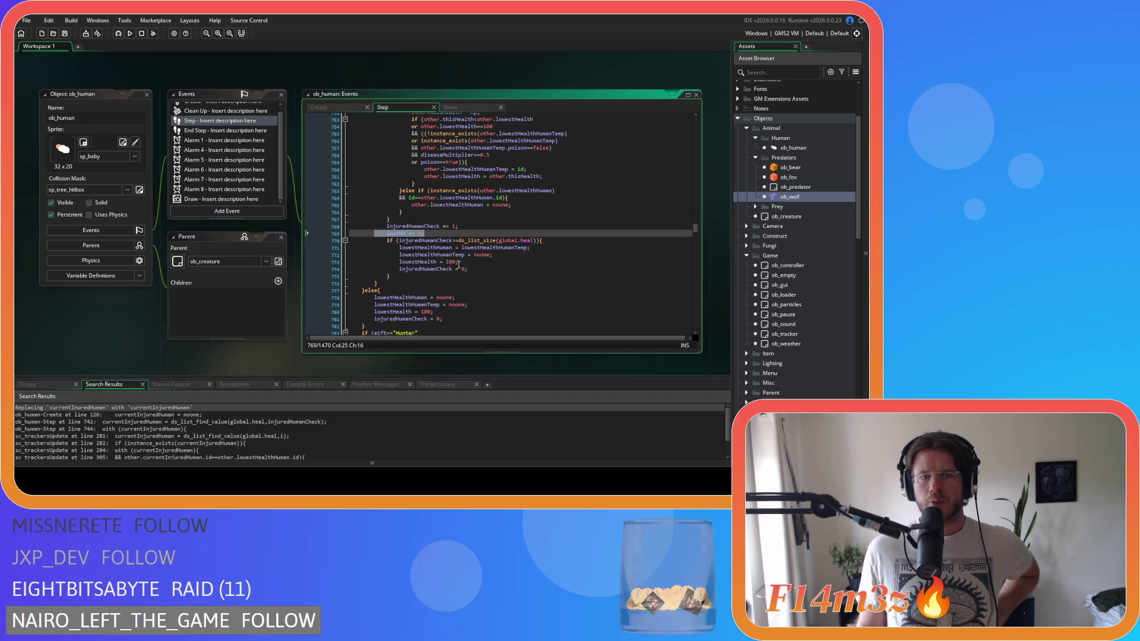
{"action": "scroll", "coordinate": [473, 244], "scroll_direction": "up", "scroll_amount": 5}
{"action": "scroll", "coordinate": [483, 246], "scroll_direction": "up", "scroll_amount": 1}
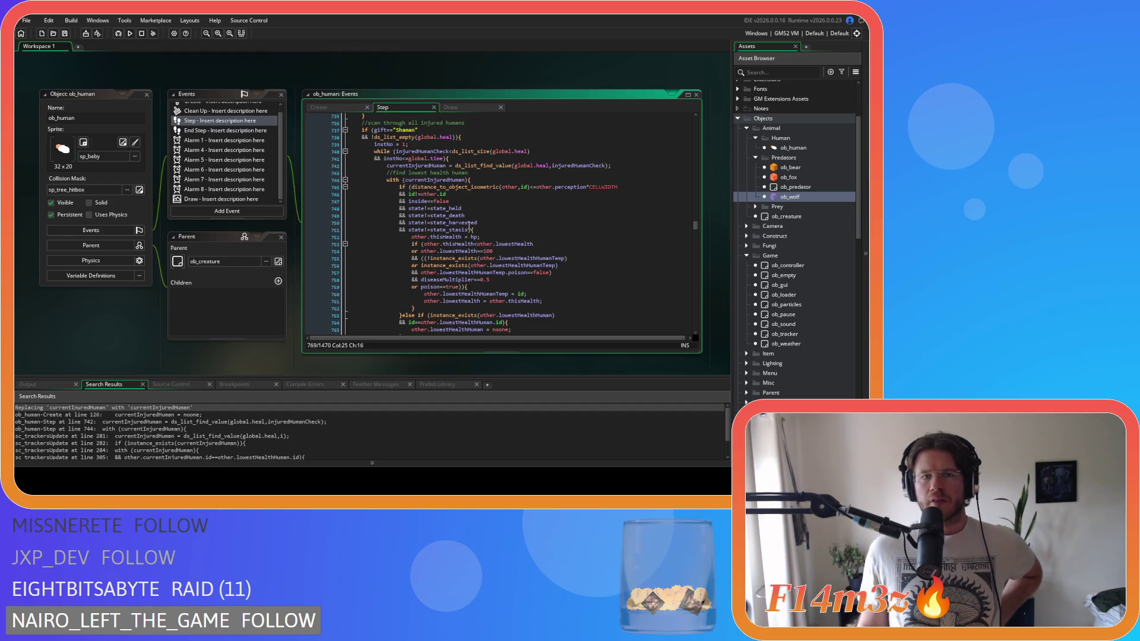
{"action": "scroll", "coordinate": [436, 178], "scroll_direction": "up", "scroll_amount": 1}
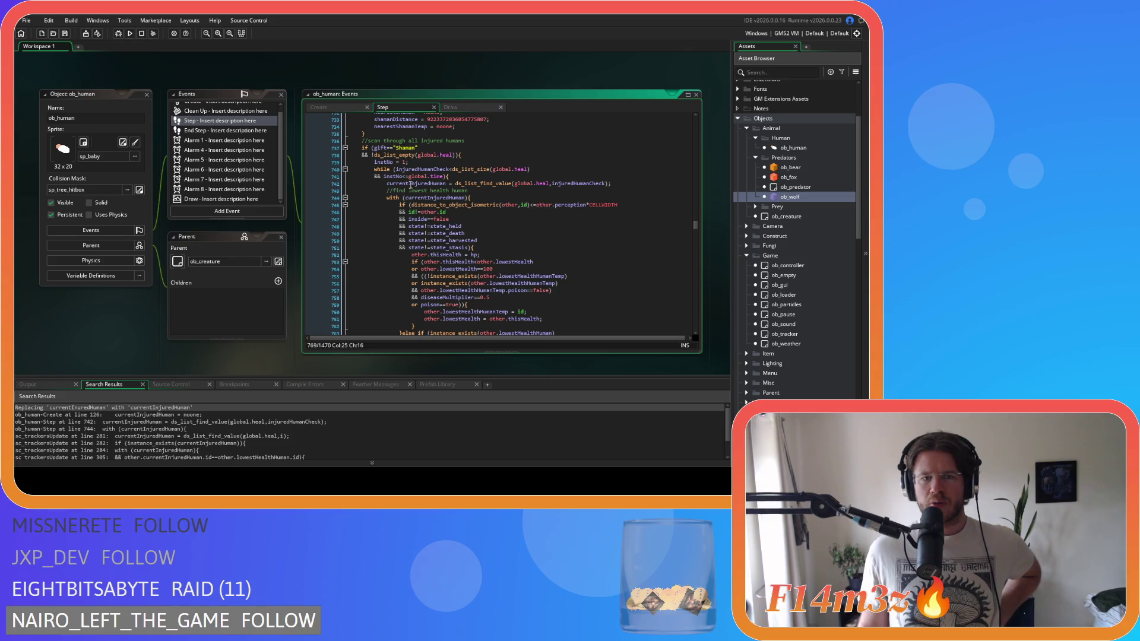
{"action": "double_click", "coordinate": [421, 177]}
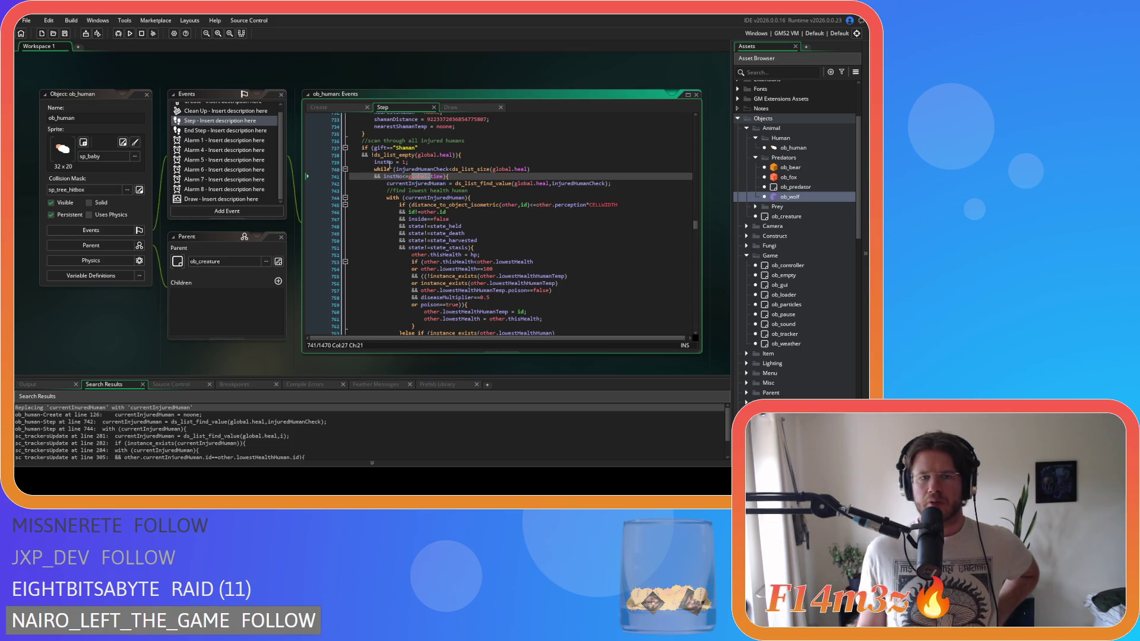
{"action": "left_click", "coordinate": [390, 162]}
{"action": "scroll", "coordinate": [466, 208], "scroll_direction": "down", "scroll_amount": 7}
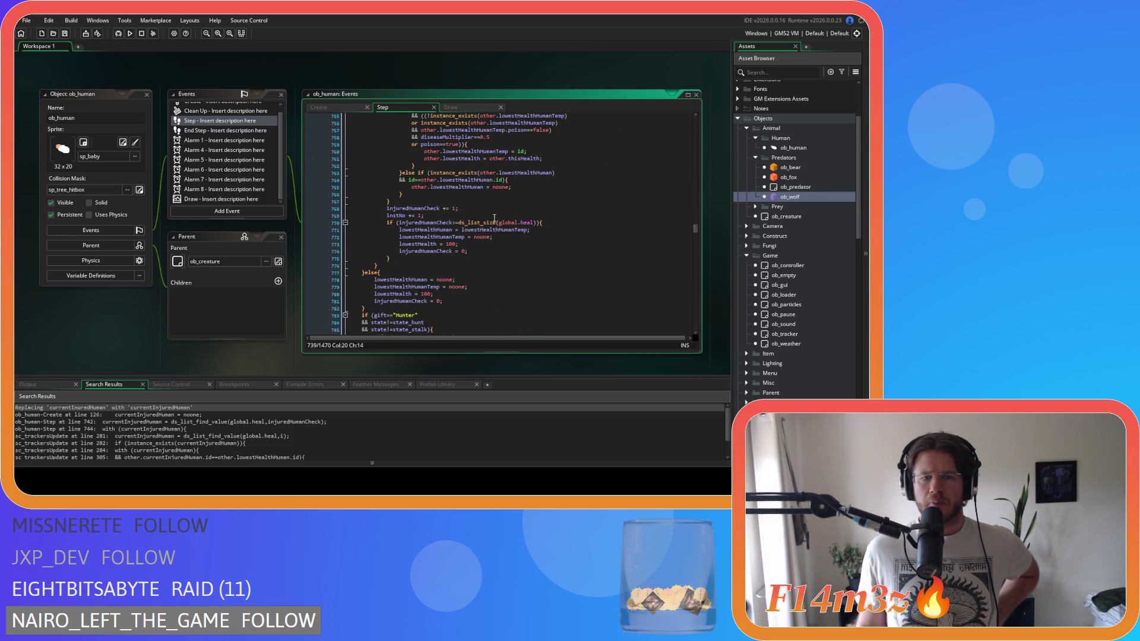
{"action": "scroll", "coordinate": [493, 218], "scroll_direction": "up", "scroll_amount": 5}
{"action": "scroll", "coordinate": [383, 183], "scroll_direction": "down", "scroll_amount": 3}
{"action": "left_click", "coordinate": [420, 243]}
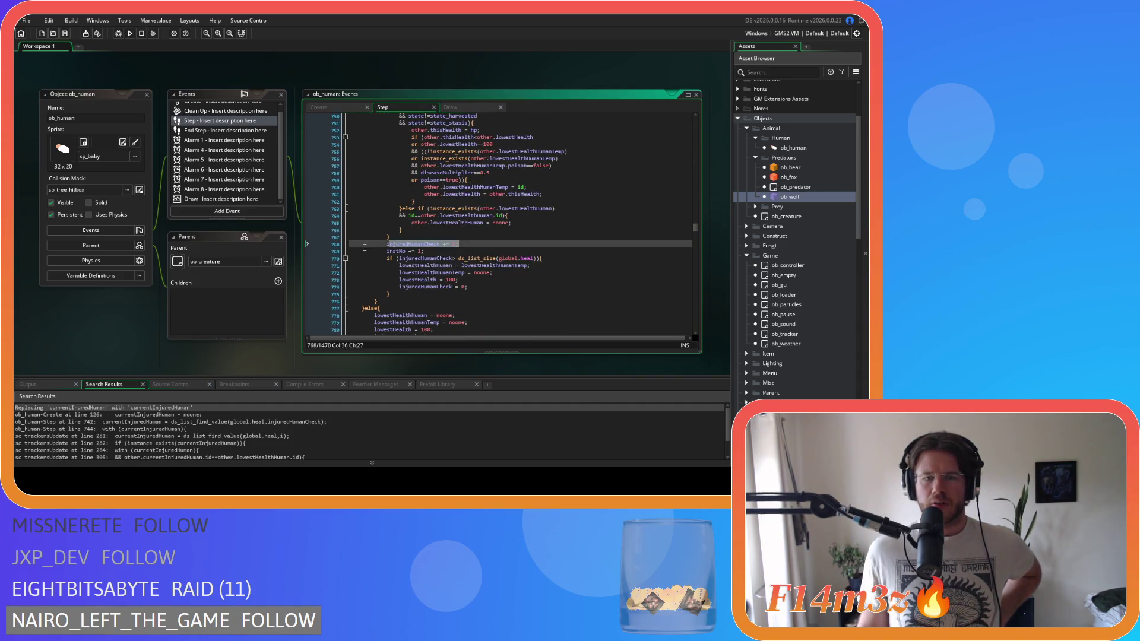
{"action": "scroll", "coordinate": [470, 220], "scroll_direction": "up", "scroll_amount": 5}
{"action": "scroll", "coordinate": [484, 166], "scroll_direction": "down", "scroll_amount": 4}
{"action": "scroll", "coordinate": [490, 159], "scroll_direction": "up", "scroll_amount": 4}
{"action": "left_click_drag", "start_coordinate": [490, 152], "coordinate": [552, 155]}
{"action": "left_click_drag", "start_coordinate": [462, 152], "coordinate": [535, 153]}
{"action": "scroll", "coordinate": [535, 152], "scroll_direction": "down", "scroll_amount": 3}
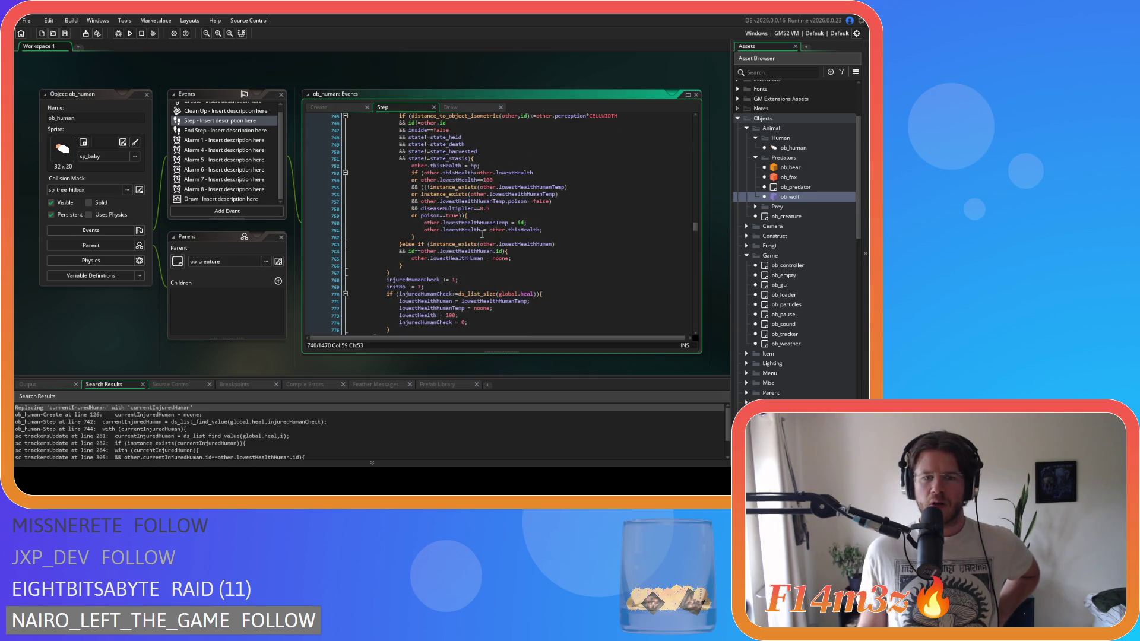
{"action": "left_click_drag", "start_coordinate": [410, 280], "coordinate": [472, 281]}
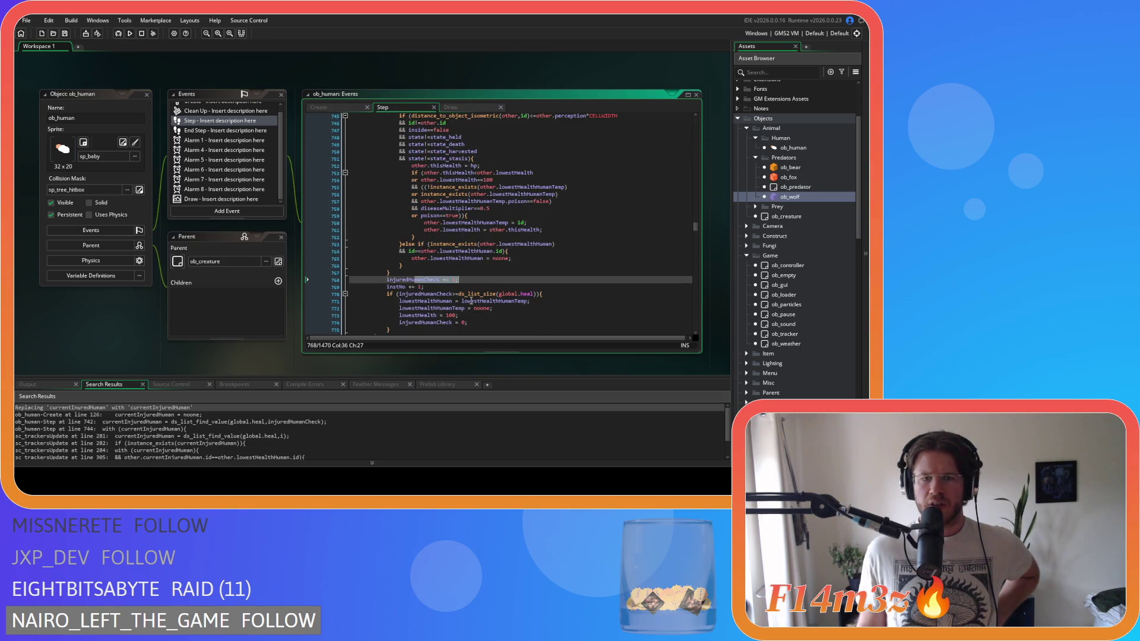
{"action": "left_click_drag", "start_coordinate": [427, 295], "coordinate": [542, 295]}
{"action": "scroll", "coordinate": [551, 296], "scroll_direction": "down", "scroll_amount": 2}
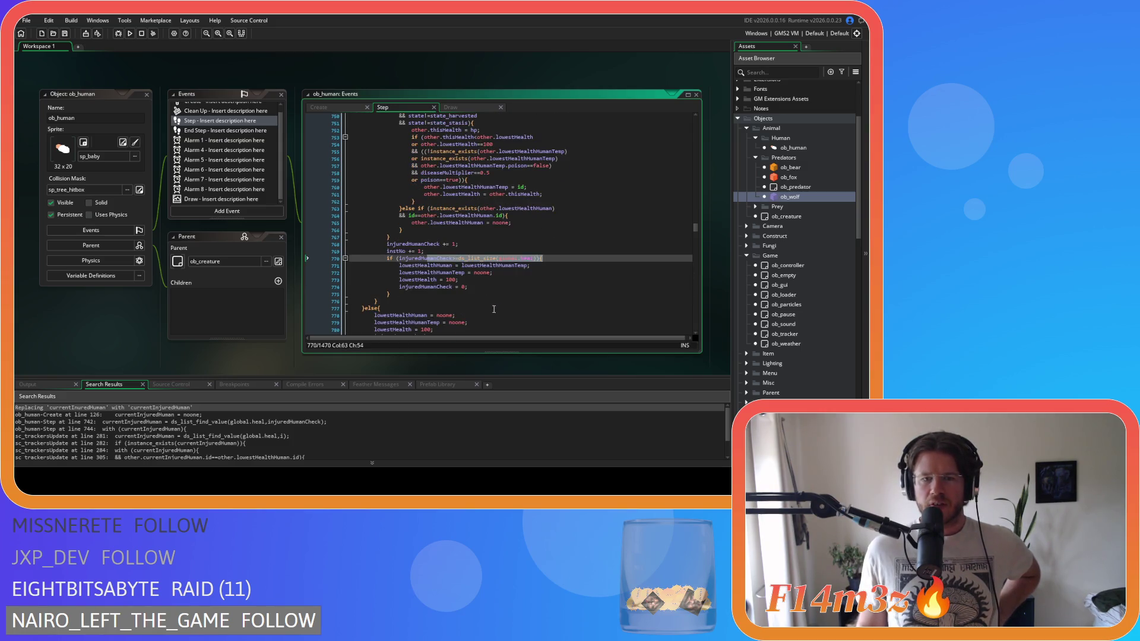
{"action": "left_click_drag", "start_coordinate": [418, 265], "coordinate": [505, 273]}
{"action": "left_click", "coordinate": [528, 264]}
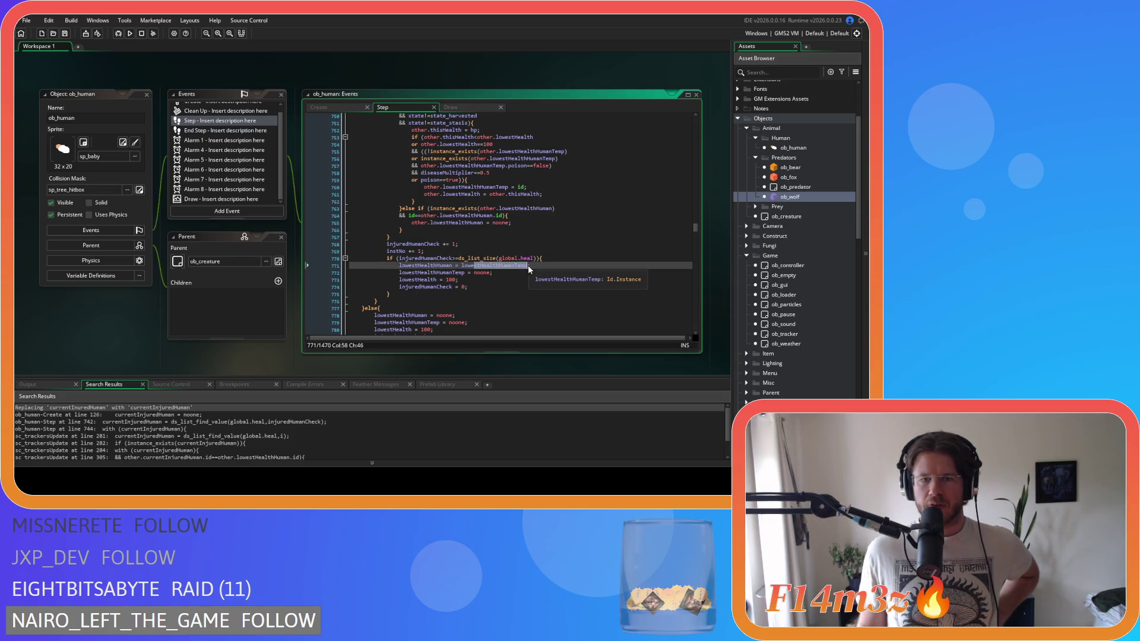
{"action": "left_click_drag", "start_coordinate": [433, 265], "coordinate": [460, 266]}
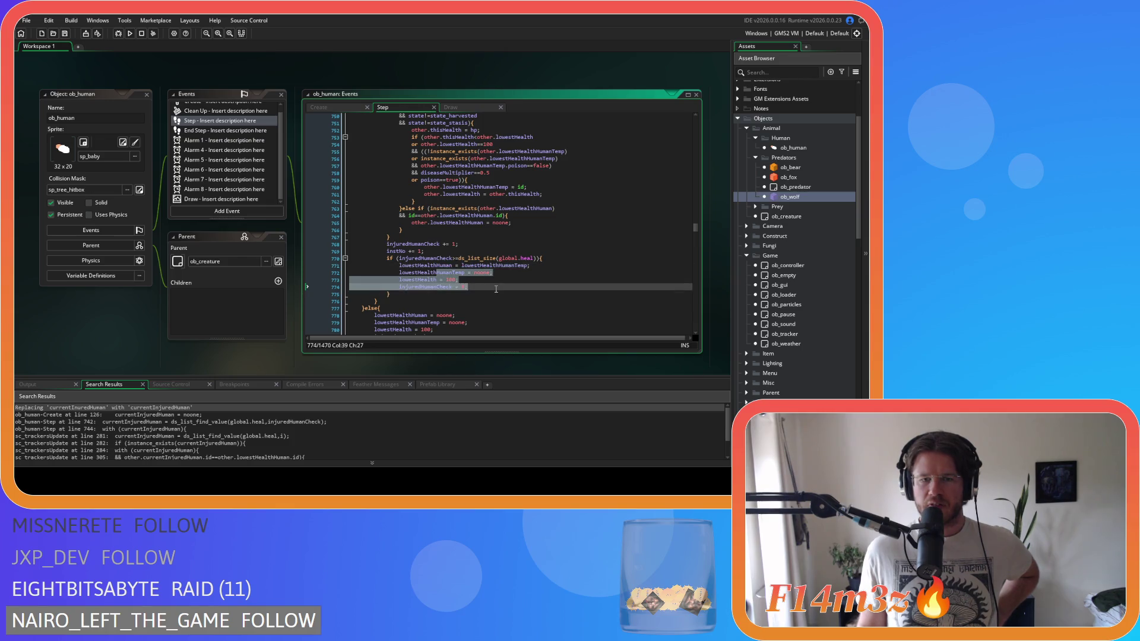
{"action": "key", "text": "ctrl+z"}
{"action": "scroll", "coordinate": [475, 184], "scroll_direction": "up", "scroll_amount": 2}
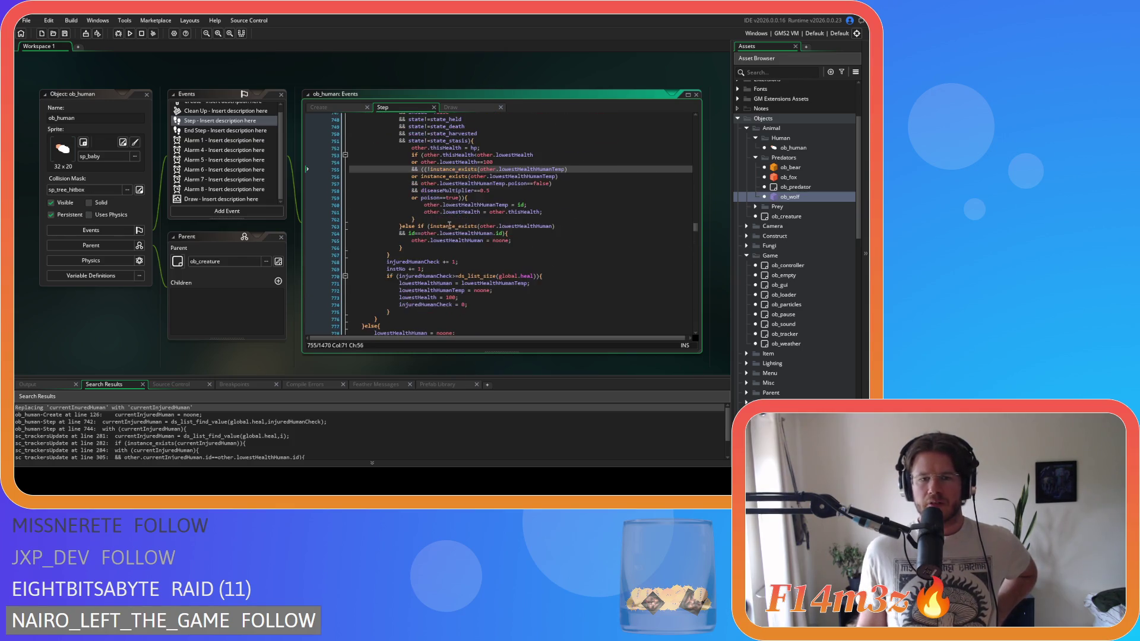
{"action": "left_click_drag", "start_coordinate": [462, 170], "coordinate": [555, 172]}
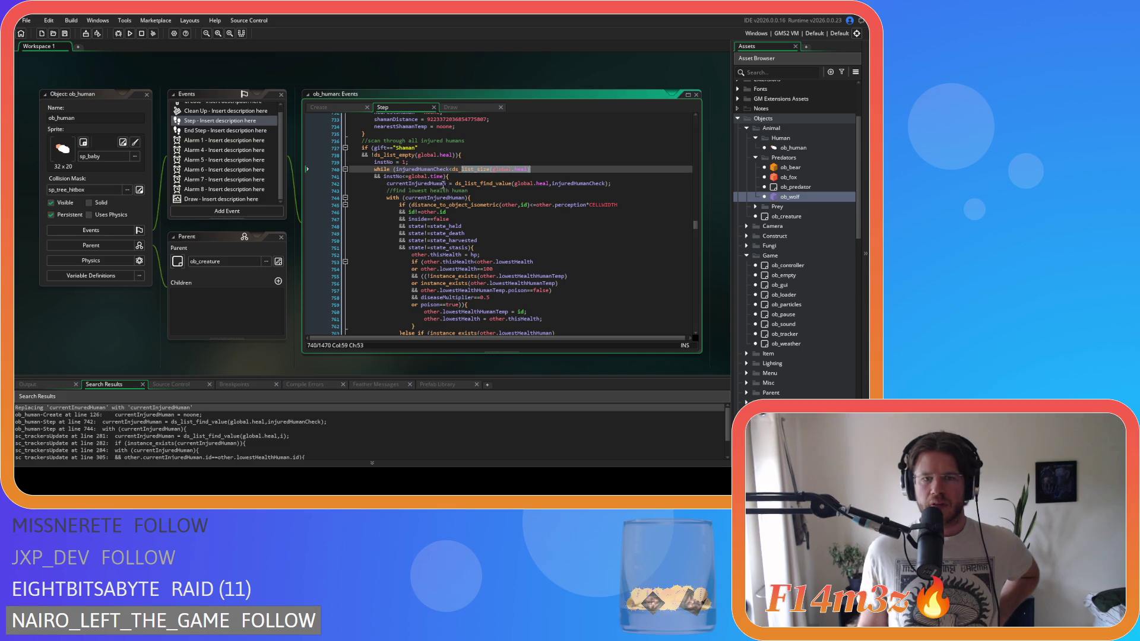
{"action": "left_click", "coordinate": [396, 172]}
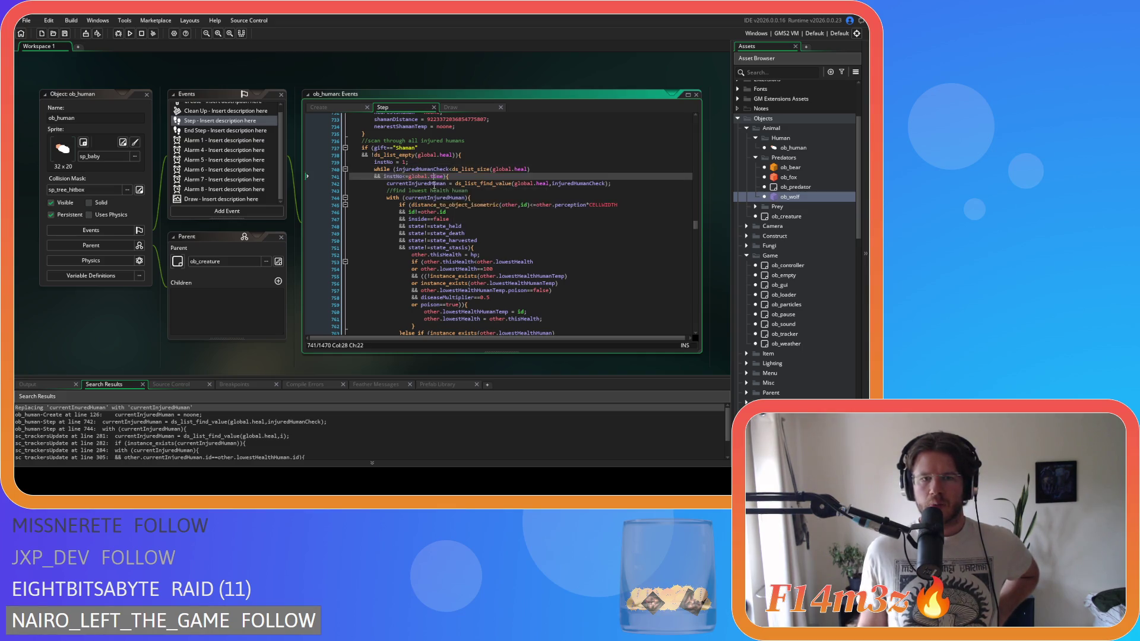
{"action": "left_click_drag", "start_coordinate": [417, 169], "coordinate": [446, 169]}
{"action": "key", "text": "shift+Right"}
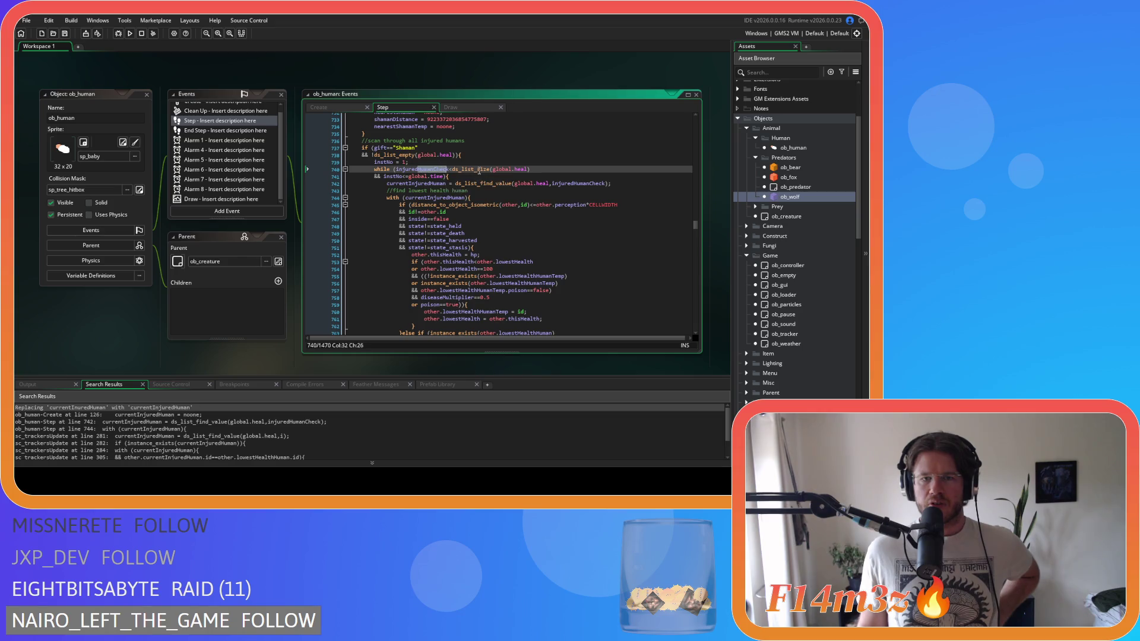
{"action": "left_click", "coordinate": [466, 183]}
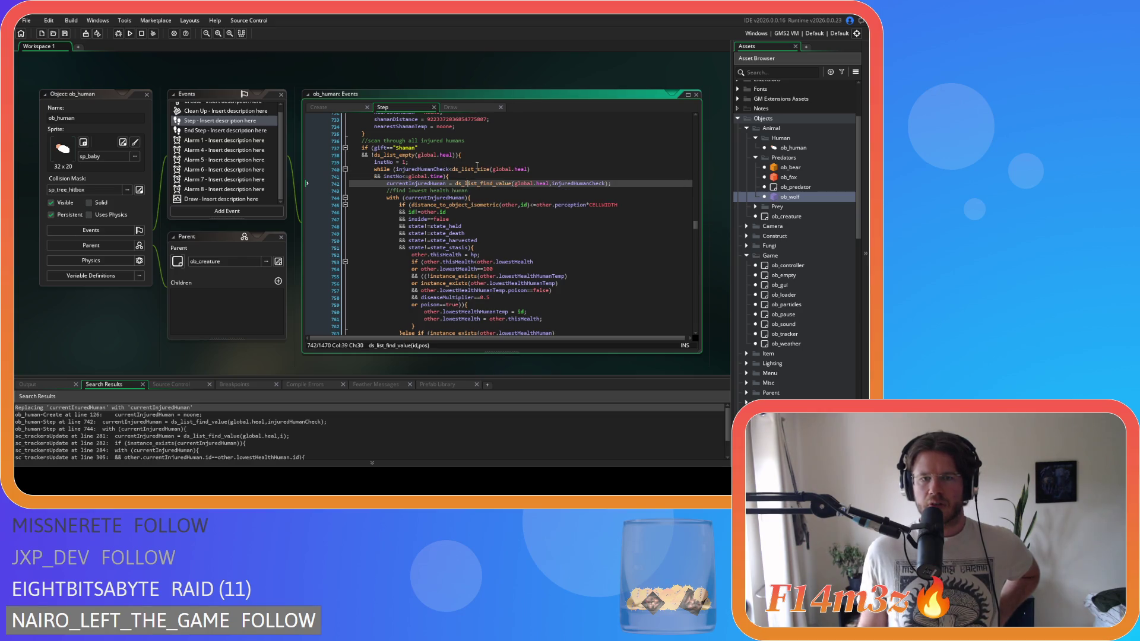
{"action": "left_click", "coordinate": [421, 169]}
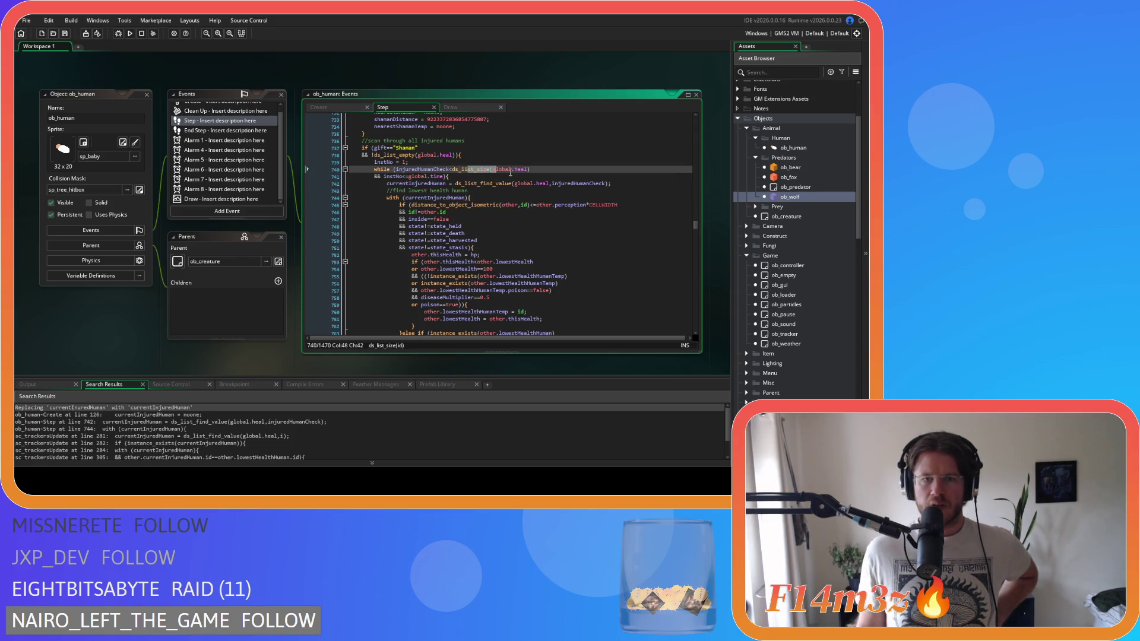
{"action": "left_click_drag", "start_coordinate": [479, 169], "coordinate": [537, 173]}
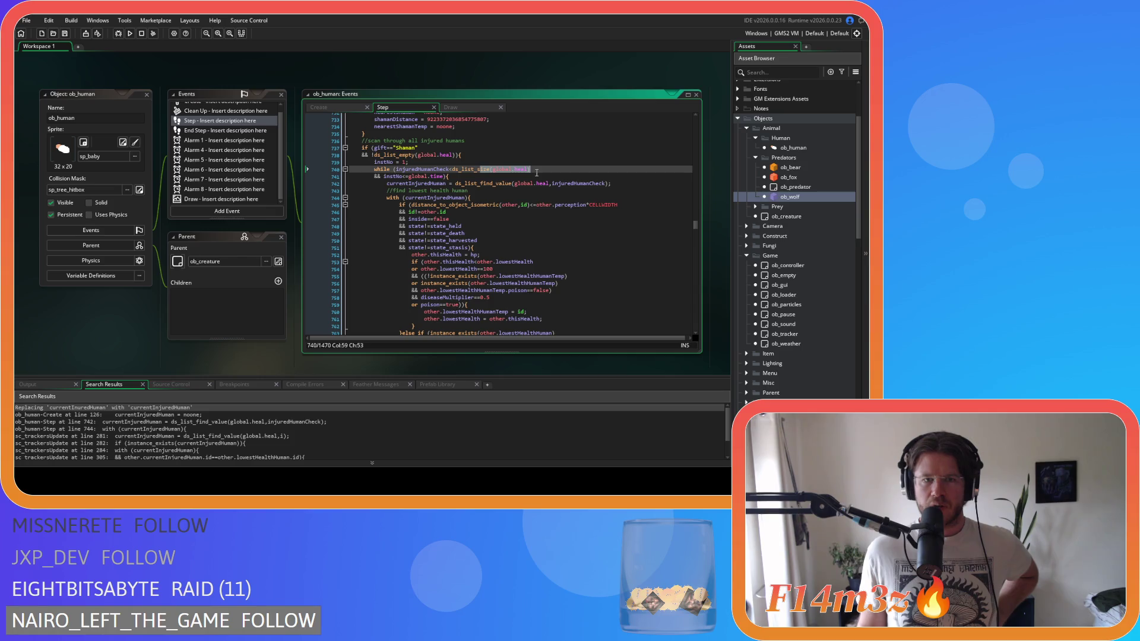
{"action": "scroll", "coordinate": [483, 183], "scroll_direction": "down", "scroll_amount": 2}
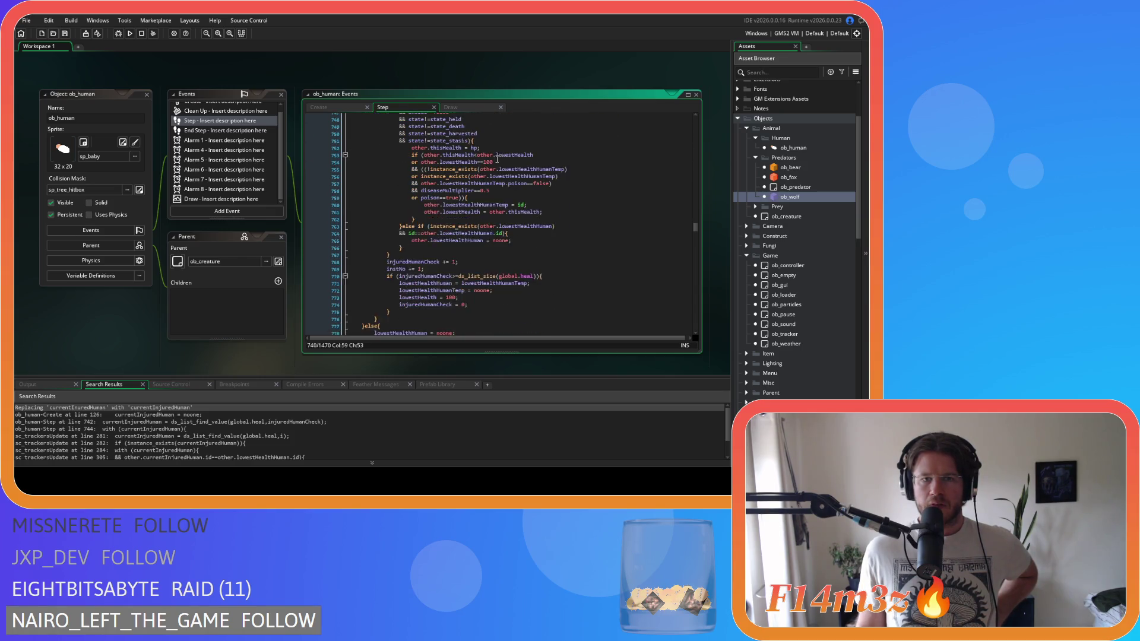
{"action": "mouse_move", "coordinate": [396, 159]}
{"action": "left_mouse_down"}
{"action": "mouse_move", "coordinate": [475, 195]}
{"action": "mouse_move", "coordinate": [470, 259]}
{"action": "left_mouse_up"}
{"action": "scroll", "coordinate": [509, 214], "scroll_direction": "down", "scroll_amount": 3}
{"action": "scroll", "coordinate": [470, 259], "scroll_direction": "down", "scroll_amount": 3}
{"action": "mouse_move", "coordinate": [410, 279]}
{"action": "left_mouse_down"}
{"action": "mouse_move", "coordinate": [459, 281]}
{"action": "mouse_move", "coordinate": [437, 280]}
{"action": "left_mouse_up"}
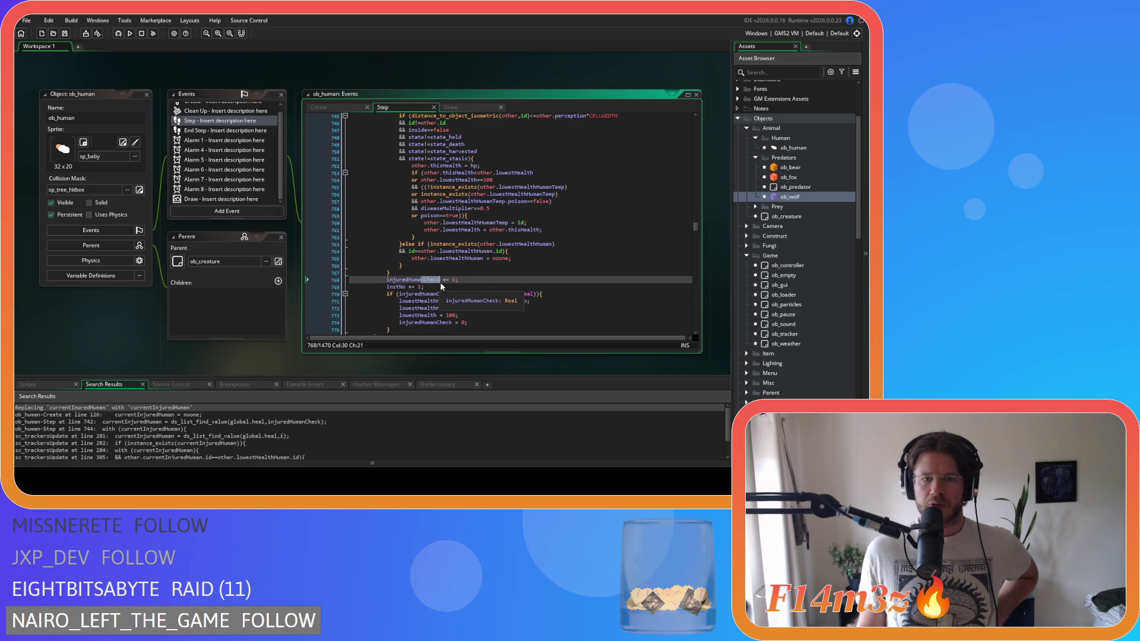
{"action": "scroll", "coordinate": [393, 287], "scroll_direction": "down", "scroll_amount": 2}
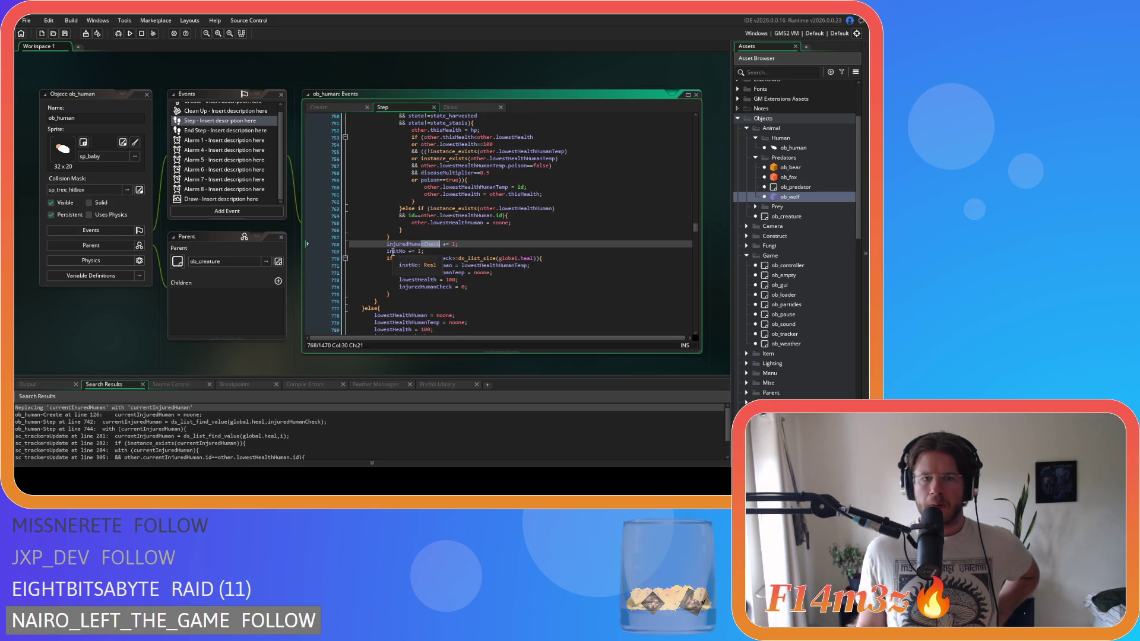
{"action": "left_click_drag", "start_coordinate": [386, 251], "coordinate": [425, 251]}
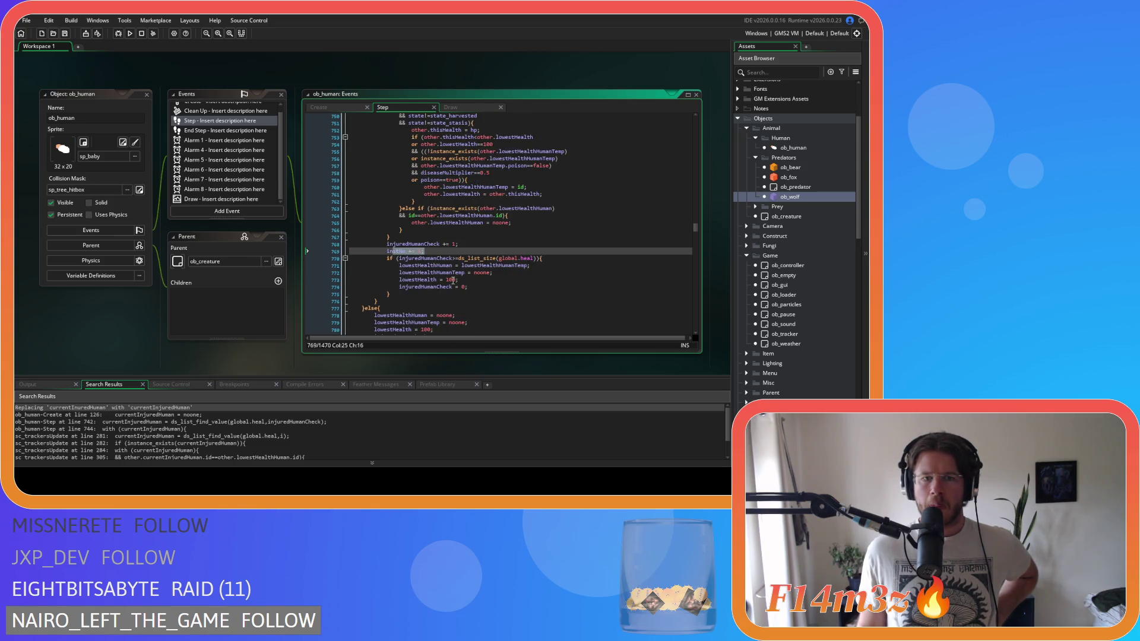
{"action": "scroll", "coordinate": [437, 227], "scroll_direction": "up", "scroll_amount": 8}
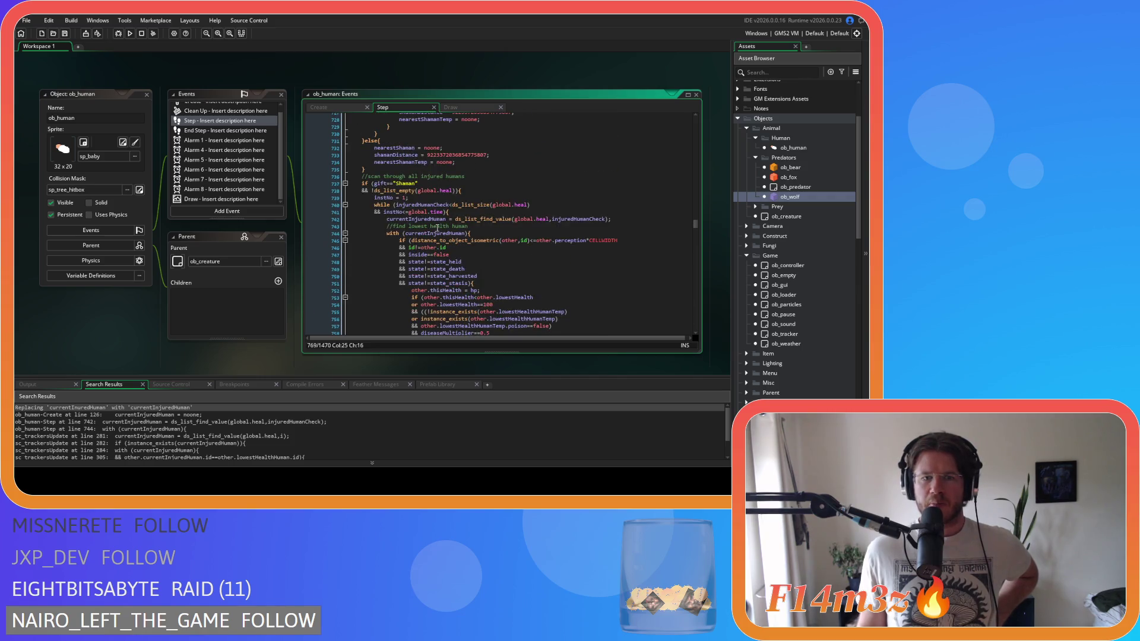
{"action": "left_click_drag", "start_coordinate": [373, 198], "coordinate": [408, 197]}
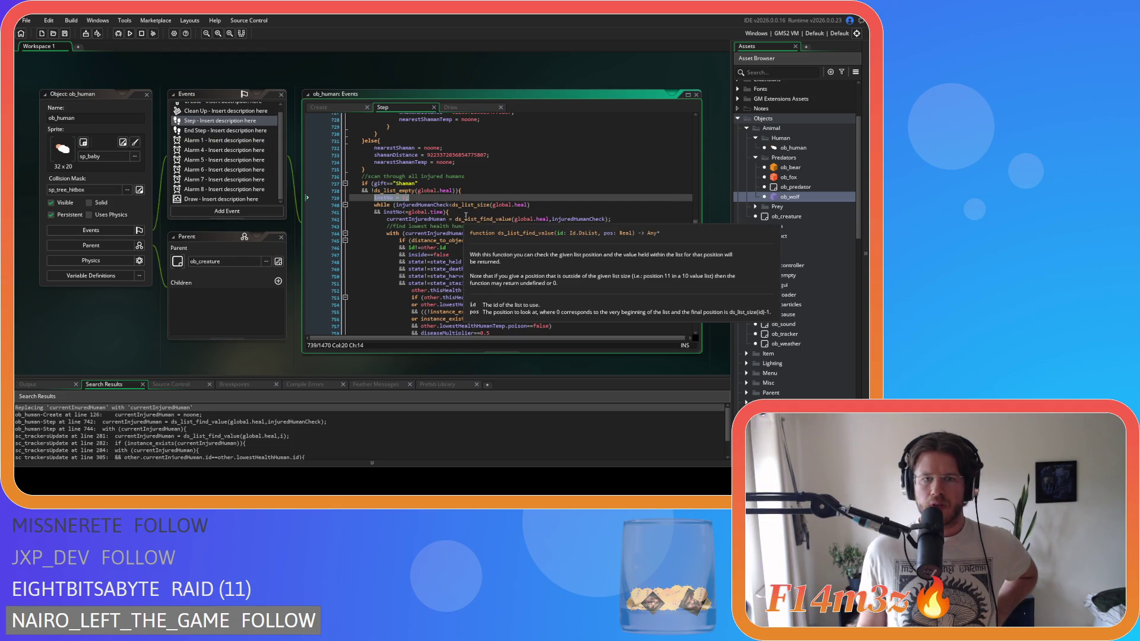
{"action": "left_click_drag", "start_coordinate": [424, 204], "coordinate": [540, 206]}
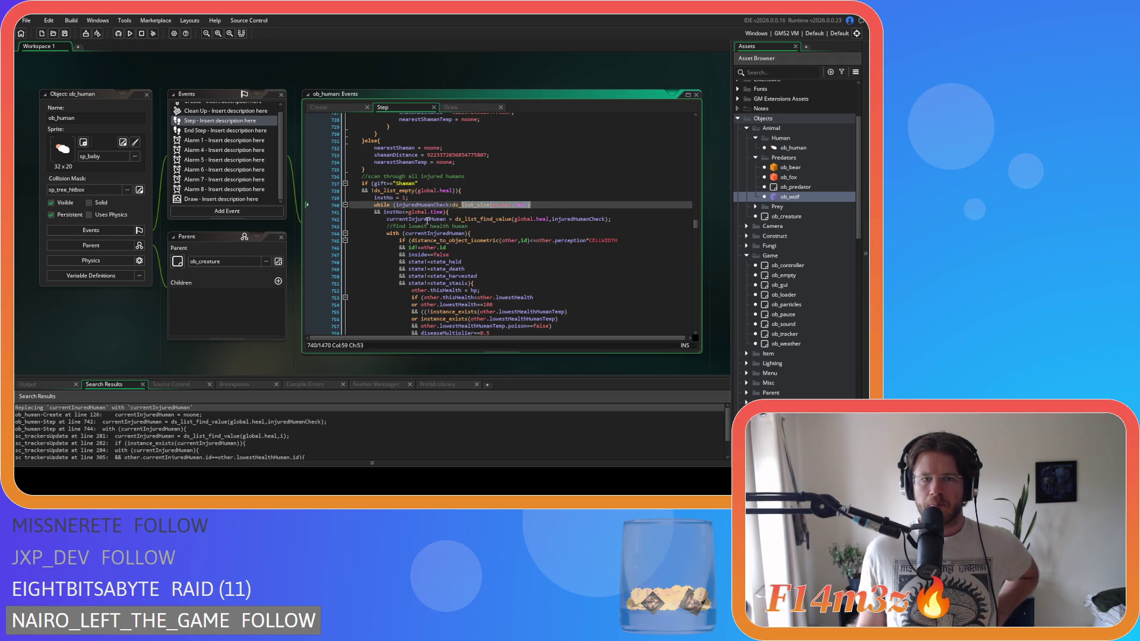
{"action": "scroll", "coordinate": [446, 231], "scroll_direction": "down", "scroll_amount": 5}
{"action": "mouse_move", "coordinate": [405, 261]}
{"action": "left_mouse_down"}
{"action": "mouse_move", "coordinate": [485, 259]}
{"action": "mouse_move", "coordinate": [475, 260]}
{"action": "mouse_move", "coordinate": [500, 276]}
{"action": "mouse_move", "coordinate": [531, 277]}
{"action": "left_mouse_up"}
{"action": "left_click", "coordinate": [453, 283]}
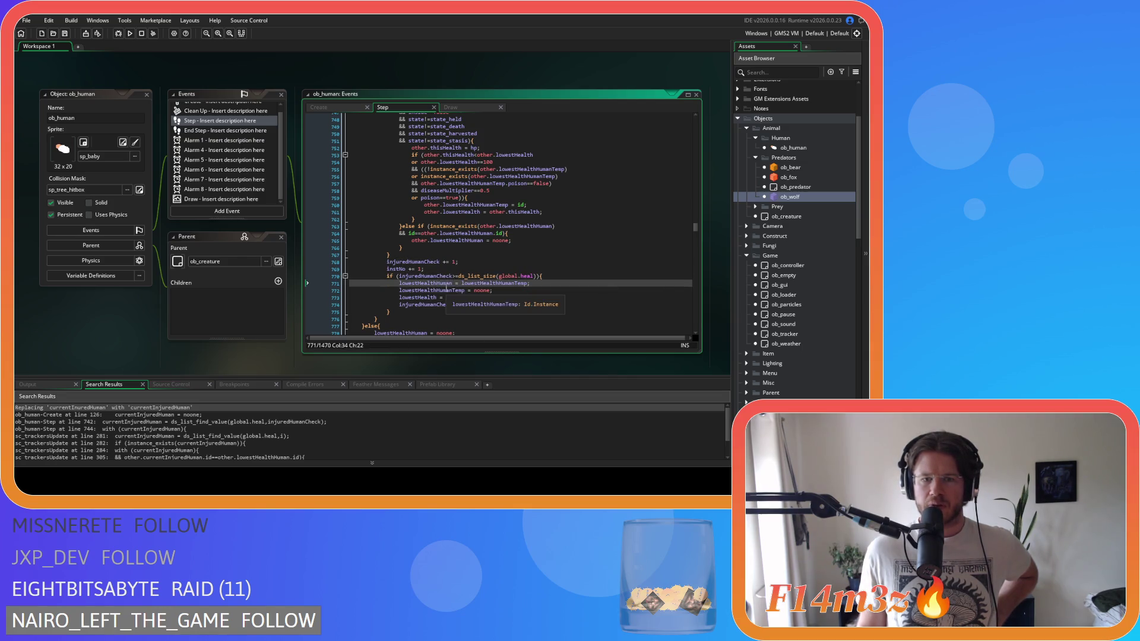
{"action": "left_click_drag", "start_coordinate": [421, 290], "coordinate": [484, 307]}
{"action": "scroll", "coordinate": [522, 231], "scroll_direction": "up", "scroll_amount": 4}
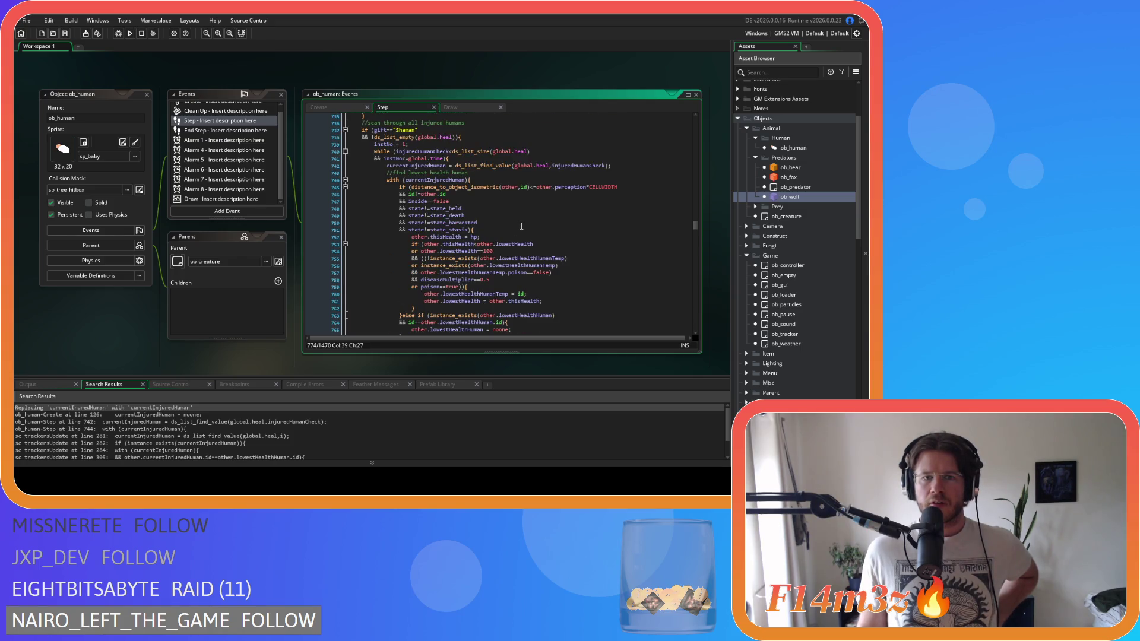
{"action": "scroll", "coordinate": [521, 226], "scroll_direction": "down", "scroll_amount": 5}
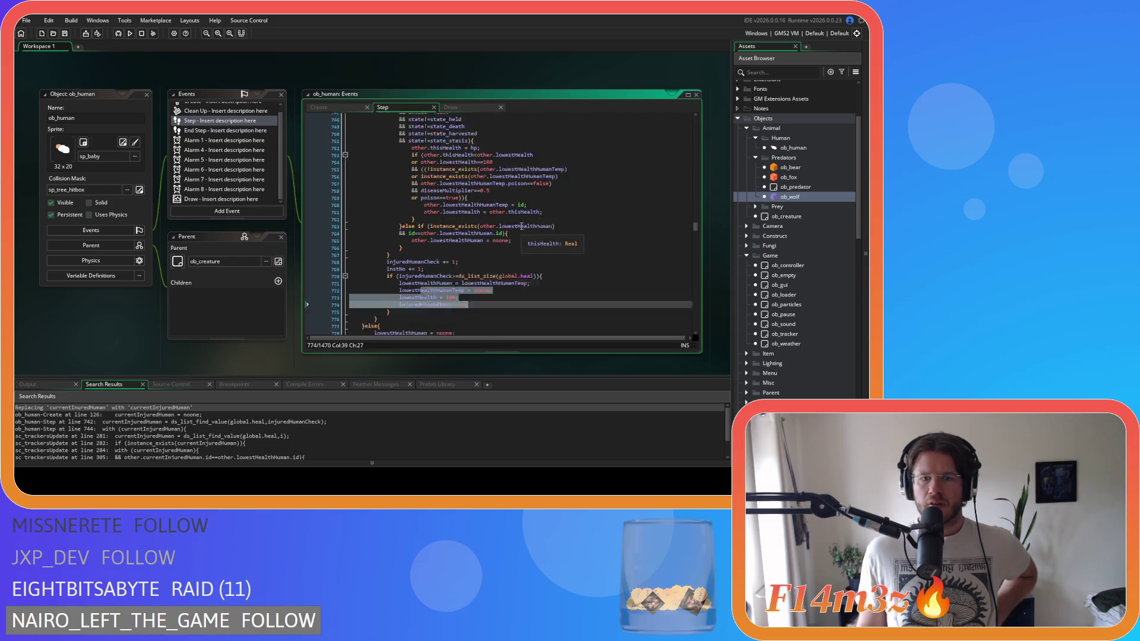
{"action": "left_click", "coordinate": [509, 275]}
{"action": "left_click", "coordinate": [510, 261]}
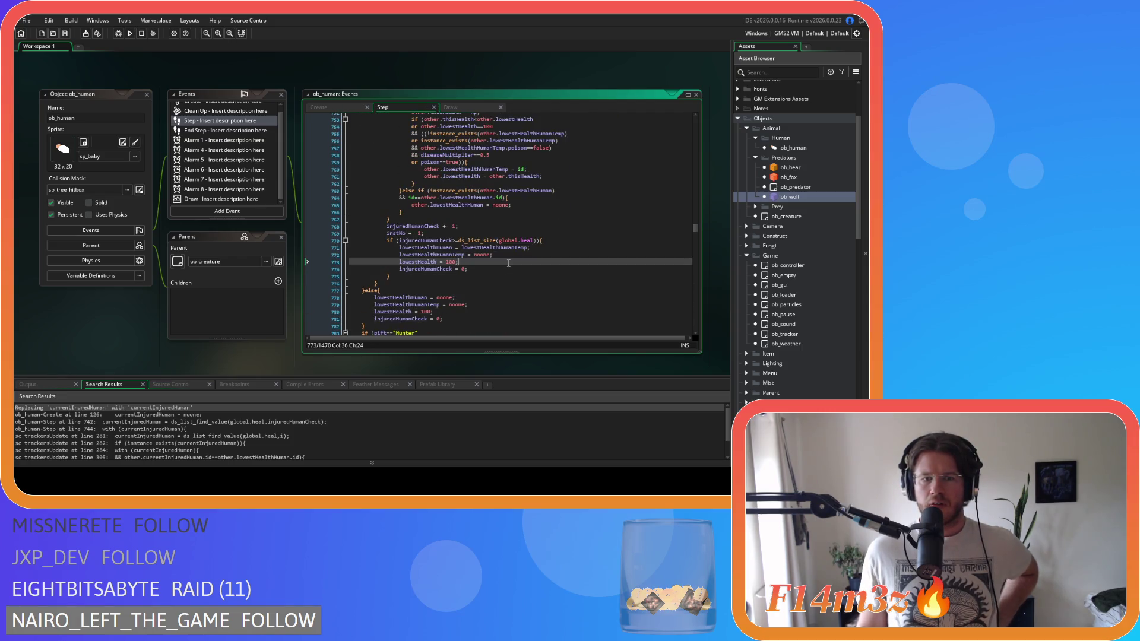
{"action": "scroll", "coordinate": [509, 261], "scroll_direction": "up", "scroll_amount": 8}
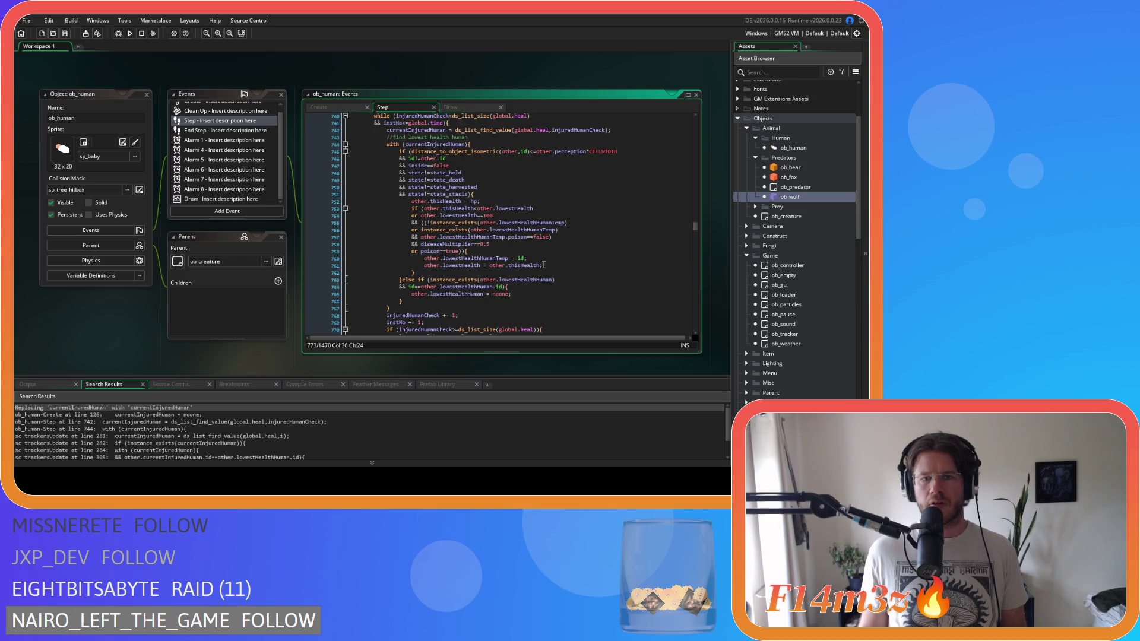
{"action": "left_click", "coordinate": [498, 224]}
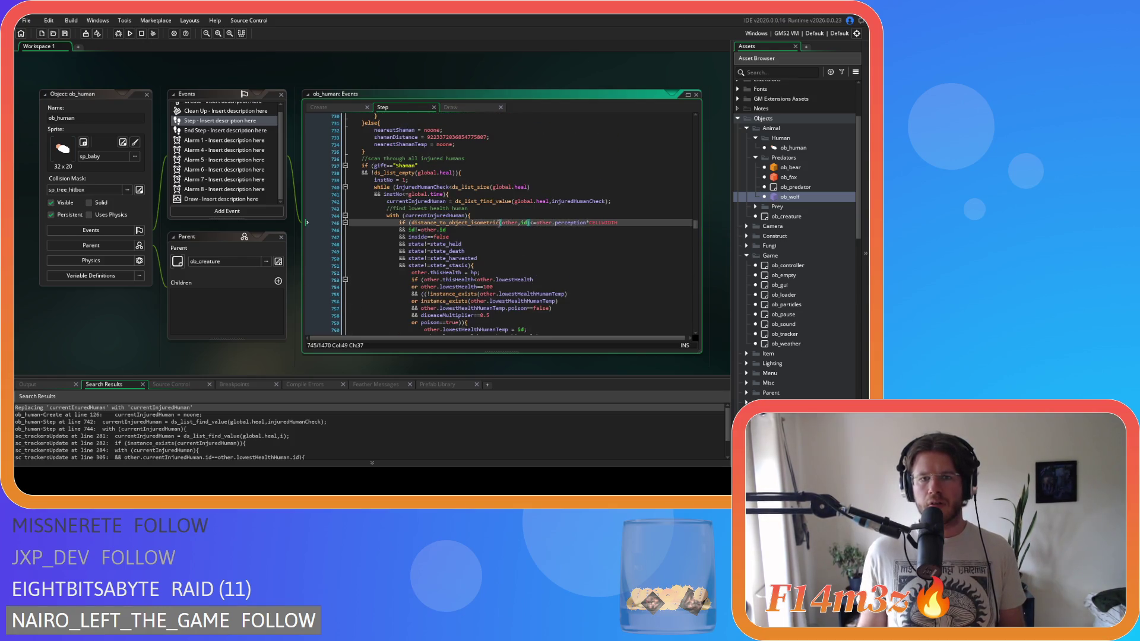
{"action": "scroll", "coordinate": [652, 222], "scroll_direction": "up", "scroll_amount": 4}
{"action": "scroll", "coordinate": [683, 221], "scroll_direction": "down", "scroll_amount": 4}
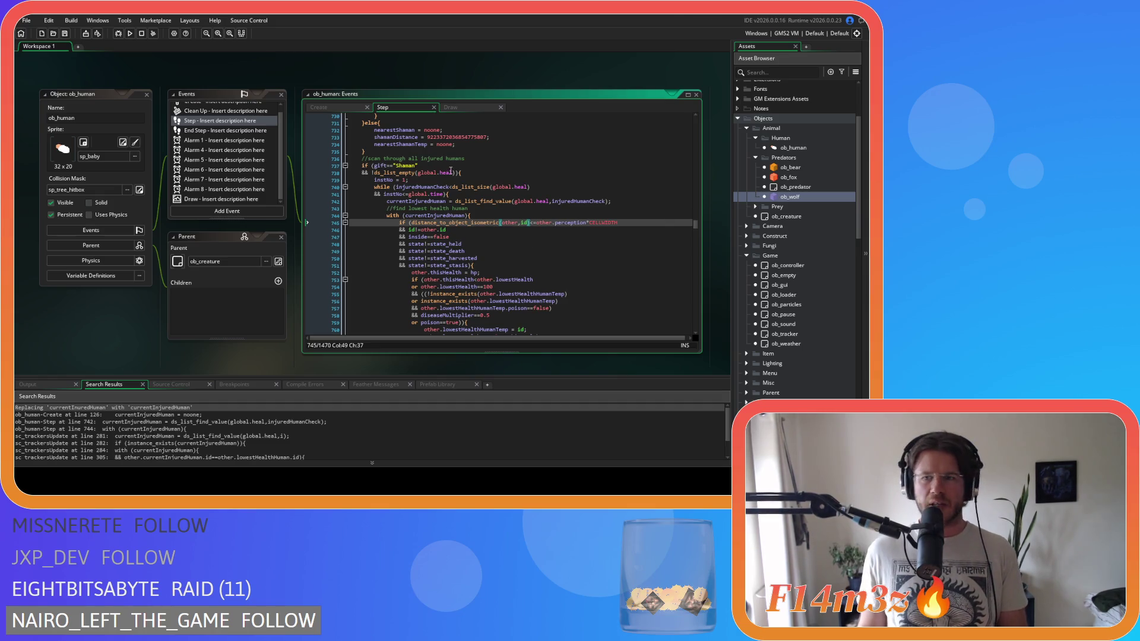
{"action": "key", "text": "F5"}
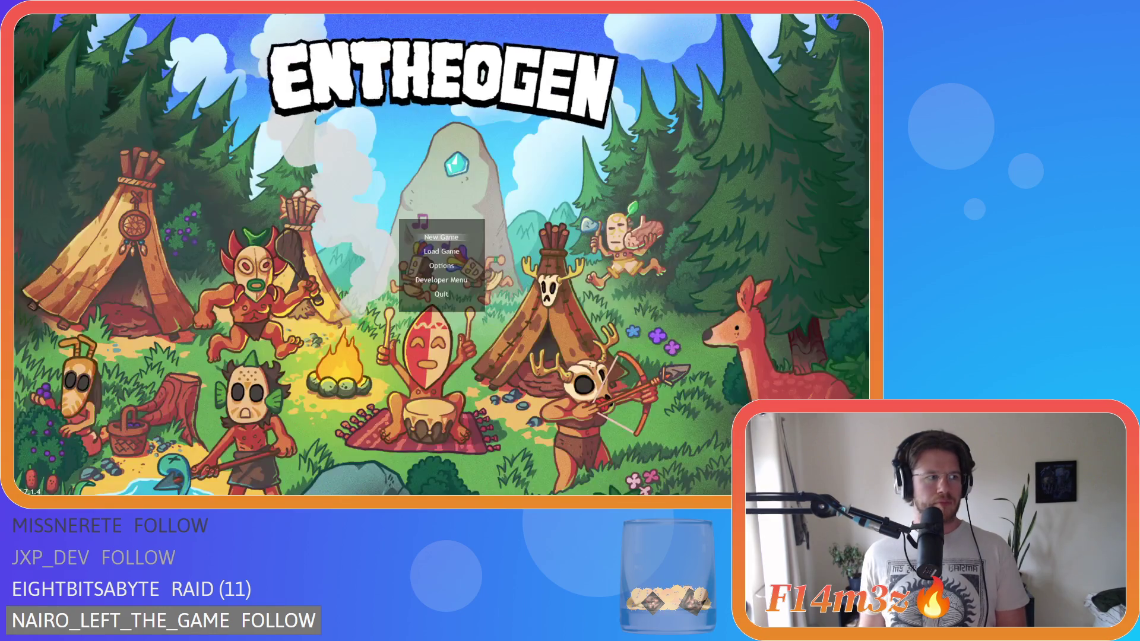
Step: Start the new game, zoom in and pause on Shelarthorak, then resume on the village
{"action": "key", "text": "Return"}
{"action": "key", "text": "Return"}
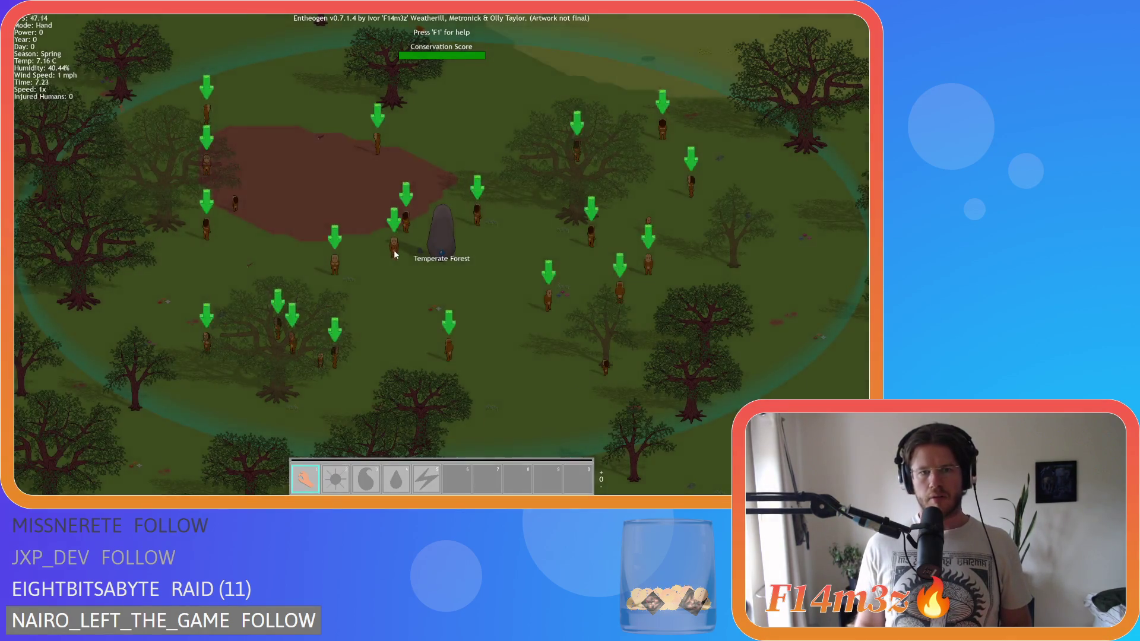
{"action": "scroll", "coordinate": [392, 249], "scroll_direction": "down", "scroll_amount": 5}
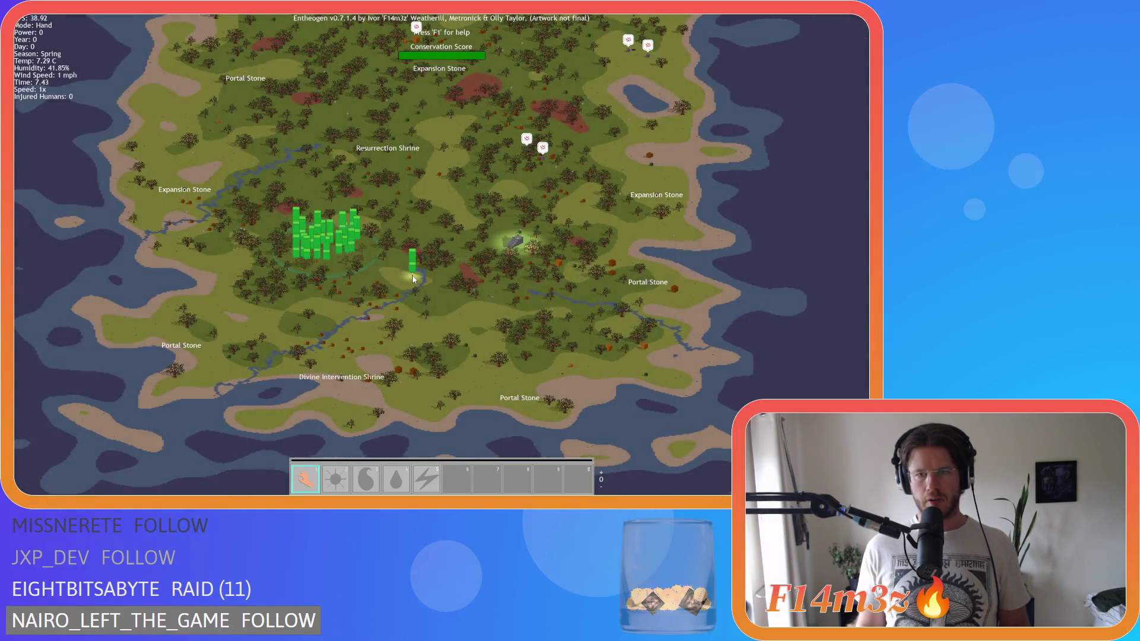
{"action": "mouse_move", "coordinate": [412, 274]}
{"action": "scroll", "coordinate": [412, 275], "scroll_direction": "up", "scroll_amount": 3}
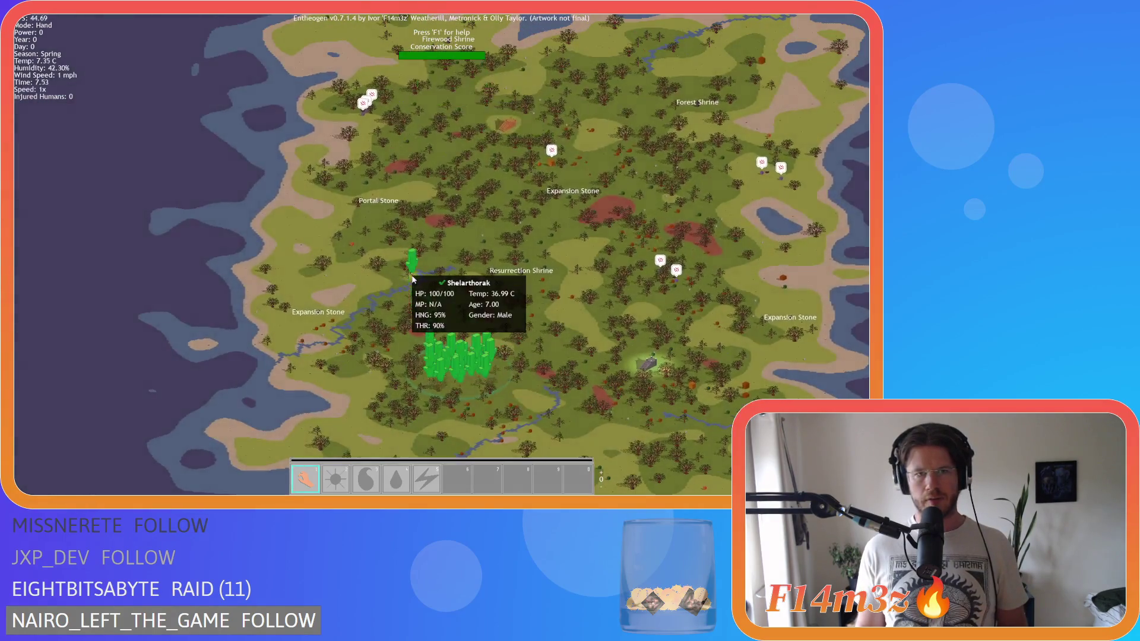
{"action": "scroll", "coordinate": [413, 278], "scroll_direction": "up", "scroll_amount": 5}
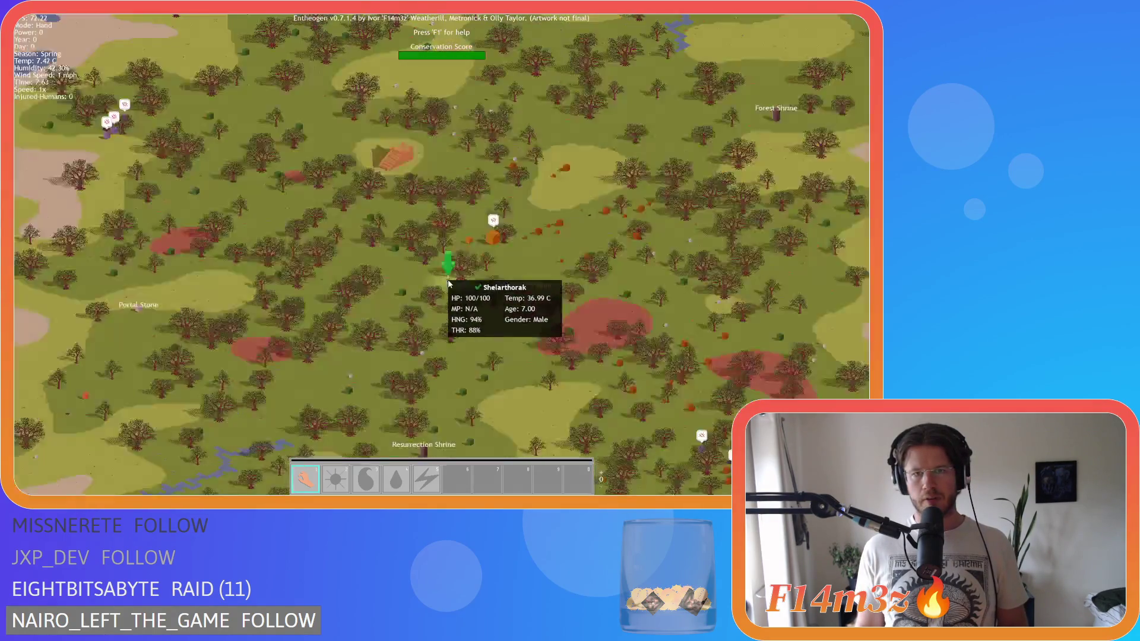
{"action": "scroll", "coordinate": [575, 234], "scroll_direction": "up", "scroll_amount": 2}
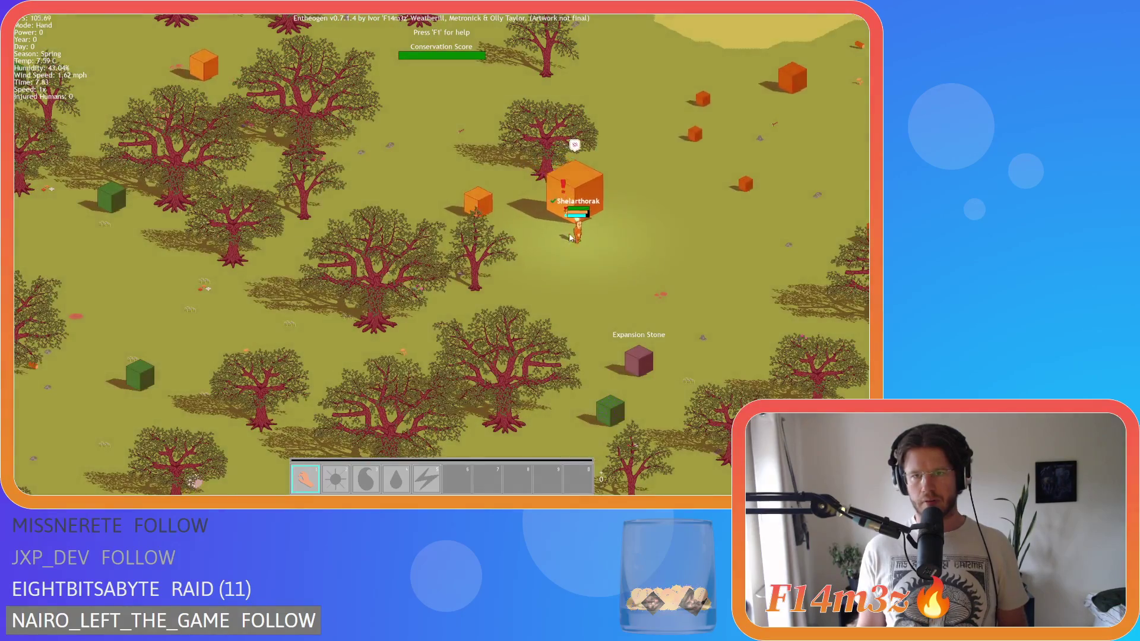
{"action": "scroll", "coordinate": [577, 267], "scroll_direction": "up", "scroll_amount": 4}
{"action": "key", "text": "space"}
{"action": "scroll", "coordinate": [577, 270], "scroll_direction": "down", "scroll_amount": 5}
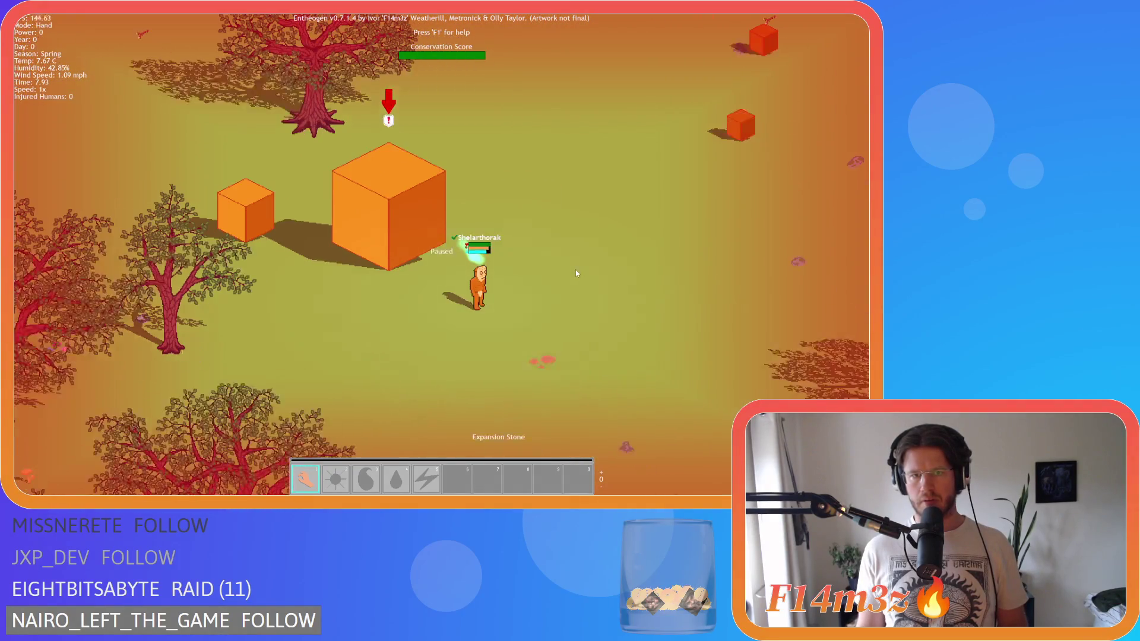
{"action": "scroll", "coordinate": [552, 264], "scroll_direction": "down", "scroll_amount": 4}
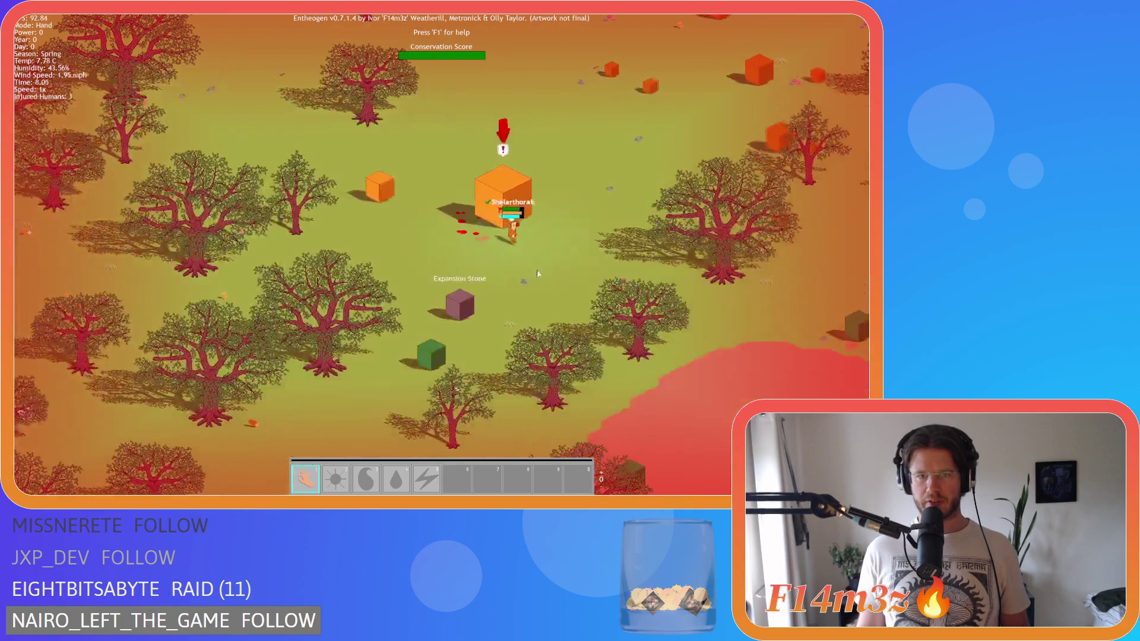
{"action": "scroll", "coordinate": [545, 262], "scroll_direction": "down", "scroll_amount": 5}
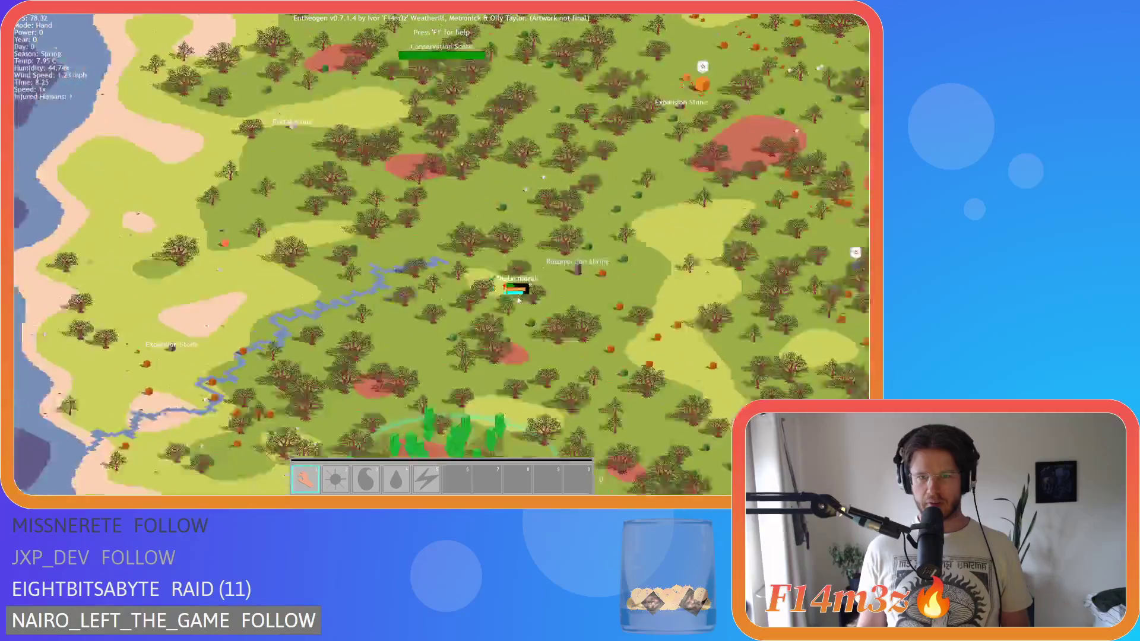
{"action": "scroll", "coordinate": [564, 278], "scroll_direction": "up", "scroll_amount": 6}
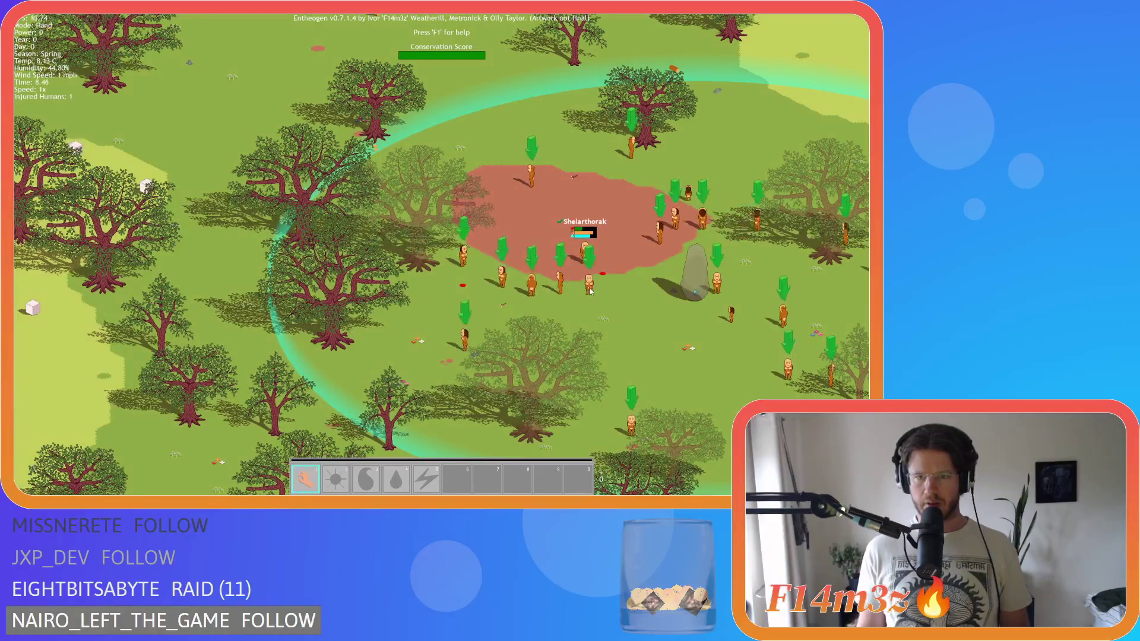
{"action": "key", "text": "w"}
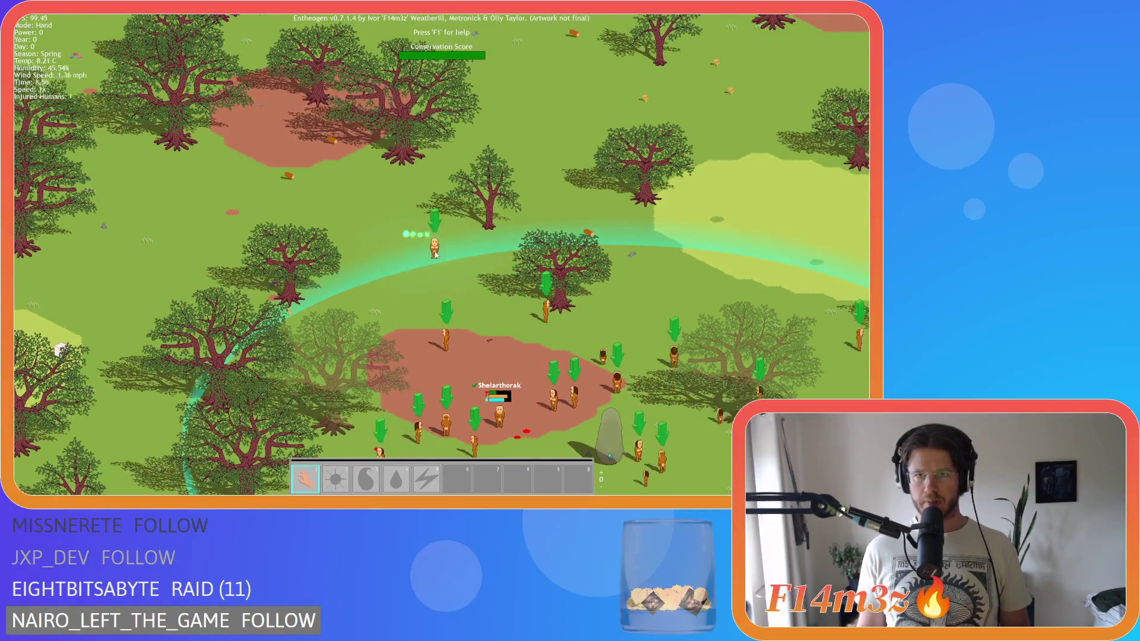
Step: Carry a human upward, then quit to the main menu and close the game
{"action": "left_click_drag", "start_coordinate": [435, 255], "coordinate": [488, 238]}
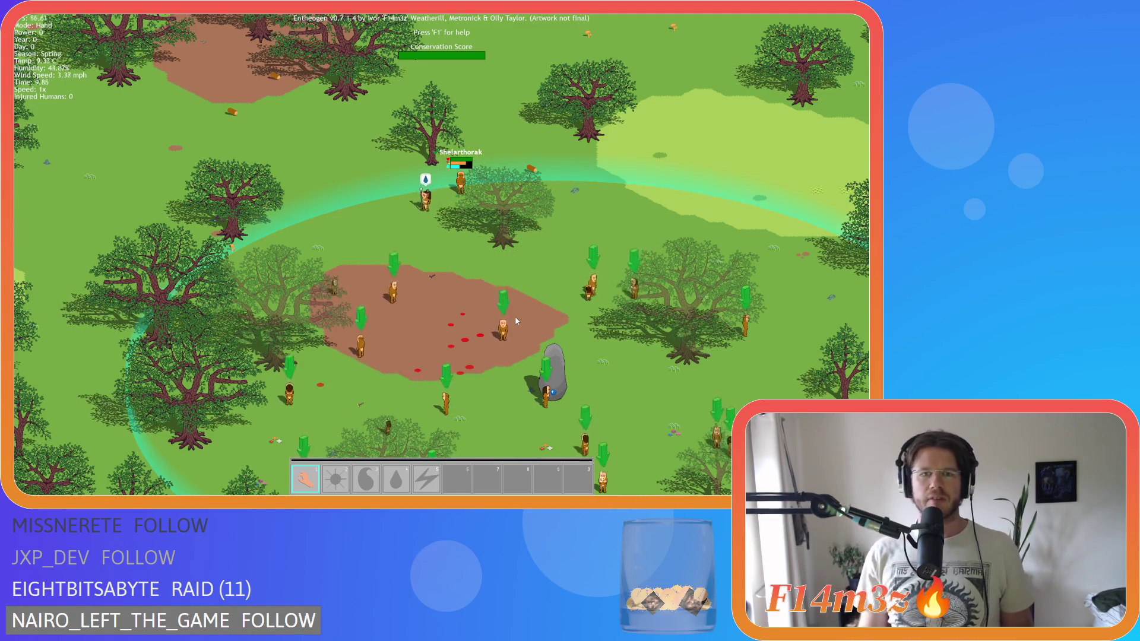
{"action": "key", "text": "Escape"}
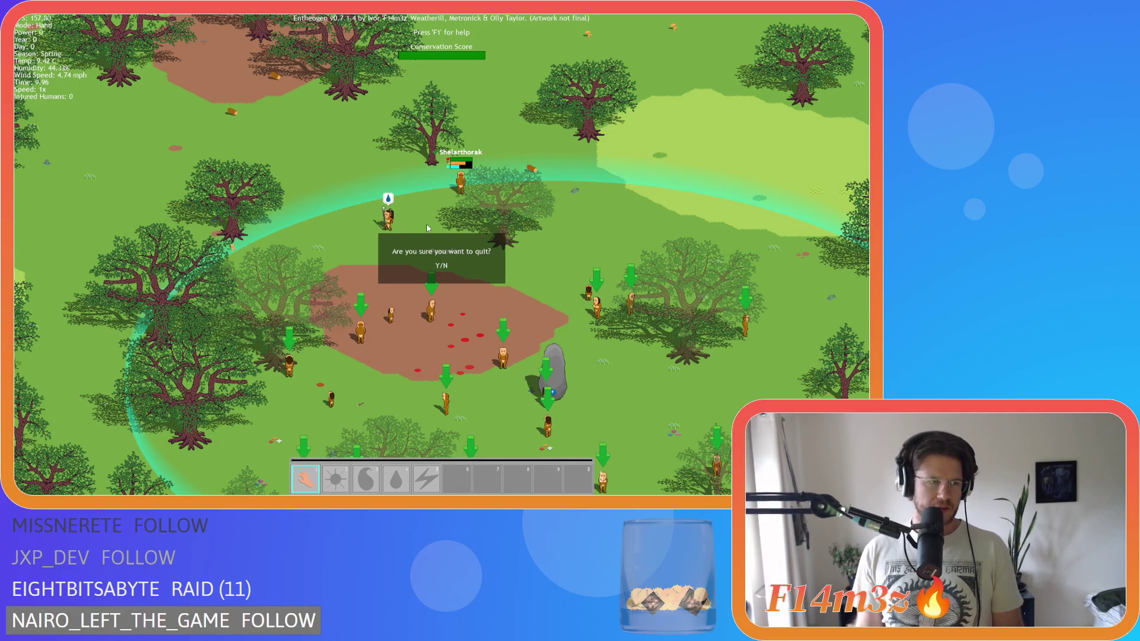
{"action": "key", "text": "Return"}
{"action": "key", "text": "alt+F4"}
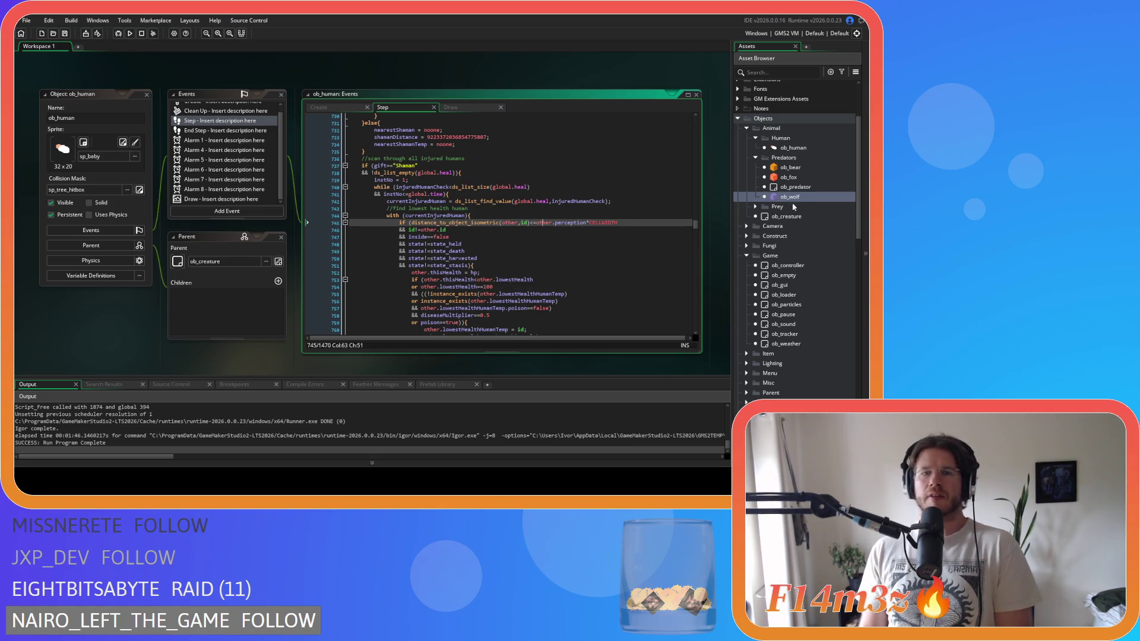
Step: Step through every ds_list_find_value match in ob_human's Step code, then open ob_bear
{"action": "left_click", "coordinate": [581, 211]}
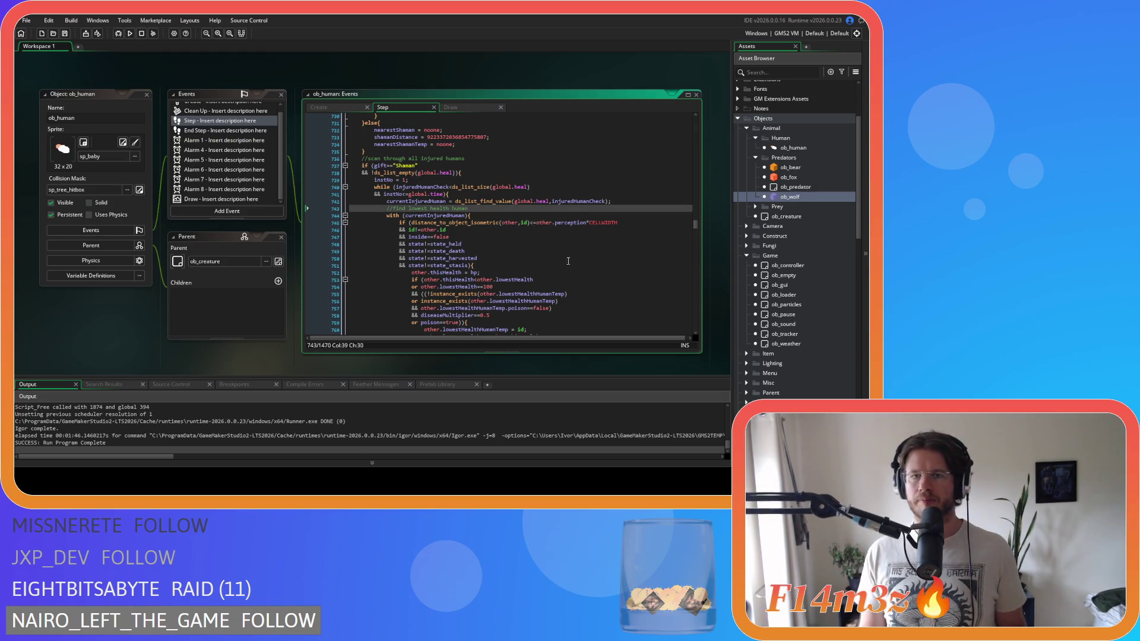
{"action": "double_click", "coordinate": [488, 202]}
{"action": "key", "text": "ctrl+f"}
{"action": "left_click", "coordinate": [683, 129]}
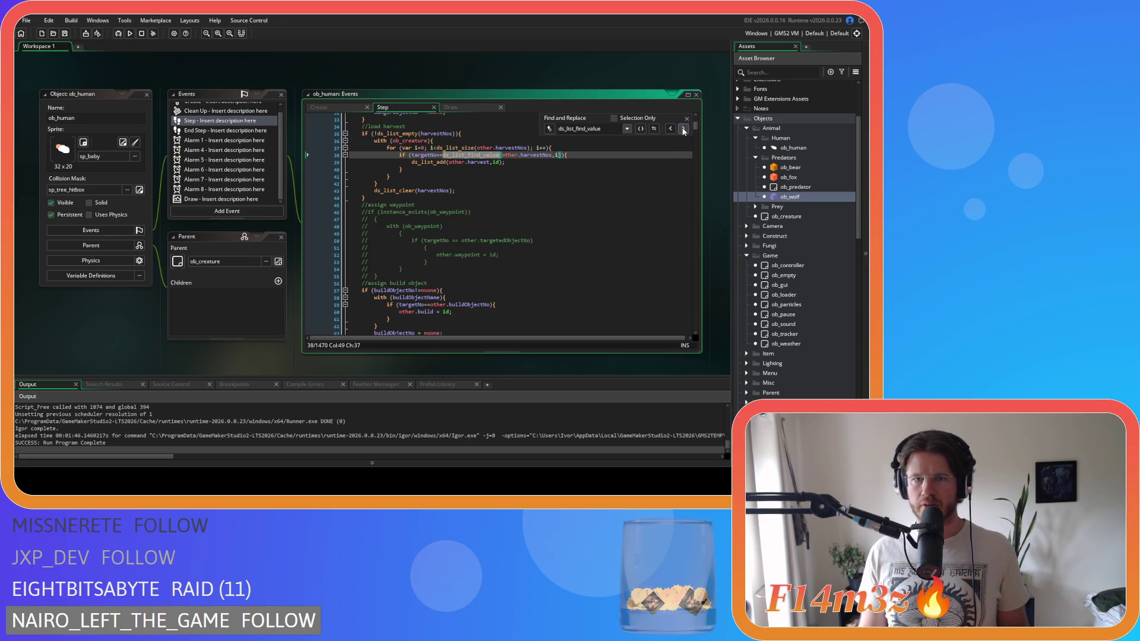
{"action": "left_click", "coordinate": [684, 129]}
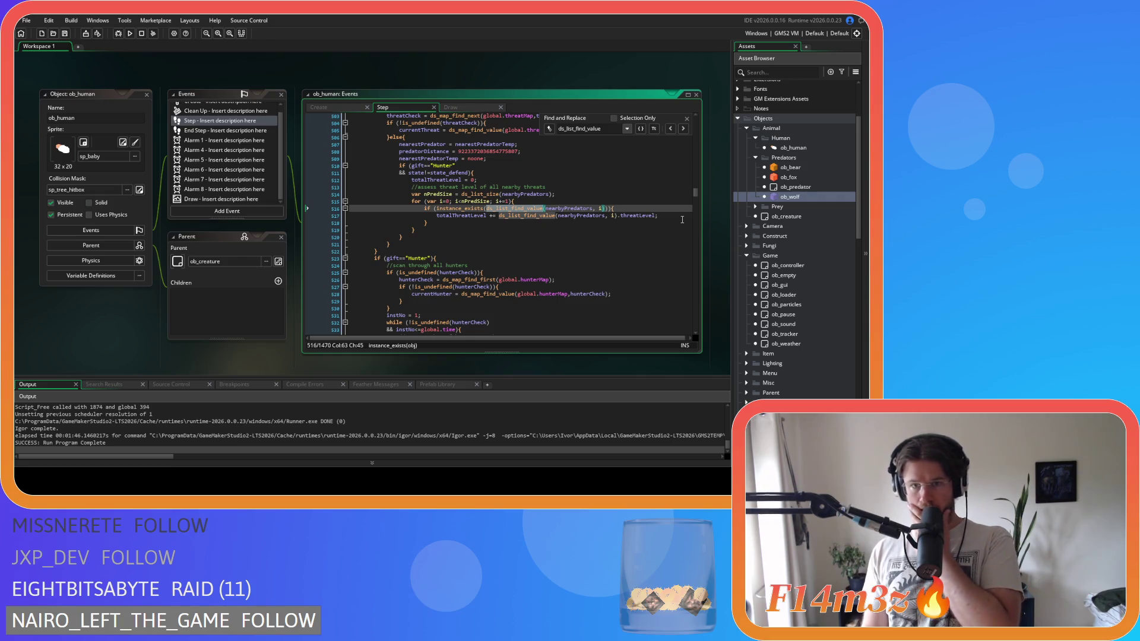
{"action": "left_click", "coordinate": [683, 128]}
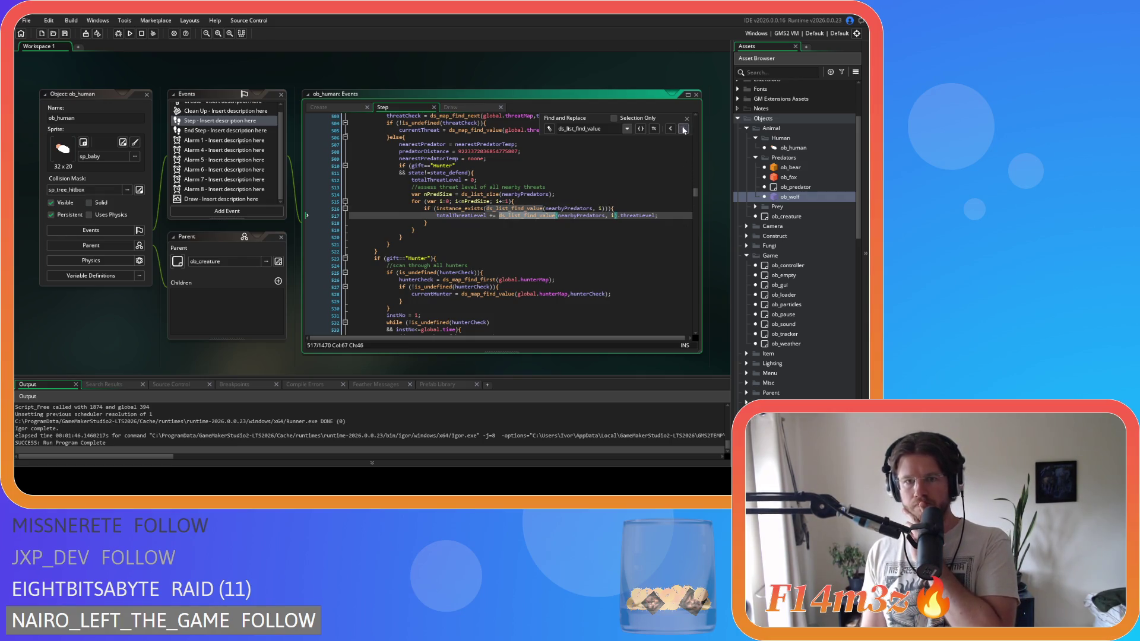
{"action": "left_click", "coordinate": [683, 129]}
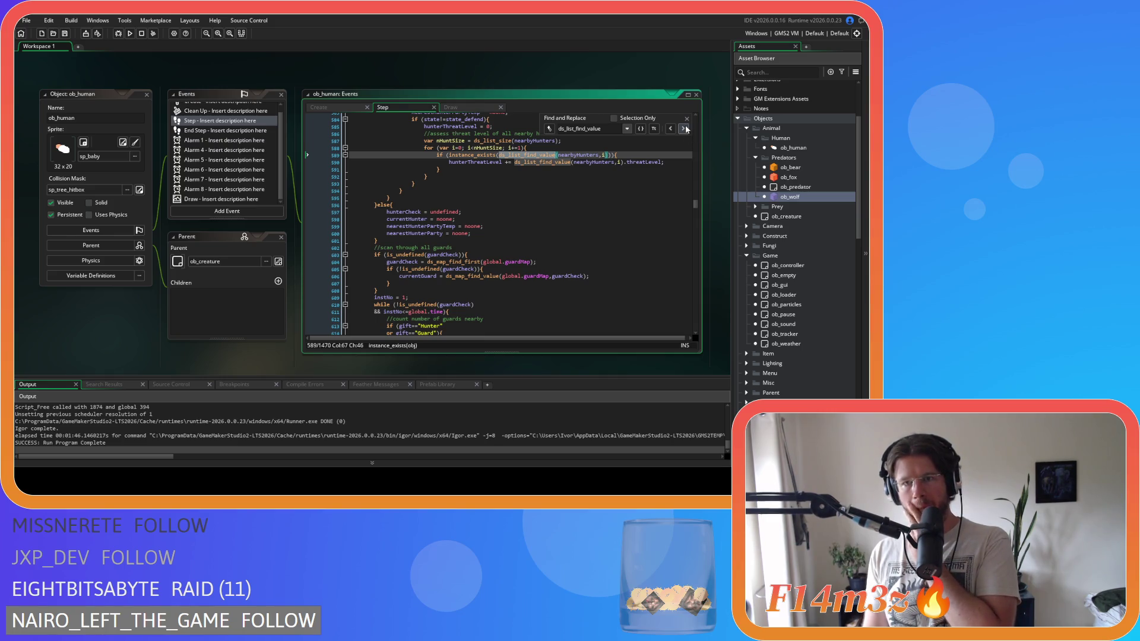
{"action": "left_click", "coordinate": [687, 131]}
{"action": "left_click", "coordinate": [684, 129]}
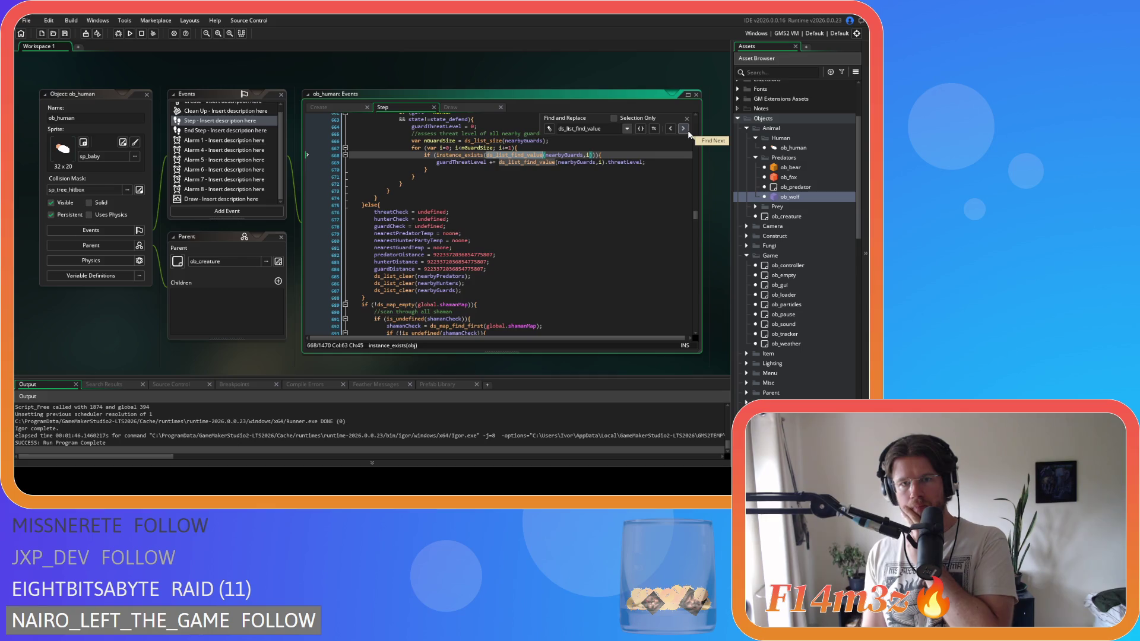
{"action": "left_click", "coordinate": [688, 132]}
{"action": "left_click", "coordinate": [688, 132]}
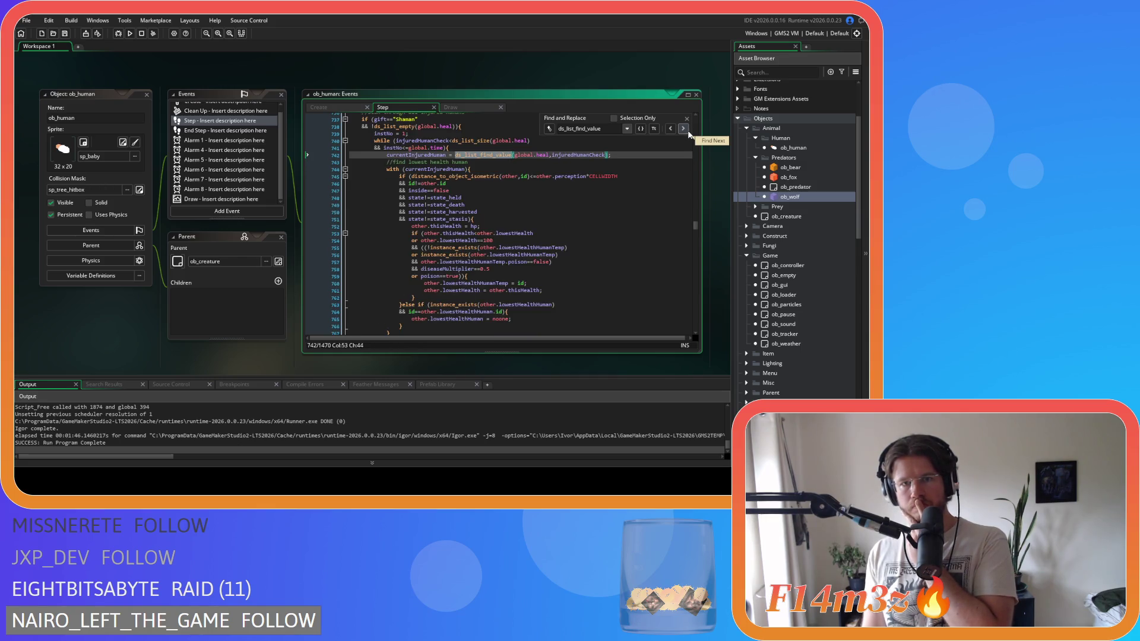
{"action": "left_click", "coordinate": [683, 129]}
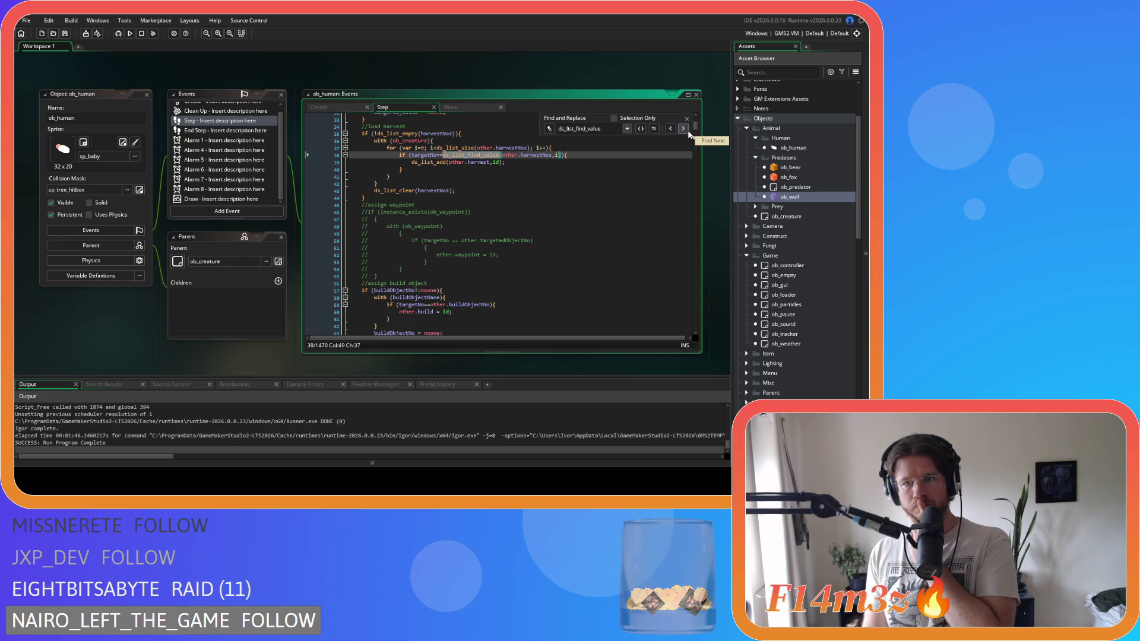
{"action": "left_click", "coordinate": [687, 118]}
{"action": "left_click", "coordinate": [677, 155]}
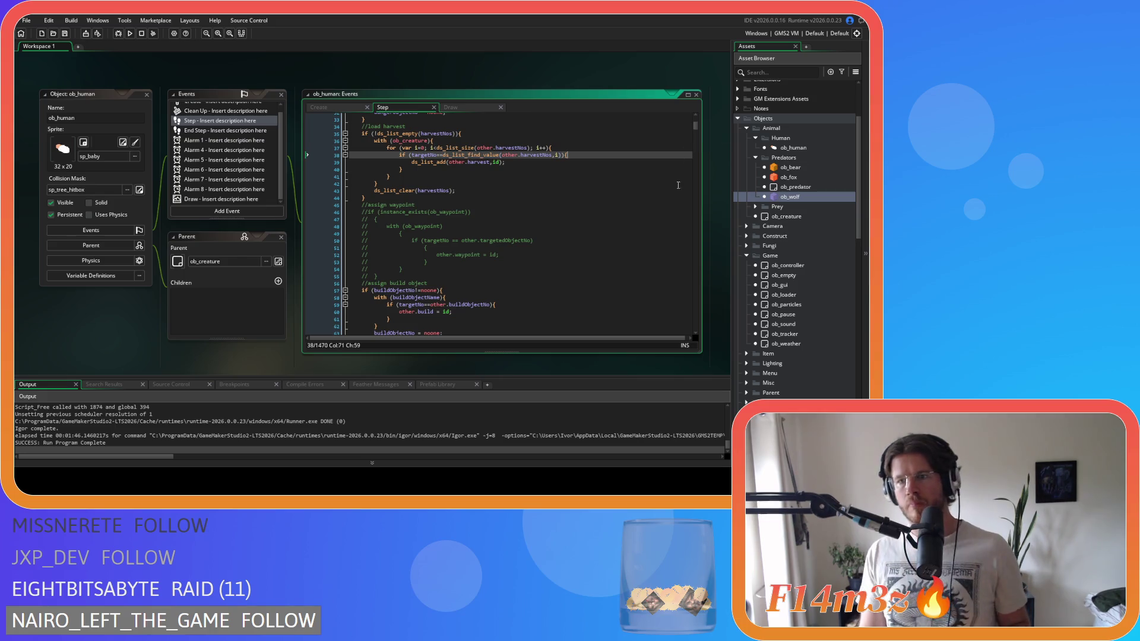
{"action": "double_click", "coordinate": [790, 168]}
Step: Search ob_bear's Step code for 'list_find', cycling through all matches, then open ob_fox
{"action": "left_click", "coordinate": [497, 153]}
{"action": "key", "text": "ctrl+f"}
{"action": "type", "text": "list"}
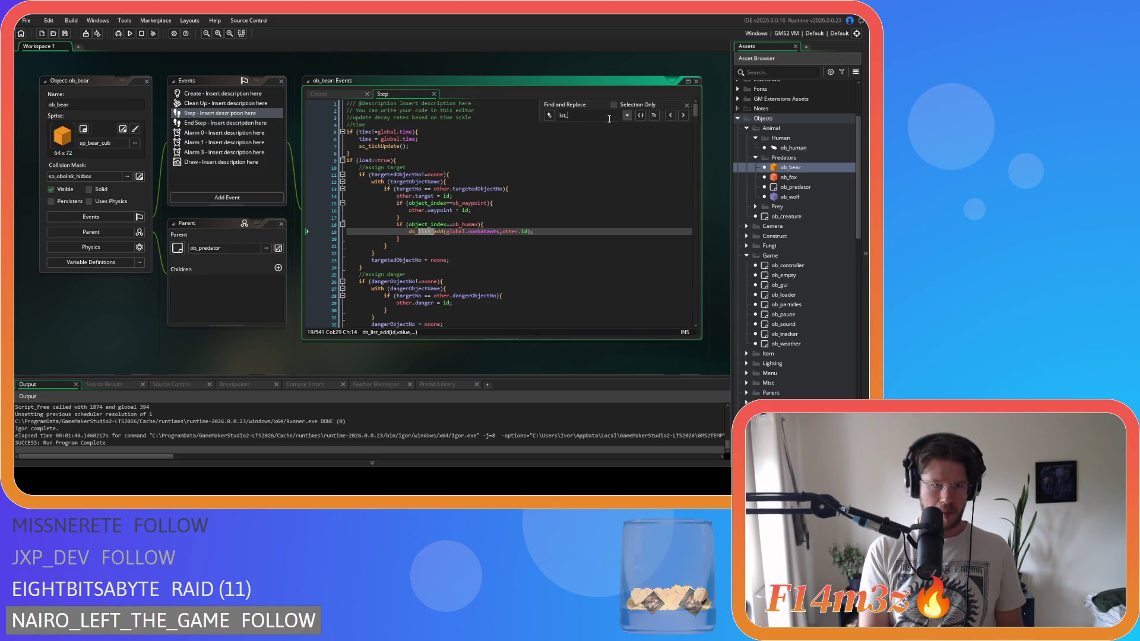
{"action": "type", "text": "_find"}
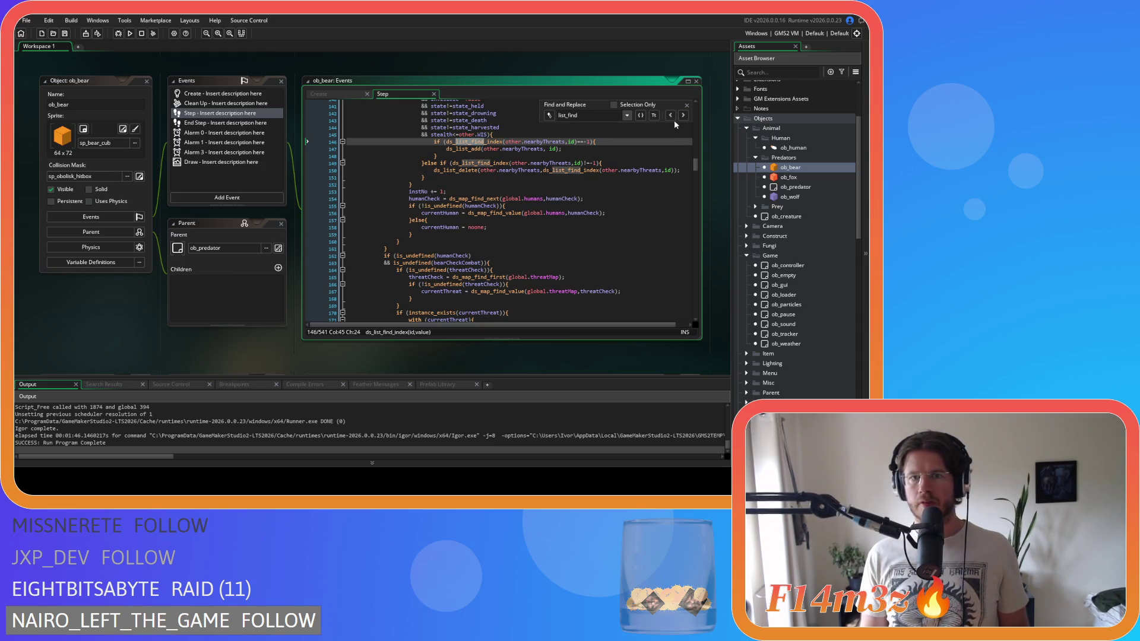
{"action": "left_click", "coordinate": [683, 115]}
{"action": "left_click", "coordinate": [683, 115]}
{"action": "left_click", "coordinate": [683, 115]}
{"action": "left_click", "coordinate": [683, 115]}
{"action": "left_click", "coordinate": [683, 116]}
{"action": "left_click", "coordinate": [683, 116]}
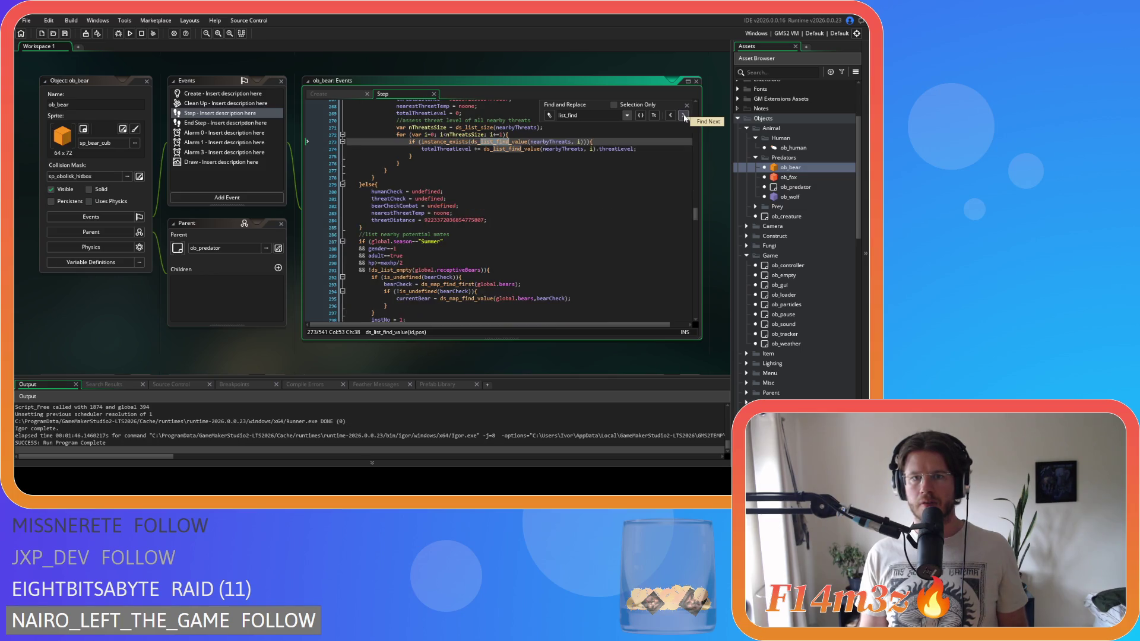
{"action": "left_click", "coordinate": [683, 115]}
{"action": "left_click", "coordinate": [683, 115]}
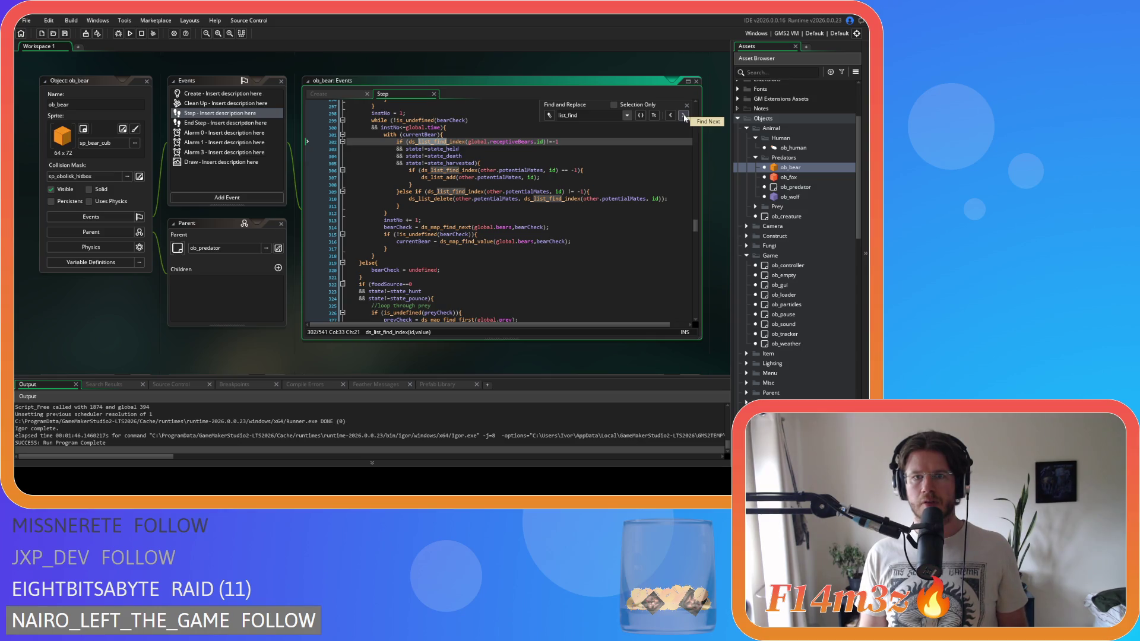
{"action": "left_click", "coordinate": [683, 115]}
{"action": "left_click", "coordinate": [683, 115]}
{"action": "left_click", "coordinate": [684, 115]}
{"action": "left_click", "coordinate": [683, 115]}
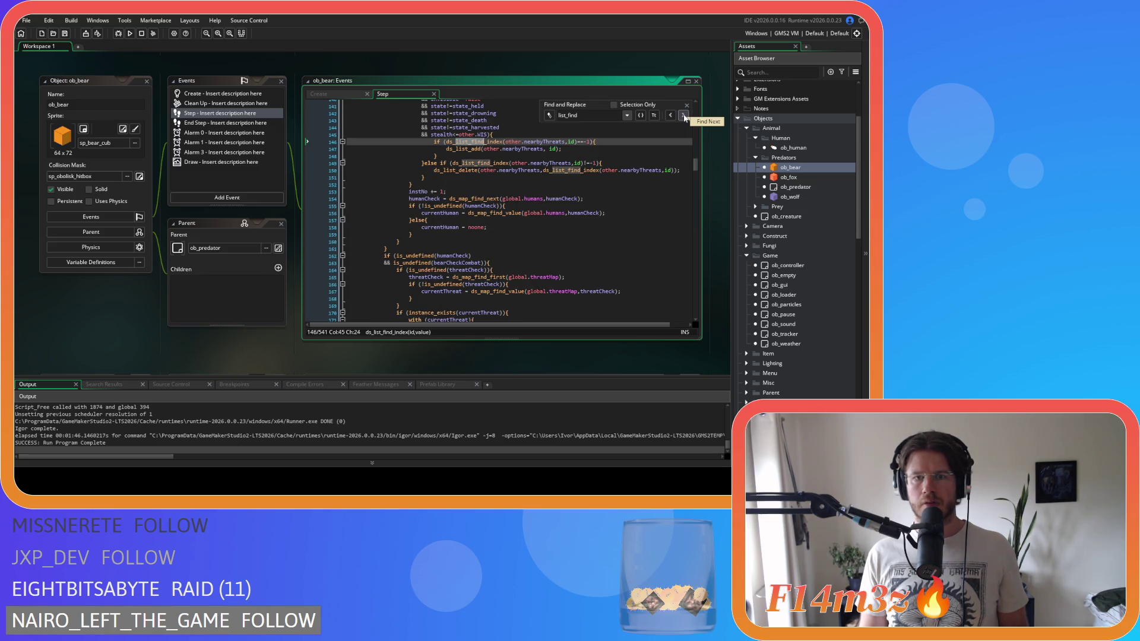
{"action": "left_click", "coordinate": [684, 115]}
{"action": "left_click", "coordinate": [683, 115]}
{"action": "left_click", "coordinate": [683, 115]}
{"action": "left_click", "coordinate": [684, 115]}
{"action": "left_click", "coordinate": [683, 115]}
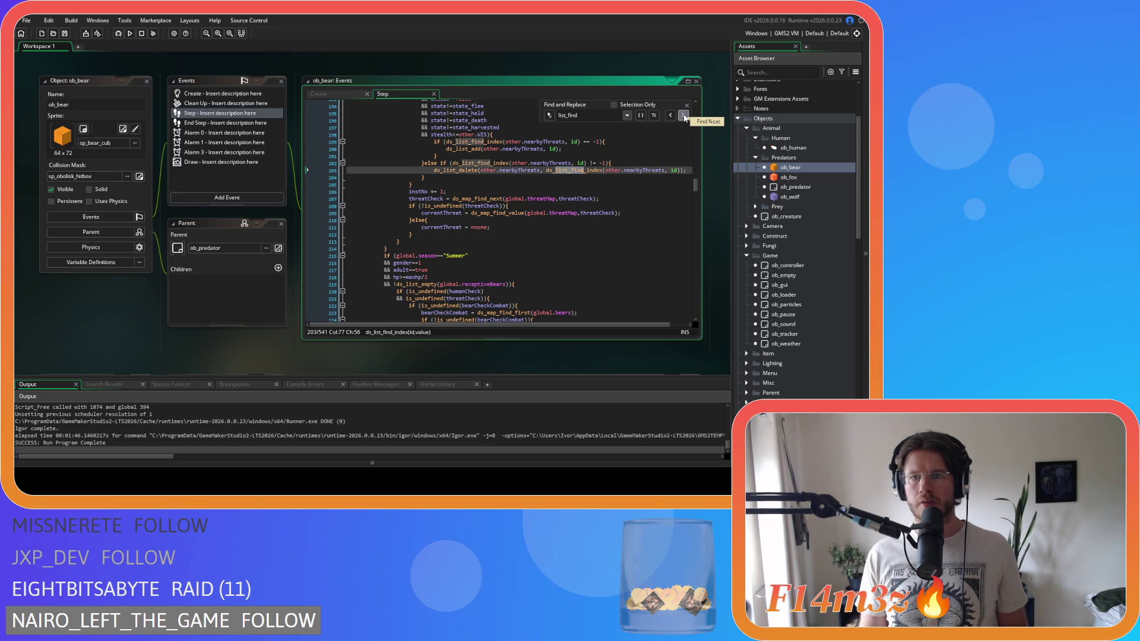
{"action": "left_click", "coordinate": [683, 115]}
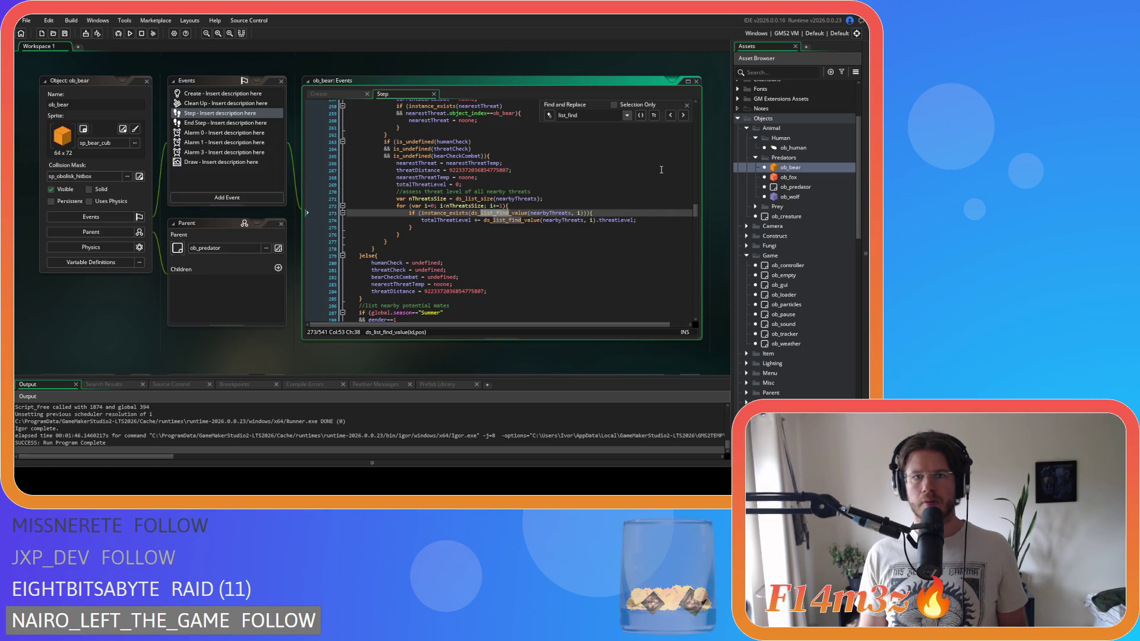
{"action": "left_click", "coordinate": [683, 116]}
{"action": "left_click", "coordinate": [683, 116]}
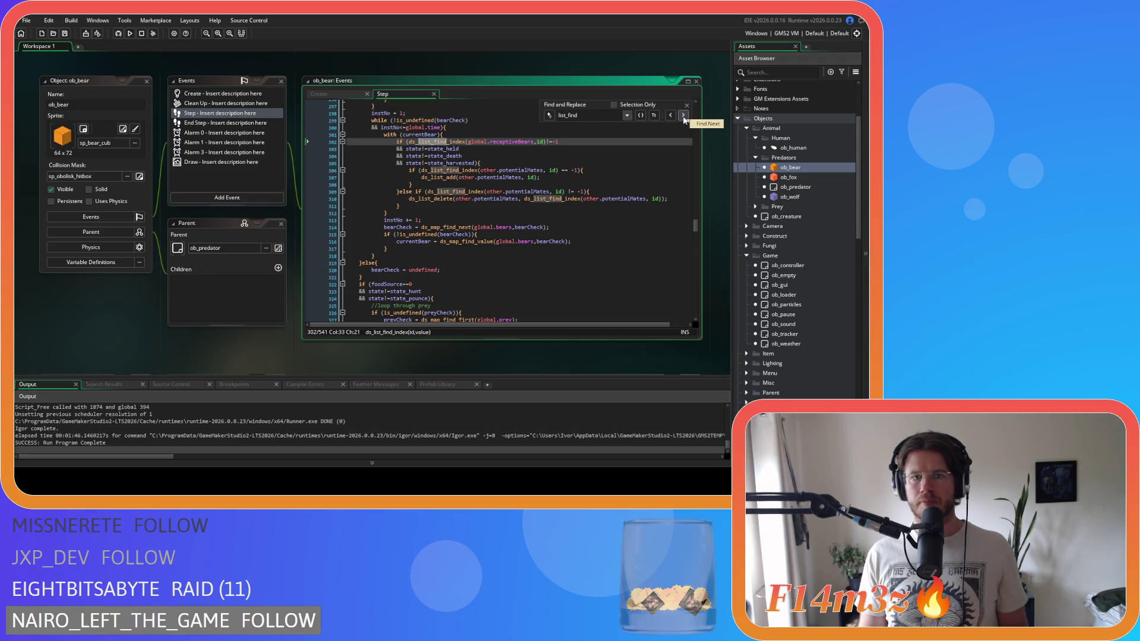
{"action": "left_click", "coordinate": [686, 106]}
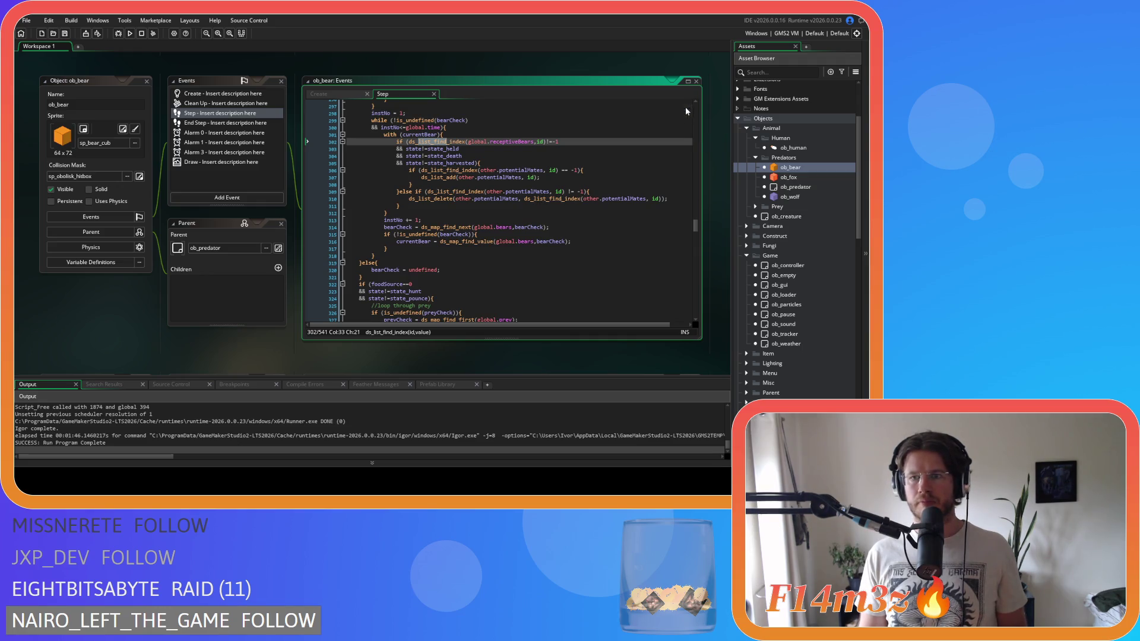
{"action": "double_click", "coordinate": [778, 176]}
Step: Scroll through ob_fox's Step code, then open ob_wolf from the Asset Browser
{"action": "scroll", "coordinate": [531, 178], "scroll_direction": "down", "scroll_amount": 20}
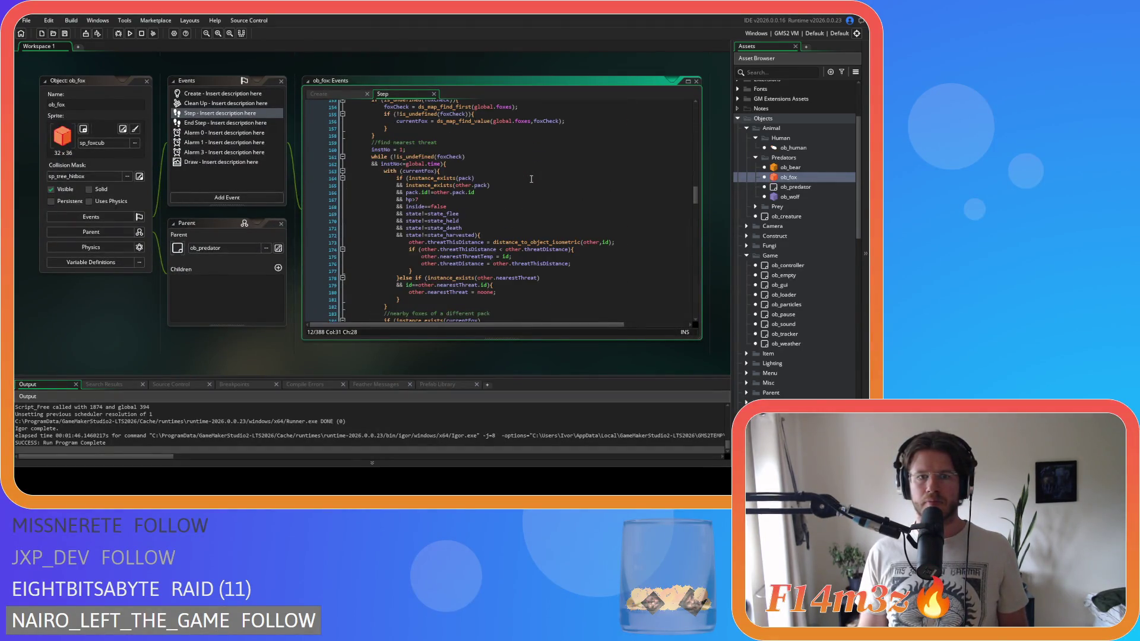
{"action": "scroll", "coordinate": [532, 178], "scroll_direction": "up", "scroll_amount": 3}
{"action": "scroll", "coordinate": [569, 222], "scroll_direction": "down", "scroll_amount": 20}
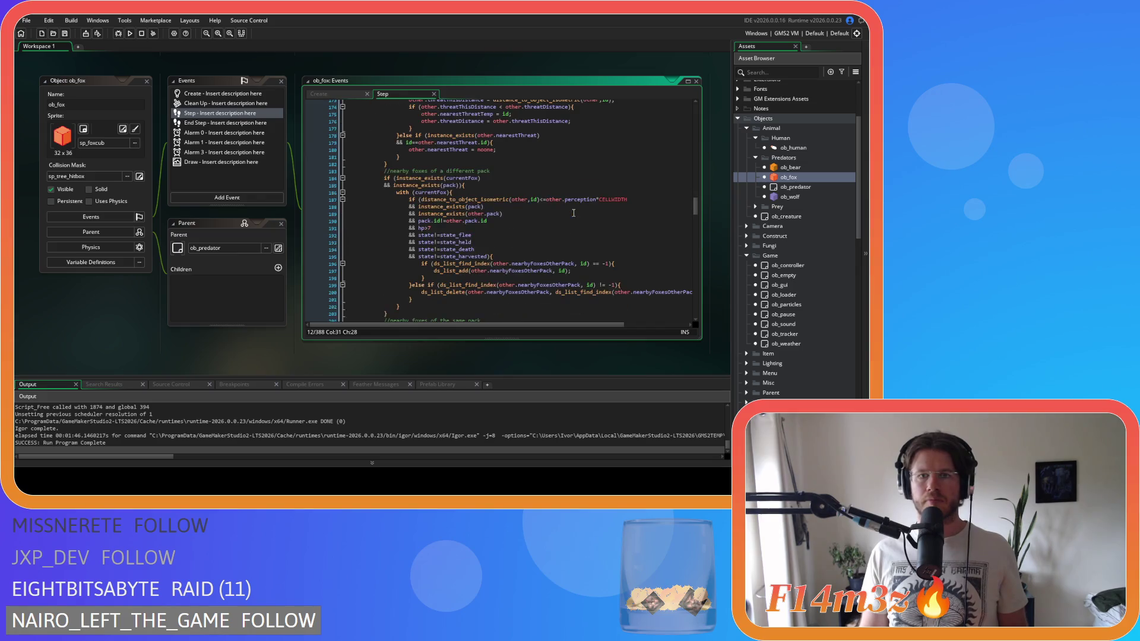
{"action": "scroll", "coordinate": [573, 212], "scroll_direction": "down", "scroll_amount": 9}
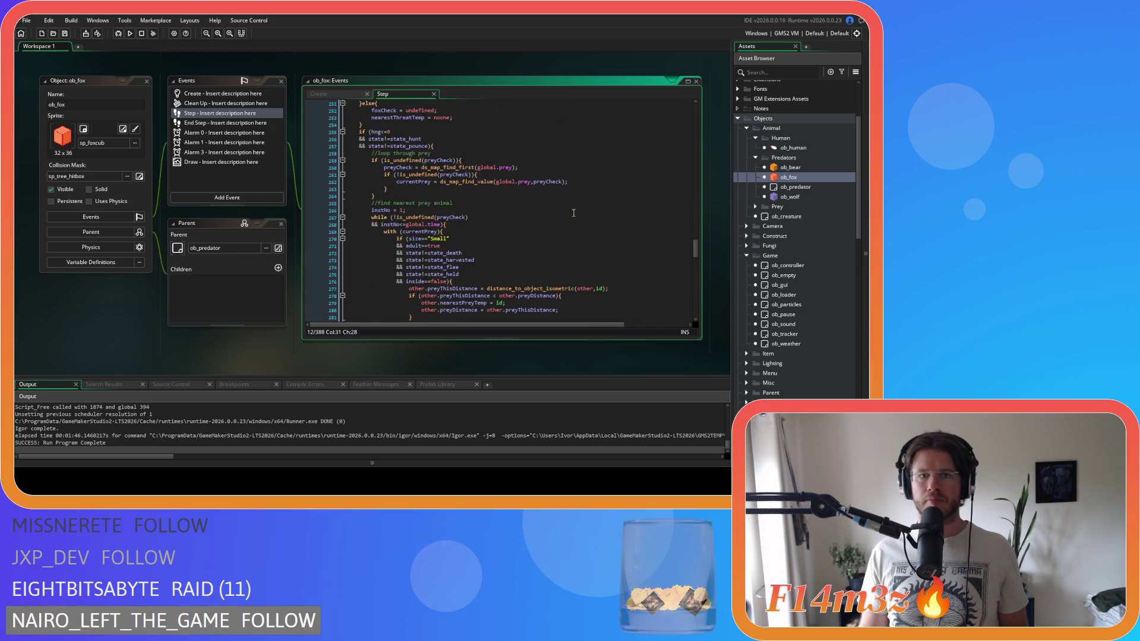
{"action": "scroll", "coordinate": [573, 213], "scroll_direction": "down", "scroll_amount": 12}
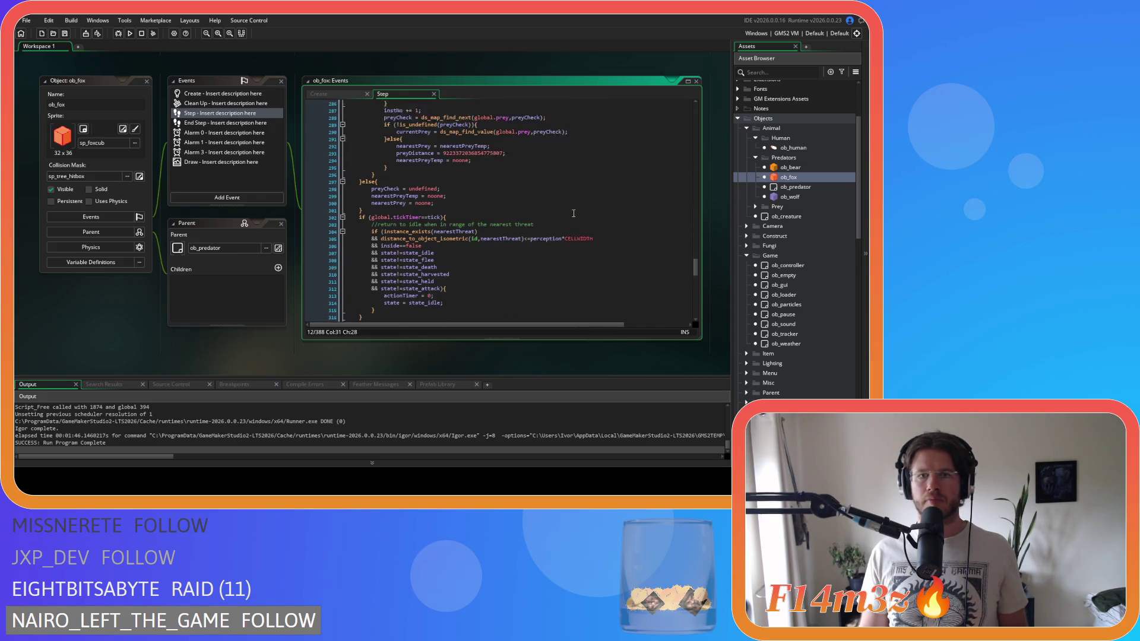
{"action": "left_click", "coordinate": [805, 198]}
{"action": "double_click", "coordinate": [807, 198]}
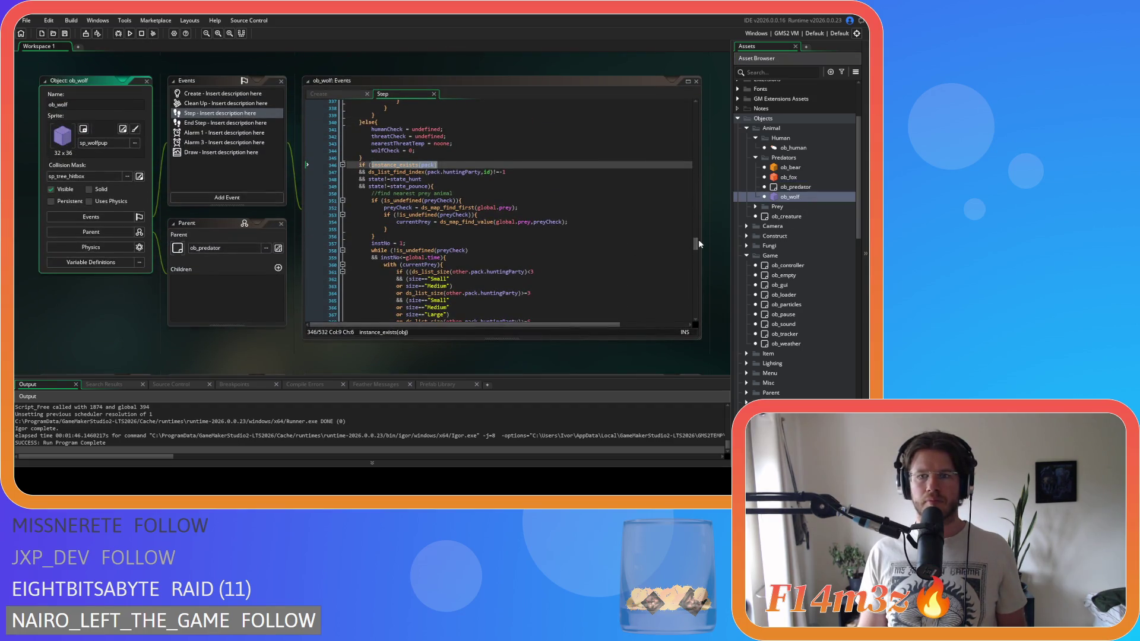
Step: Scroll ob_wolf's Step code to the currentWolf lookup and select the pack list on line 309
{"action": "mouse_move", "coordinate": [696, 248]}
{"action": "left_mouse_down"}
{"action": "mouse_move", "coordinate": [689, 142]}
{"action": "mouse_move", "coordinate": [695, 175]}
{"action": "left_mouse_up"}
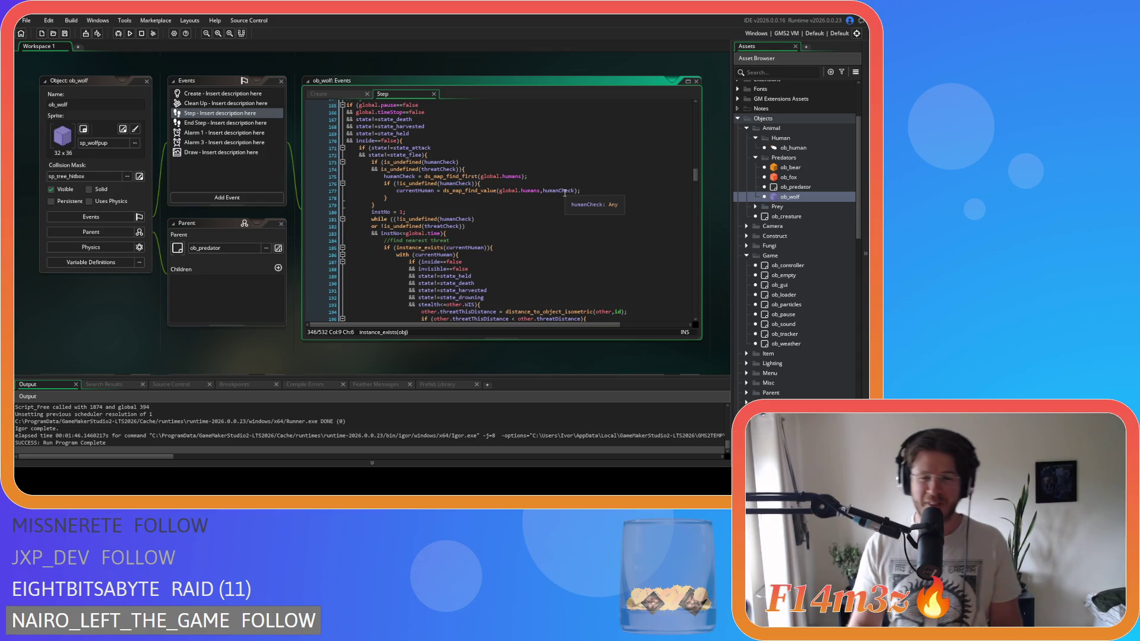
{"action": "scroll", "coordinate": [534, 200], "scroll_direction": "down", "scroll_amount": 5}
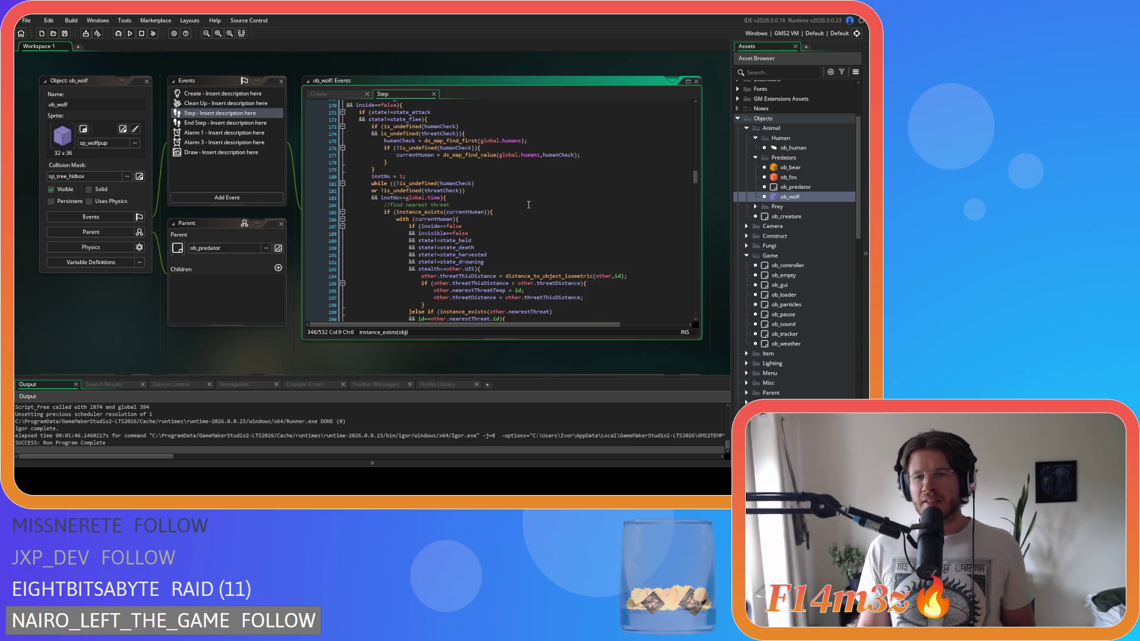
{"action": "scroll", "coordinate": [529, 200], "scroll_direction": "down", "scroll_amount": 8}
{"action": "scroll", "coordinate": [529, 201], "scroll_direction": "down", "scroll_amount": 20}
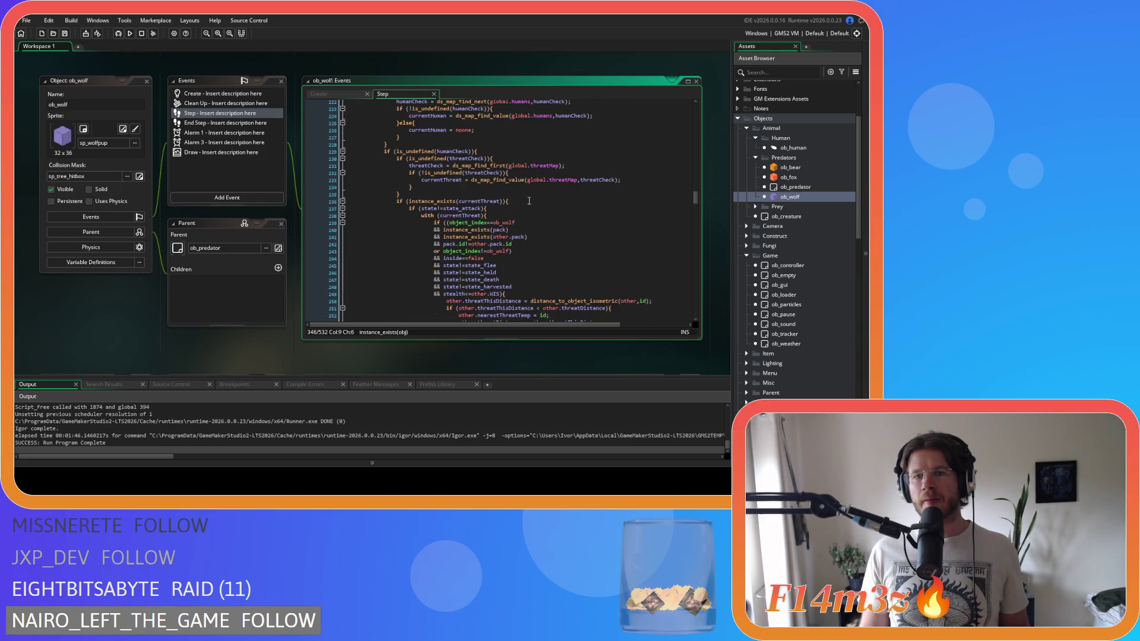
{"action": "scroll", "coordinate": [529, 201], "scroll_direction": "down", "scroll_amount": 7}
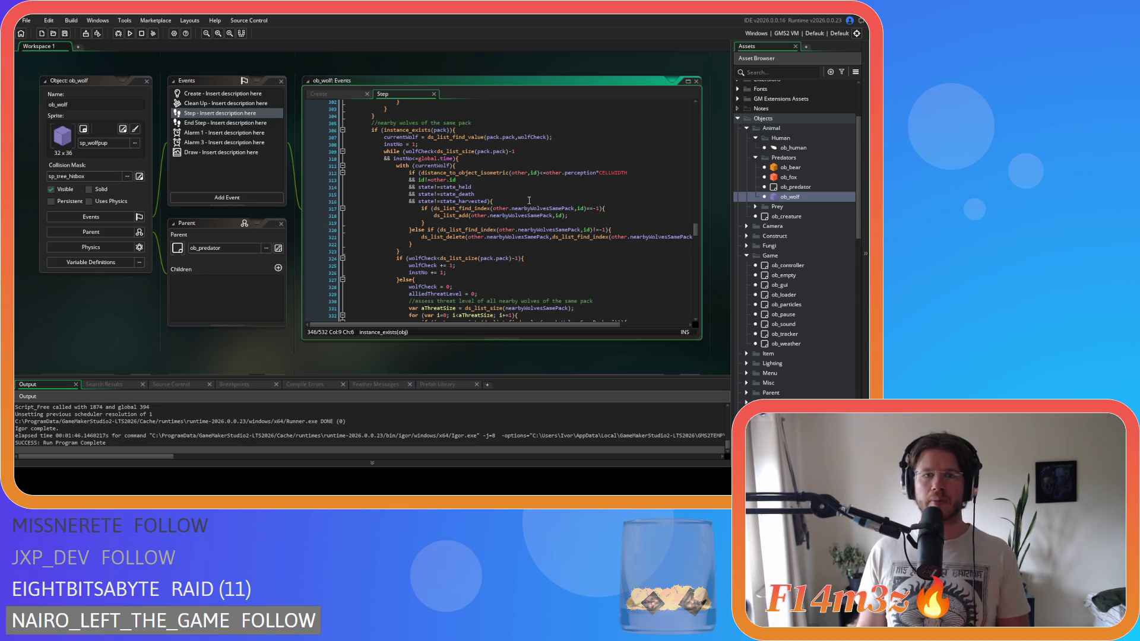
{"action": "left_click", "coordinate": [572, 136]}
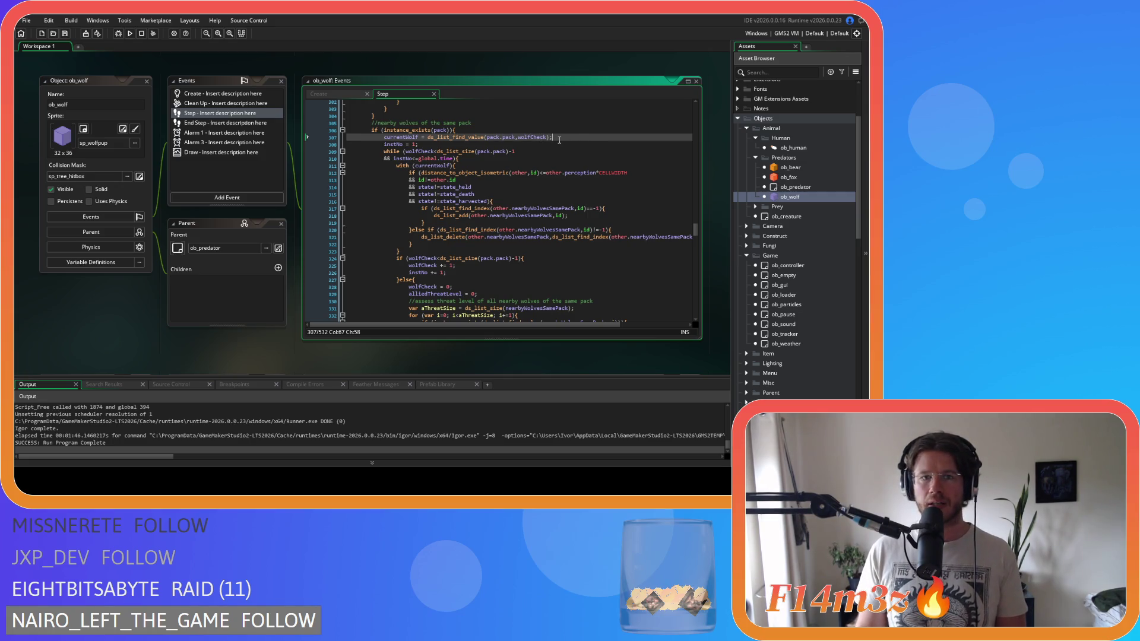
{"action": "scroll", "coordinate": [559, 140], "scroll_direction": "down", "scroll_amount": 1}
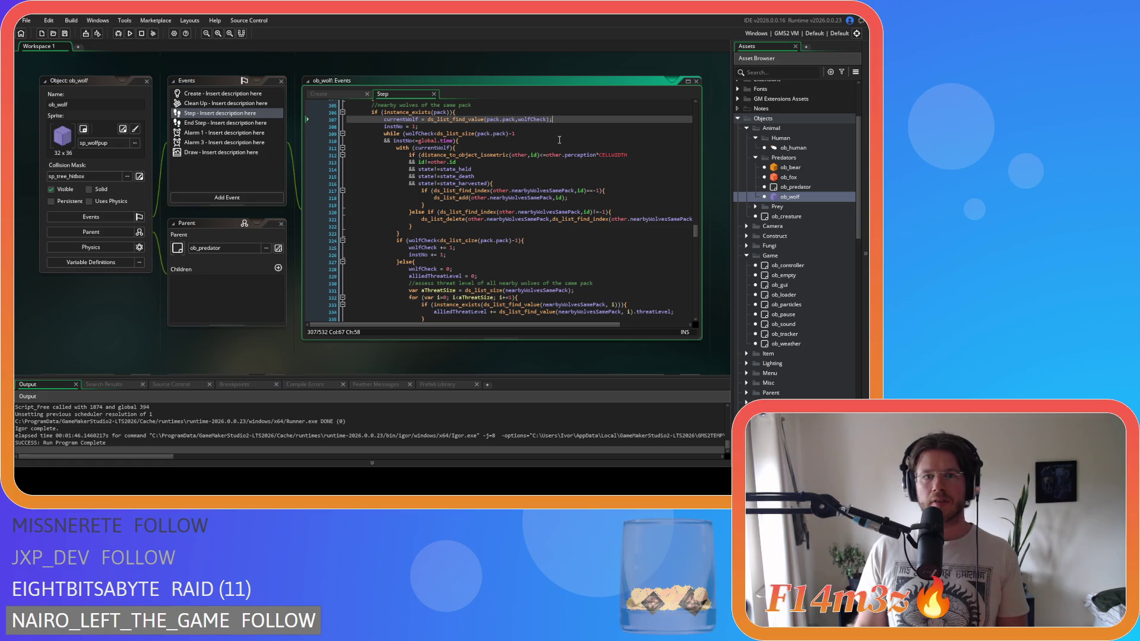
{"action": "left_click", "coordinate": [512, 134]}
{"action": "double_click", "coordinate": [514, 133]}
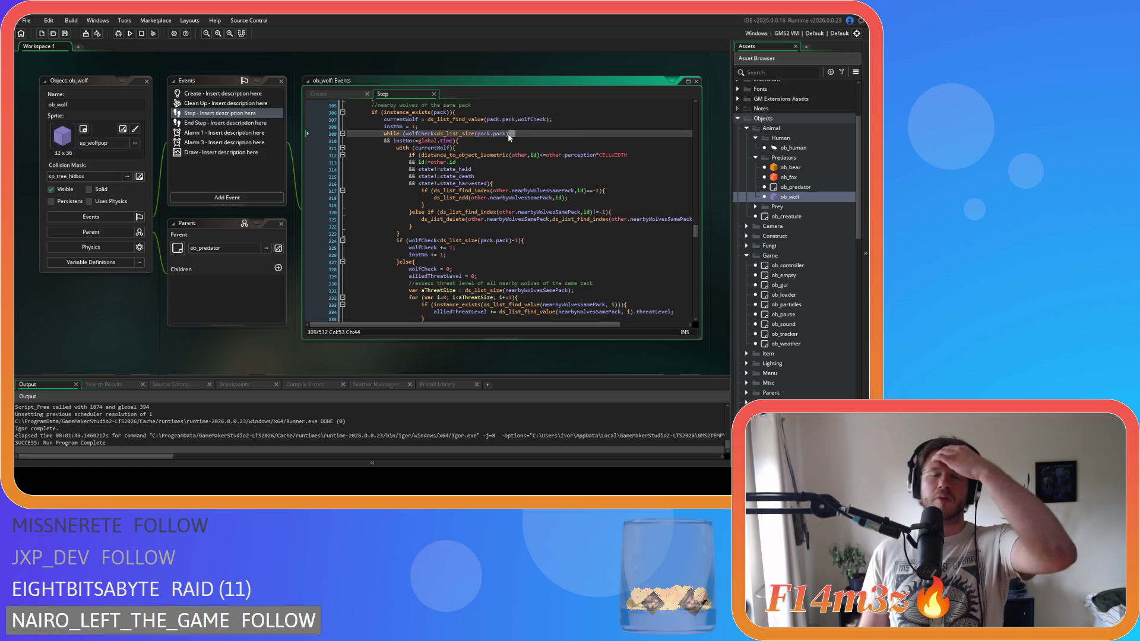
{"action": "left_click", "coordinate": [331, 97]}
{"action": "key", "text": "ctrl+f"}
{"action": "type", "text": "wolfCheck"}
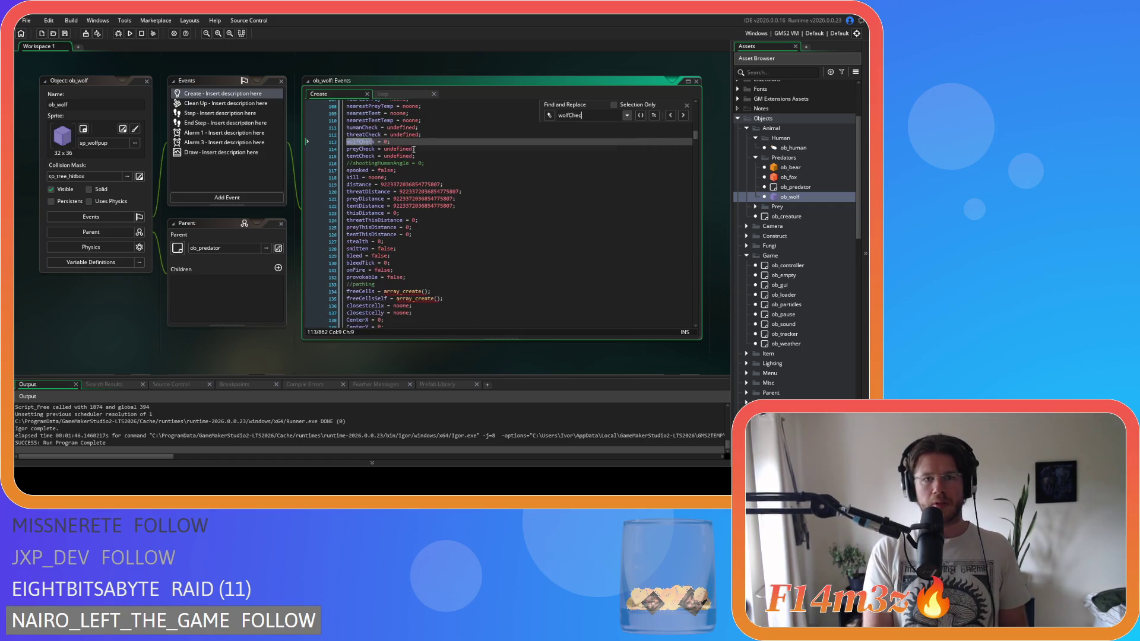
{"action": "left_click", "coordinate": [687, 105]}
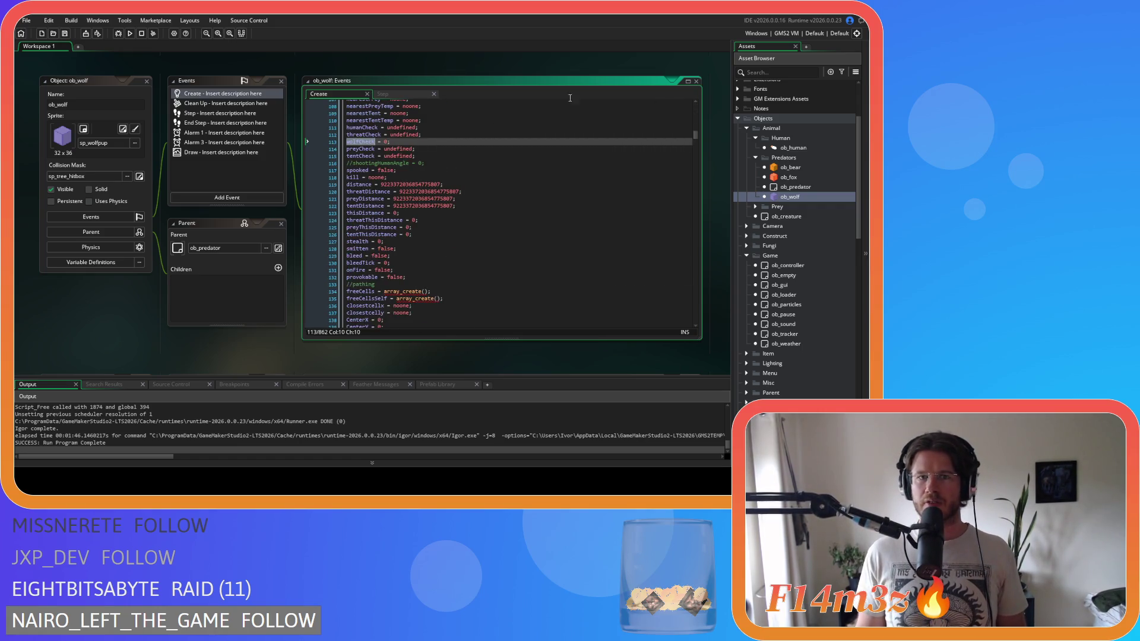
{"action": "left_click", "coordinate": [397, 94]}
{"action": "left_click", "coordinate": [439, 126]}
{"action": "left_click", "coordinate": [472, 148]}
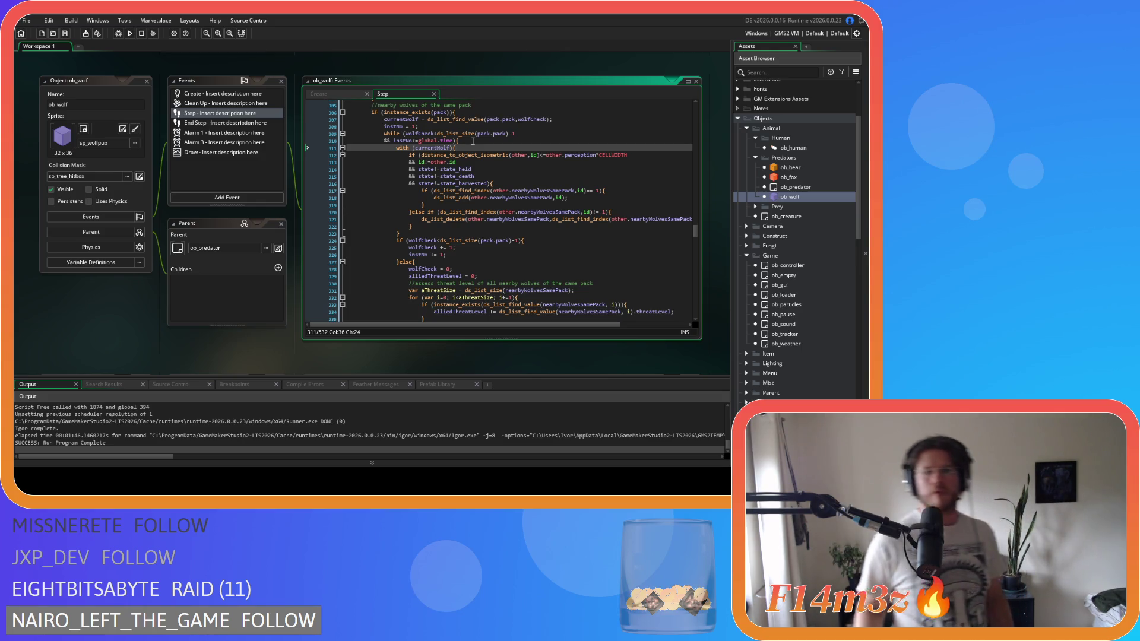
{"action": "left_click", "coordinate": [456, 175]}
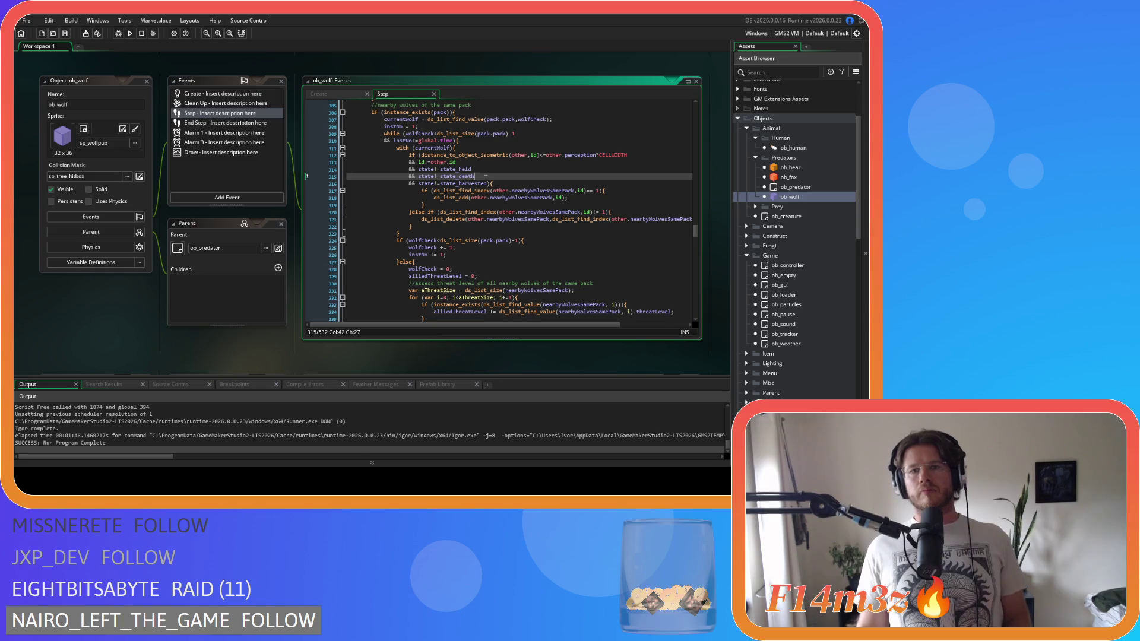
{"action": "left_click", "coordinate": [496, 141]}
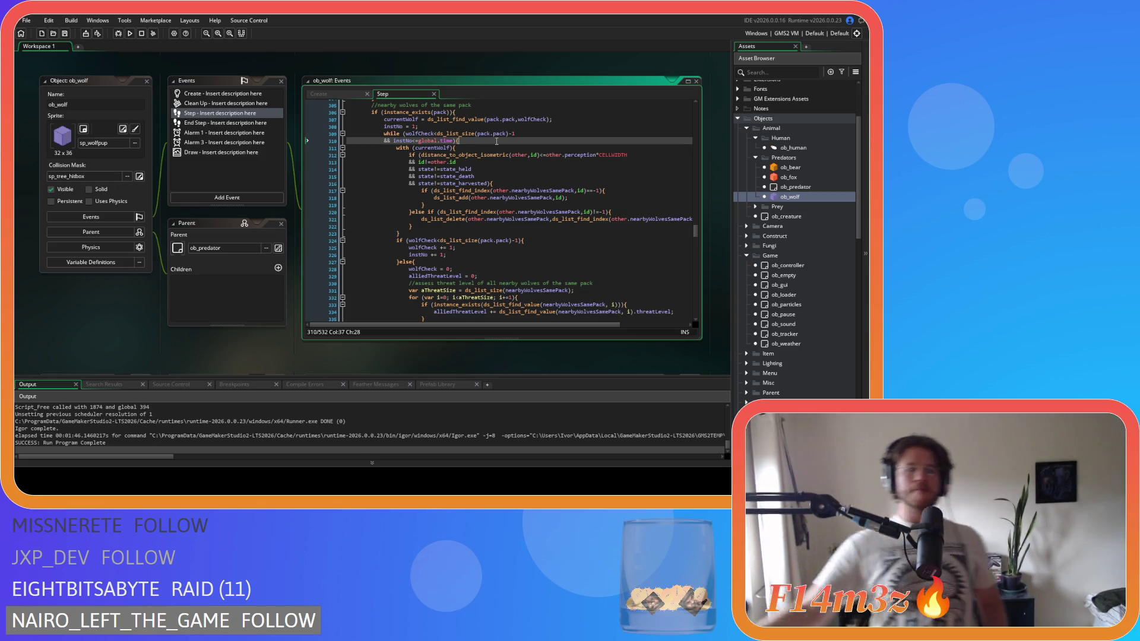
{"action": "left_click", "coordinate": [525, 161]}
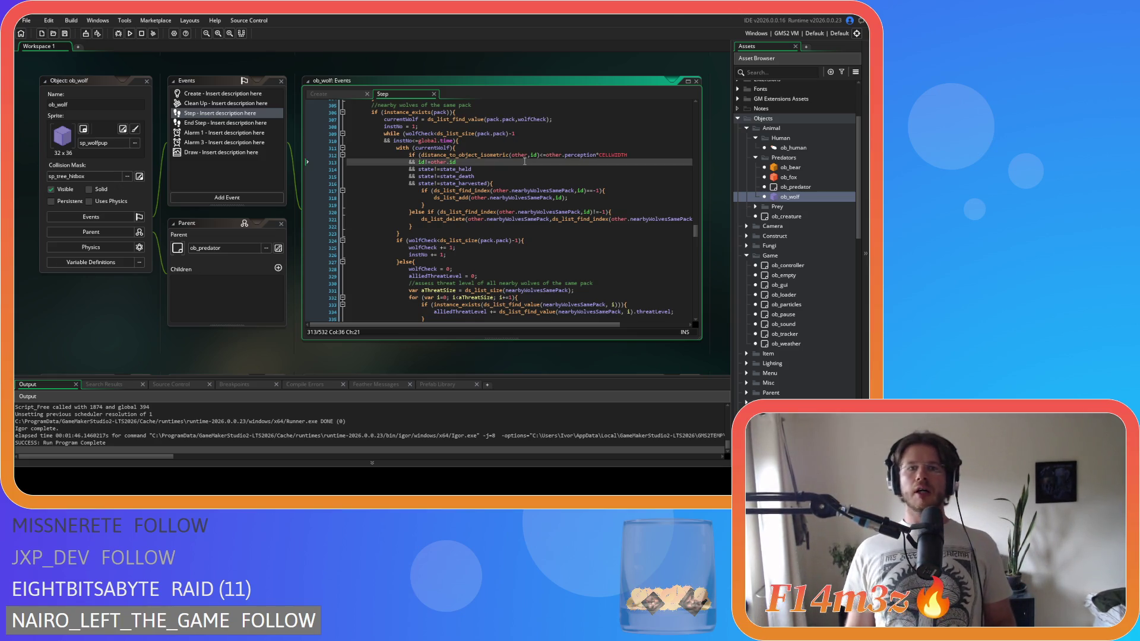
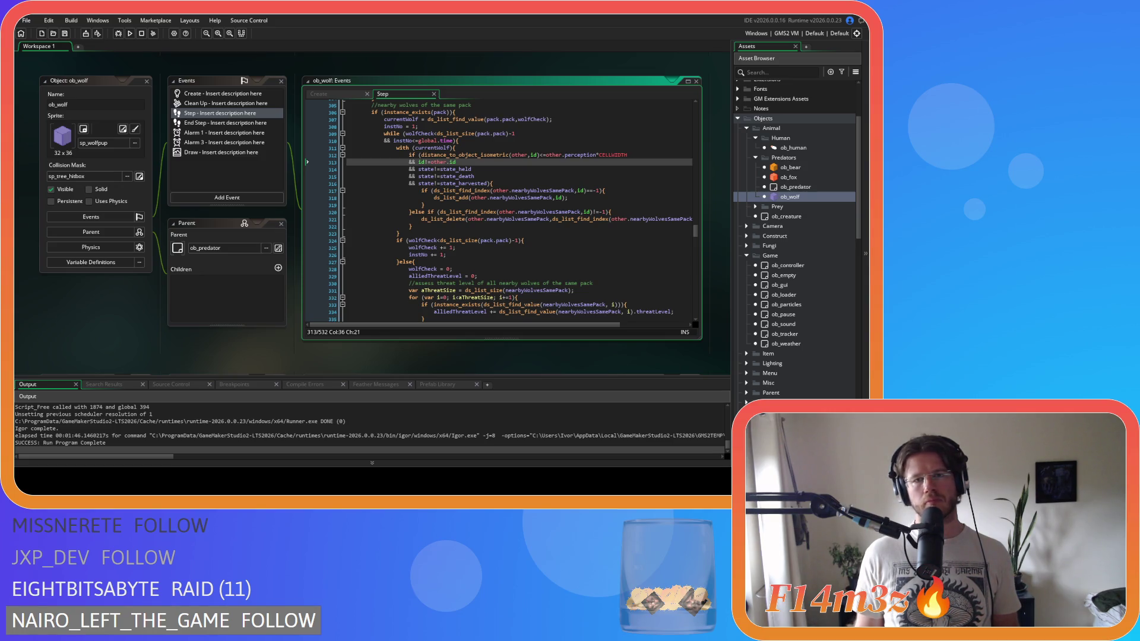
Step: Remove the -1 from the pack-size loop bound and save the Step code
{"action": "key", "text": "Up"}
{"action": "key", "text": "Up"}
{"action": "key", "text": "Up"}
{"action": "key", "text": "End"}
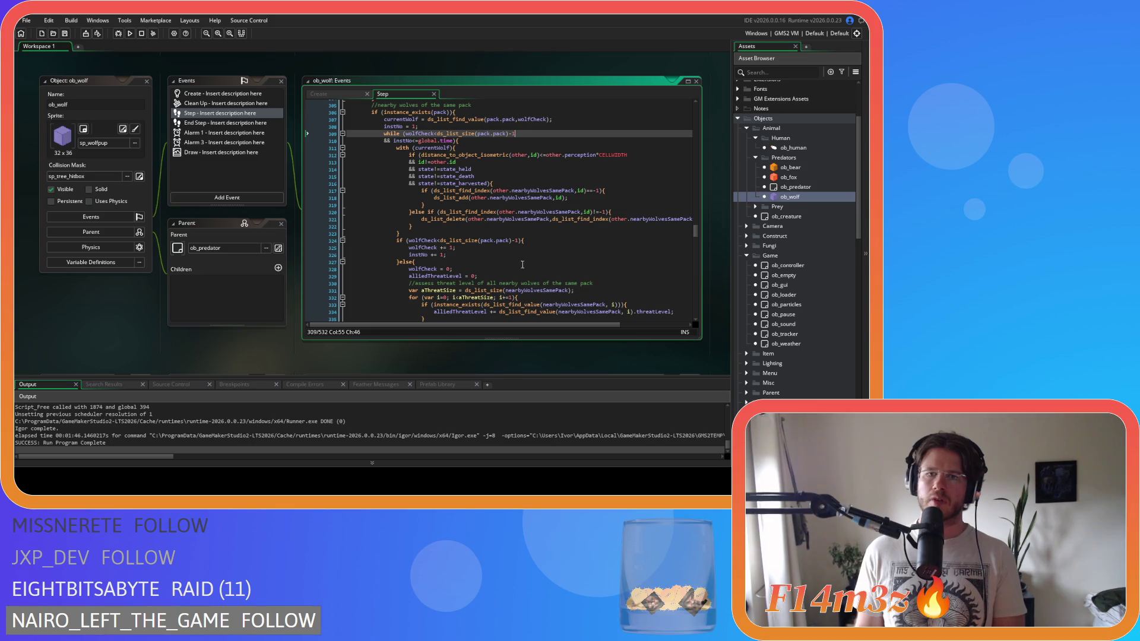
{"action": "left_click", "coordinate": [519, 242]}
{"action": "key", "text": "BackSpace"}
{"action": "key", "text": "BackSpace"}
{"action": "key", "text": "Down"}
{"action": "key", "text": "ctrl+s"}
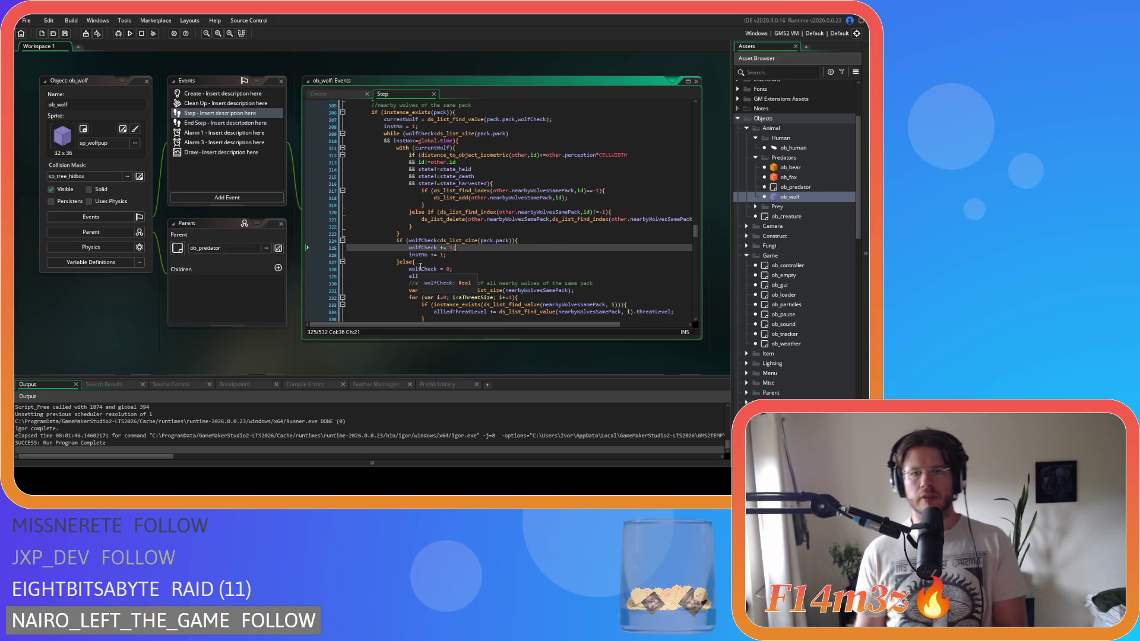
Step: Delete the wolfCheck if condition line and dedent the wolfCheck and instNo increments one level
{"action": "left_click_drag", "start_coordinate": [515, 240], "coordinate": [397, 241]}
{"action": "key", "text": "ctrl+c"}
{"action": "key", "text": "BackSpace"}
{"action": "key", "text": "BackSpace"}
{"action": "key", "text": "BackSpace"}
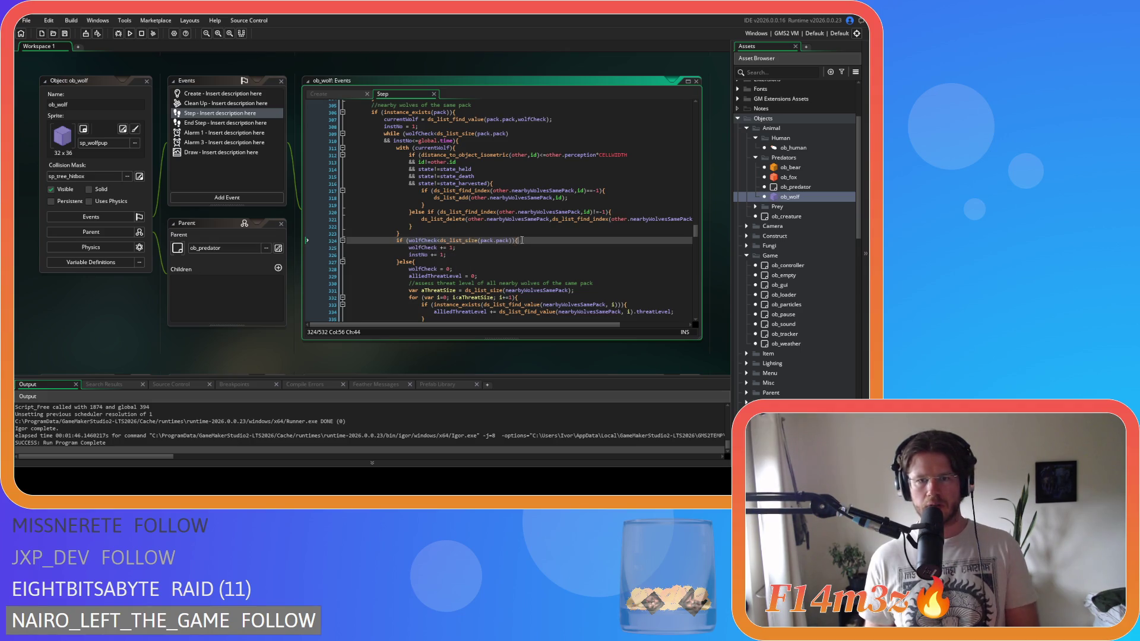
{"action": "key", "text": "Down"}
{"action": "key", "text": "Home"}
{"action": "key", "text": "shift+Down"}
{"action": "key", "text": "shift+Down"}
{"action": "key", "text": "shift+Tab"}
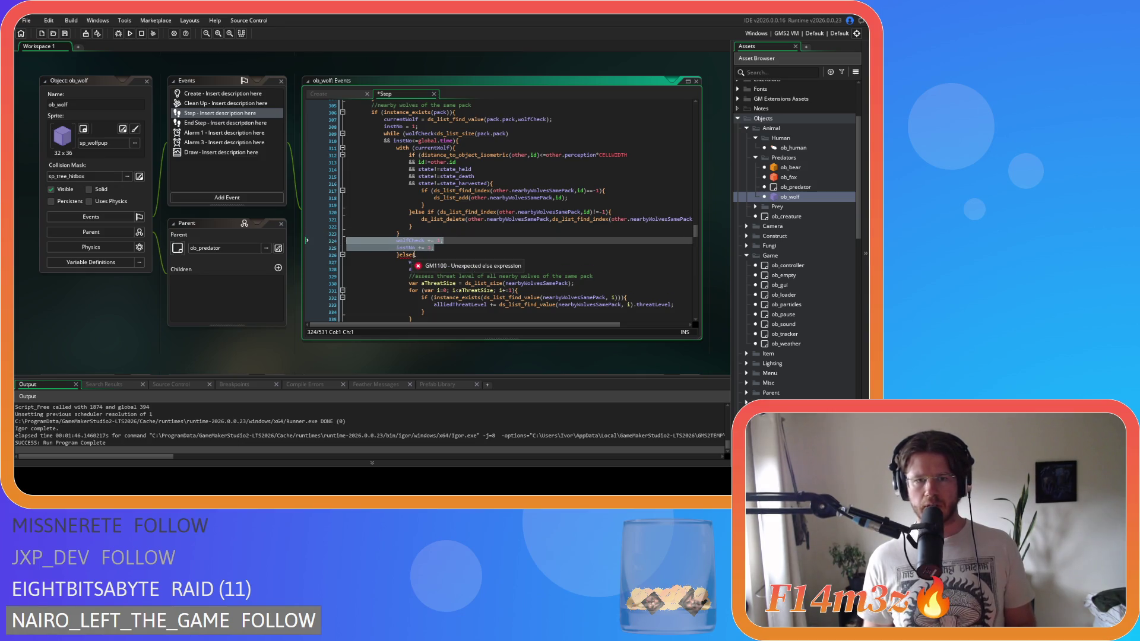
Step: Replace the else branch with if (wolfCheck>=ds_list_size(pack.pack)){ and save
{"action": "left_click", "coordinate": [395, 256]}
{"action": "key", "text": "ctrl+v"}
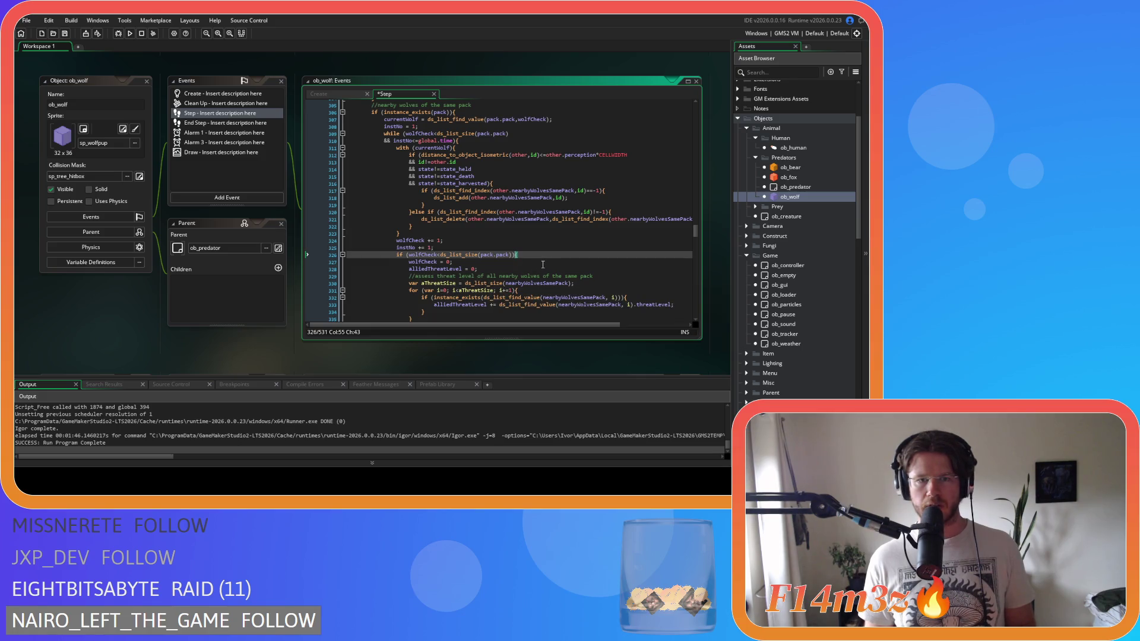
{"action": "scroll", "coordinate": [532, 271], "scroll_direction": "down", "scroll_amount": 2}
{"action": "left_click", "coordinate": [438, 219]}
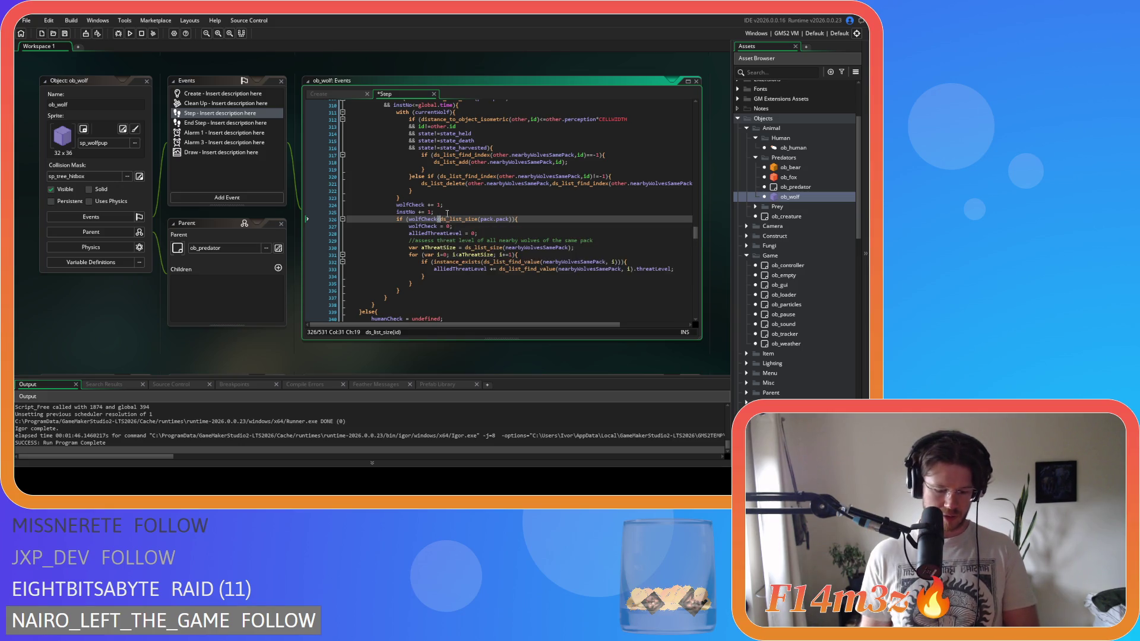
{"action": "type", "text": "="}
{"action": "key", "text": "ctrl+s"}
Step: Inspect the pack.pack expression in the line 326 condition
{"action": "left_click_drag", "start_coordinate": [472, 219], "coordinate": [517, 221]}
{"action": "left_click", "coordinate": [546, 220]}
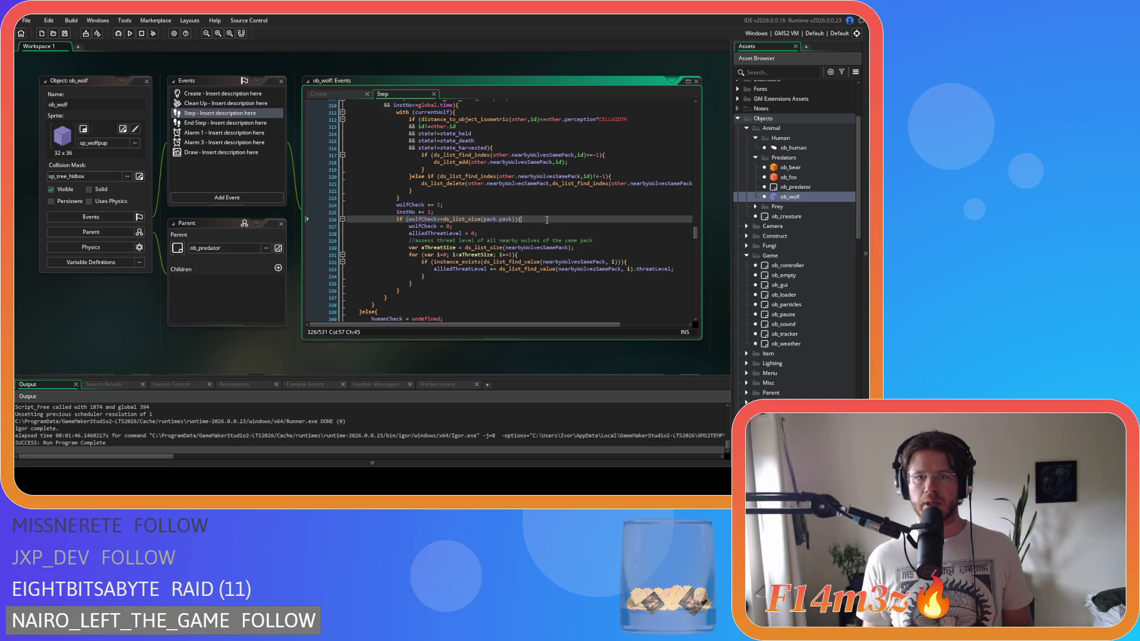
{"action": "double_click", "coordinate": [506, 219]}
{"action": "left_click_drag", "start_coordinate": [514, 219], "coordinate": [484, 219]}
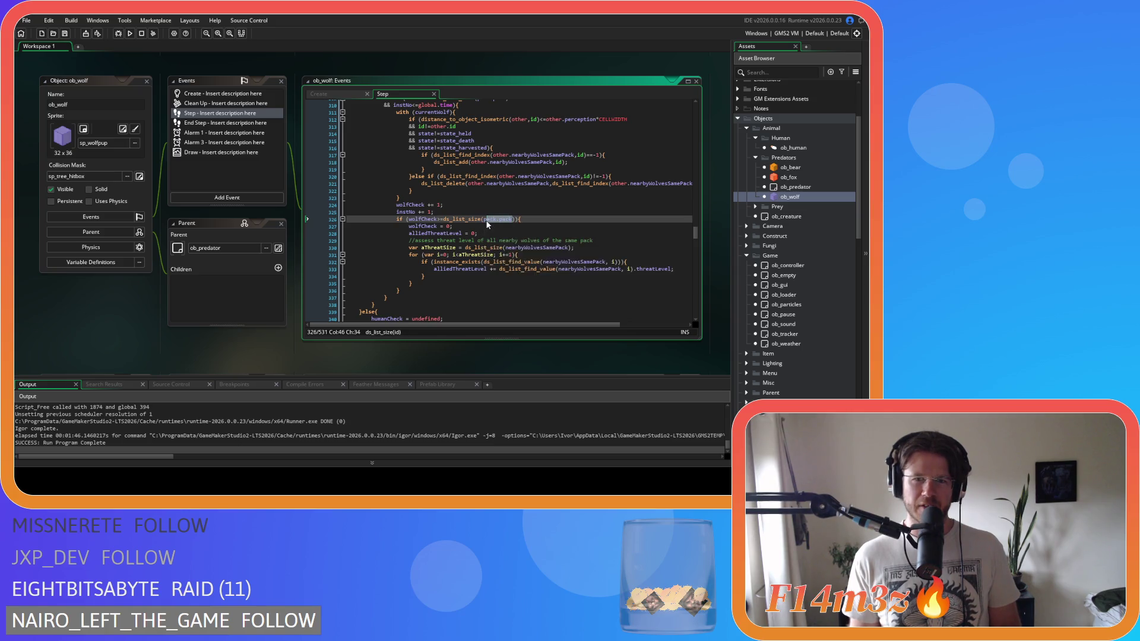
{"action": "left_click", "coordinate": [529, 221]}
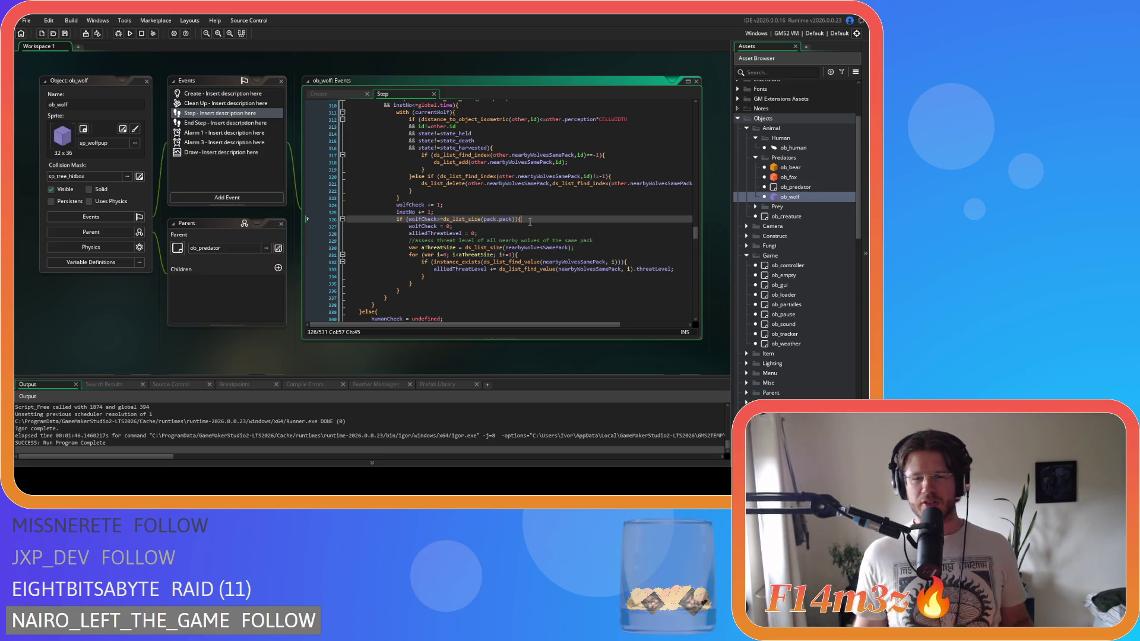
Step: Expand the Prey objects, open ob_moose, then return to the ob_fox Step code
{"action": "left_click", "coordinate": [540, 213]}
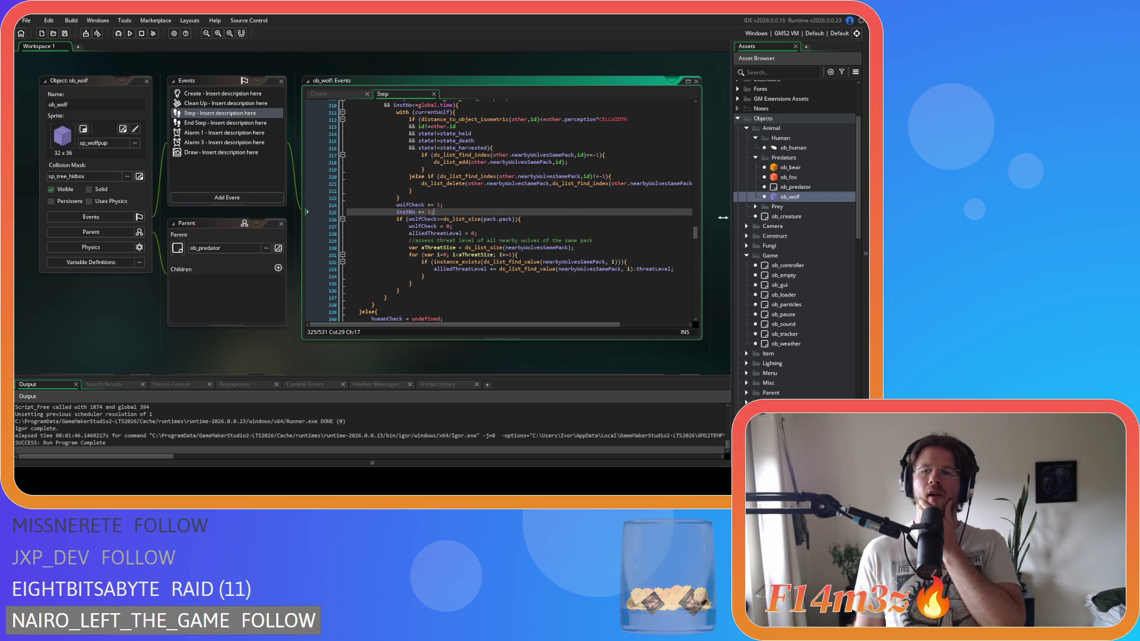
{"action": "left_click", "coordinate": [756, 207]}
{"action": "double_click", "coordinate": [792, 226]}
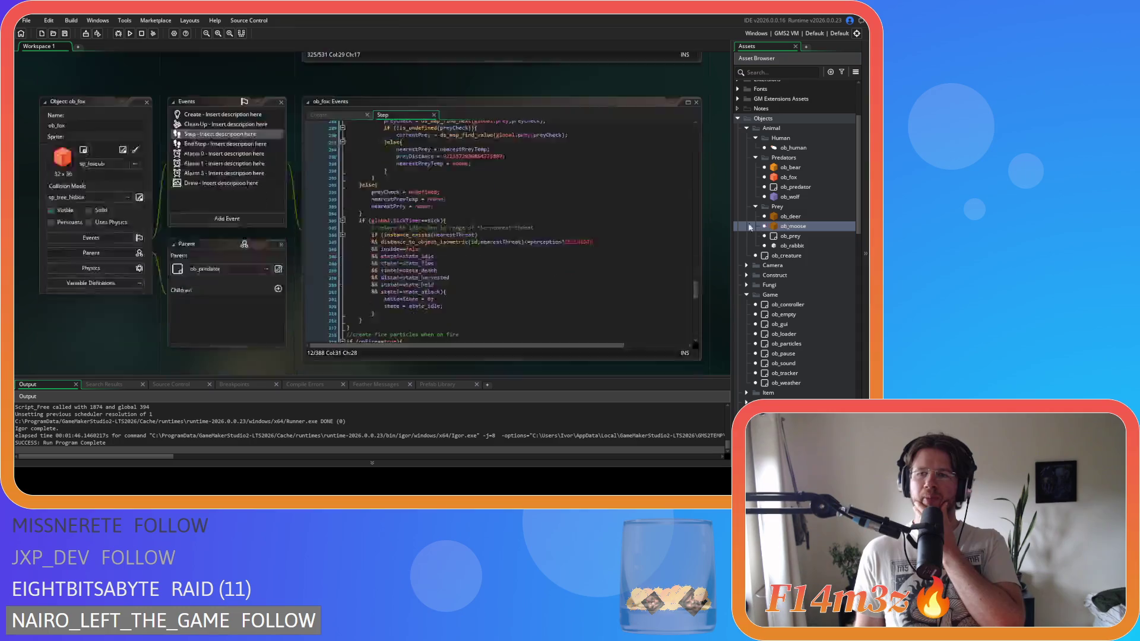
{"action": "key", "text": "alt+Left"}
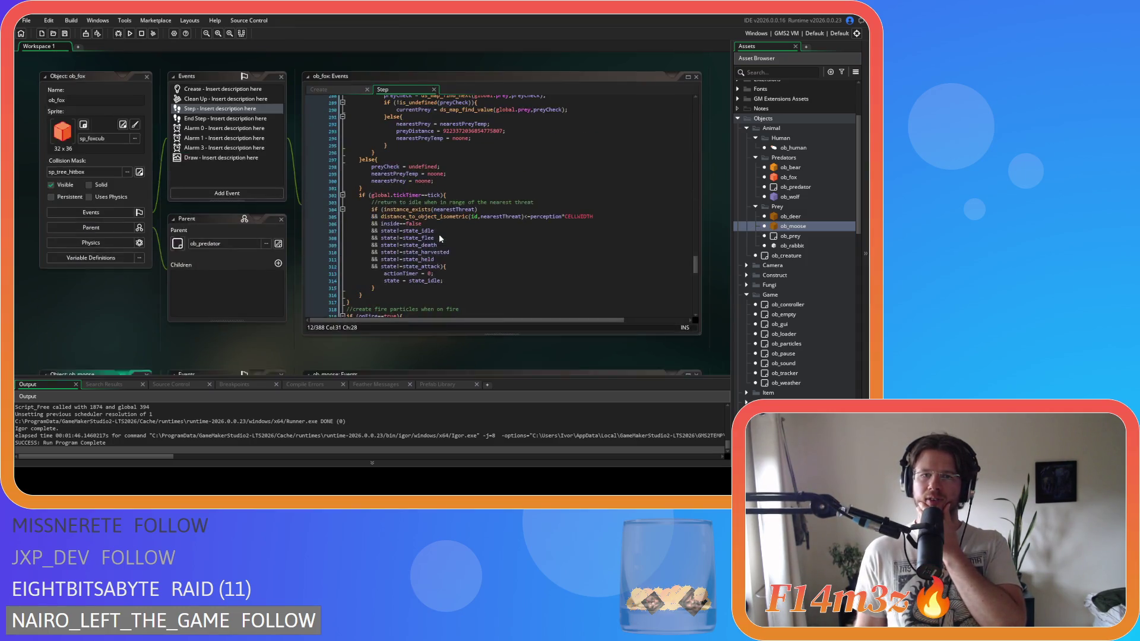
Step: Open ob_deer and read its Step code to the tickTimer block, briefly viewing ob_prey
{"action": "double_click", "coordinate": [791, 216]}
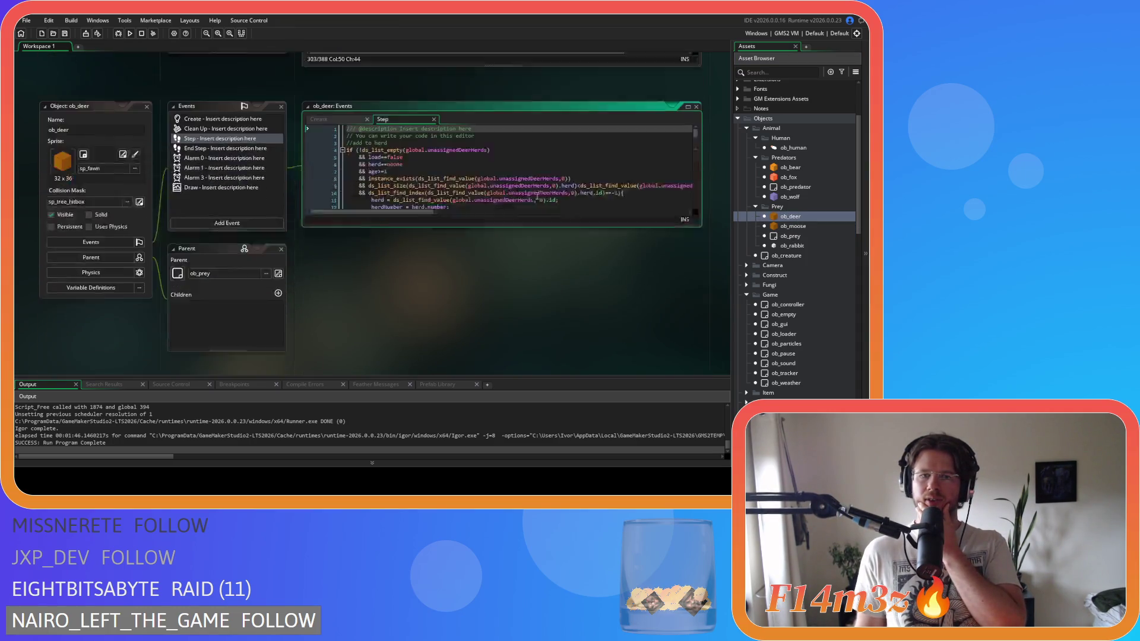
{"action": "scroll", "coordinate": [693, 159], "scroll_direction": "down", "scroll_amount": 20}
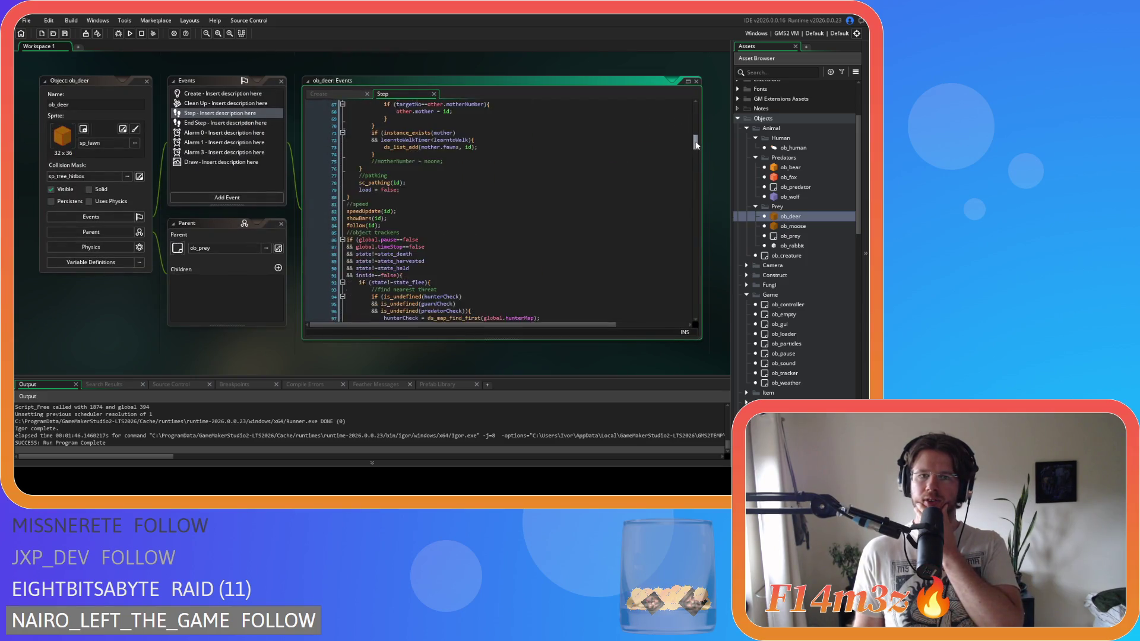
{"action": "scroll", "coordinate": [698, 165], "scroll_direction": "down", "scroll_amount": 3}
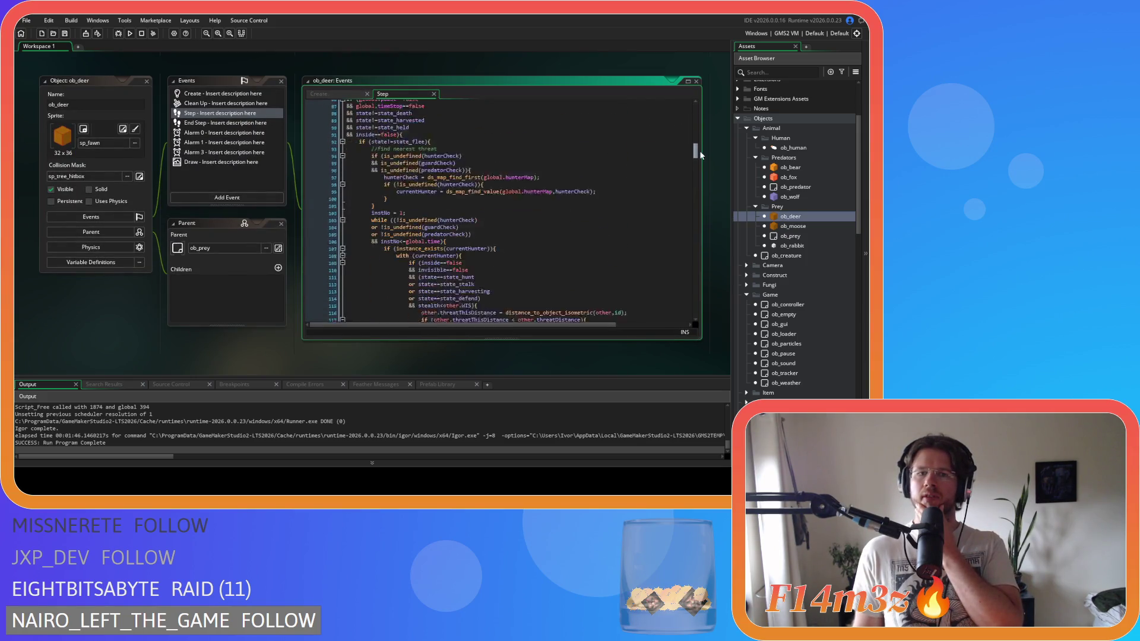
{"action": "scroll", "coordinate": [692, 152], "scroll_direction": "down", "scroll_amount": 14}
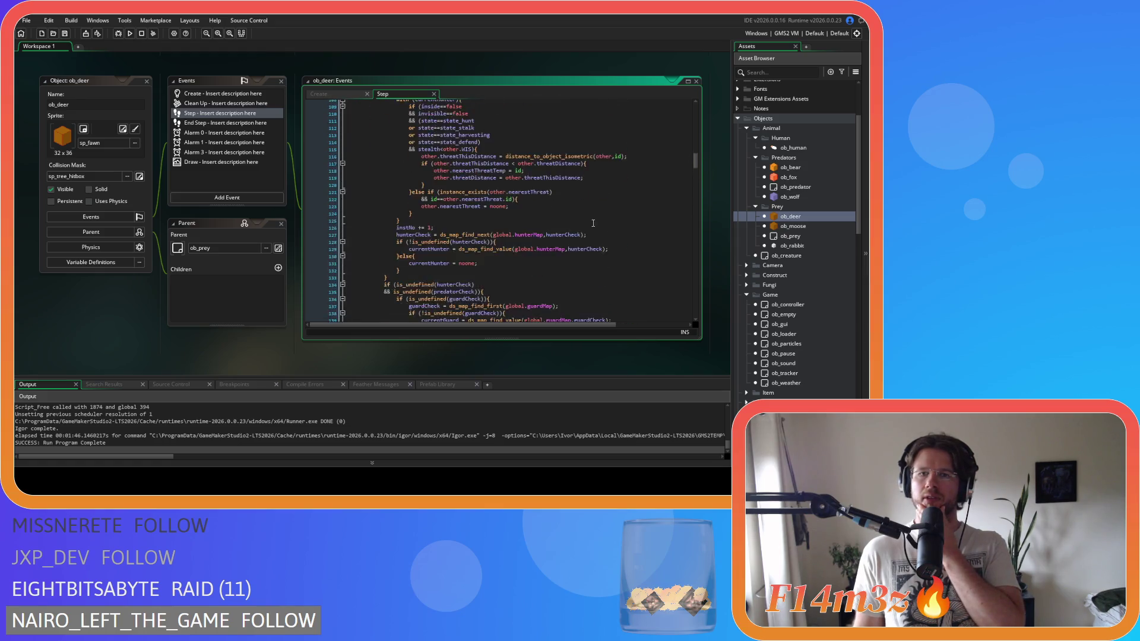
{"action": "scroll", "coordinate": [593, 222], "scroll_direction": "down", "scroll_amount": 17}
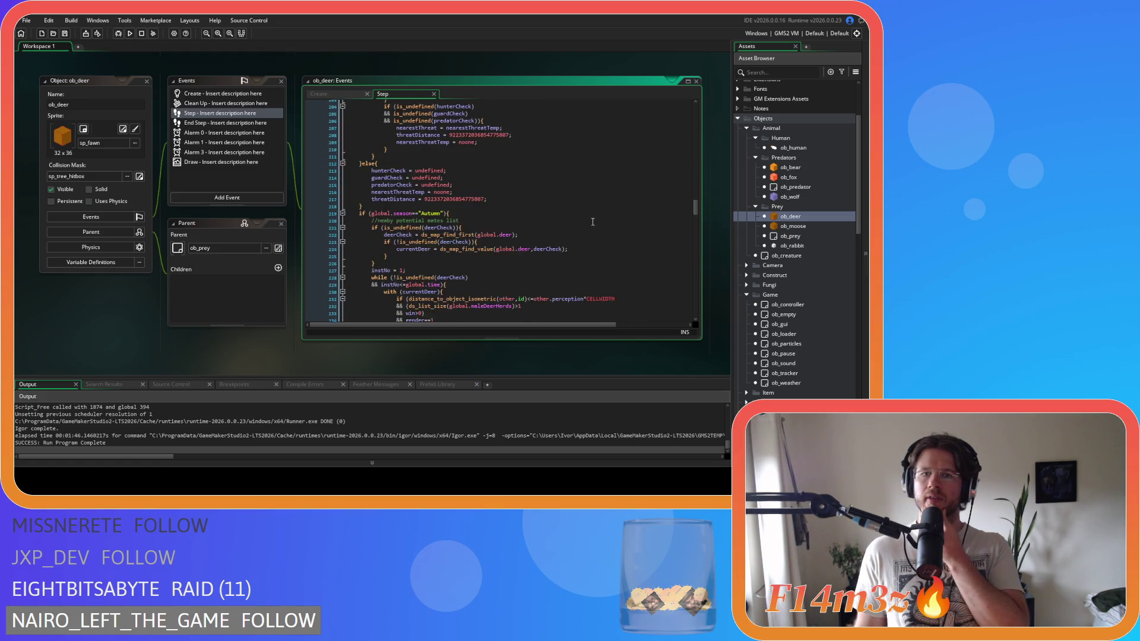
{"action": "scroll", "coordinate": [593, 221], "scroll_direction": "down", "scroll_amount": 20}
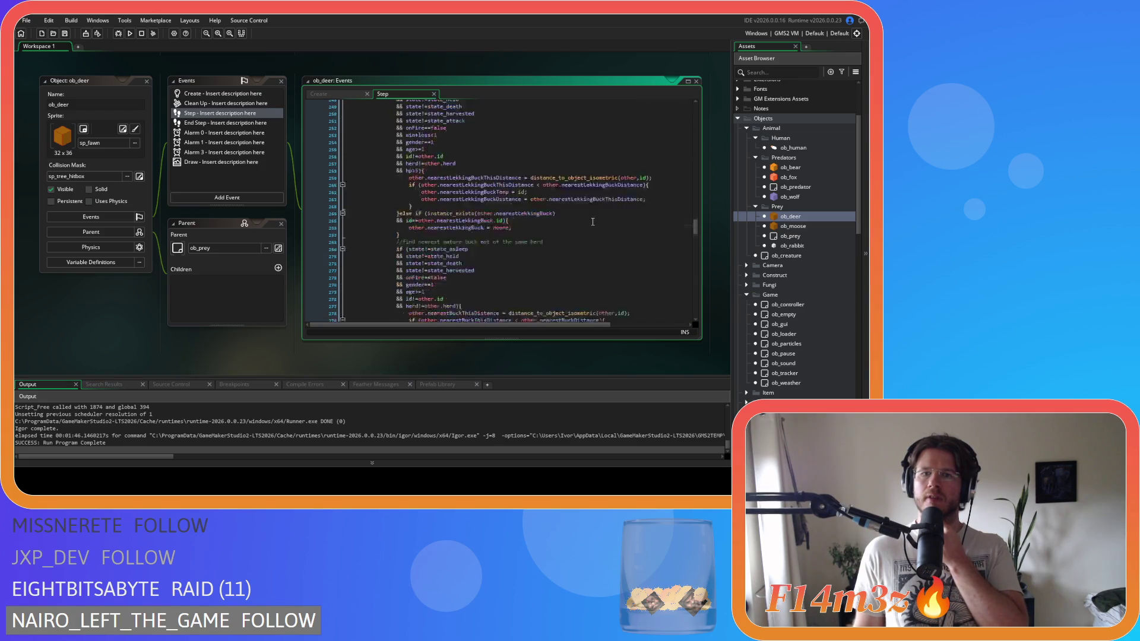
{"action": "scroll", "coordinate": [592, 222], "scroll_direction": "down", "scroll_amount": 13}
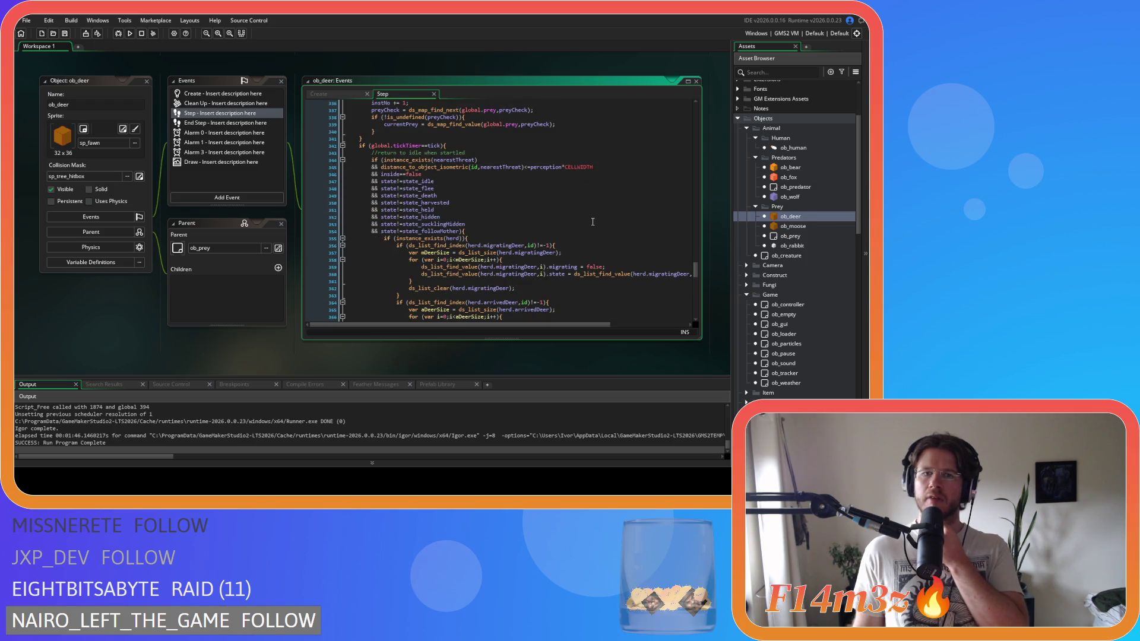
{"action": "double_click", "coordinate": [790, 236]}
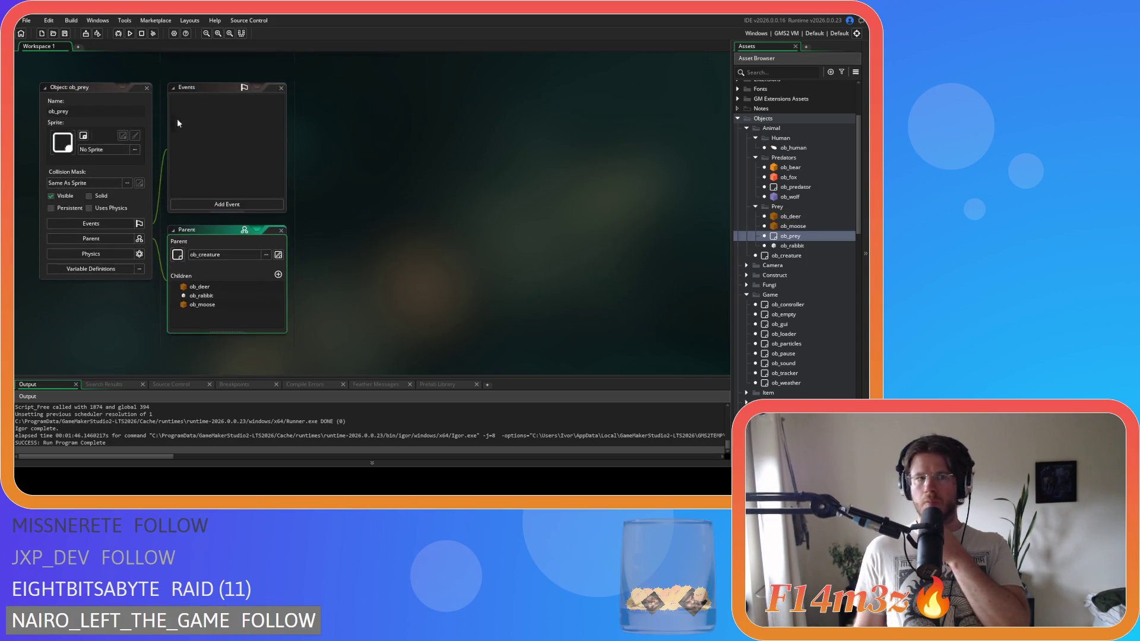
{"action": "left_click", "coordinate": [147, 88]}
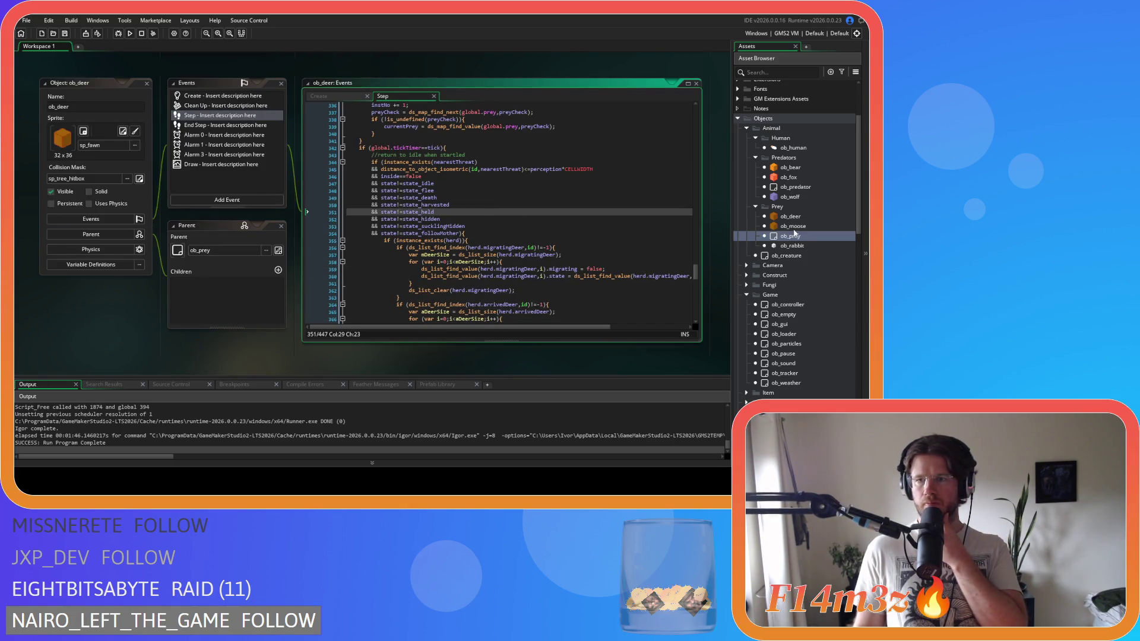
{"action": "double_click", "coordinate": [793, 226]}
{"action": "scroll", "coordinate": [403, 146], "scroll_direction": "down", "scroll_amount": 15}
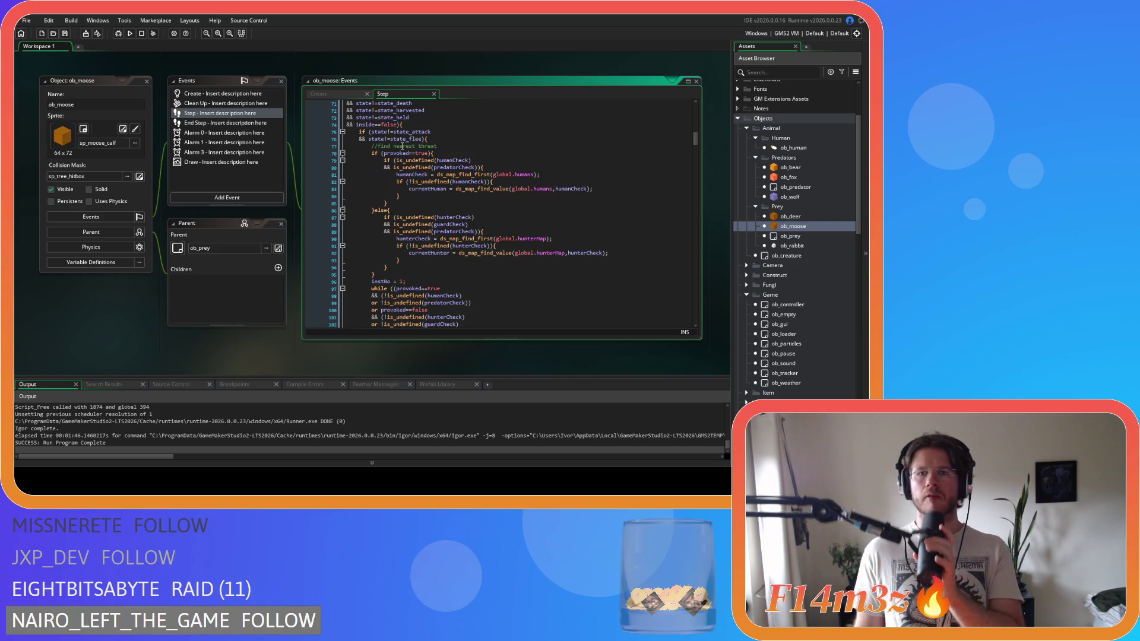
{"action": "scroll", "coordinate": [543, 203], "scroll_direction": "up", "scroll_amount": 1}
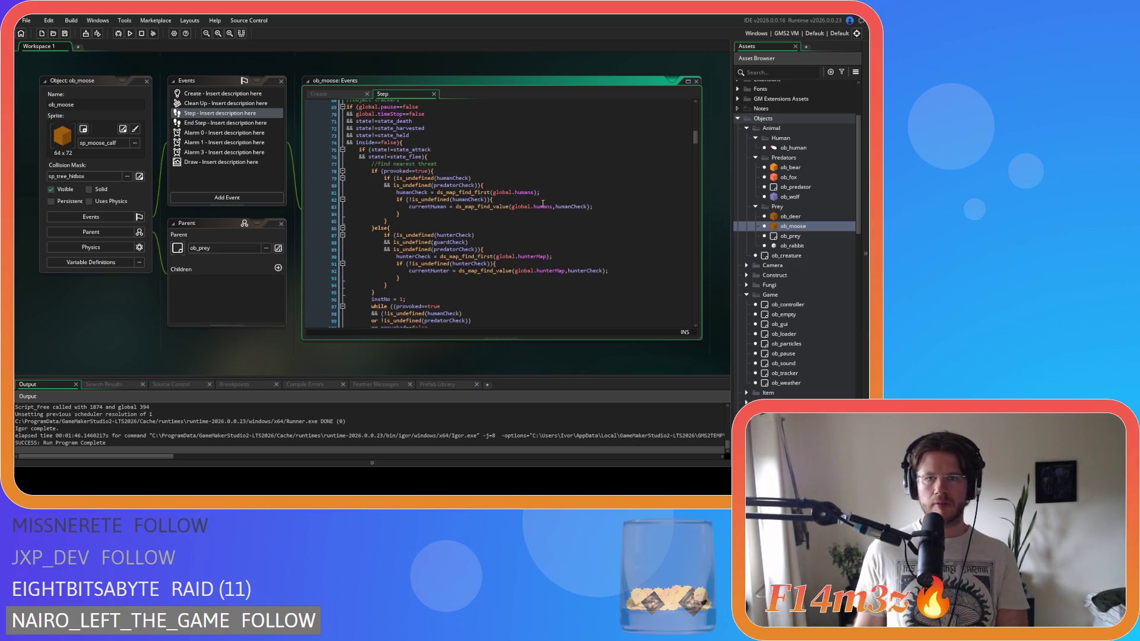
{"action": "scroll", "coordinate": [543, 204], "scroll_direction": "down", "scroll_amount": 15}
{"action": "scroll", "coordinate": [539, 213], "scroll_direction": "down", "scroll_amount": 10}
{"action": "scroll", "coordinate": [539, 213], "scroll_direction": "down", "scroll_amount": 18}
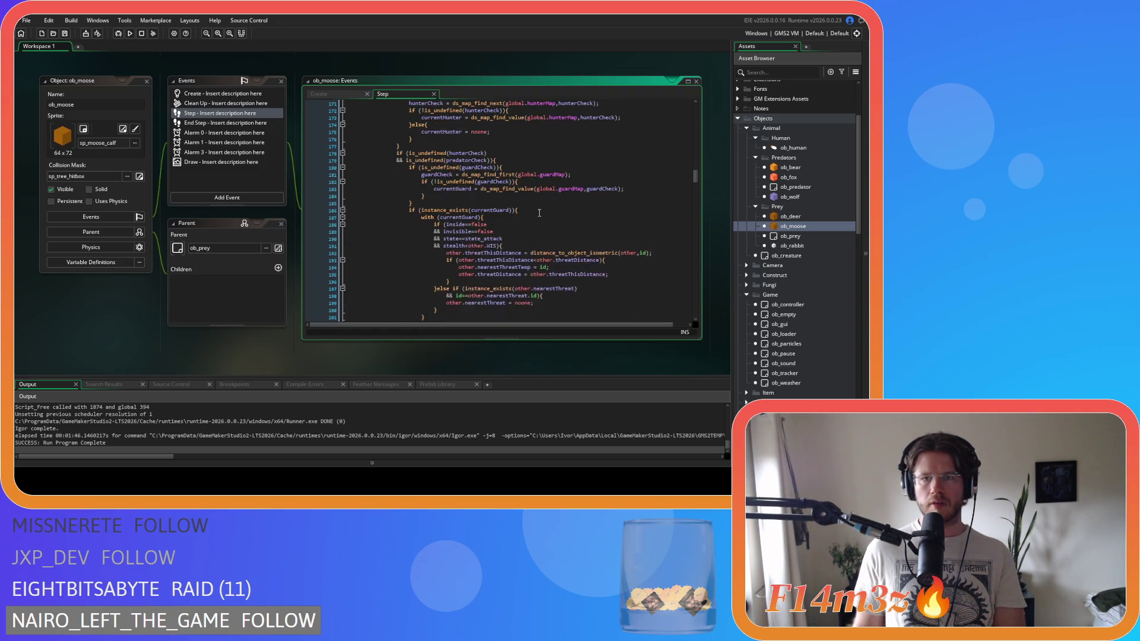
{"action": "scroll", "coordinate": [539, 213], "scroll_direction": "down", "scroll_amount": 14}
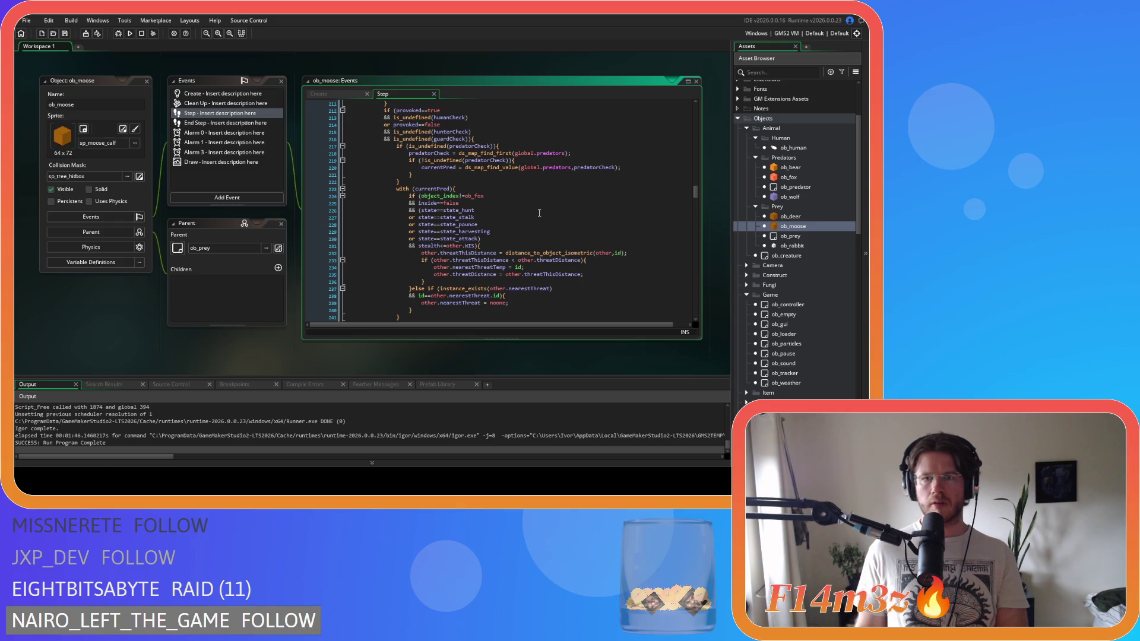
{"action": "scroll", "coordinate": [539, 212], "scroll_direction": "down", "scroll_amount": 5}
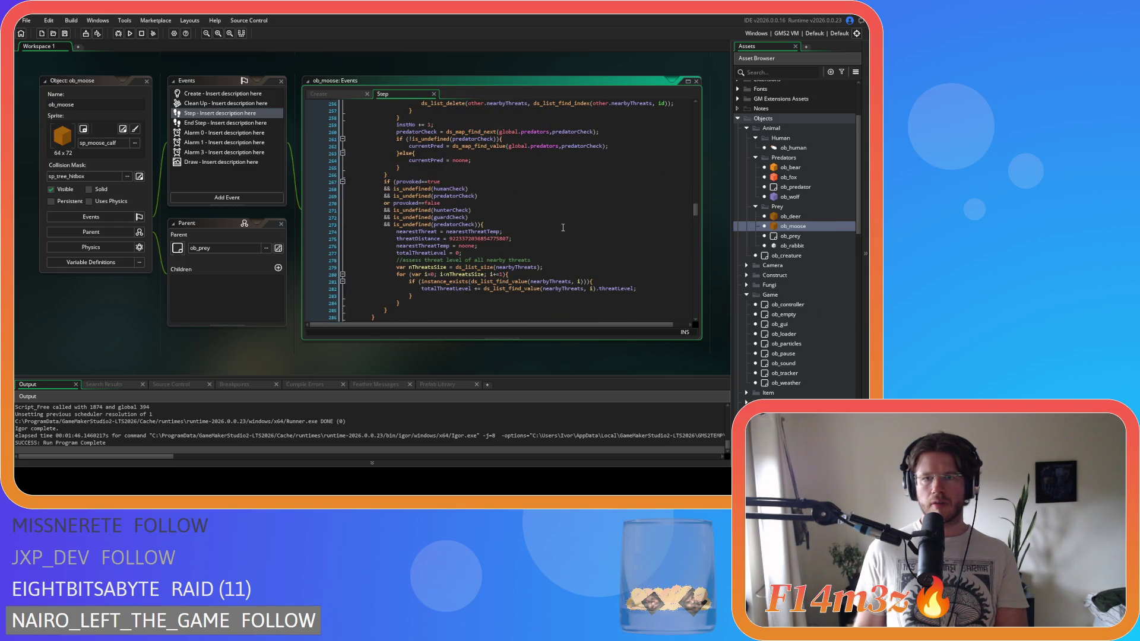
{"action": "scroll", "coordinate": [562, 228], "scroll_direction": "down", "scroll_amount": 9}
{"action": "scroll", "coordinate": [563, 228], "scroll_direction": "down", "scroll_amount": 4}
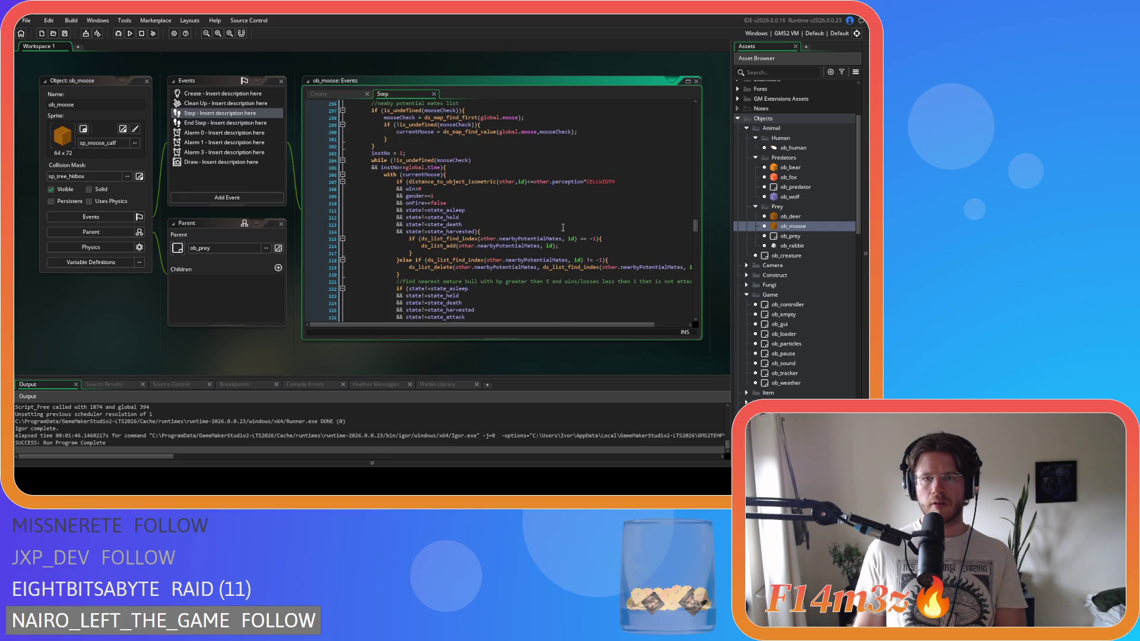
{"action": "scroll", "coordinate": [563, 227], "scroll_direction": "down", "scroll_amount": 20}
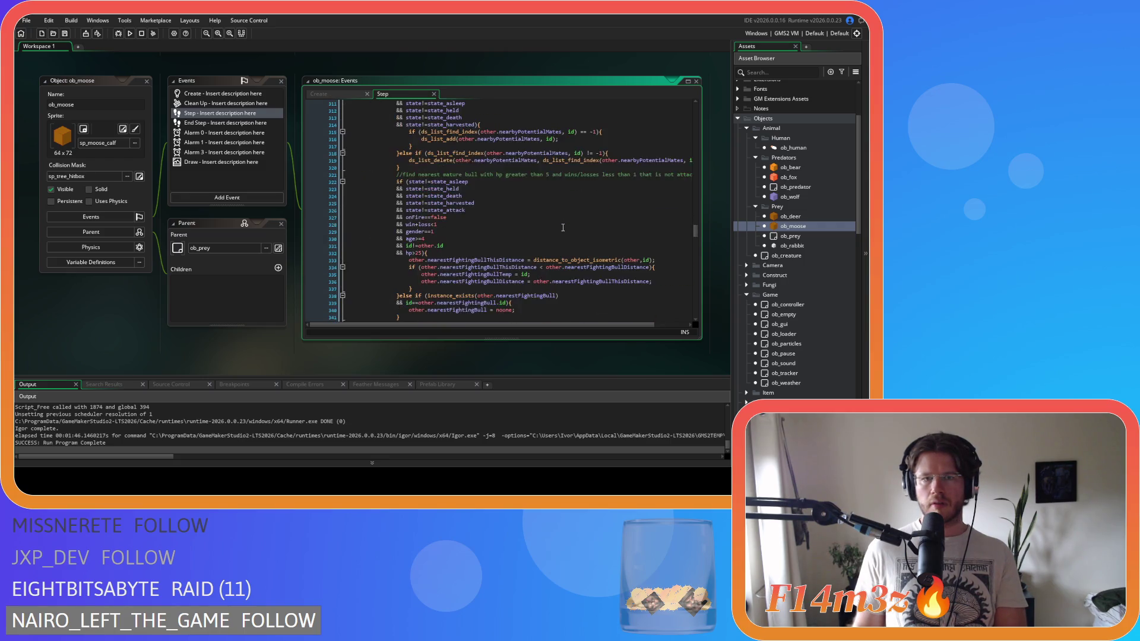
{"action": "scroll", "coordinate": [563, 227], "scroll_direction": "down", "scroll_amount": 5}
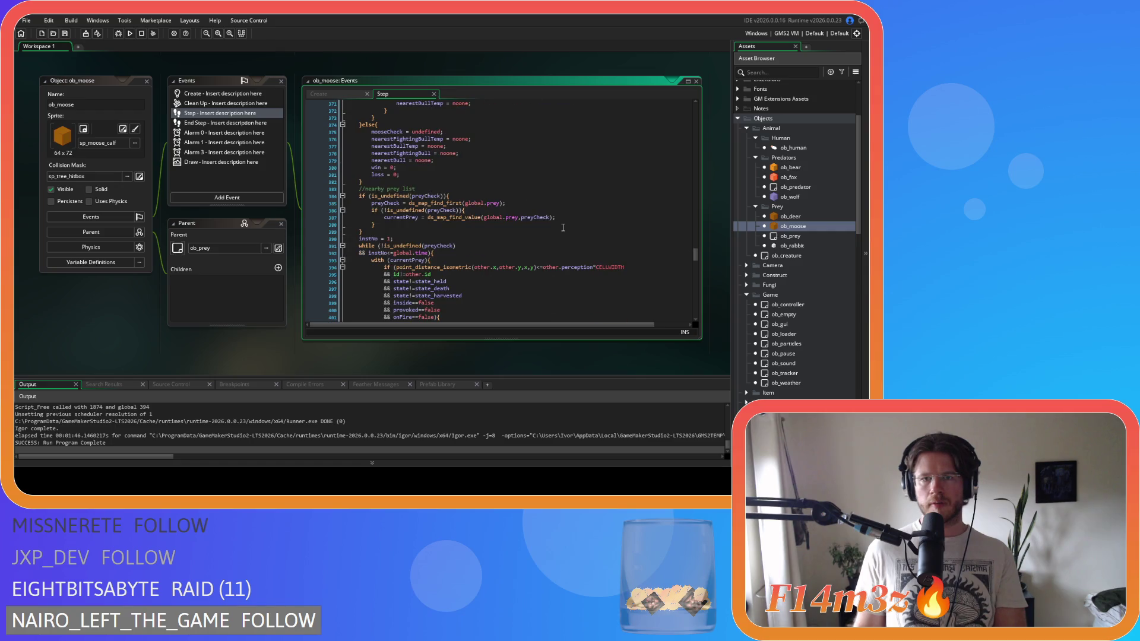
{"action": "scroll", "coordinate": [563, 227], "scroll_direction": "down", "scroll_amount": 13}
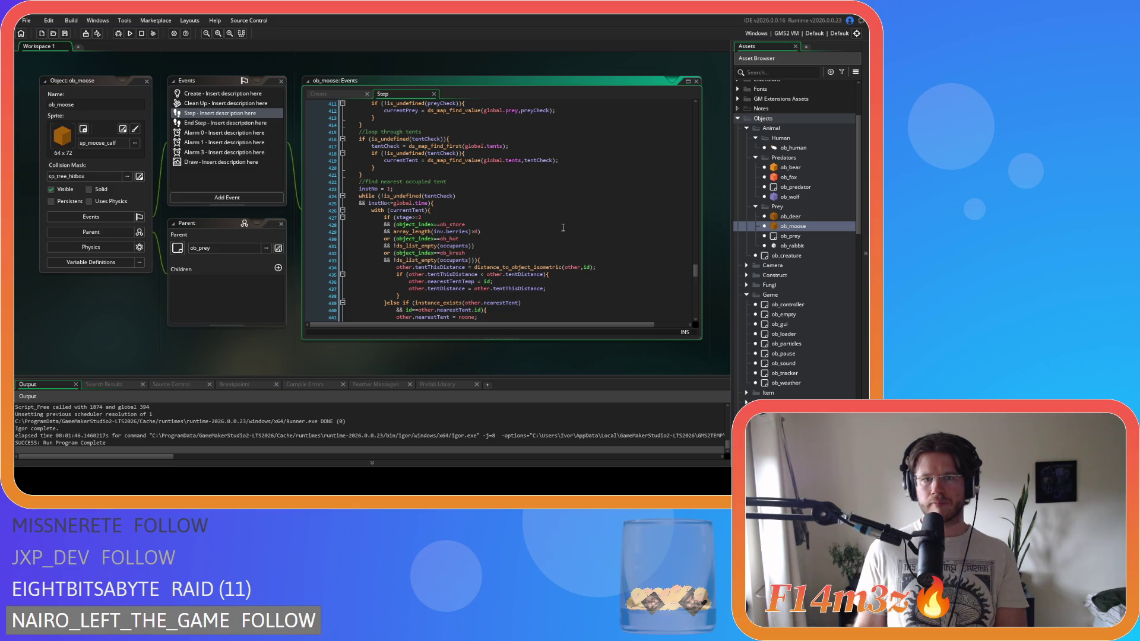
{"action": "scroll", "coordinate": [563, 227], "scroll_direction": "down", "scroll_amount": 5}
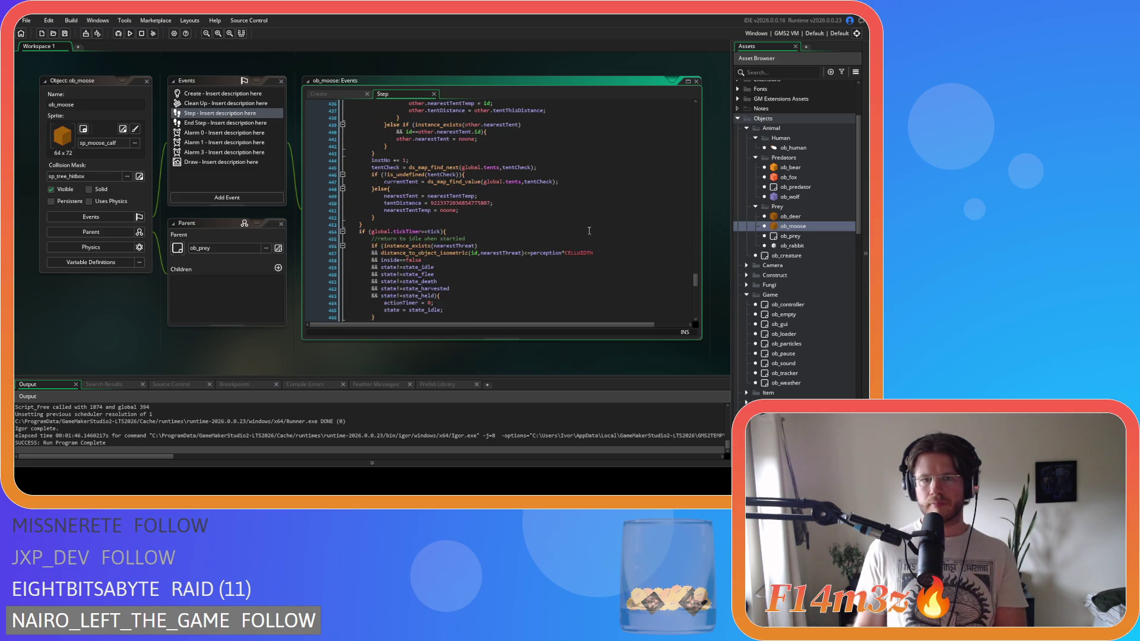
{"action": "double_click", "coordinate": [795, 246]}
Step: Read ob_rabbit's Step code down to its tickTimer idle-return block, then select sc_trackersUpdateAnimal
{"action": "scroll", "coordinate": [572, 199], "scroll_direction": "down", "scroll_amount": 14}
{"action": "scroll", "coordinate": [572, 199], "scroll_direction": "down", "scroll_amount": 20}
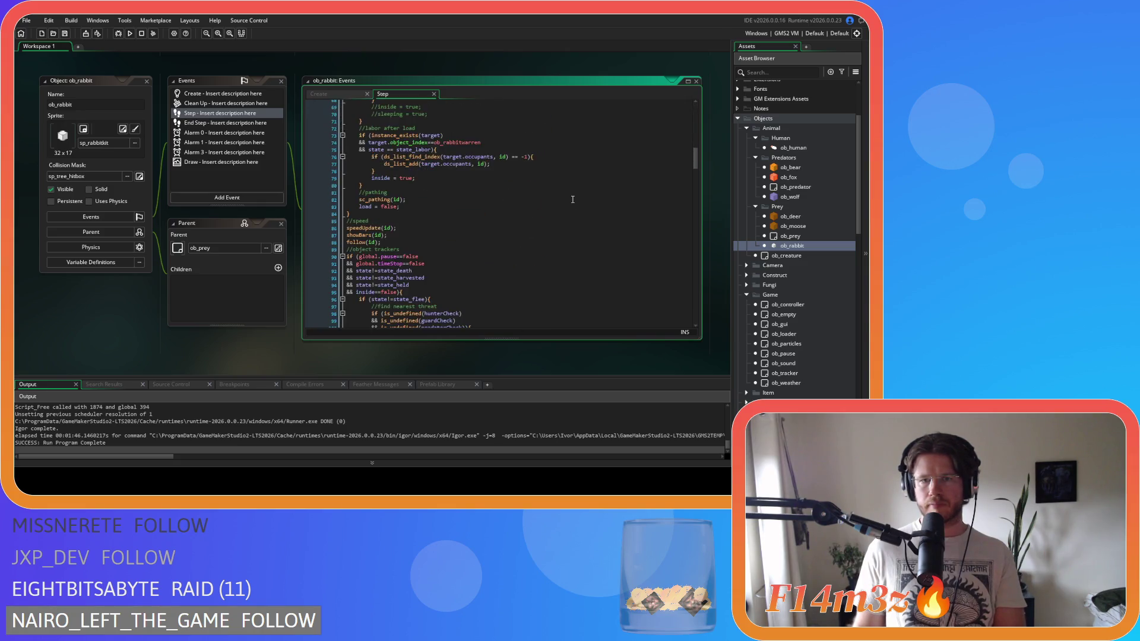
{"action": "scroll", "coordinate": [572, 199], "scroll_direction": "down", "scroll_amount": 20}
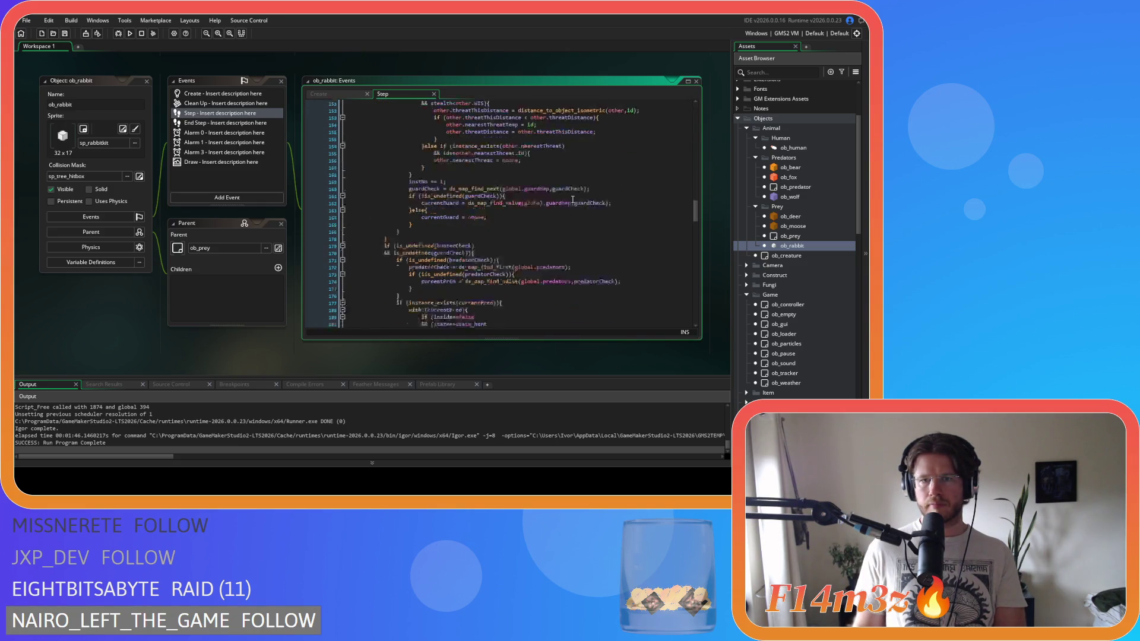
{"action": "scroll", "coordinate": [572, 199], "scroll_direction": "down", "scroll_amount": 6}
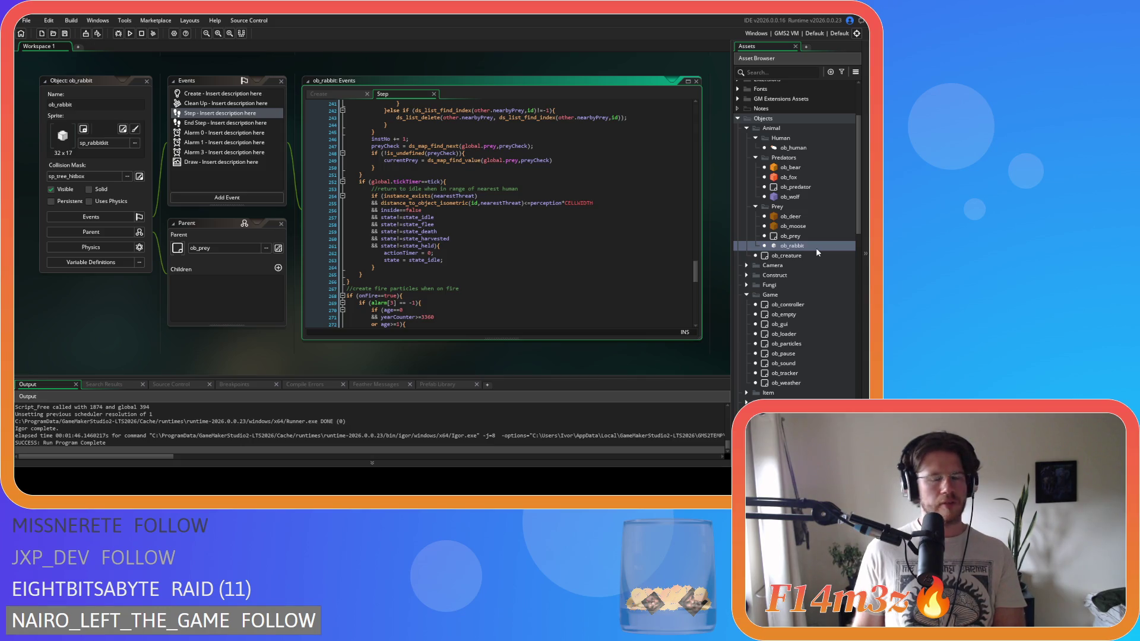
{"action": "scroll", "coordinate": [816, 248], "scroll_direction": "down", "scroll_amount": 15}
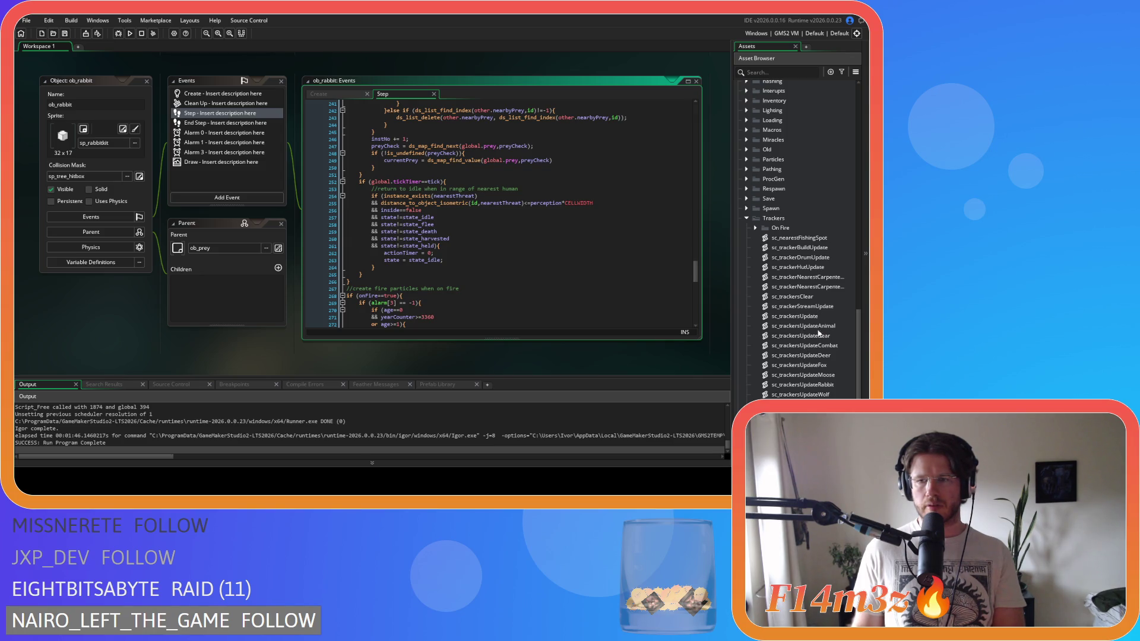
{"action": "left_click", "coordinate": [827, 328]}
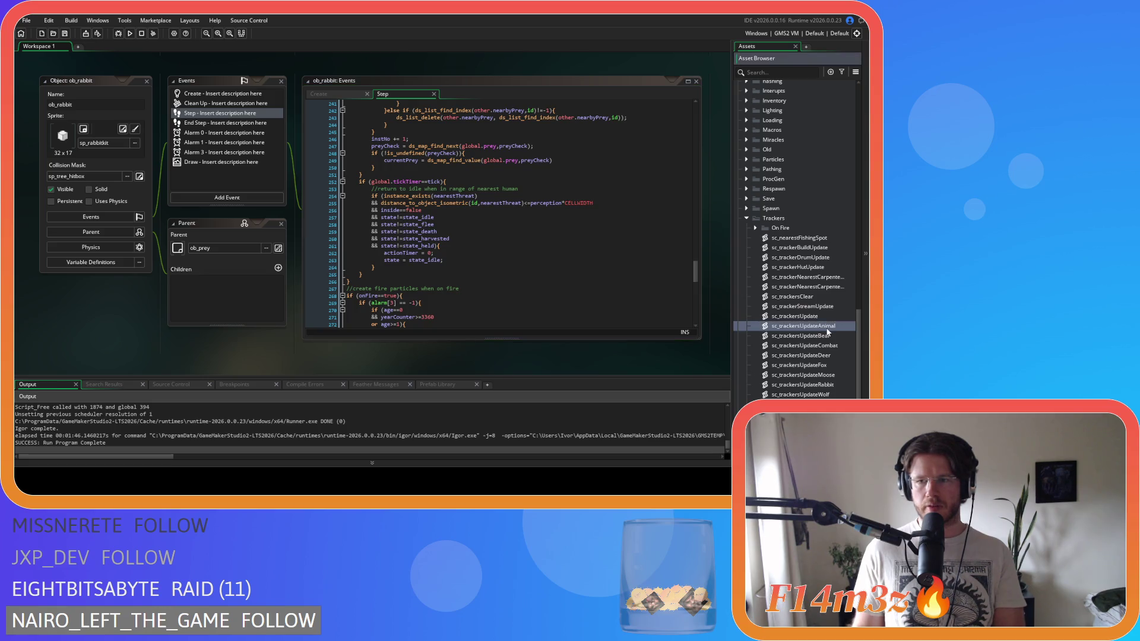
Step: Open sc_trackersUpdateCombat, search 'wo' to find the ob_wolf threat block, then close it
{"action": "double_click", "coordinate": [833, 347]}
{"action": "left_click", "coordinate": [341, 214]}
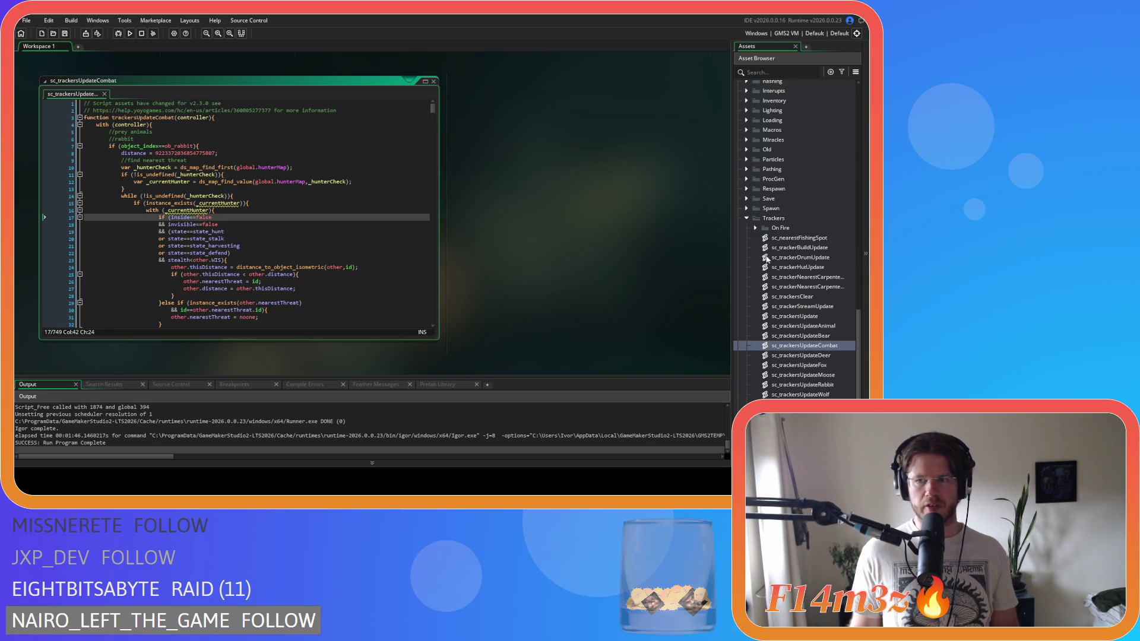
{"action": "key", "text": "ctrl+f"}
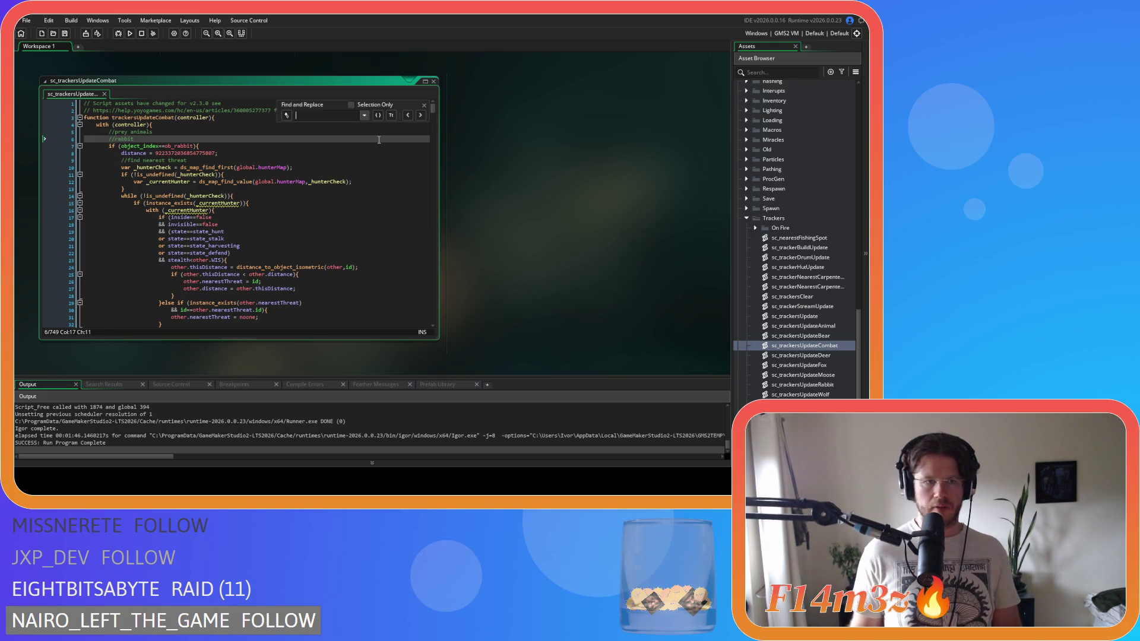
{"action": "type", "text": "wolf"}
{"action": "scroll", "coordinate": [368, 166], "scroll_direction": "down", "scroll_amount": 4}
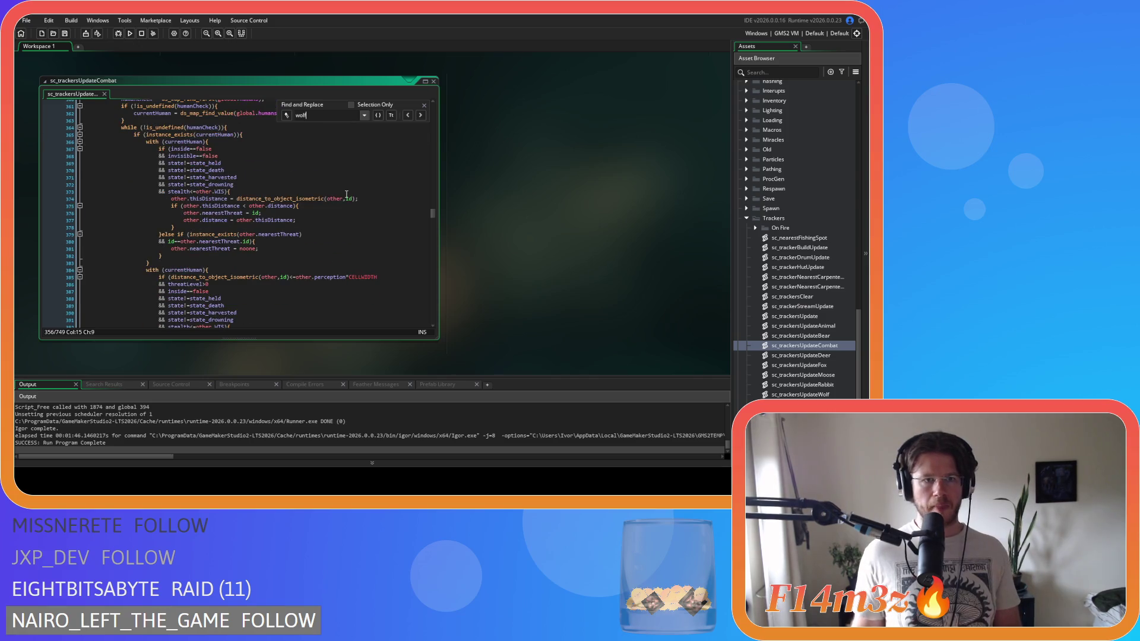
{"action": "scroll", "coordinate": [346, 194], "scroll_direction": "down", "scroll_amount": 12}
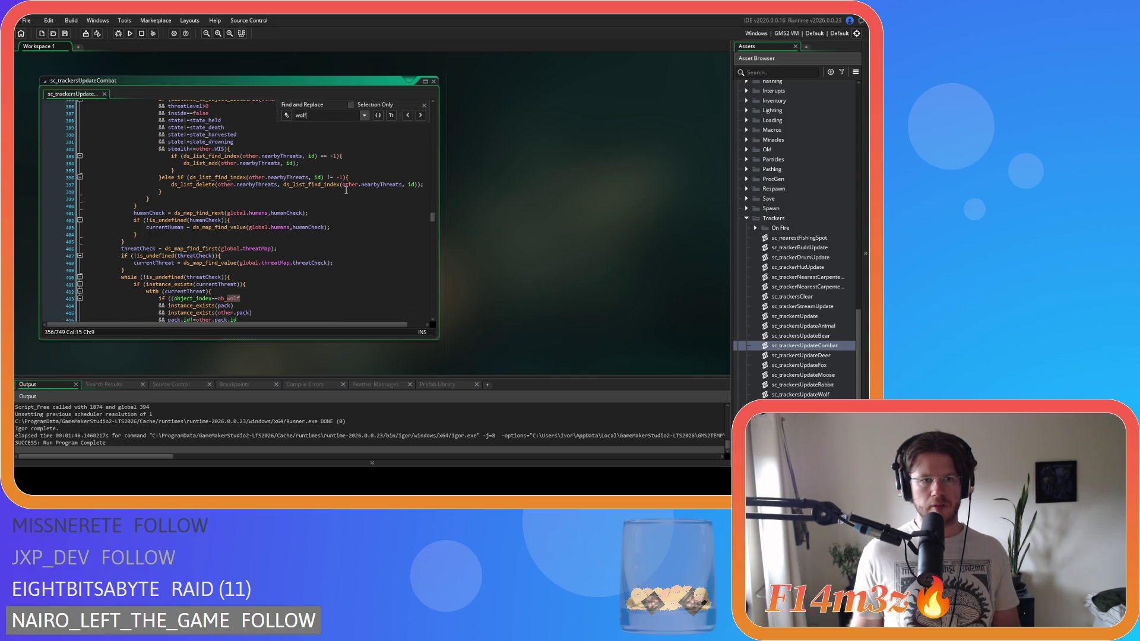
{"action": "left_click", "coordinate": [424, 105]}
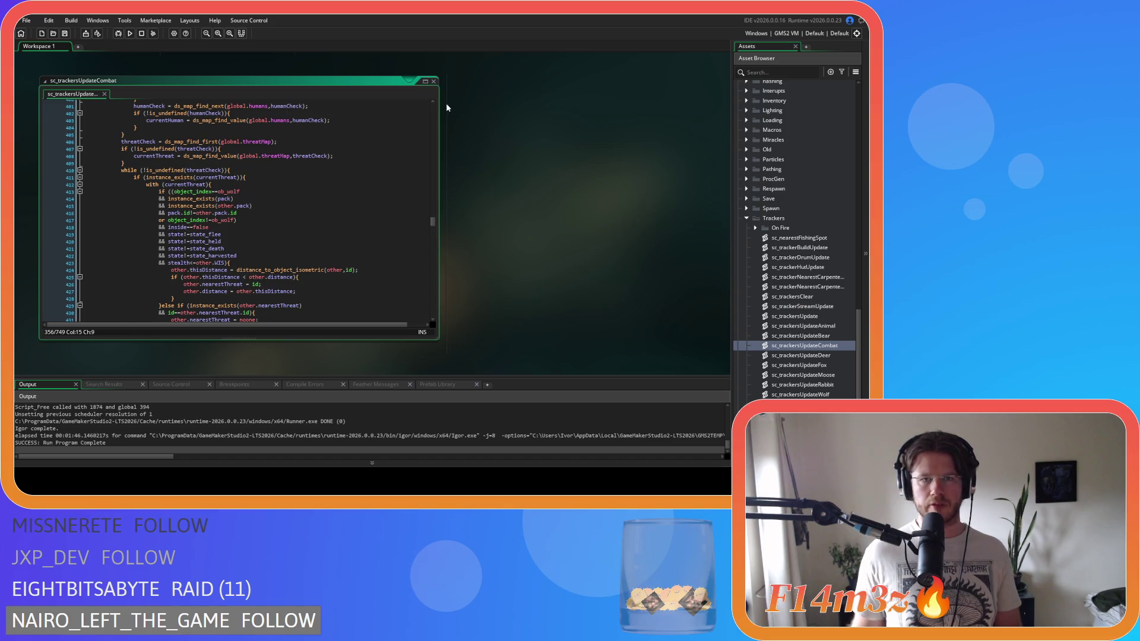
{"action": "left_click", "coordinate": [434, 81]}
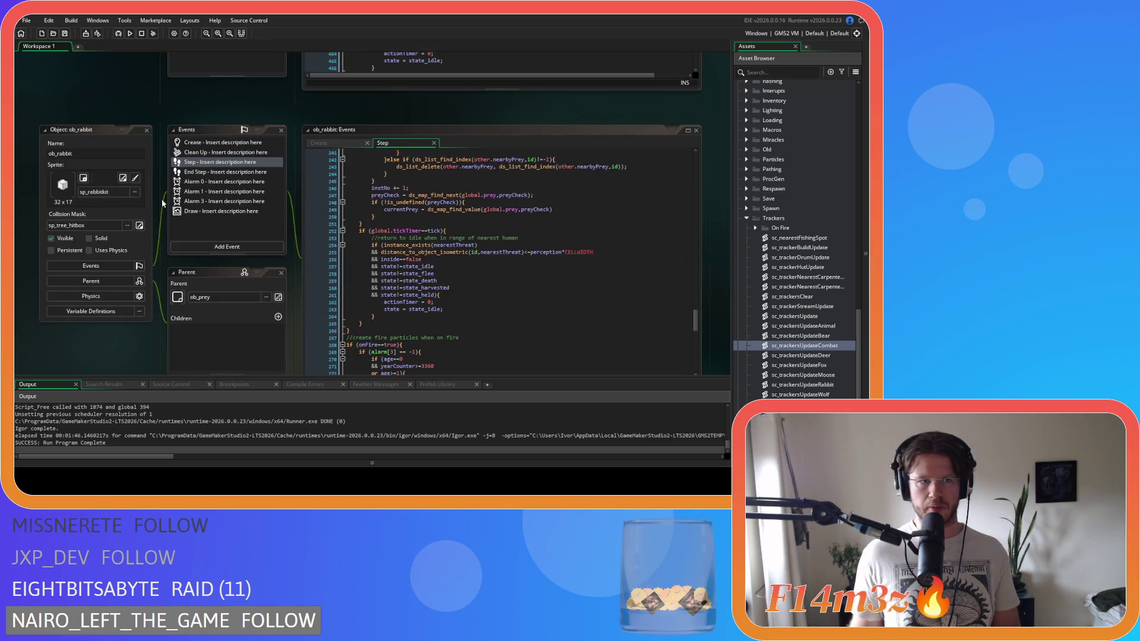
{"action": "left_click", "coordinate": [147, 130]}
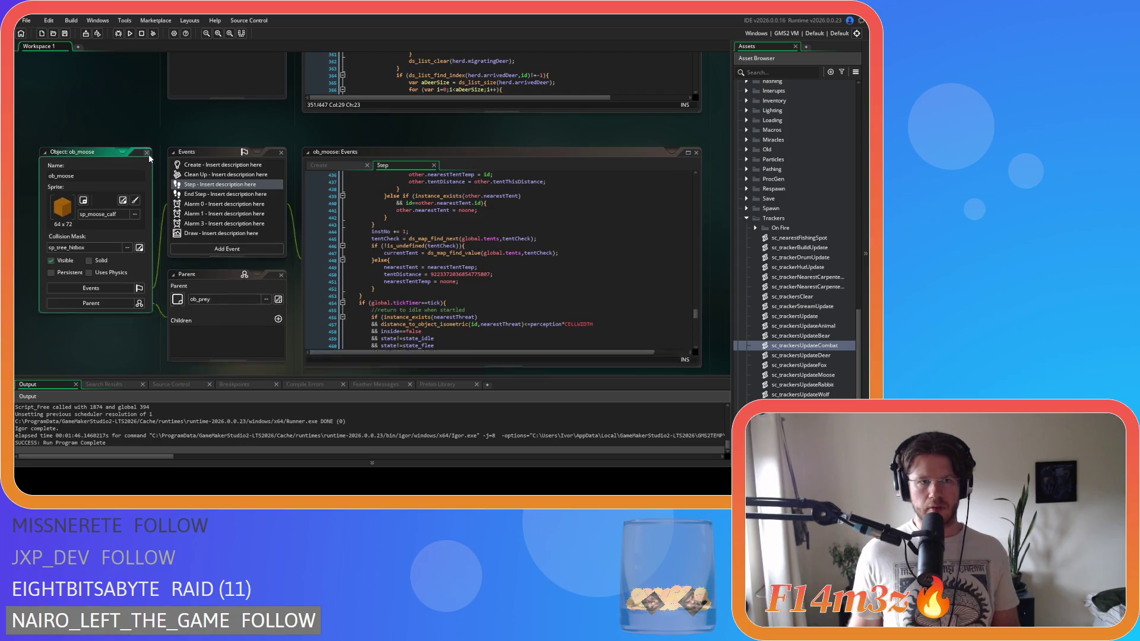
{"action": "left_click", "coordinate": [147, 122]}
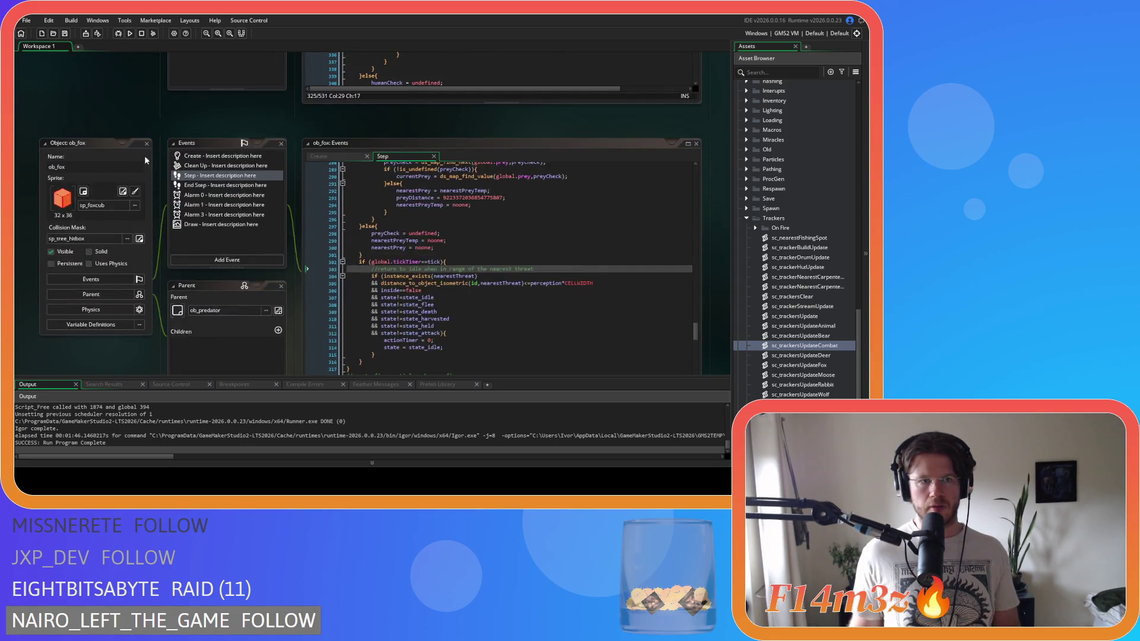
{"action": "left_click", "coordinate": [564, 289]}
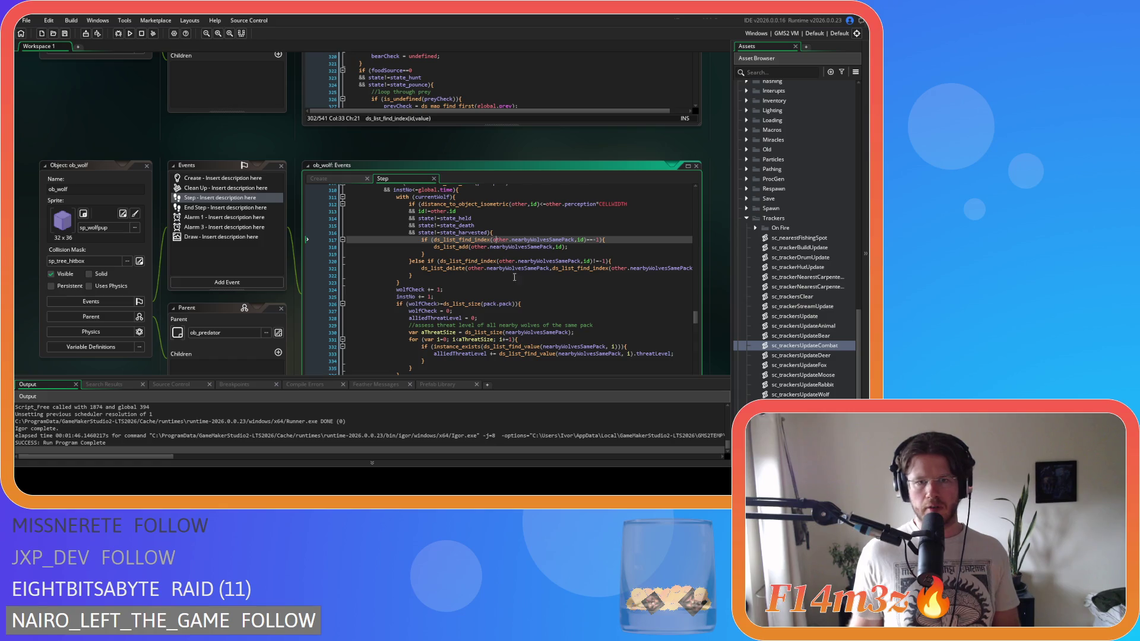
{"action": "scroll", "coordinate": [564, 248], "scroll_direction": "down", "scroll_amount": 3}
{"action": "scroll", "coordinate": [563, 248], "scroll_direction": "up", "scroll_amount": 2}
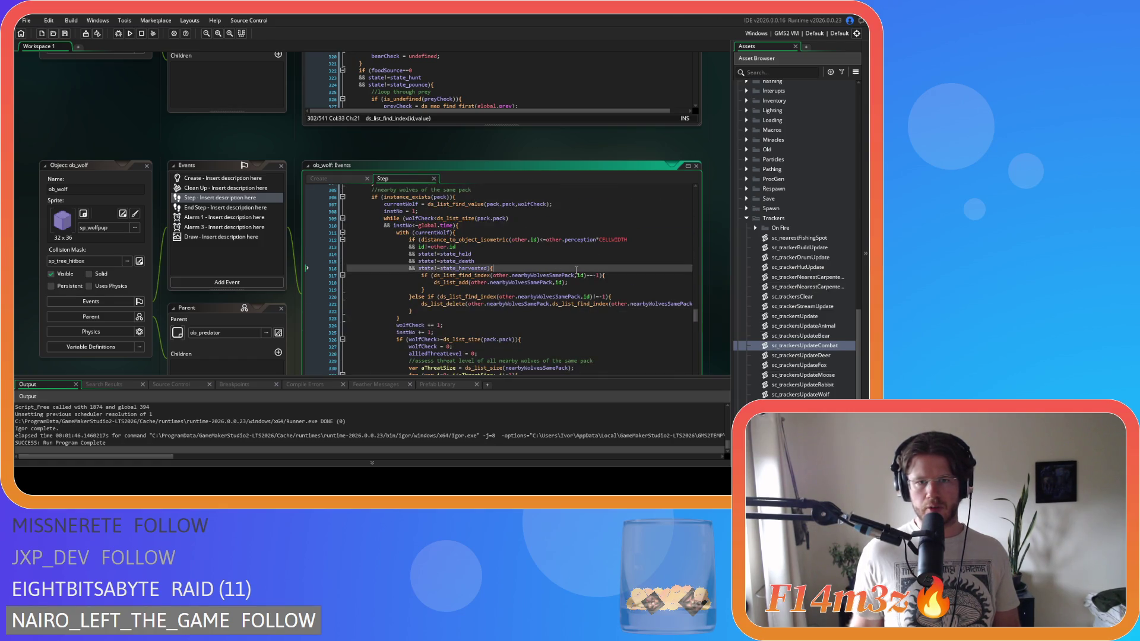
{"action": "scroll", "coordinate": [577, 274], "scroll_direction": "up", "scroll_amount": 1}
{"action": "left_click", "coordinate": [601, 329]}
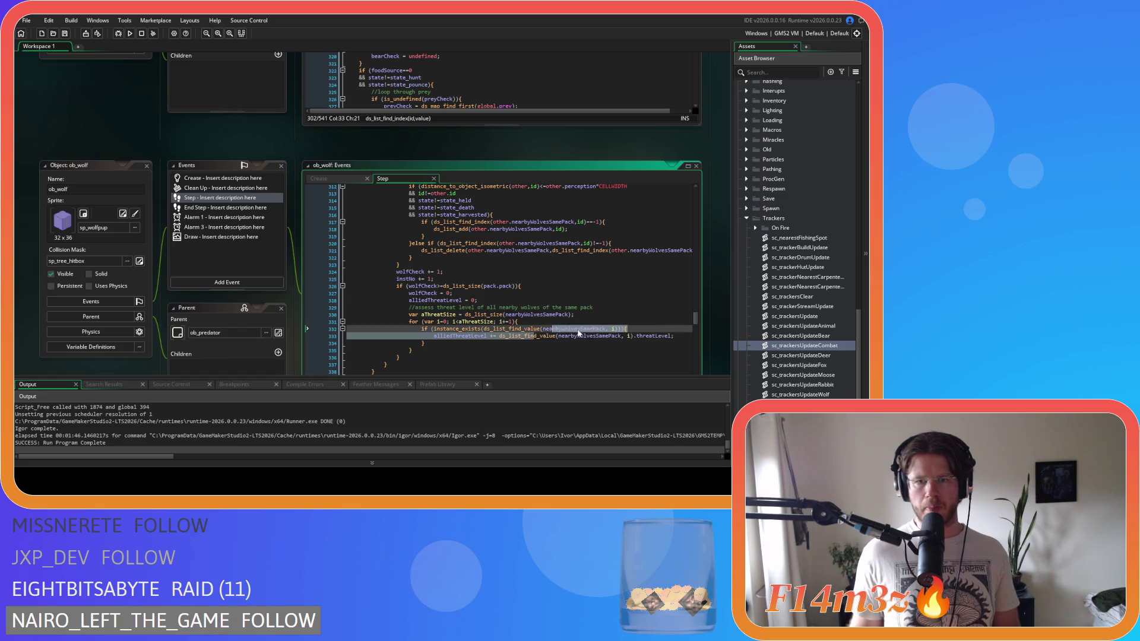
{"action": "mouse_move", "coordinate": [549, 328]}
{"action": "left_mouse_down"}
{"action": "mouse_move", "coordinate": [525, 328]}
{"action": "mouse_move", "coordinate": [603, 331]}
{"action": "left_mouse_up"}
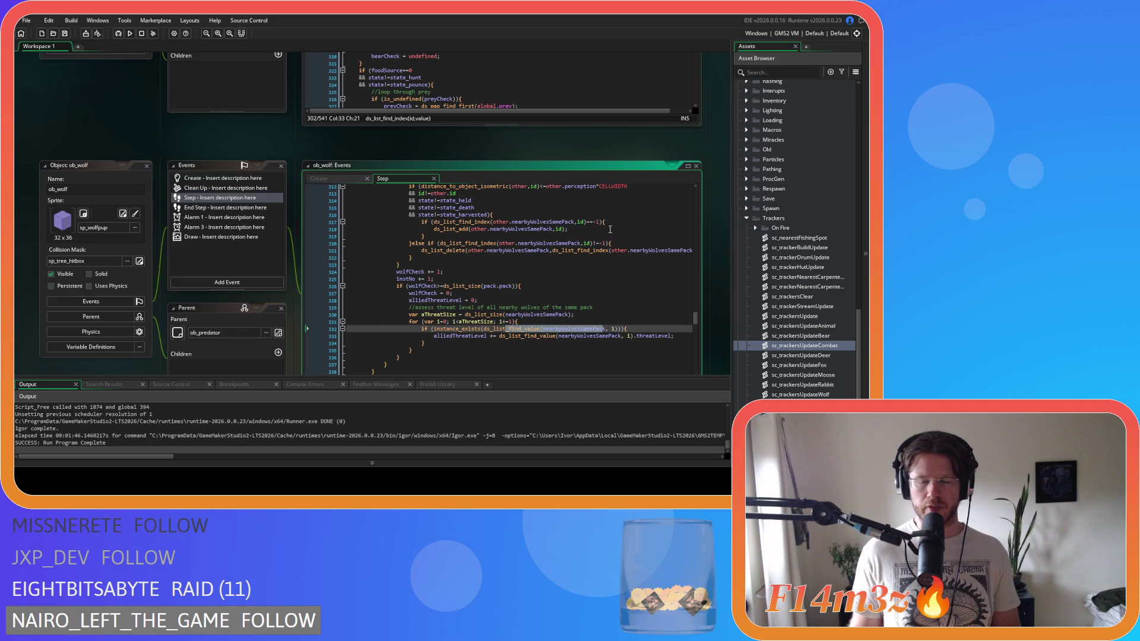
{"action": "left_click", "coordinate": [587, 293]}
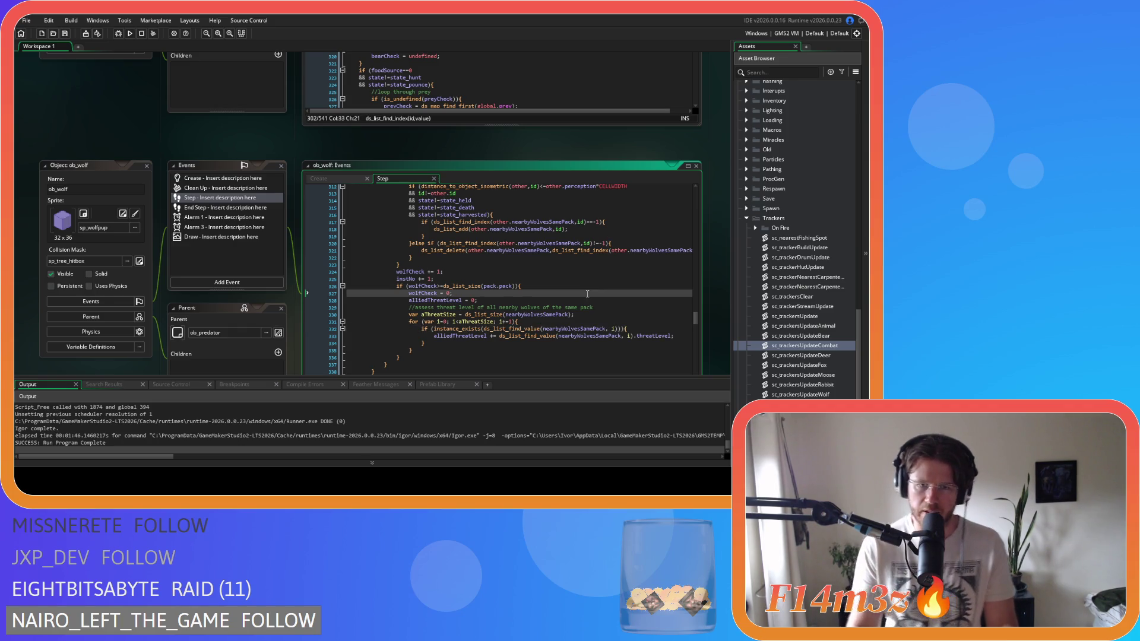
{"action": "scroll", "coordinate": [587, 293], "scroll_direction": "up", "scroll_amount": 4}
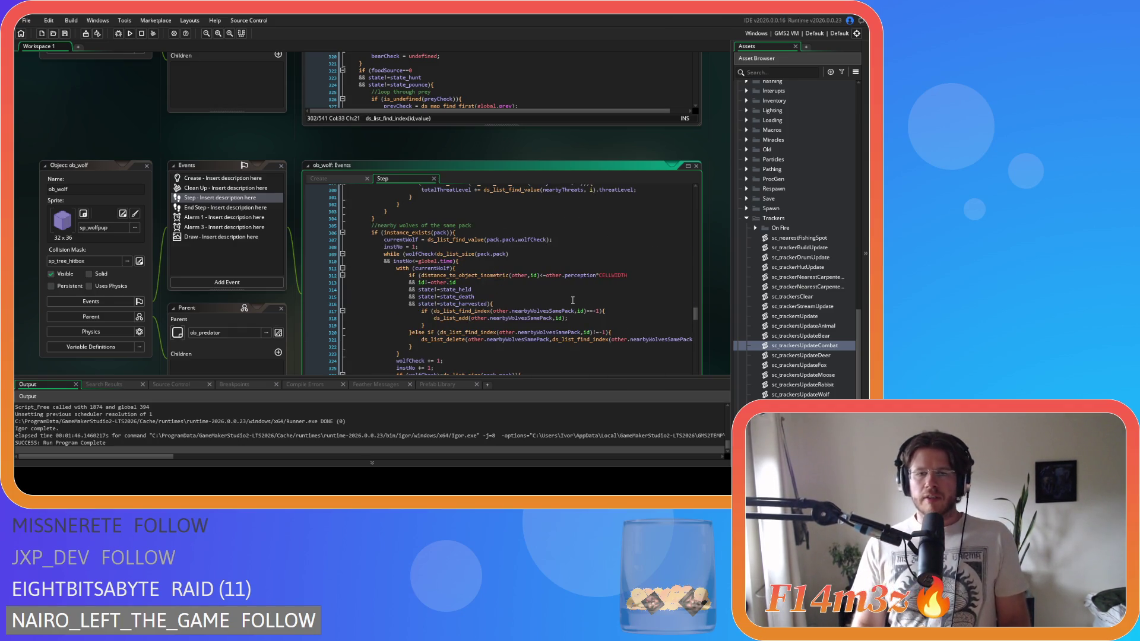
{"action": "scroll", "coordinate": [784, 213], "scroll_direction": "up", "scroll_amount": 10}
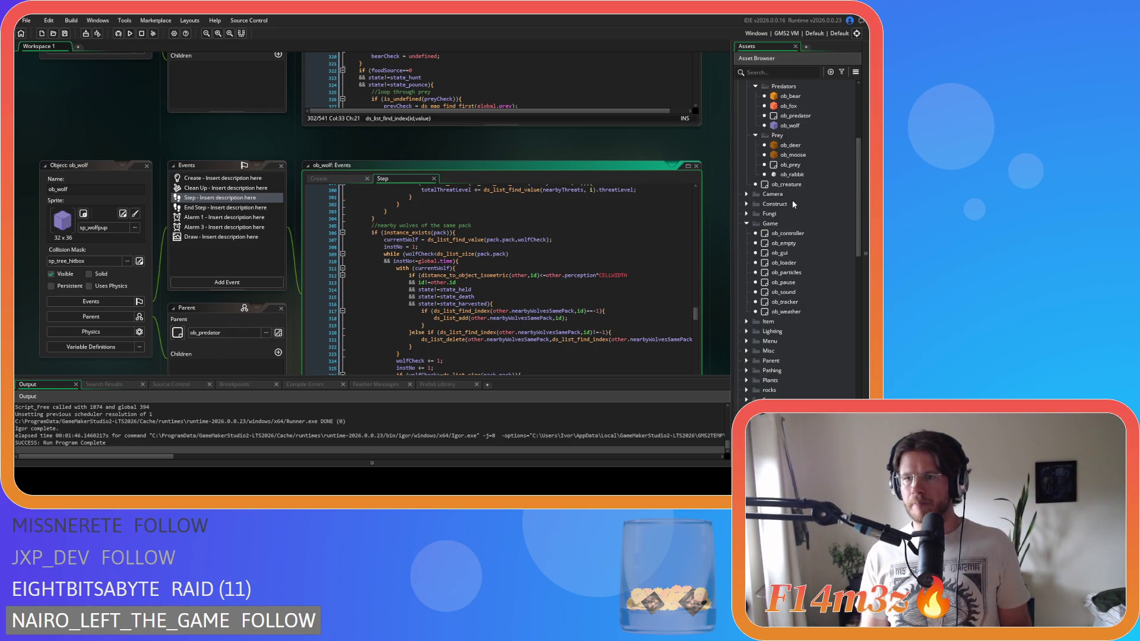
{"action": "left_click", "coordinate": [805, 223]}
Step: Comment out ob_human's lowestHealthHuman draw_line debug lines in Draw and save
{"action": "double_click", "coordinate": [804, 224]}
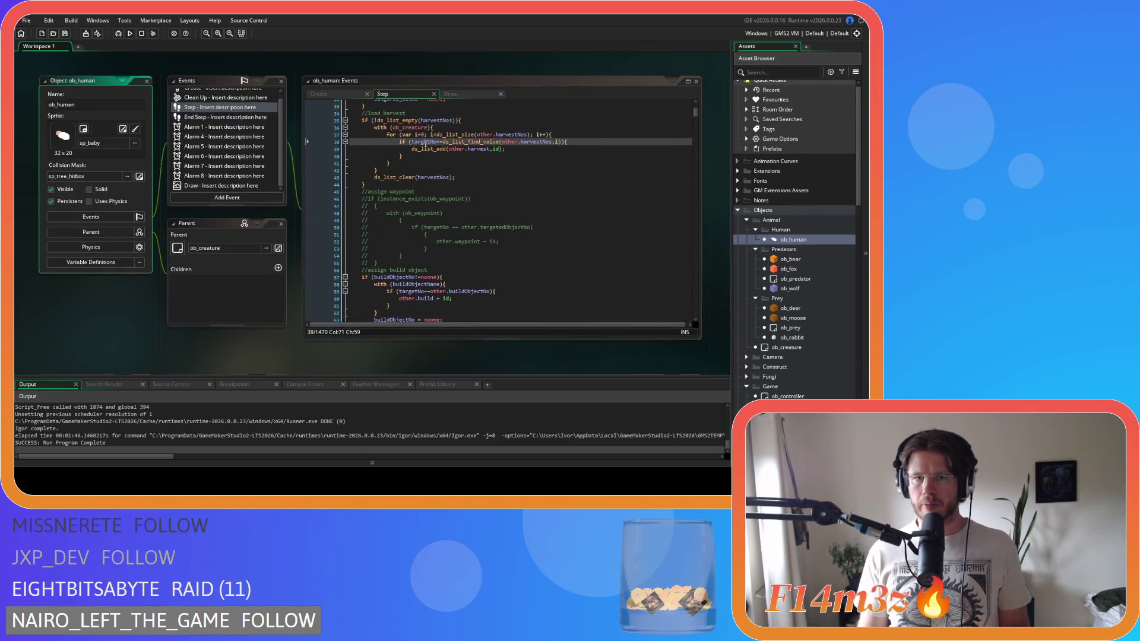
{"action": "key", "text": "shift+Down"}
{"action": "key", "text": "shift+Down"}
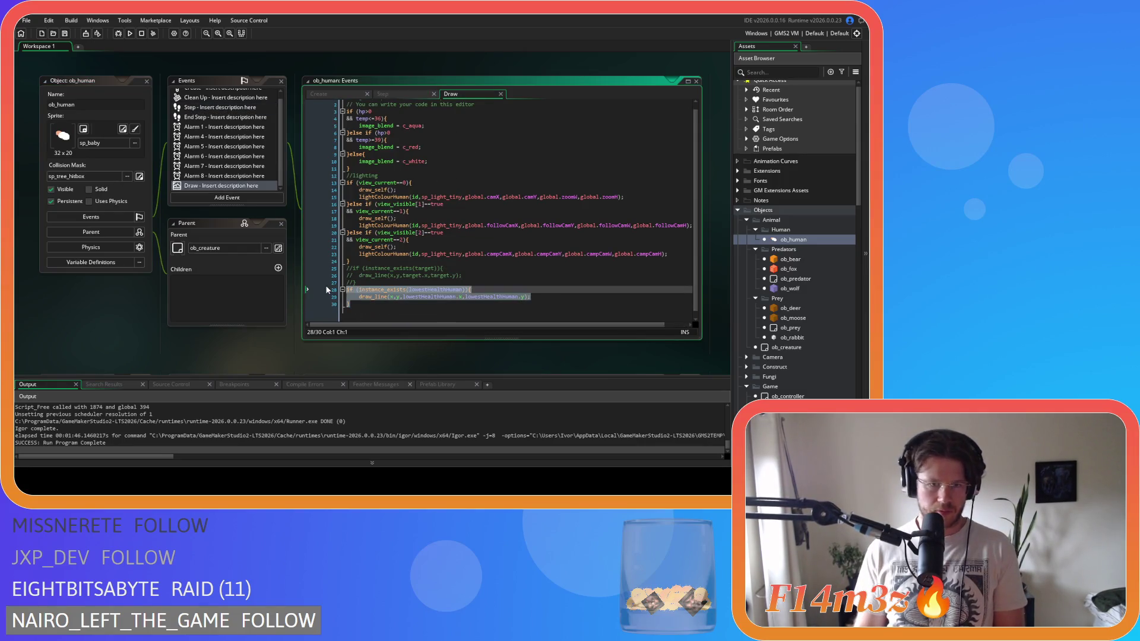
{"action": "key", "text": "ctrl+k"}
{"action": "left_click", "coordinate": [487, 297]}
{"action": "key", "text": "ctrl+s"}
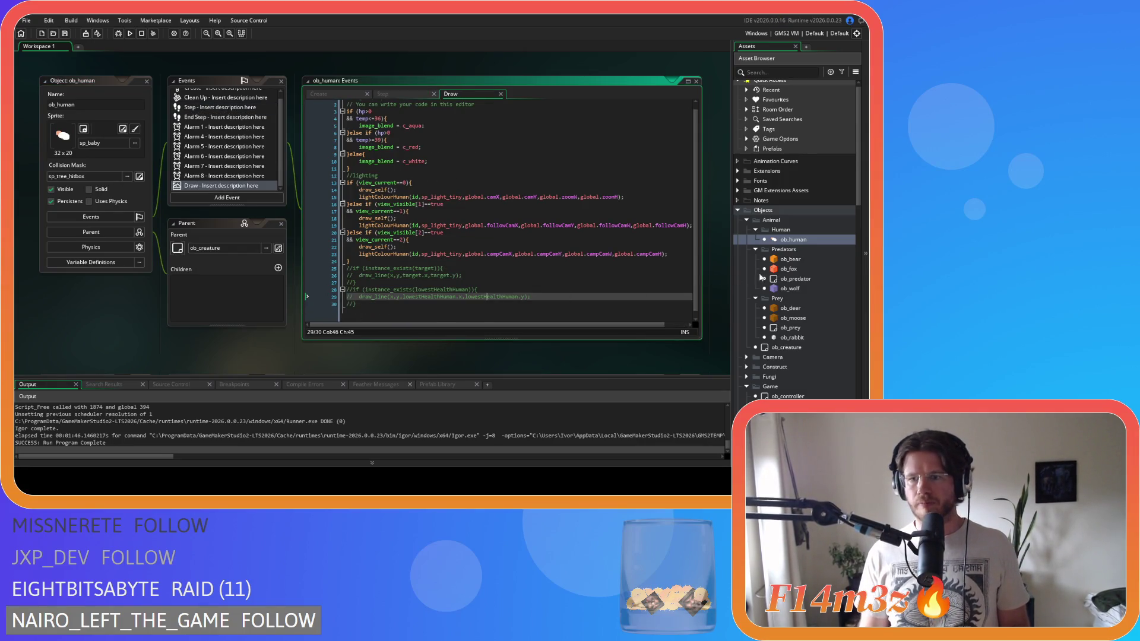
{"action": "scroll", "coordinate": [761, 277], "scroll_direction": "down", "scroll_amount": 3}
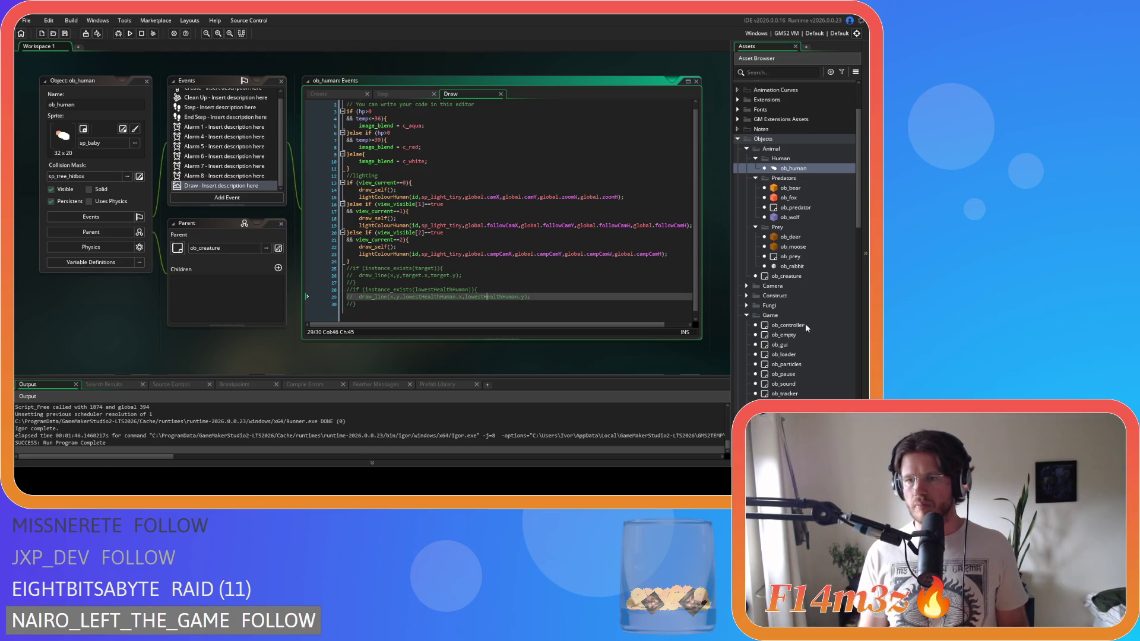
{"action": "double_click", "coordinate": [800, 345]}
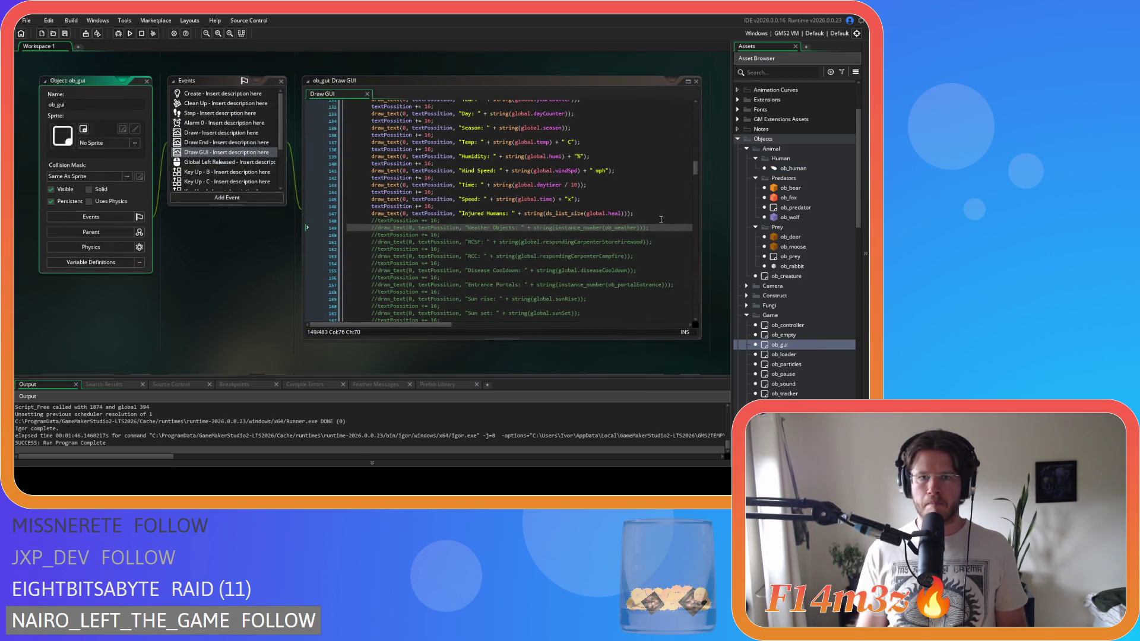
Step: Comment out the Injured Humans lines 146–147 in ob_gui's Draw GUI, then open ob_wolf
{"action": "left_click", "coordinate": [647, 213]}
{"action": "left_click_drag", "start_coordinate": [647, 213], "coordinate": [364, 206]}
{"action": "key", "text": "ctrl+k"}
{"action": "left_click", "coordinate": [644, 215]}
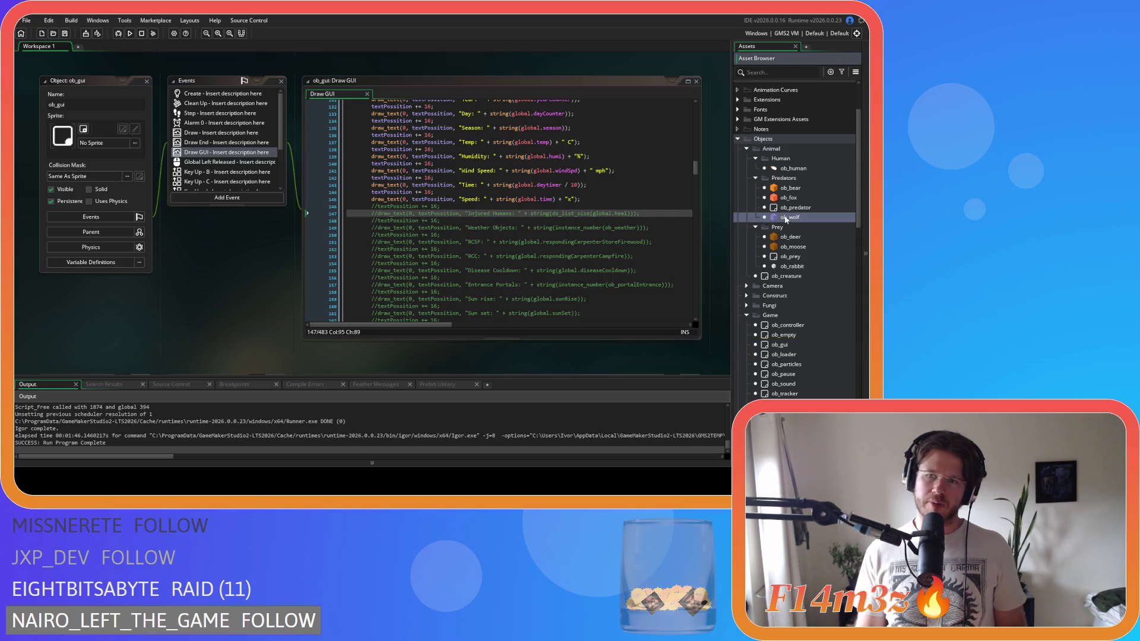
{"action": "double_click", "coordinate": [786, 218]}
{"action": "left_click_drag", "start_coordinate": [695, 229], "coordinate": [691, 107]}
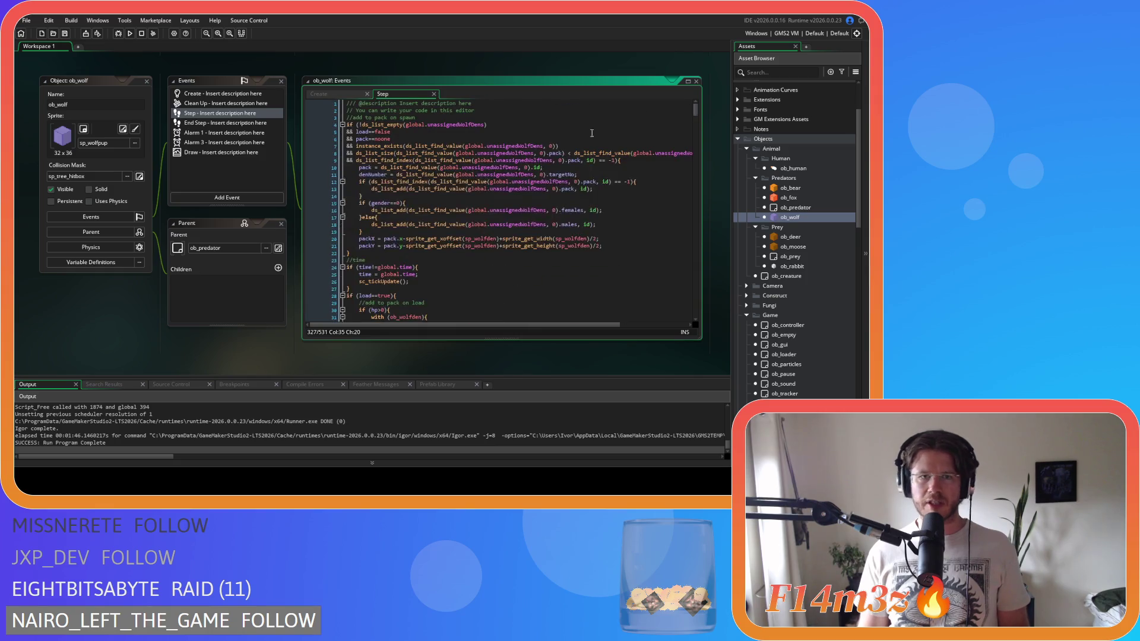
Step: Add draw_text(x,y,ds_list_size(nearbyWolvesSamePack)) at the end of the wolf's Draw code
{"action": "left_click", "coordinate": [201, 152]}
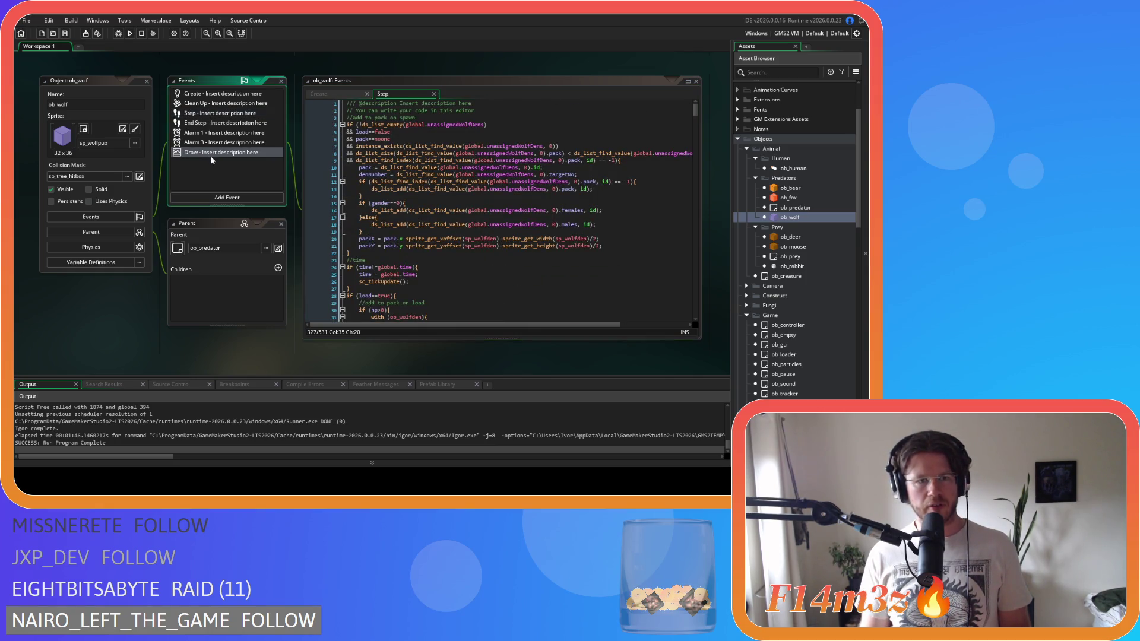
{"action": "left_click", "coordinate": [464, 209]}
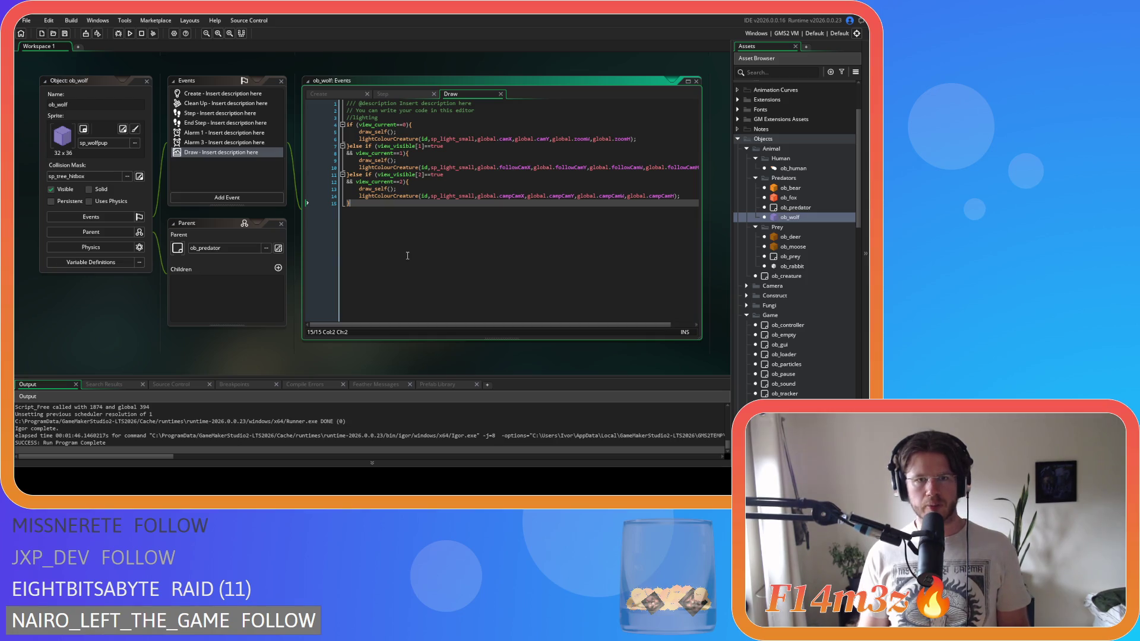
{"action": "key", "text": "Return"}
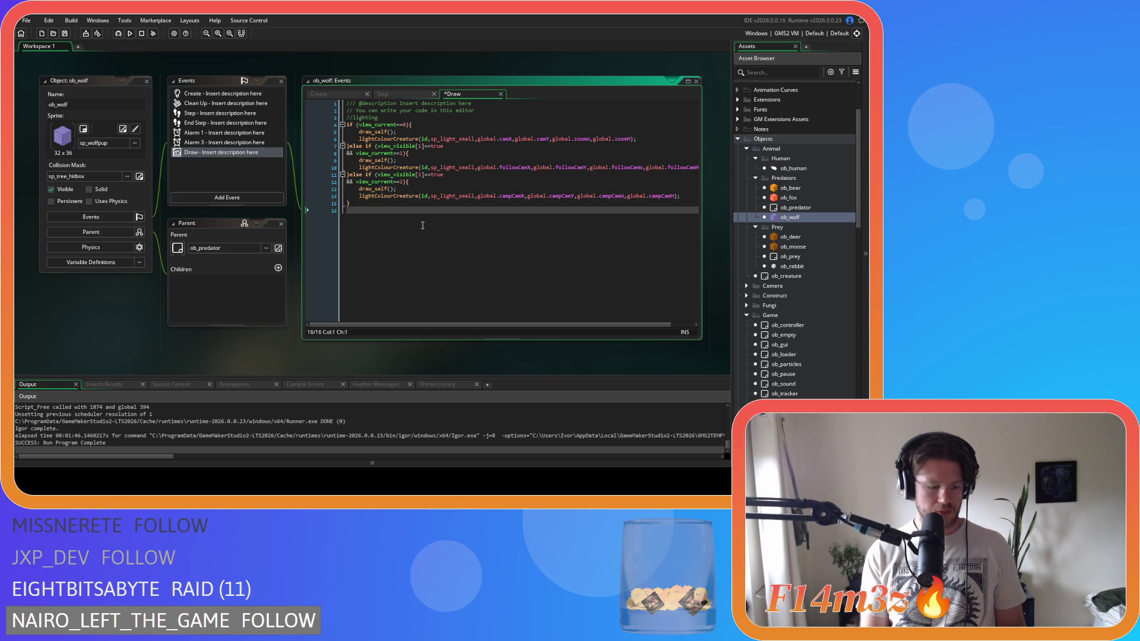
{"action": "type", "text": "{raw_te"}
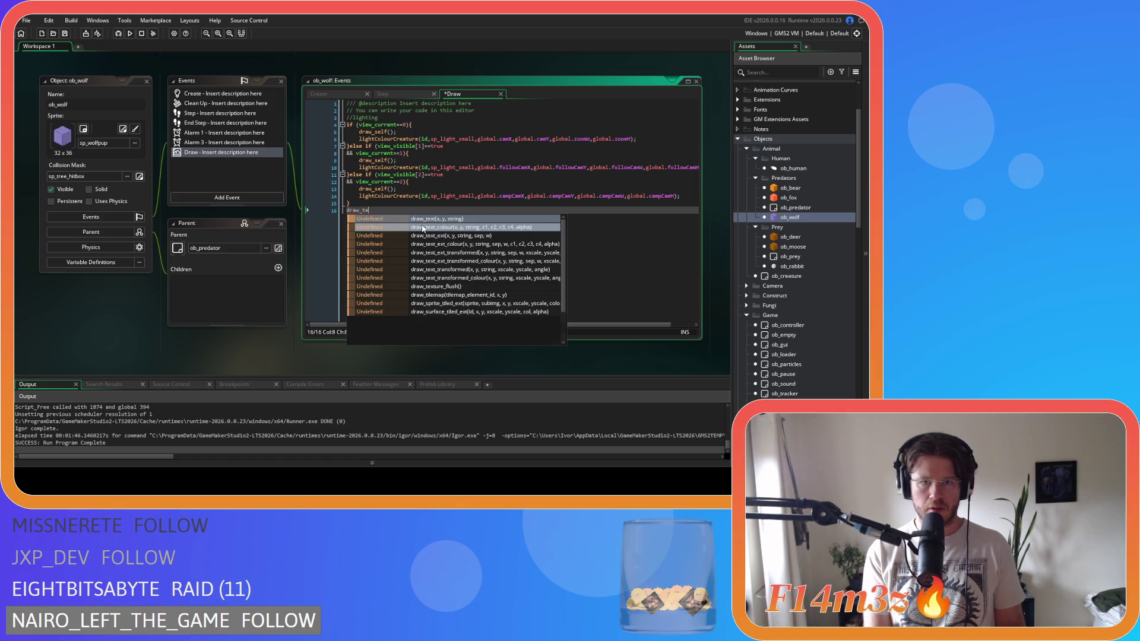
{"action": "key", "text": "Return"}
{"action": "type", "text": "x,y,"}
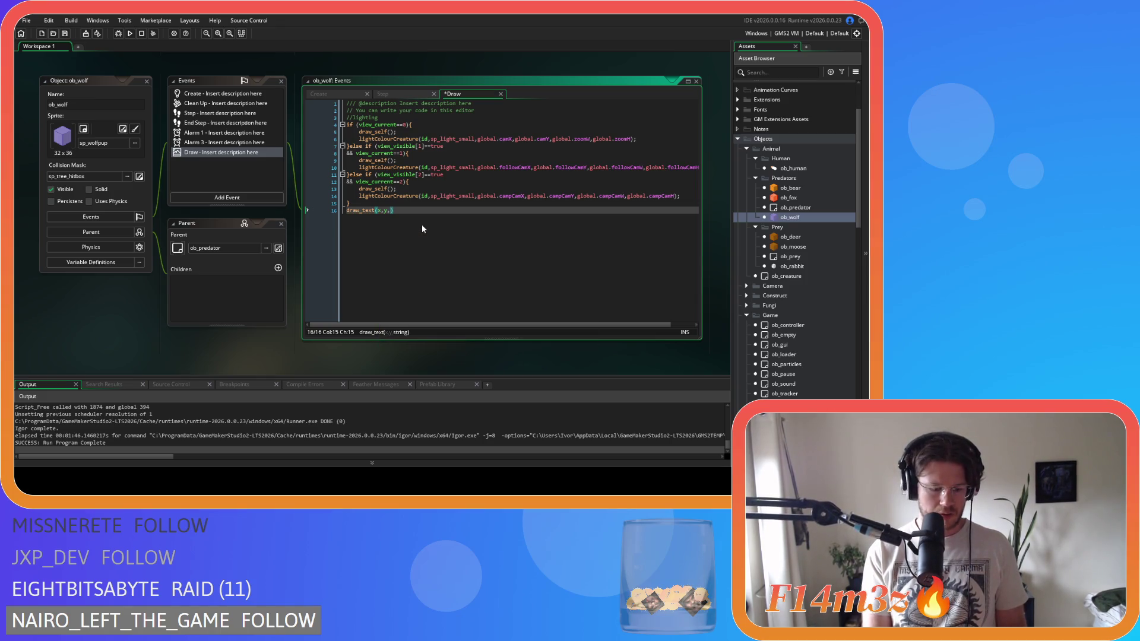
{"action": "type", "text": "ds_list_s"}
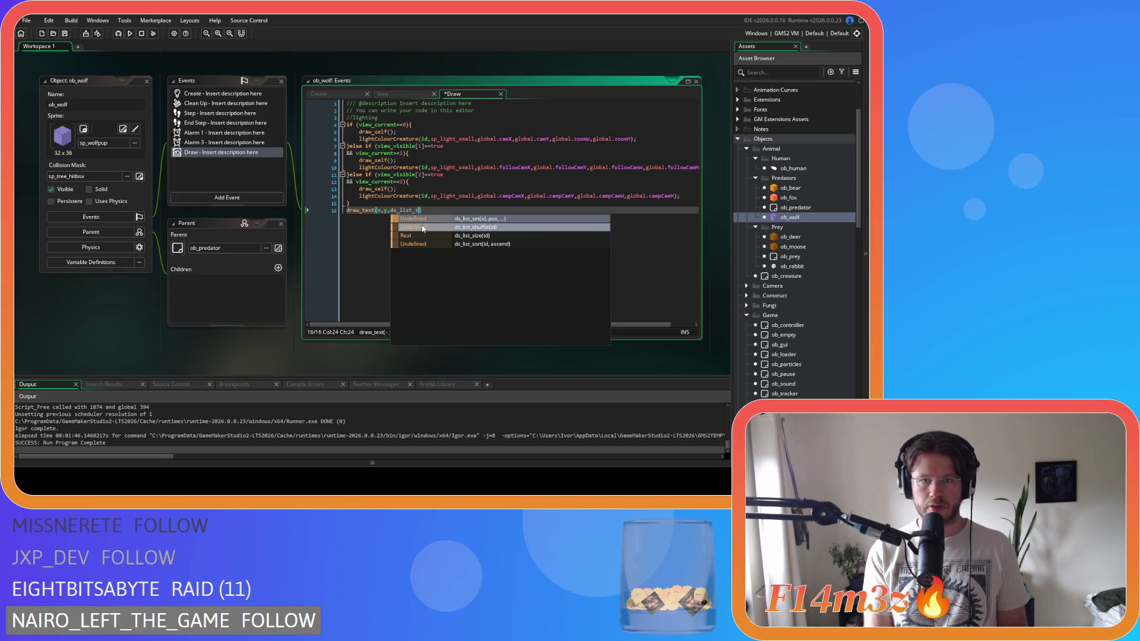
{"action": "left_click", "coordinate": [504, 237]}
{"action": "type", "text": "nearbyWolvesSamePack"}
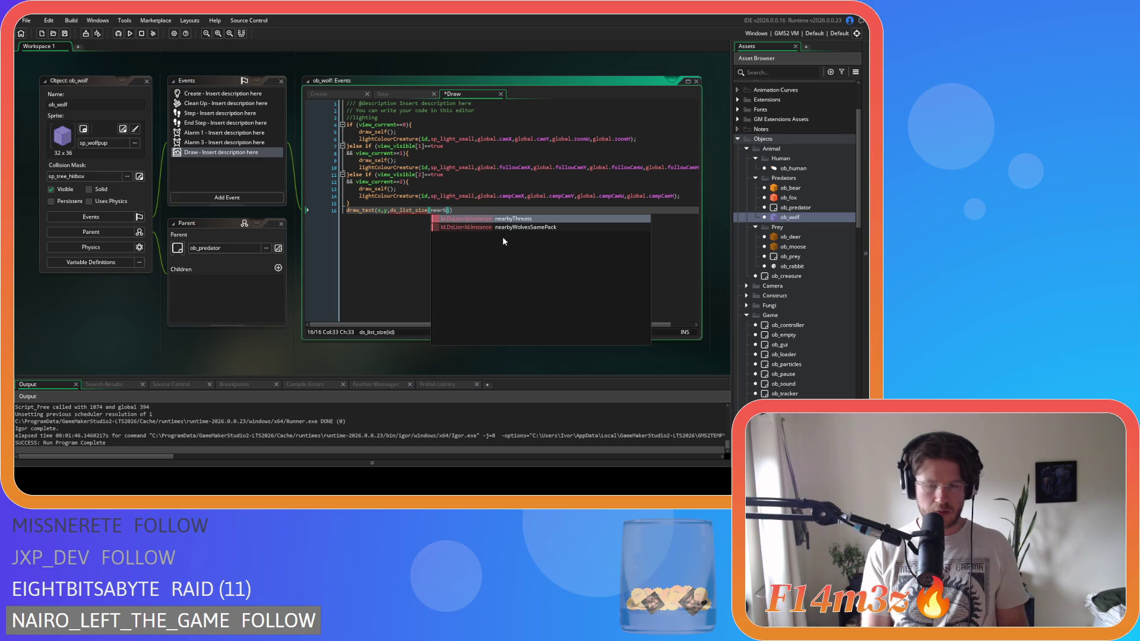
{"action": "type", "text": "))"}
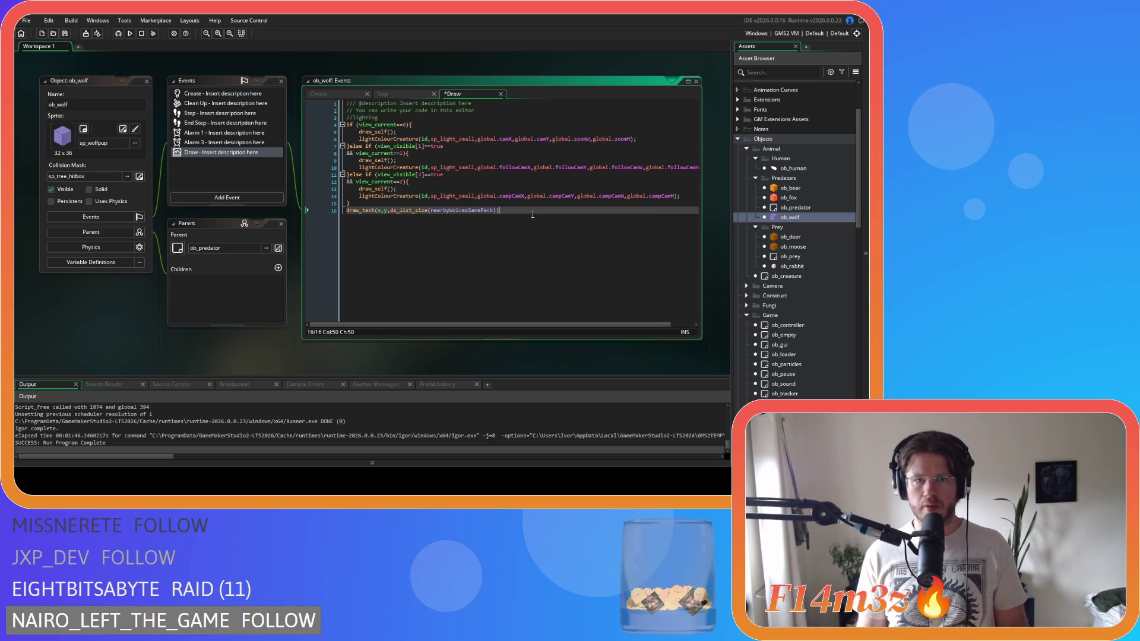
Step: Insert an if (instance_exists(pack)){ block above the draw_text line
{"action": "key", "text": "Home"}
{"action": "key", "text": "Return"}
{"action": "key", "text": "Up"}
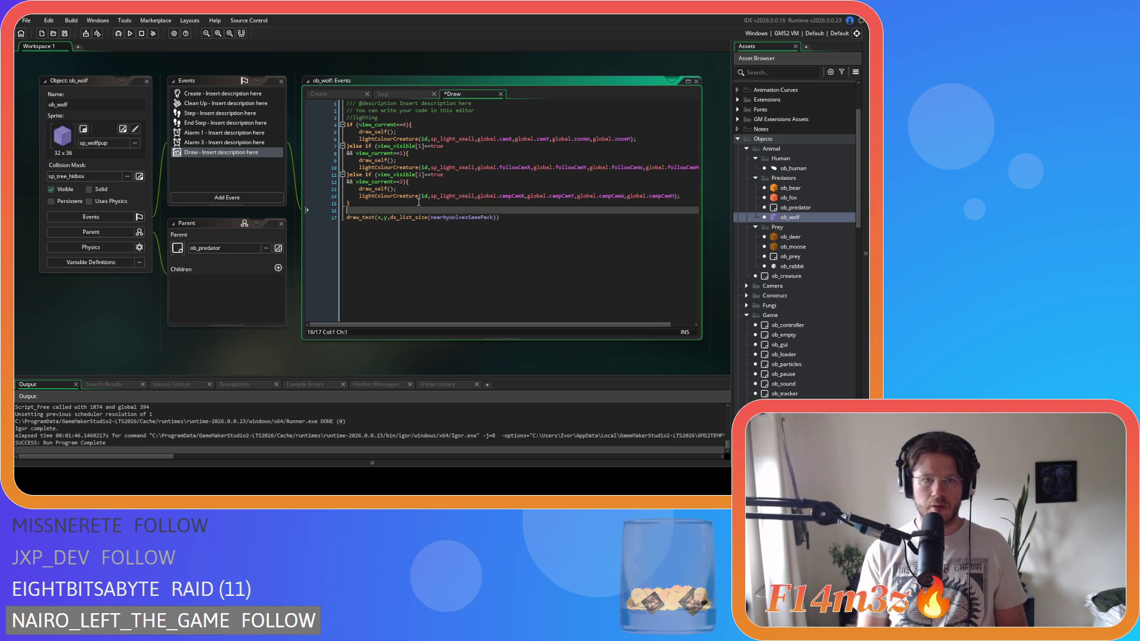
{"action": "type", "text": "if ("}
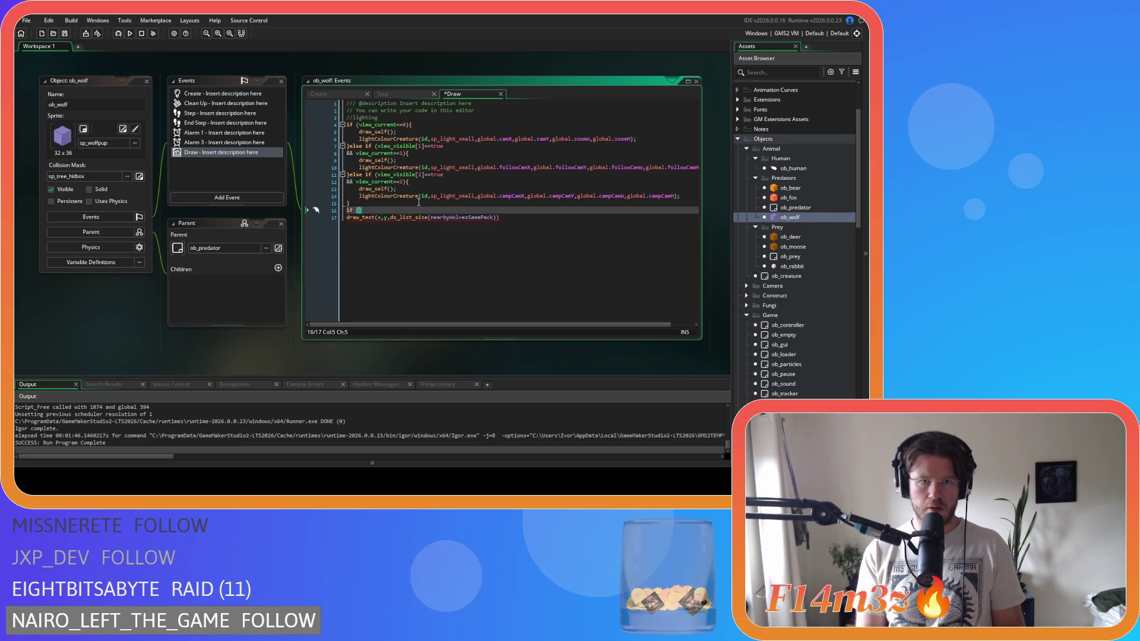
{"action": "type", "text": "instance_exists("}
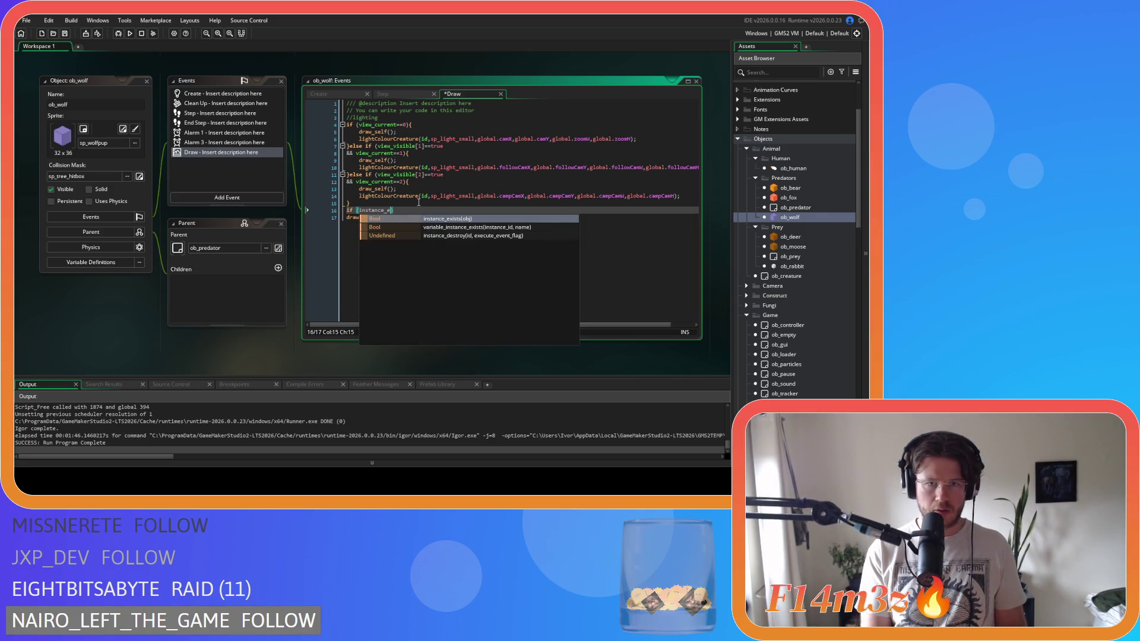
{"action": "type", "text": "pack"}
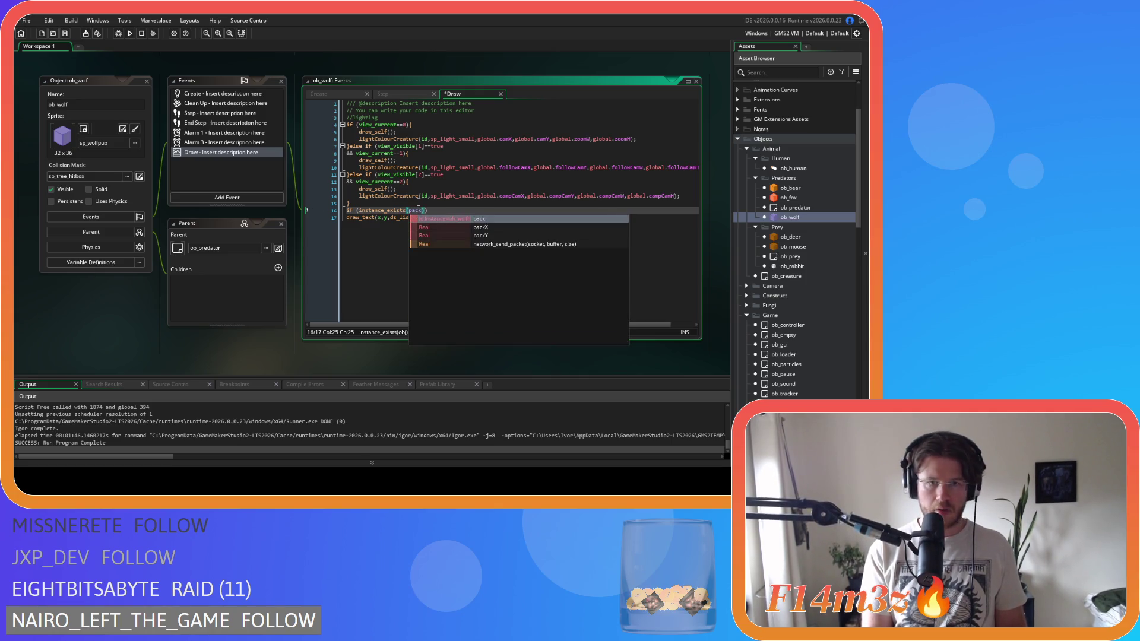
{"action": "type", "text": ")){"}
{"action": "key", "text": "Return"}
{"action": "key", "text": "Return"}
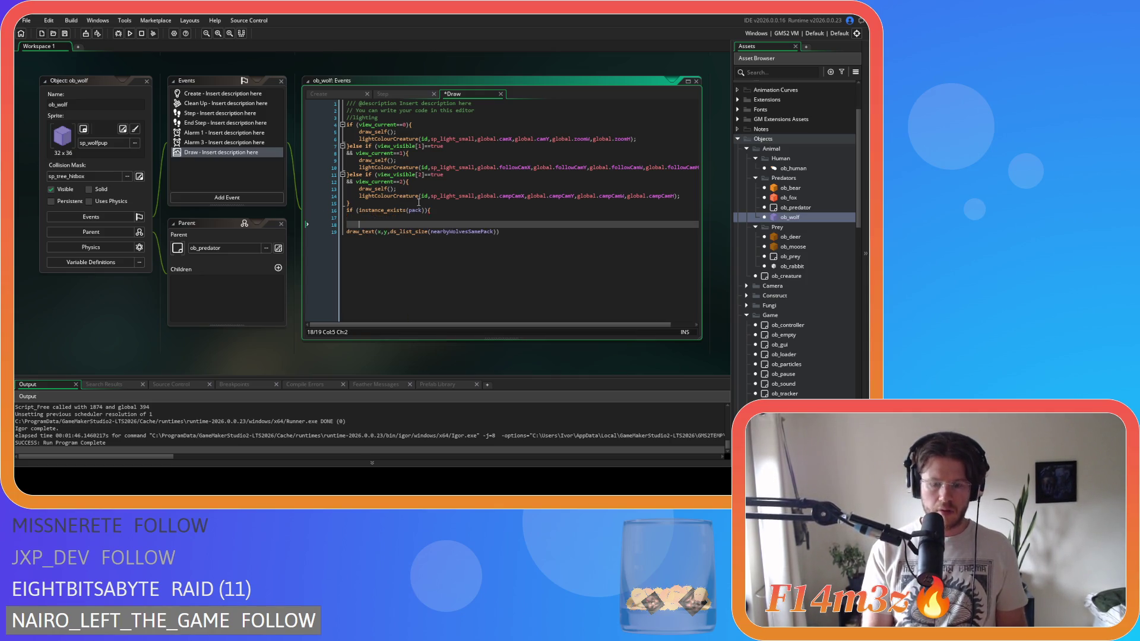
Step: Copy the draw_text call into the pack check, using pack.pack as the list, and save
{"action": "left_click_drag", "start_coordinate": [519, 233], "coordinate": [310, 237]}
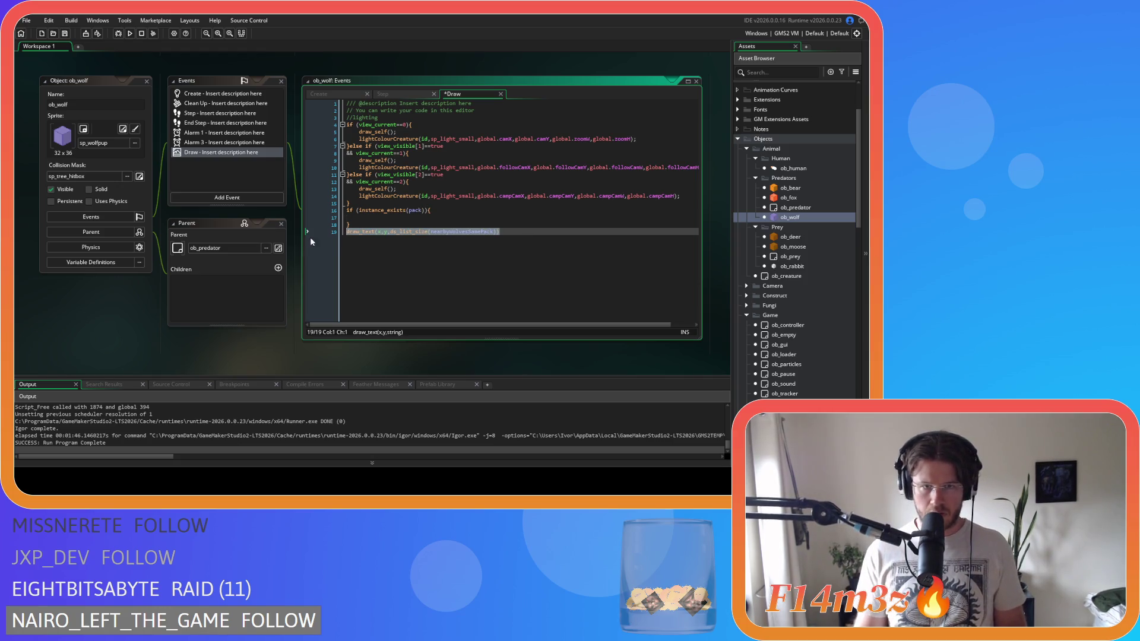
{"action": "key", "text": "ctrl+c"}
{"action": "left_click", "coordinate": [376, 221]}
{"action": "key", "text": "ctrl+v"}
{"action": "double_click", "coordinate": [482, 218]}
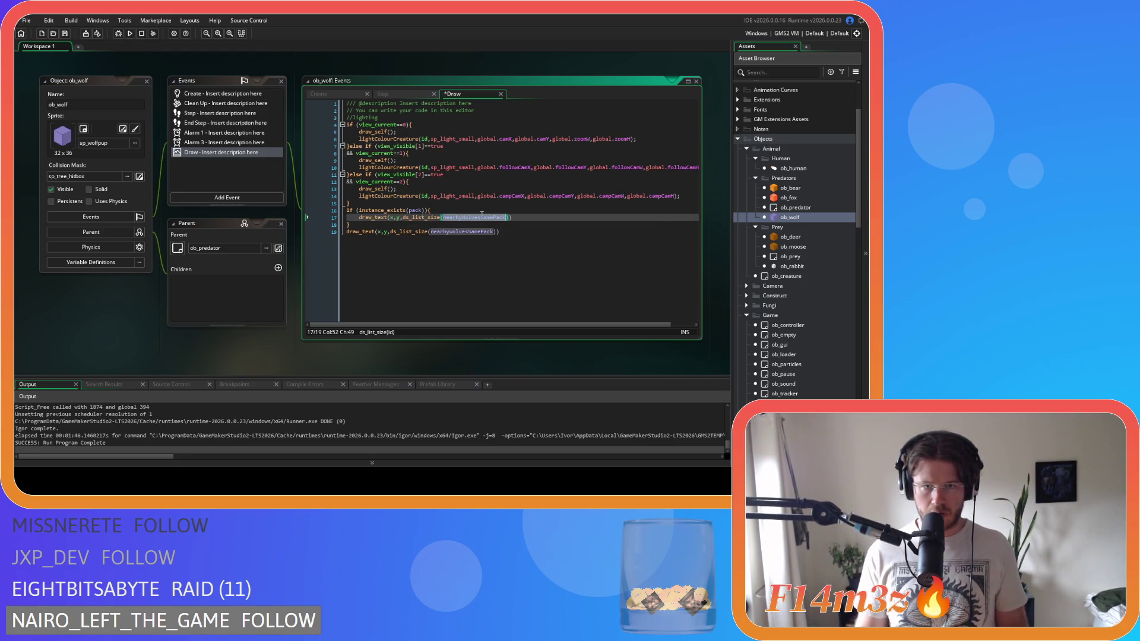
{"action": "type", "text": "pack.pack"}
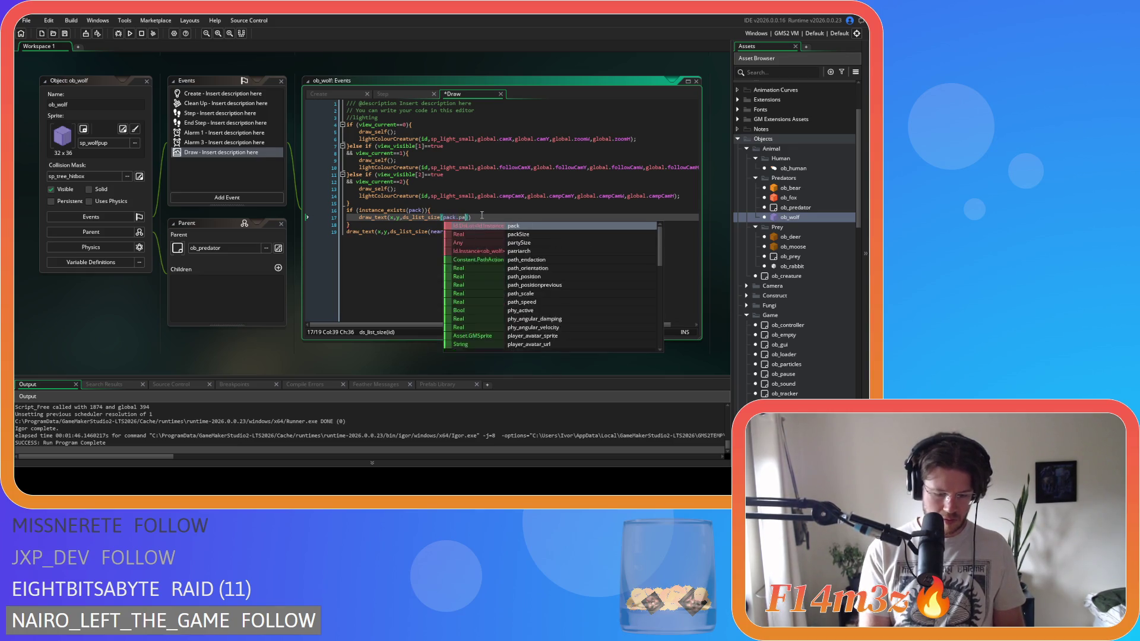
{"action": "left_click", "coordinate": [390, 237]}
{"action": "key", "text": "ctrl+s"}
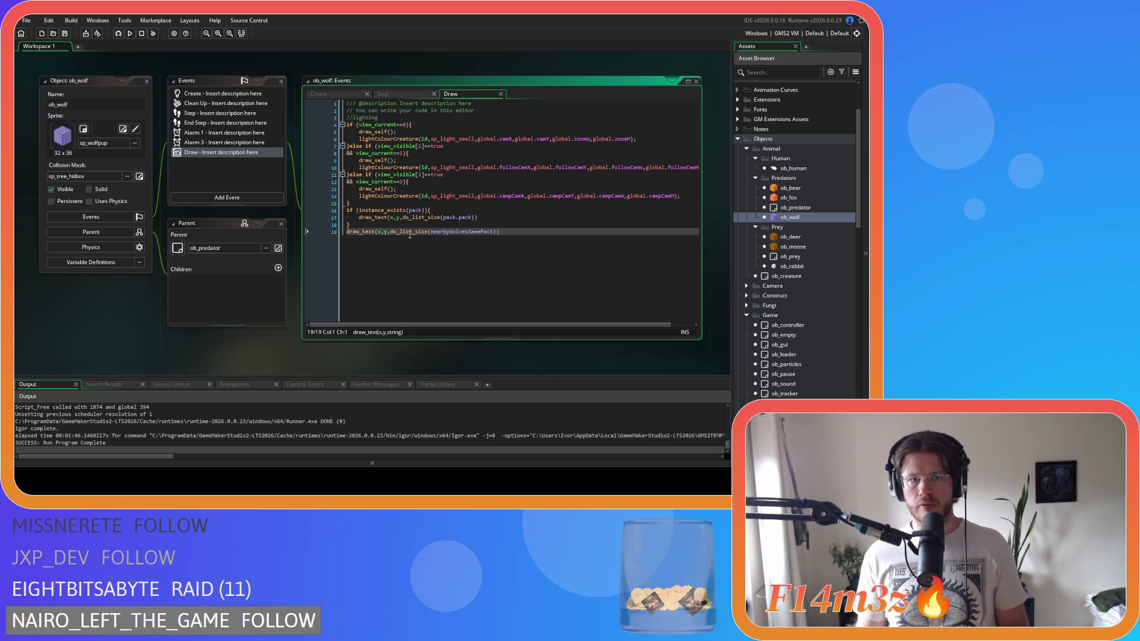
Step: Change the text's y coordinate to y-16, save, and run the game with F5
{"action": "left_click", "coordinate": [387, 233]}
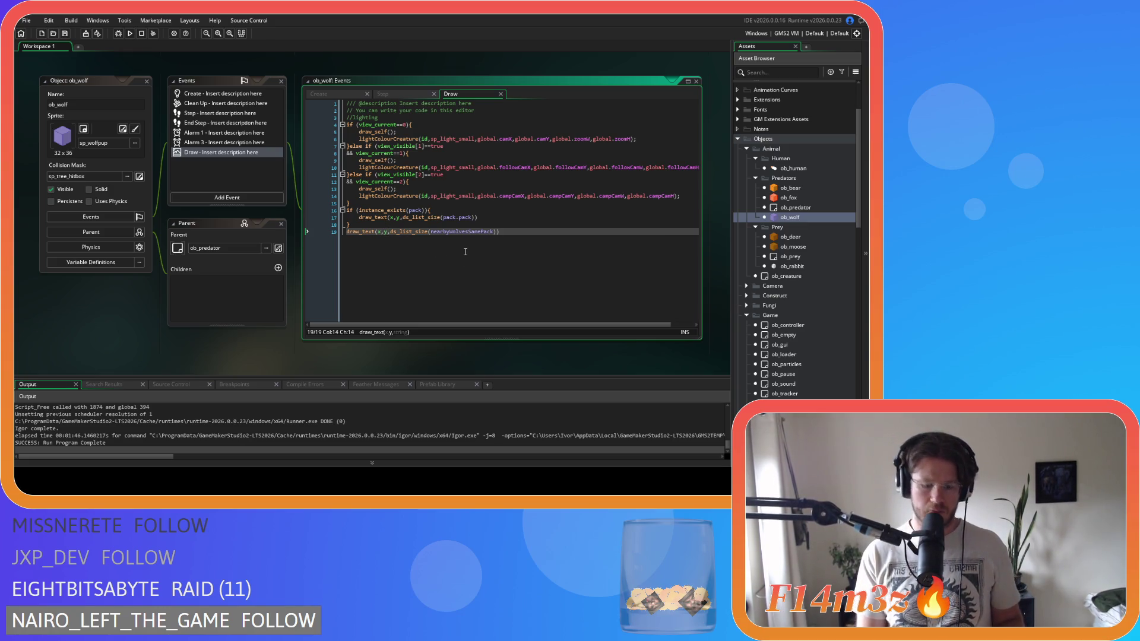
{"action": "type", "text": "-16"}
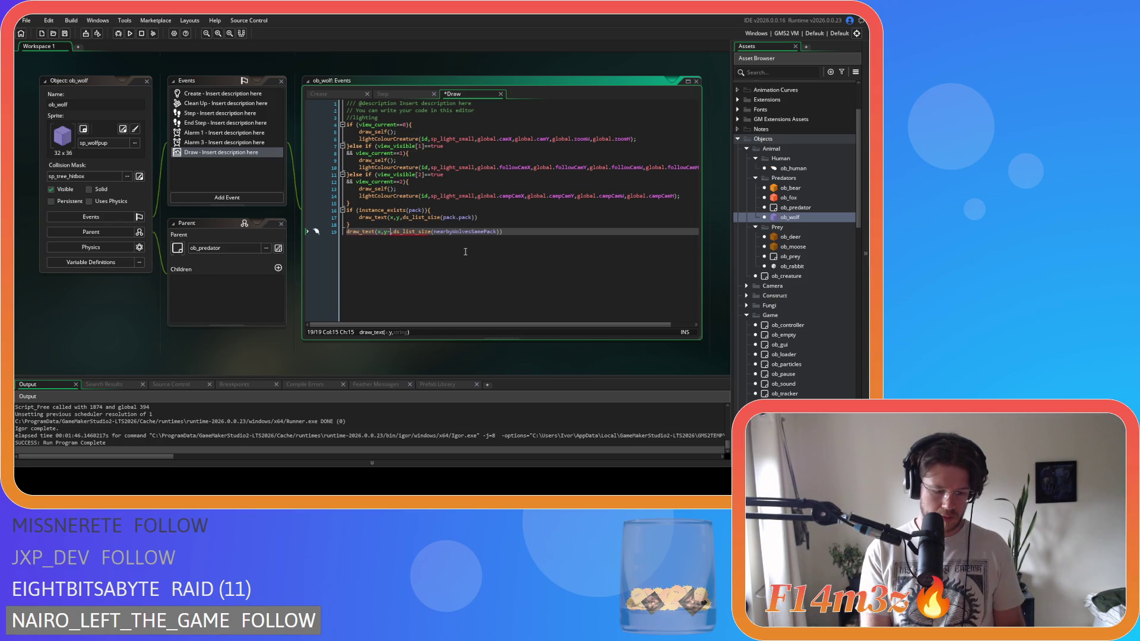
{"action": "key", "text": "ctrl+s"}
{"action": "key", "text": "F5"}
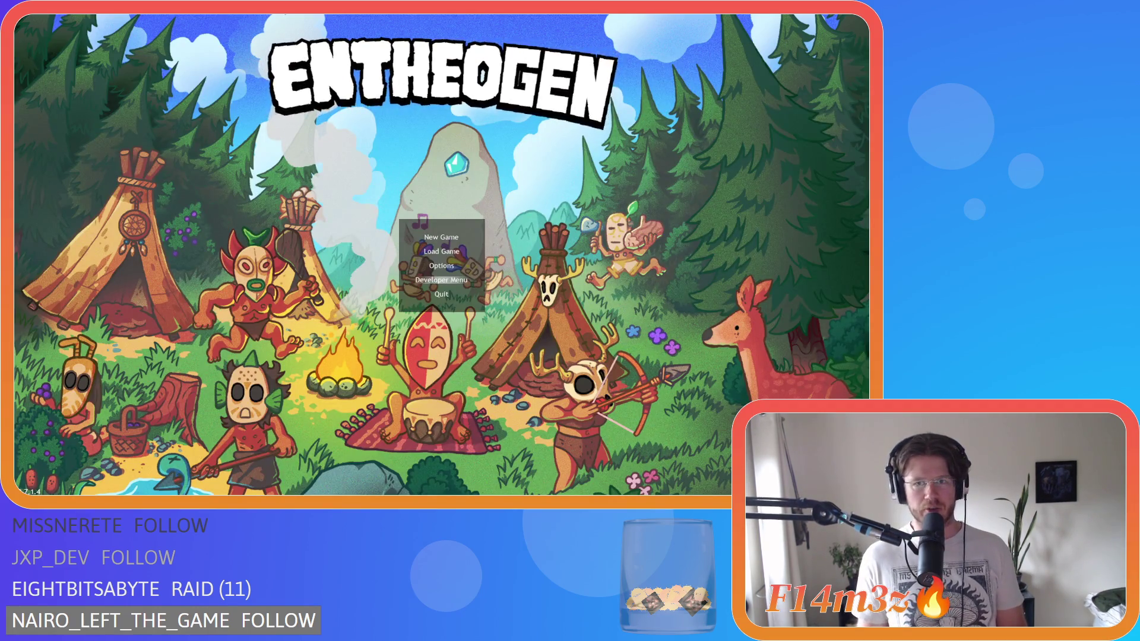
Step: Start a new game through the season and Beginner Island prompts, check the wolf counts, then quit
{"action": "key", "text": "Return"}
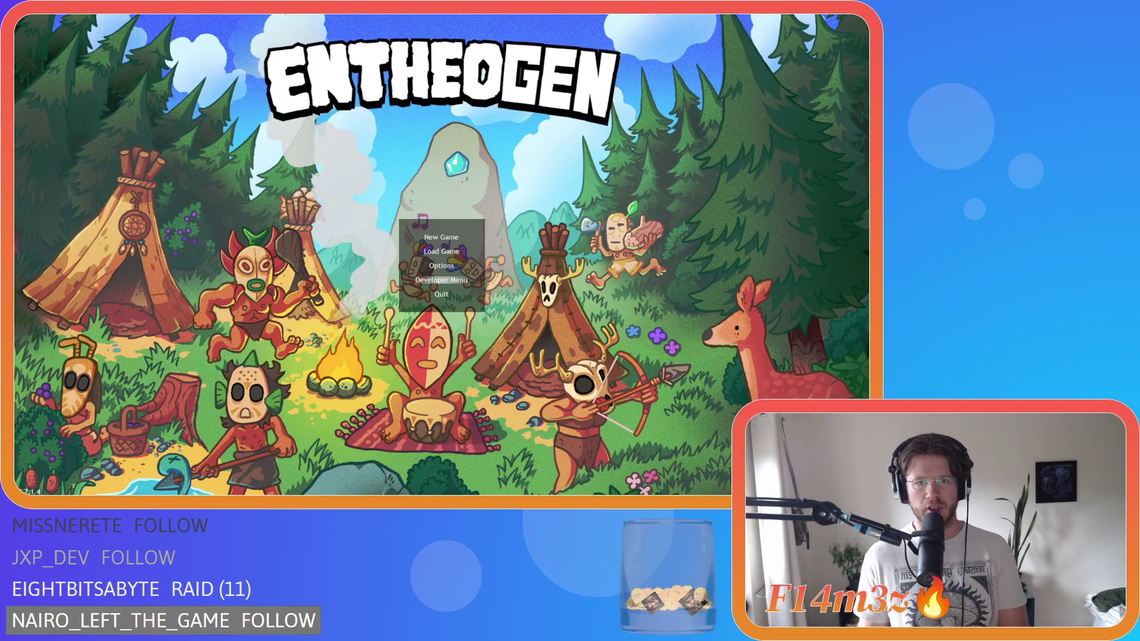
{"action": "key", "text": "Return"}
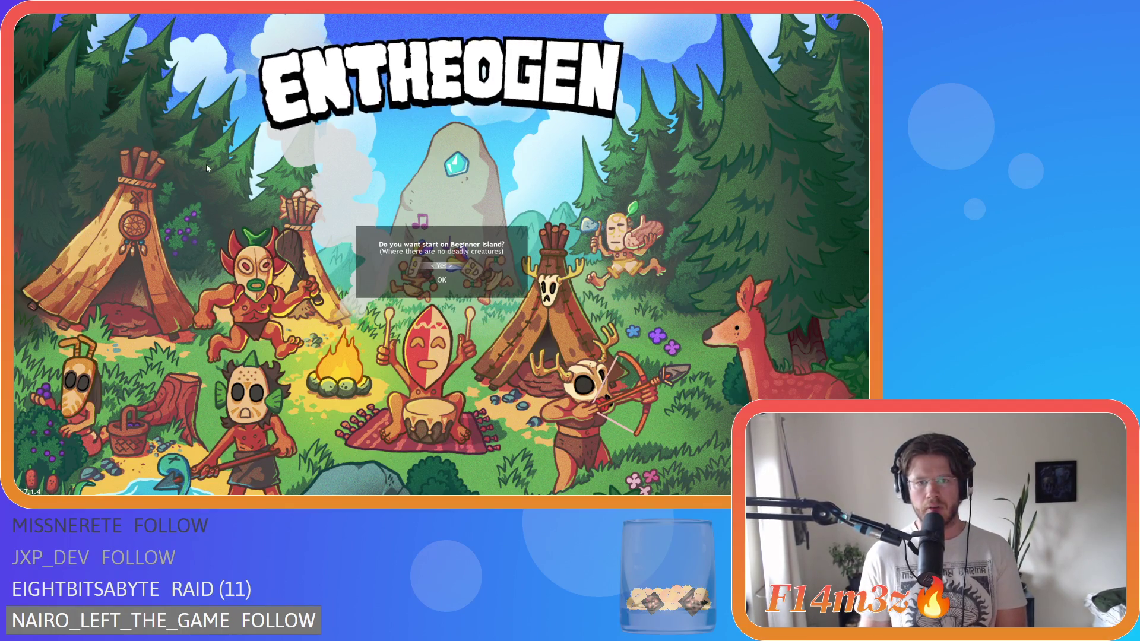
{"action": "key", "text": "Return"}
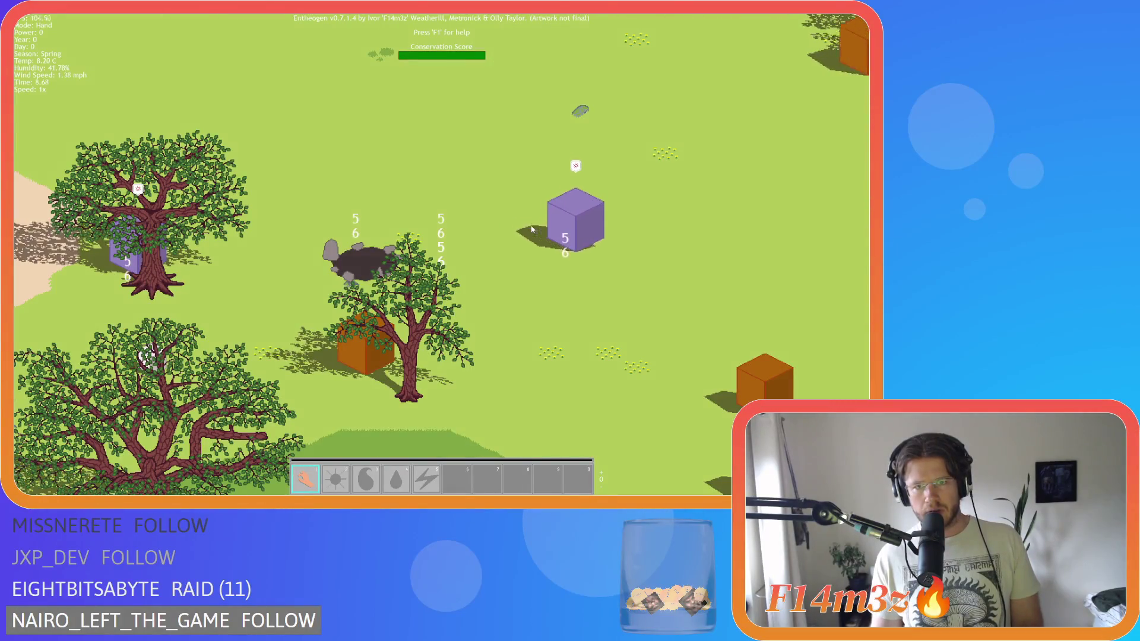
{"action": "key", "text": "Escape"}
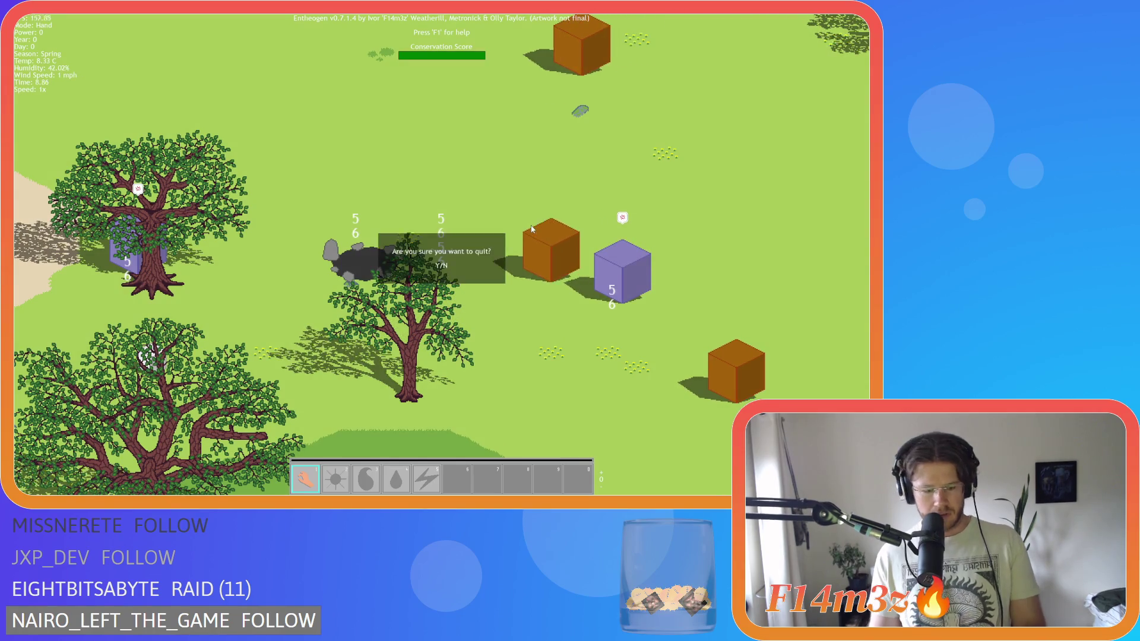
Step: Confirm quitting the game and scroll down through ob_wolf's Step code
{"action": "key", "text": "y"}
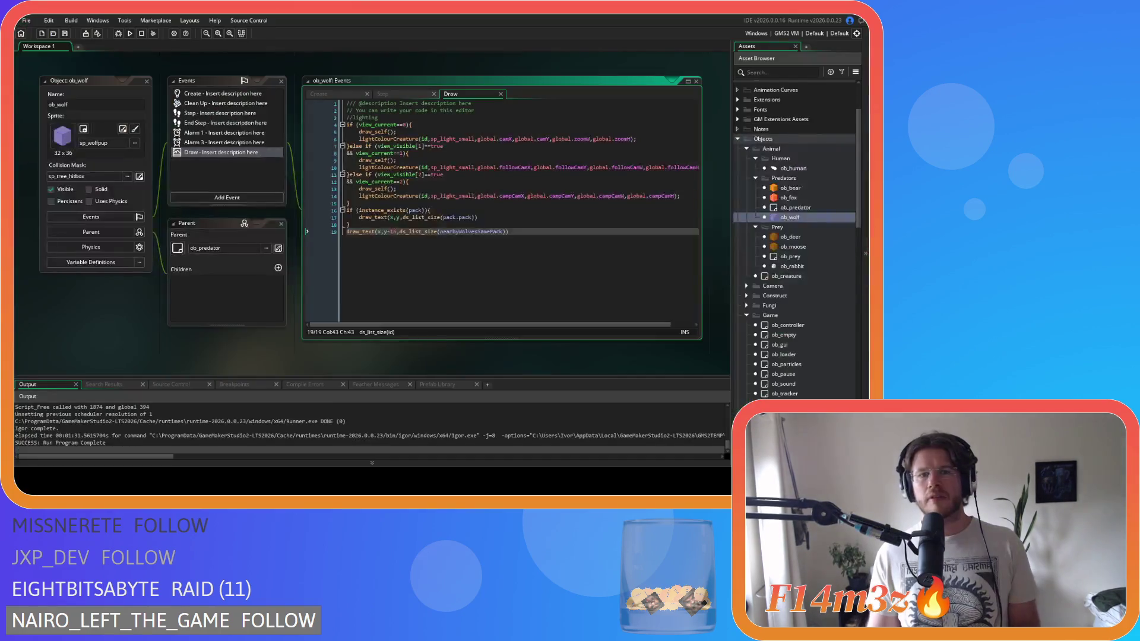
{"action": "left_click", "coordinate": [392, 94]}
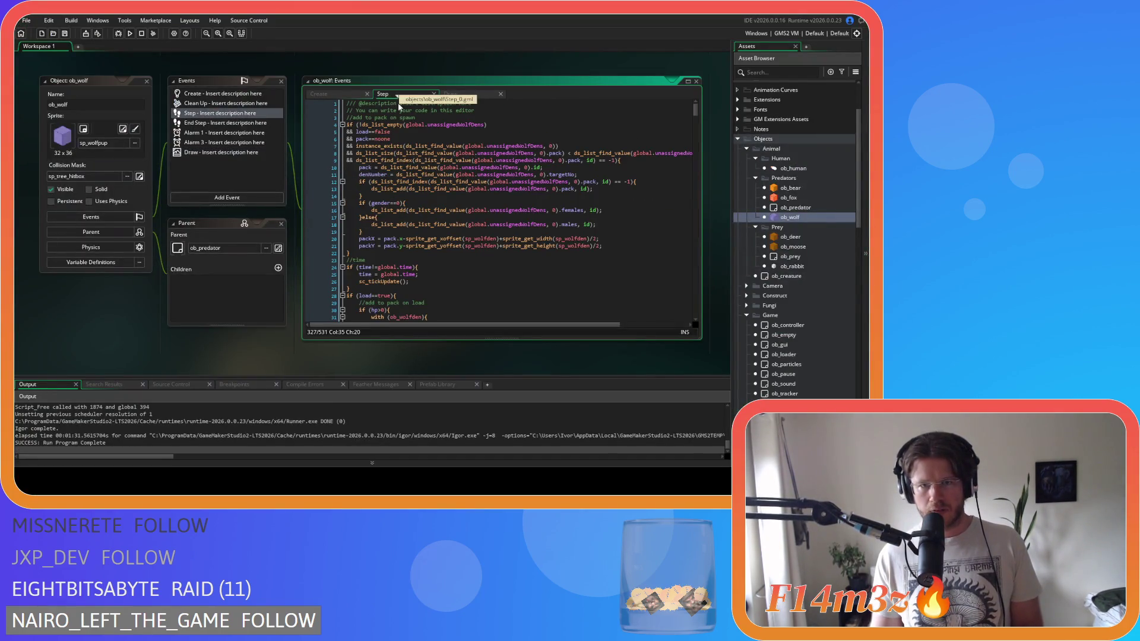
{"action": "scroll", "coordinate": [450, 206], "scroll_direction": "down", "scroll_amount": 5}
{"action": "scroll", "coordinate": [449, 206], "scroll_direction": "down", "scroll_amount": 5}
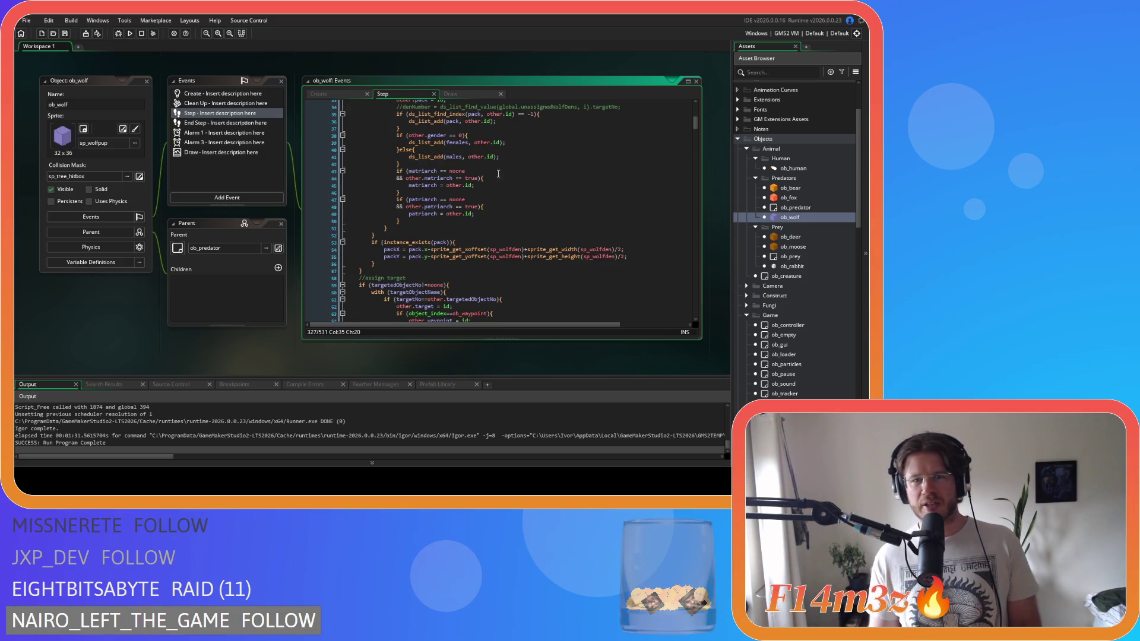
{"action": "scroll", "coordinate": [512, 166], "scroll_direction": "down", "scroll_amount": 15}
{"action": "scroll", "coordinate": [513, 167], "scroll_direction": "down", "scroll_amount": 20}
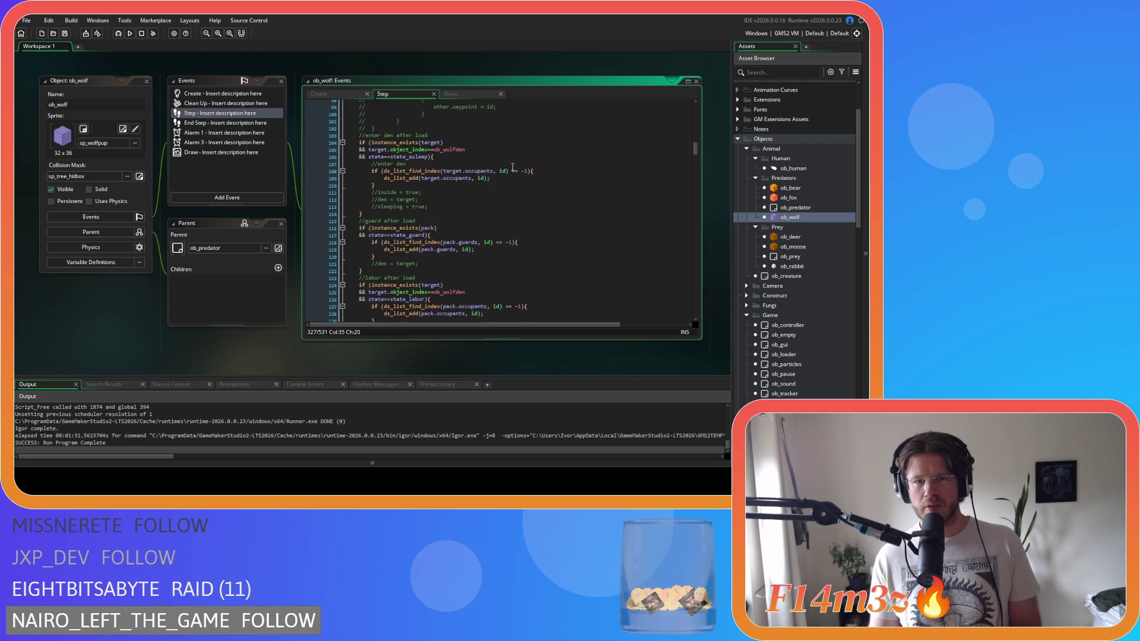
{"action": "scroll", "coordinate": [513, 166], "scroll_direction": "down", "scroll_amount": 14}
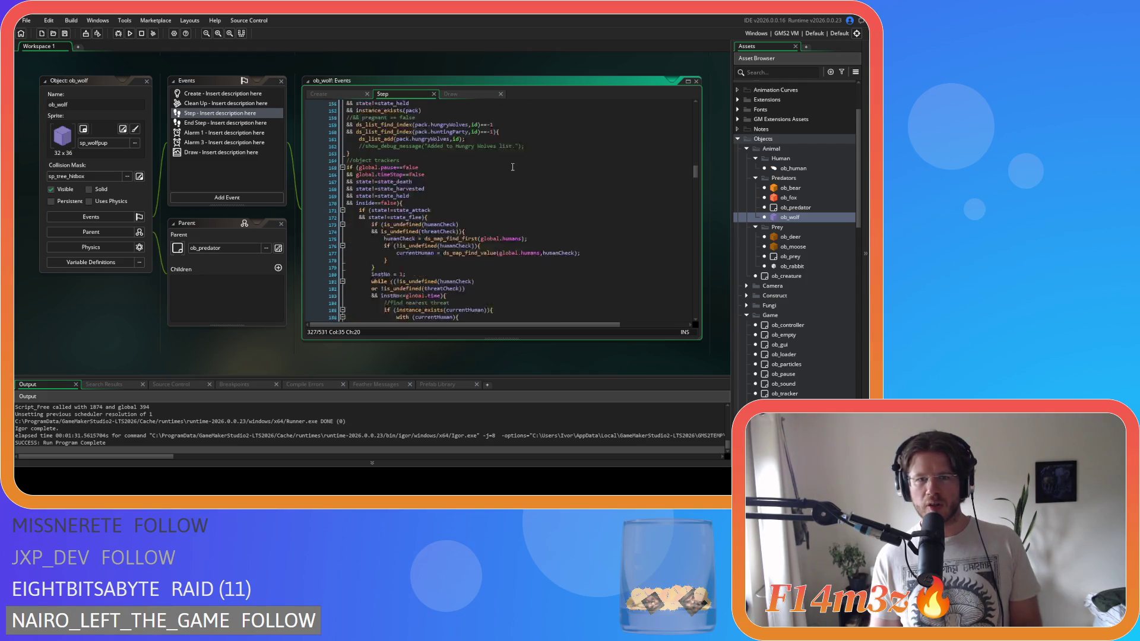
{"action": "scroll", "coordinate": [512, 167], "scroll_direction": "down", "scroll_amount": 5}
Step: Search for nearbyWolves to locate the same-pack wolf loop around line 313
{"action": "left_click", "coordinate": [534, 143]}
{"action": "key", "text": "ctrl+f"}
{"action": "type", "text": "nearbyWolves"}
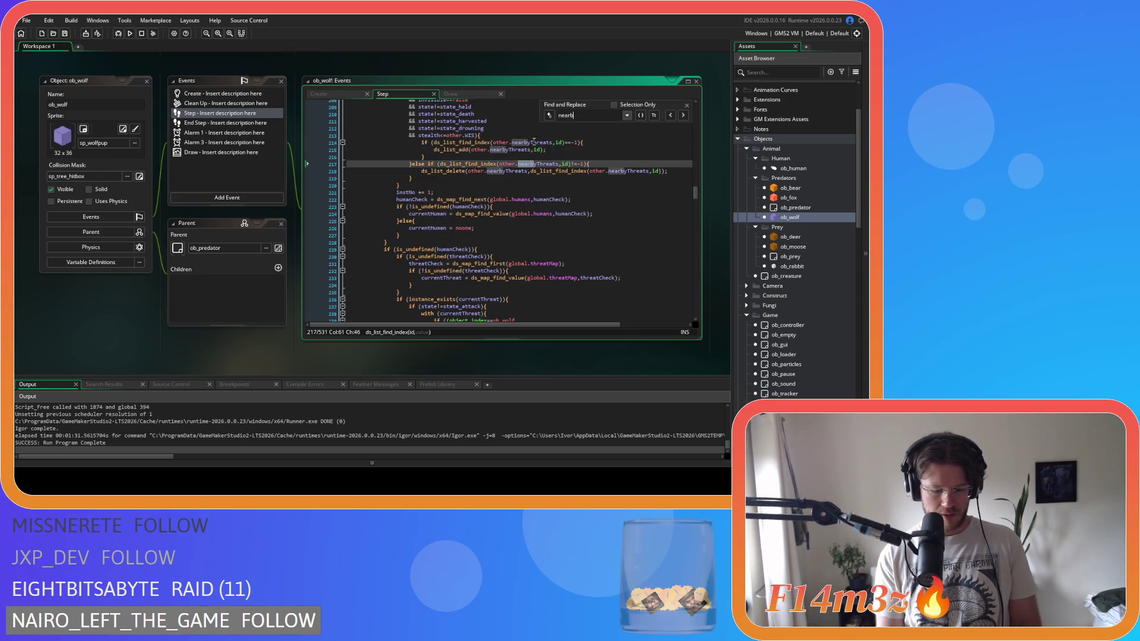
{"action": "scroll", "coordinate": [515, 234], "scroll_direction": "up", "scroll_amount": 1}
{"action": "left_click", "coordinate": [550, 212]}
{"action": "key", "text": "Up"}
{"action": "key", "text": "Up"}
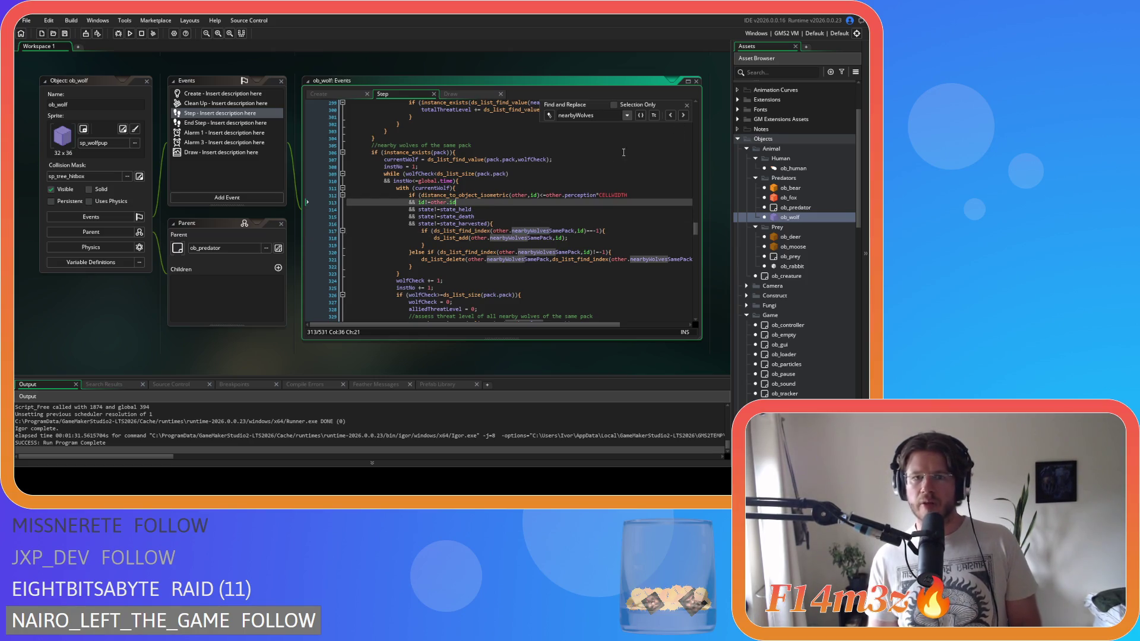
{"action": "left_click", "coordinate": [686, 105]}
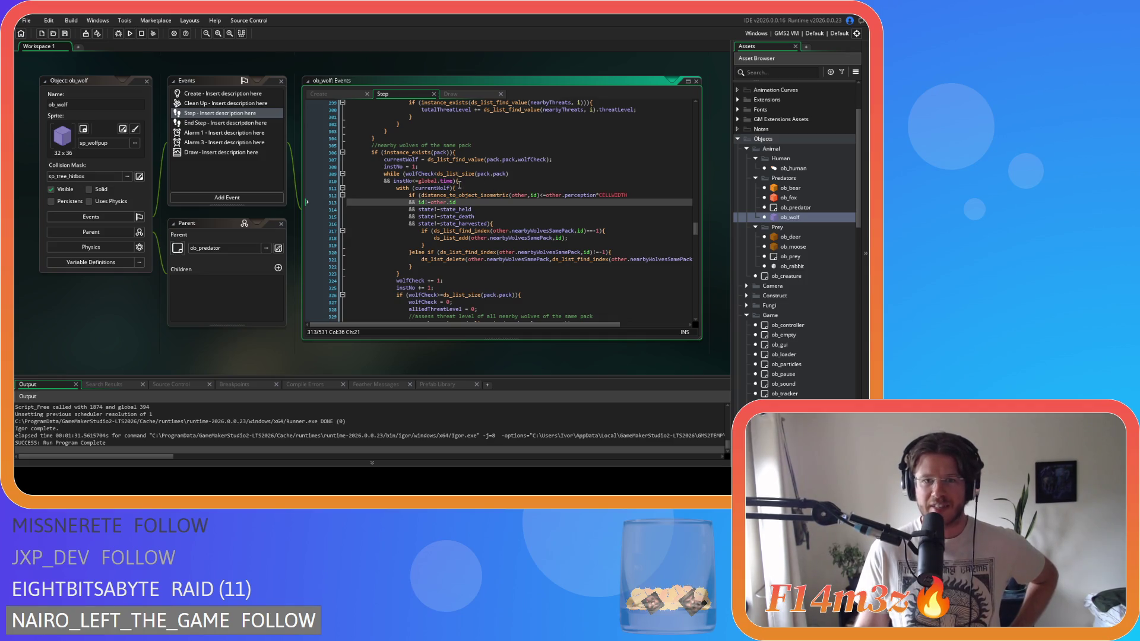
Step: Set the loop bounds on lines 309 and 326 to ds_list_size(pack.pack)-1 and rebuild the game with F5
{"action": "left_click", "coordinate": [520, 173]}
{"action": "type", "text": "-1"}
{"action": "left_click", "coordinate": [518, 294]}
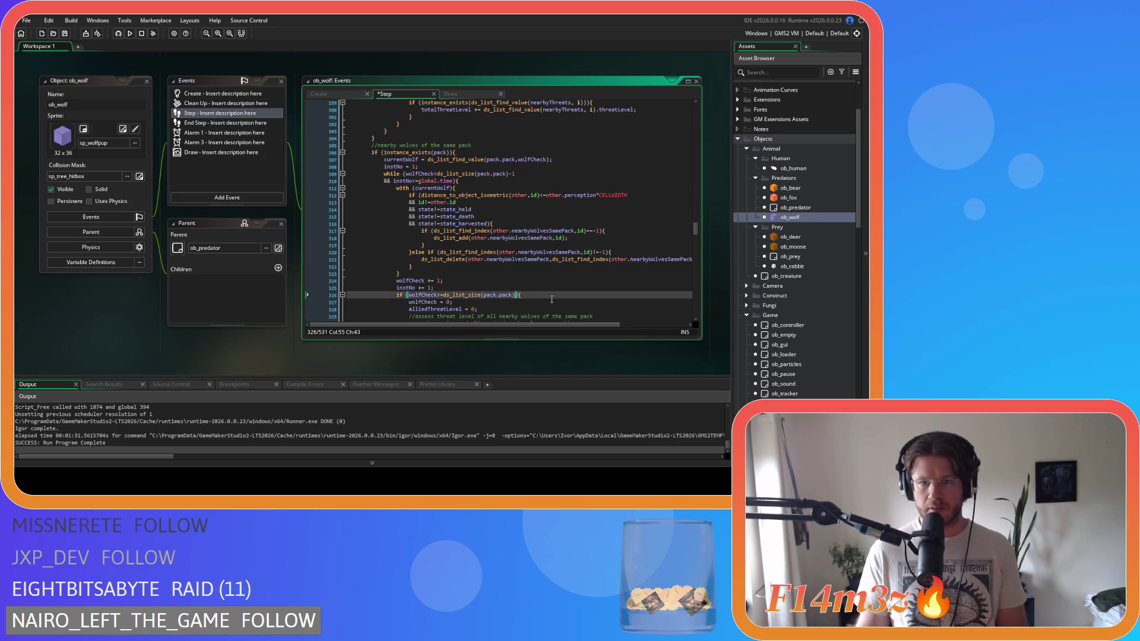
{"action": "type", "text": "-1"}
{"action": "key", "text": "F5"}
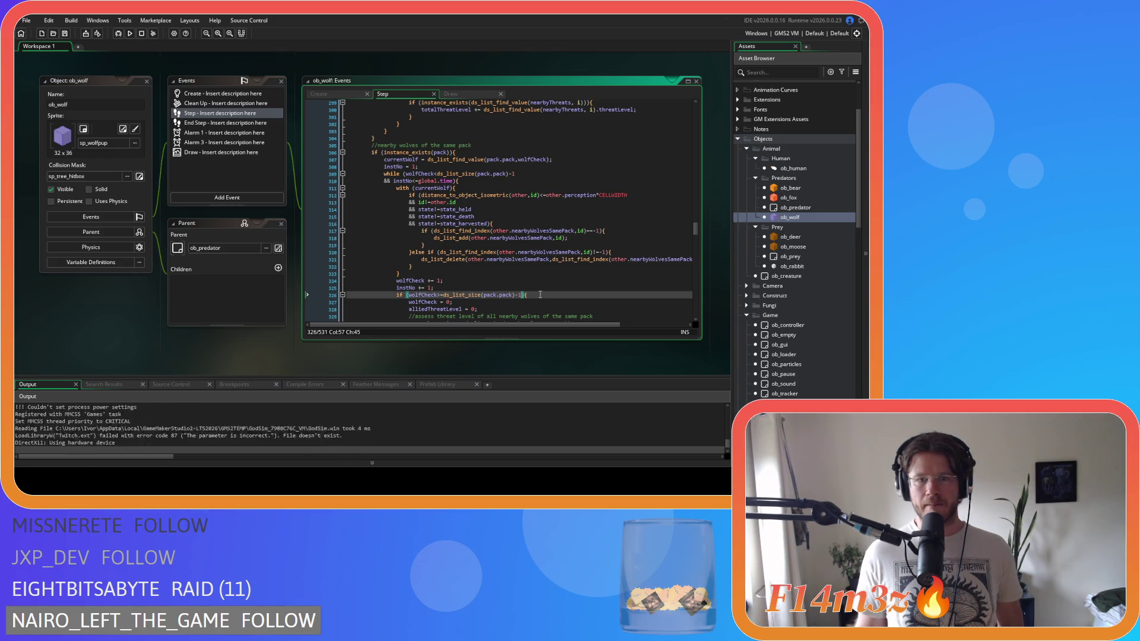
{"action": "mouse_move", "coordinate": [457, 295]}
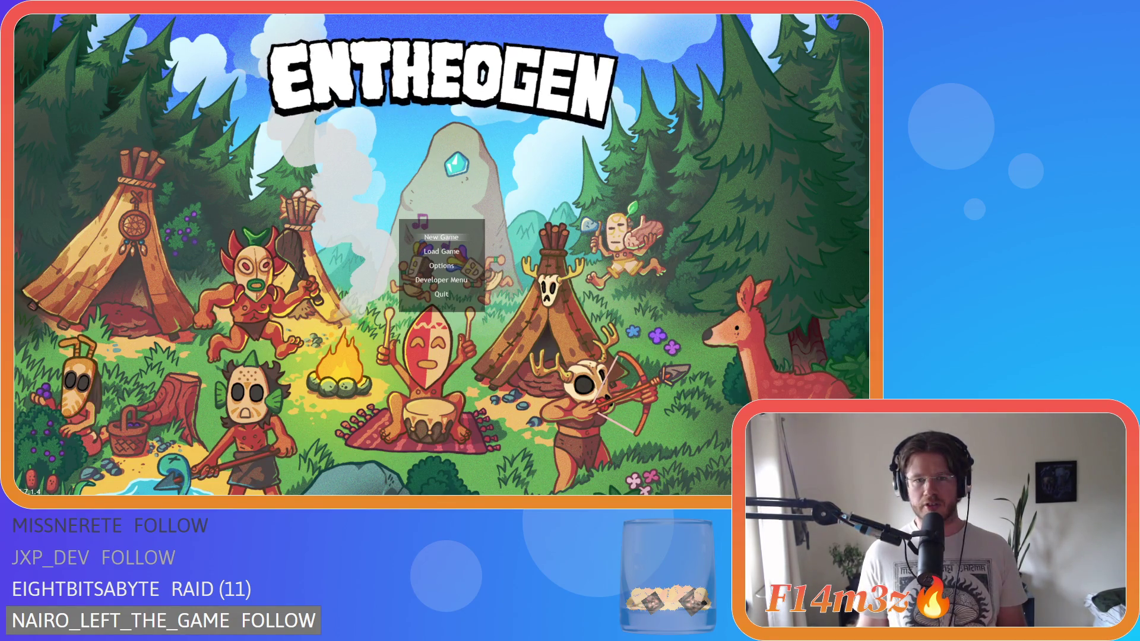
Step: Start a new game, drag the upper purple wolf beside the den hole, then quit the game
{"action": "key", "text": "Return"}
{"action": "key", "text": "Return"}
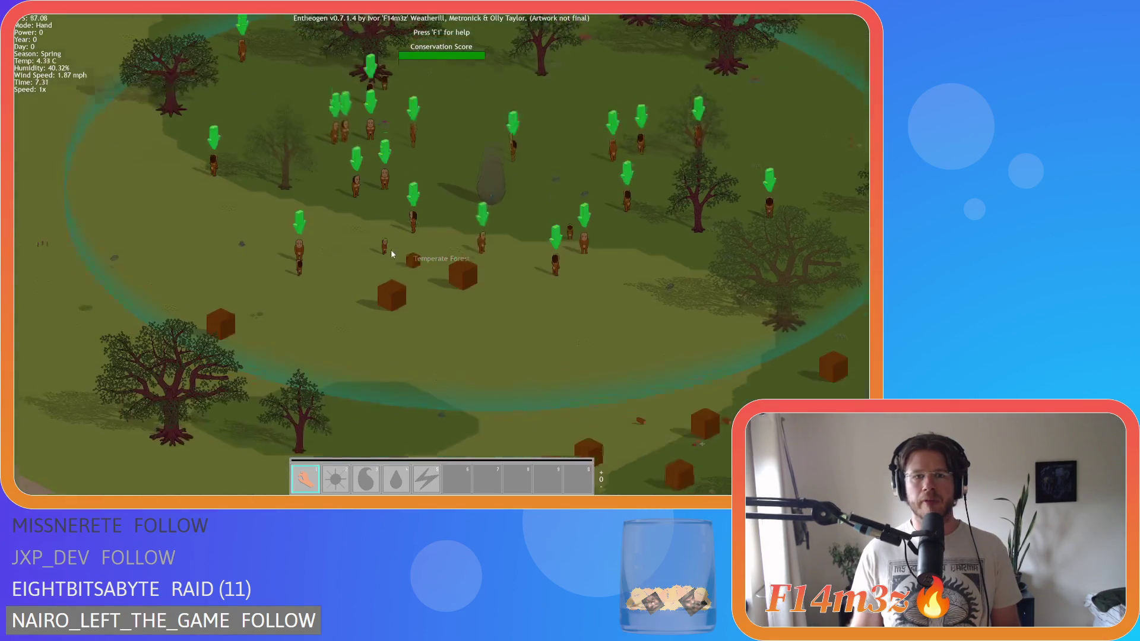
{"action": "scroll", "coordinate": [300, 237], "scroll_direction": "down", "scroll_amount": 5}
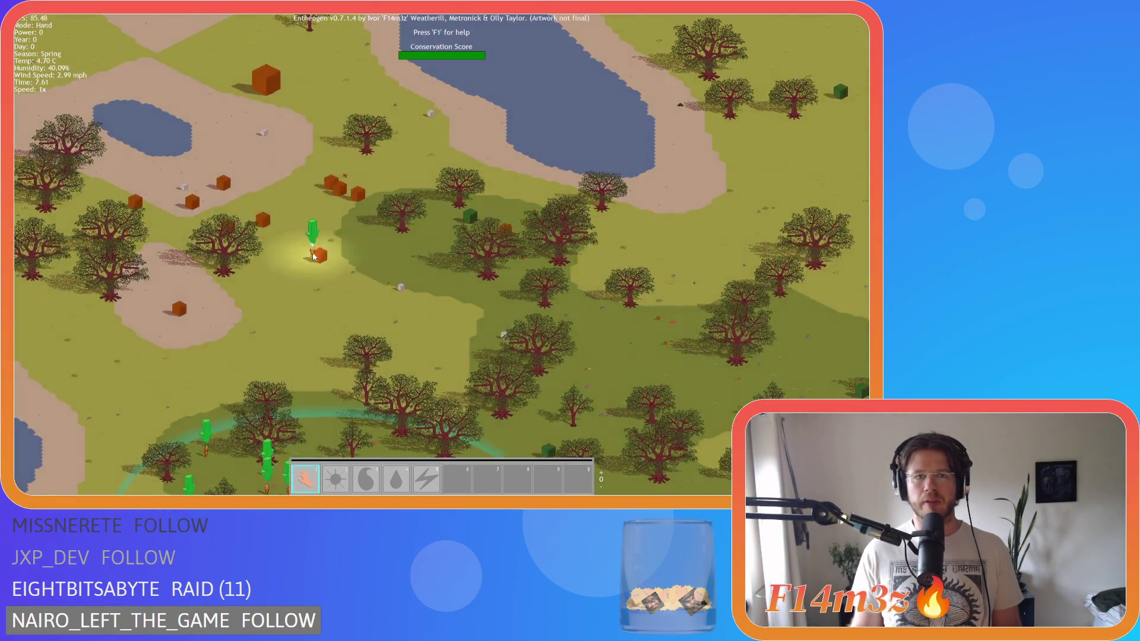
{"action": "mouse_move", "coordinate": [306, 248]}
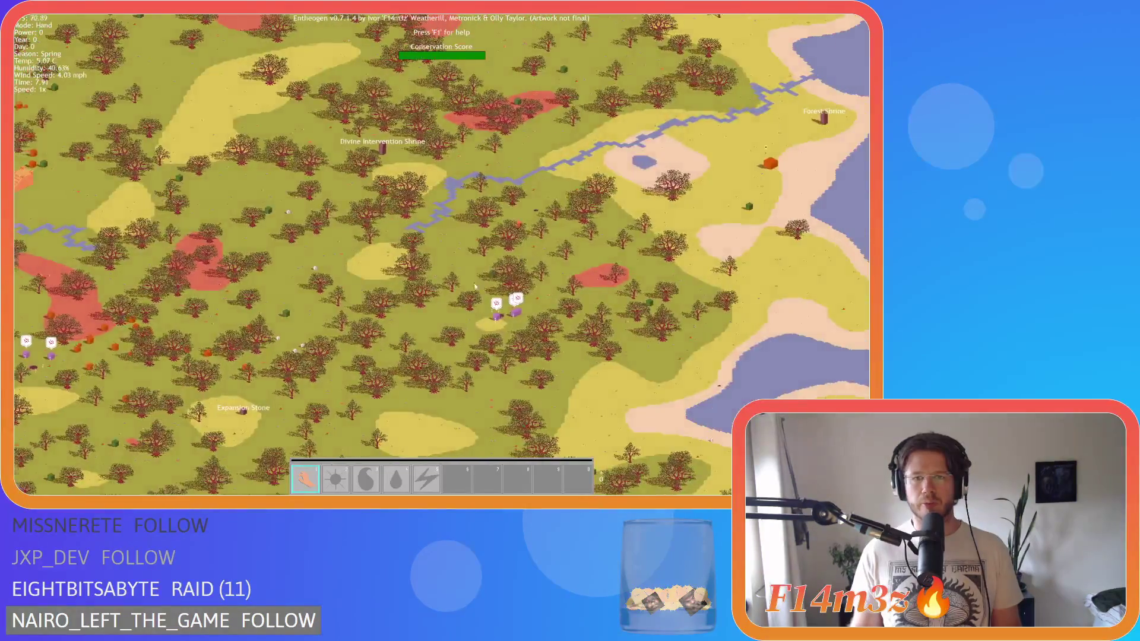
{"action": "scroll", "coordinate": [493, 297], "scroll_direction": "up", "scroll_amount": 2}
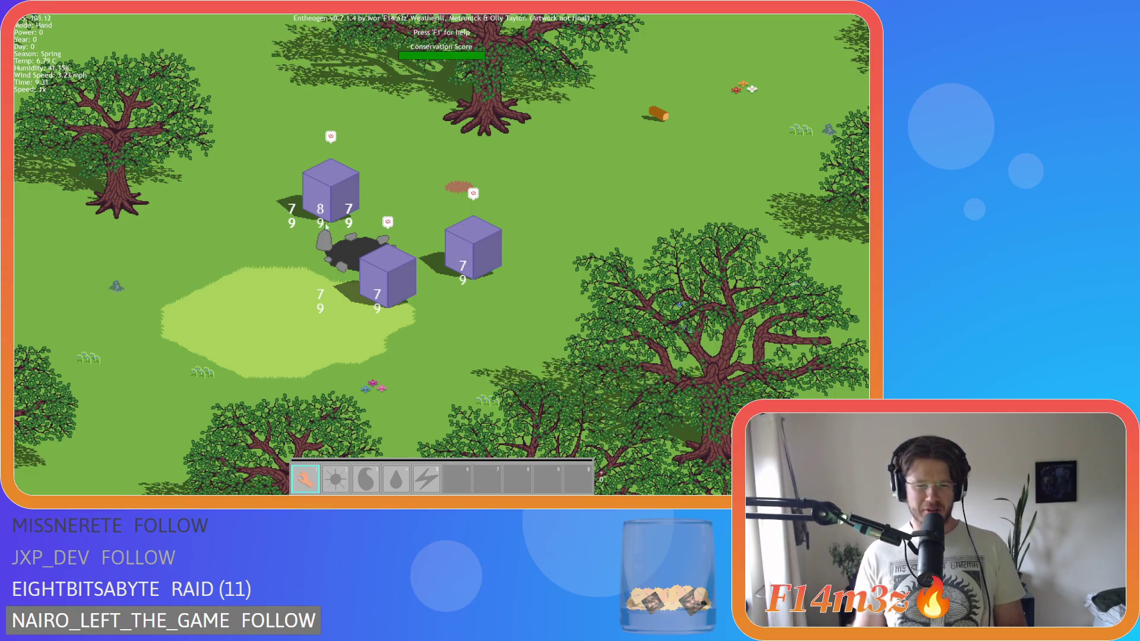
{"action": "mouse_move", "coordinate": [306, 222]}
{"action": "left_mouse_down"}
{"action": "mouse_move", "coordinate": [293, 183]}
{"action": "mouse_move", "coordinate": [293, 221]}
{"action": "mouse_move", "coordinate": [328, 255]}
{"action": "left_mouse_up"}
{"action": "key", "text": "Escape"}
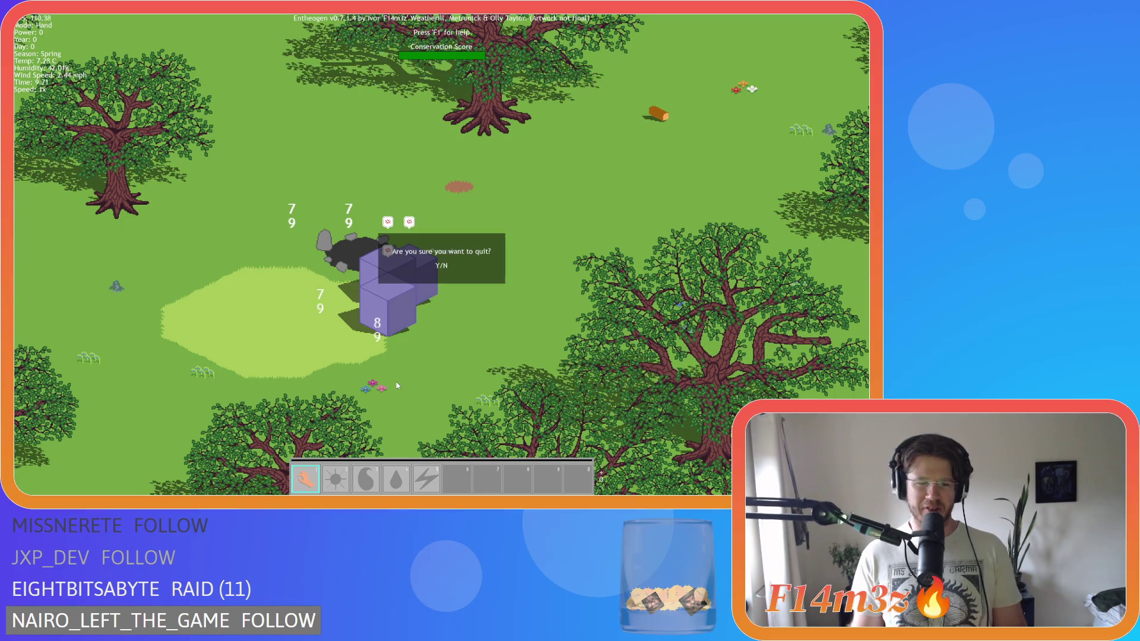
{"action": "key", "text": "y"}
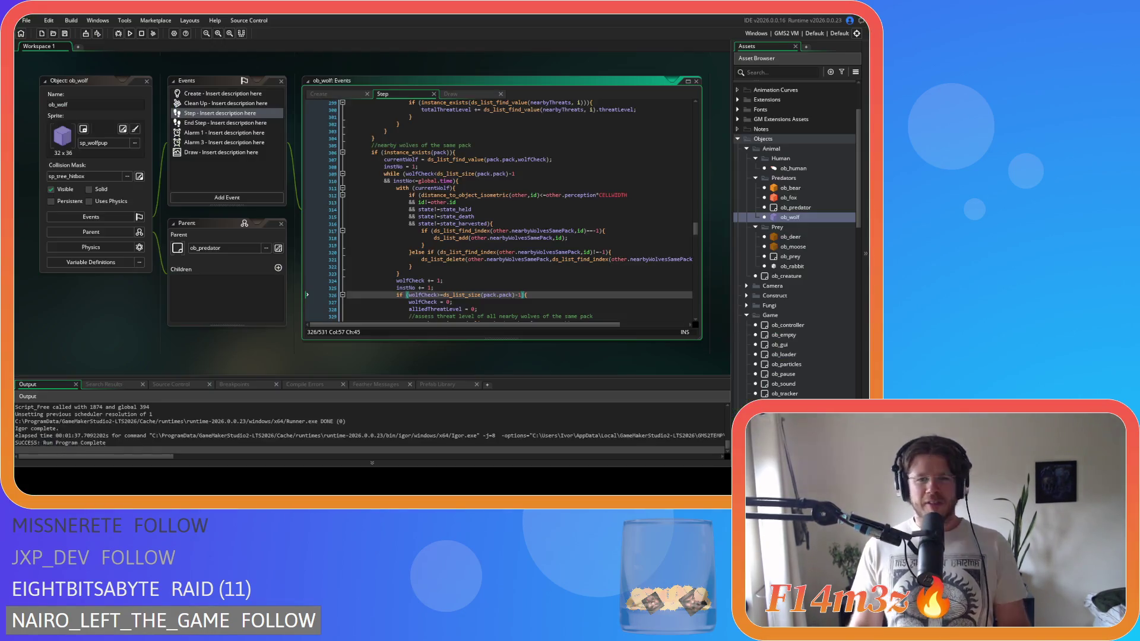